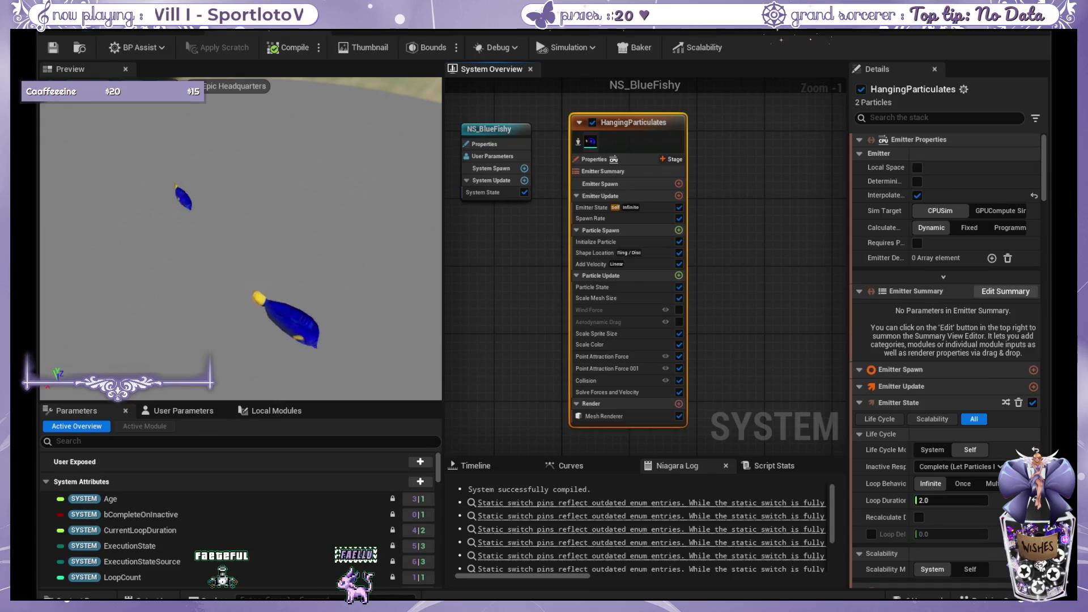
# Switch from the NS_BlueFishy particle system to the M_BlueFish material graph
pyautogui.click(372, 31)
pyautogui.scroll(1, 514, 236)
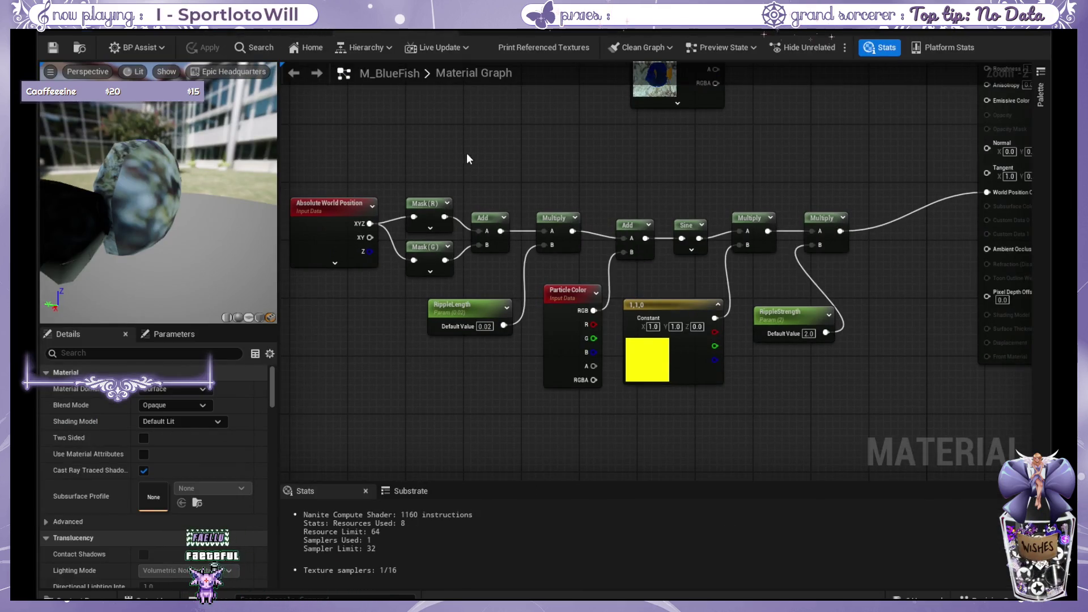
# Pan across the ripple node chain toward the material output
pyautogui.moveTo(466, 158); pyautogui.dragTo(505, 146, button='right')
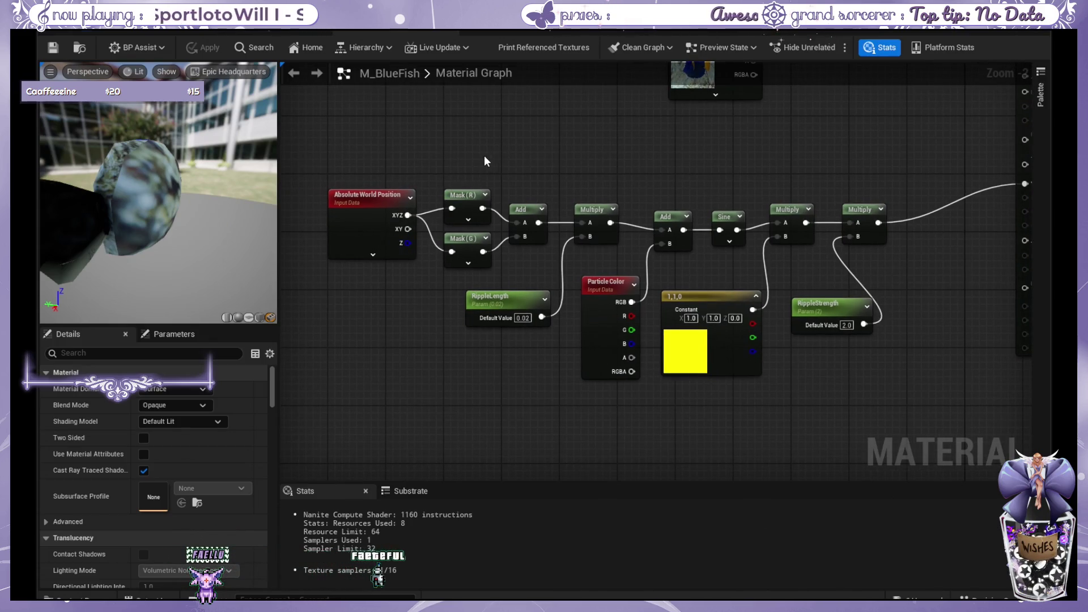
pyautogui.moveTo(462, 156); pyautogui.dragTo(363, 199, button='right')
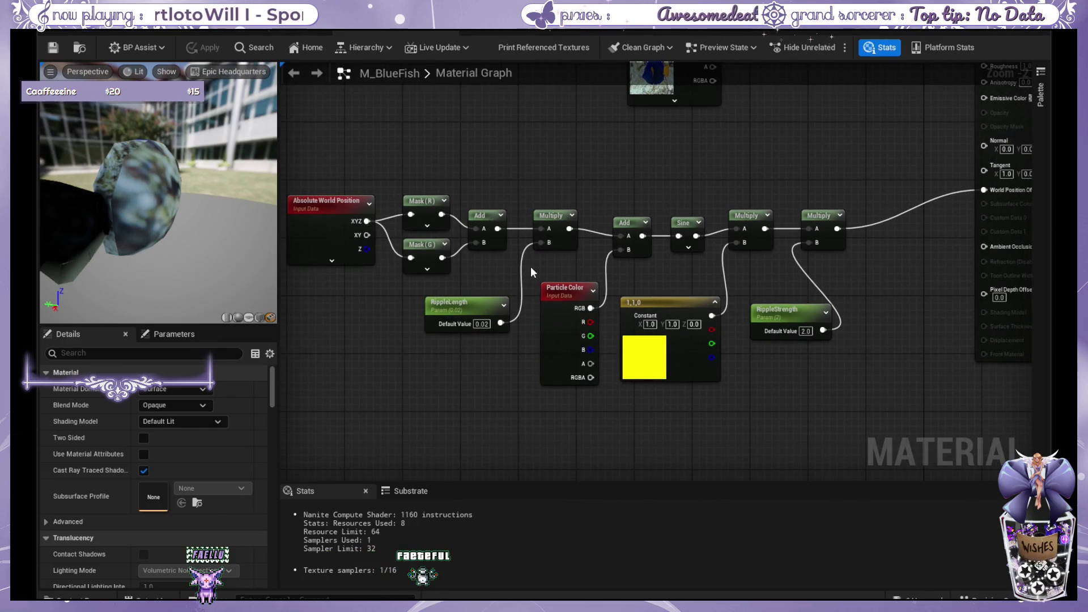
pyautogui.moveTo(549, 191); pyautogui.dragTo(526, 187, button='right')
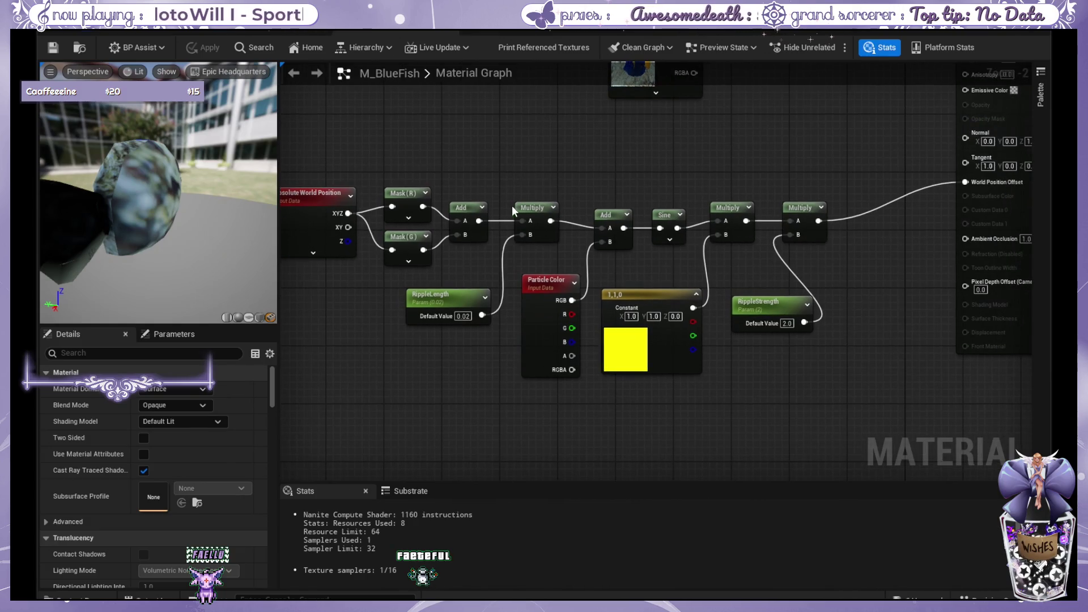
pyautogui.moveTo(465, 286); pyautogui.dragTo(500, 174, button='right')
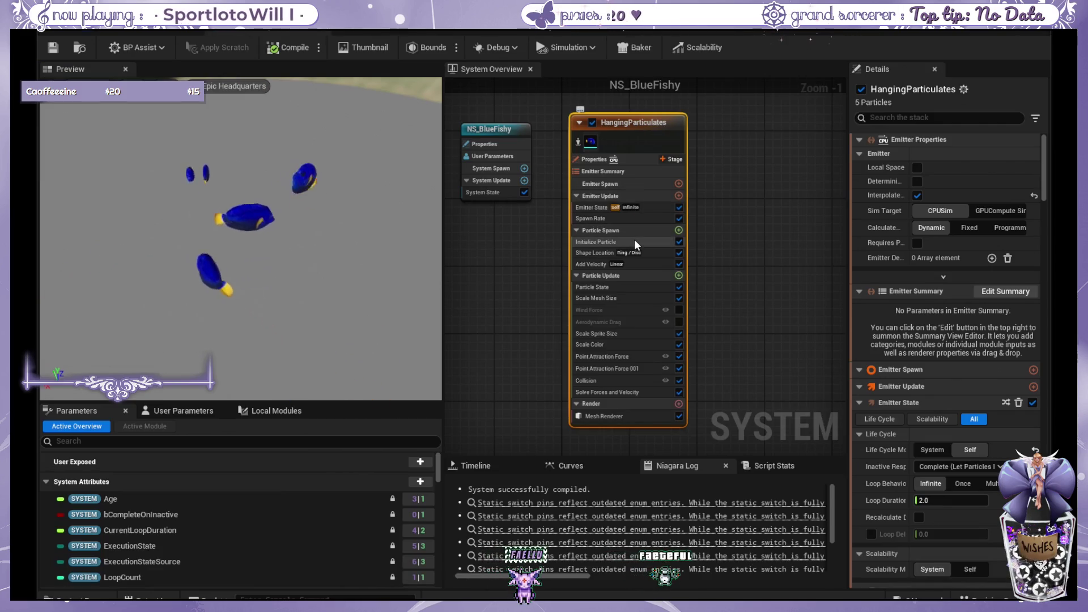
# View the emitter's Initialize Particle settings, then return to the M_BlueFish material
pyautogui.click(635, 242)
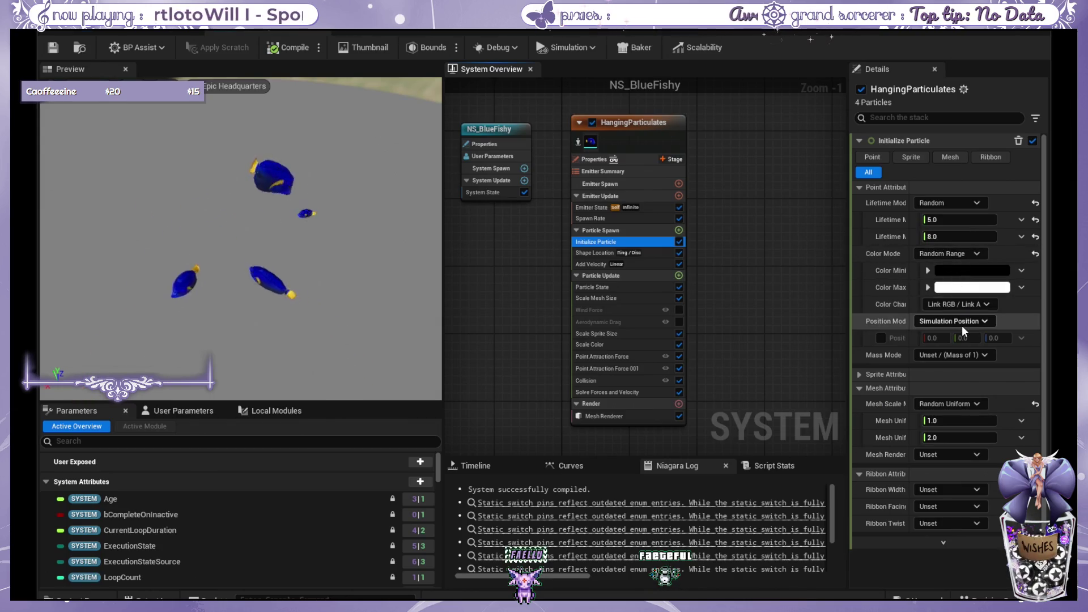
pyautogui.click(363, 31)
pyautogui.moveTo(481, 324)
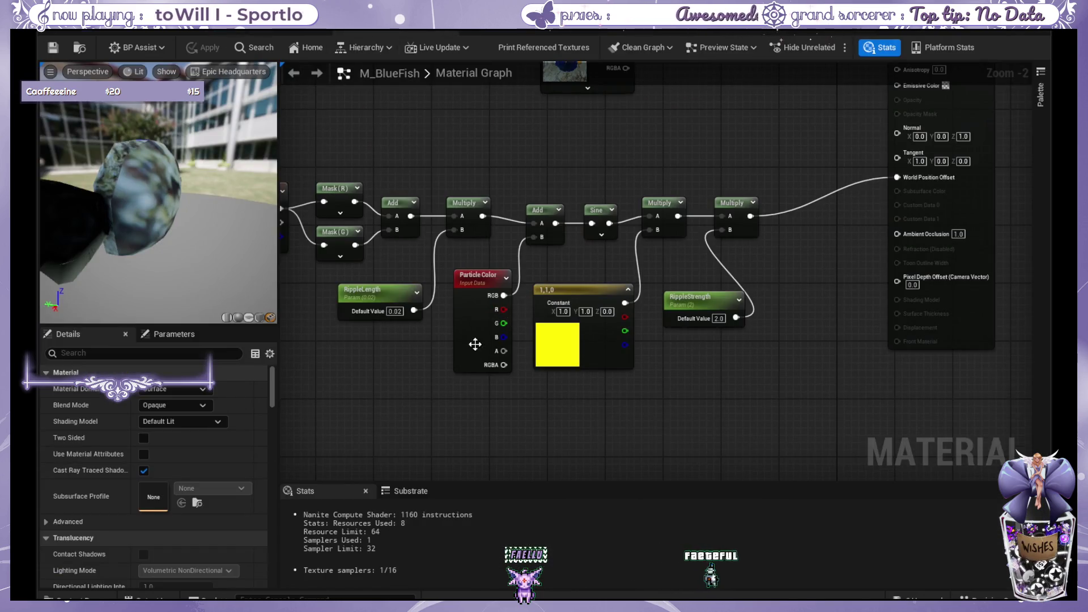
# Pan along the Sine node chain to the M_BlueFish output, briefly selecting and deselecting nodes
pyautogui.moveTo(614, 164); pyautogui.dragTo(522, 170, button='right')
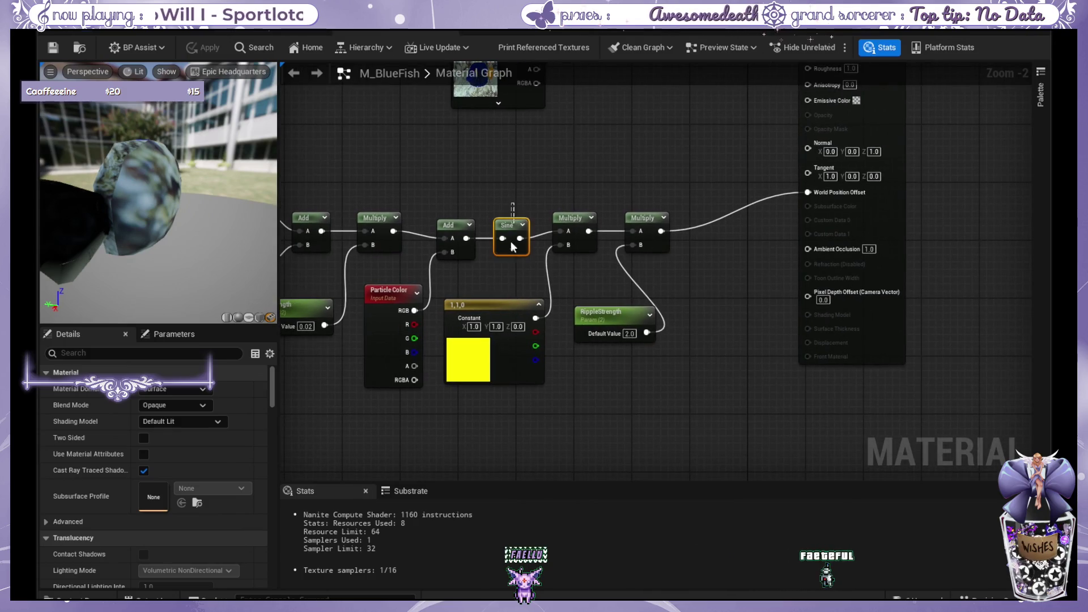
pyautogui.moveTo(511, 241)
pyautogui.mouseDown()
pyautogui.moveTo(523, 271)
pyautogui.moveTo(519, 254)
pyautogui.mouseUp()
pyautogui.click(525, 162)
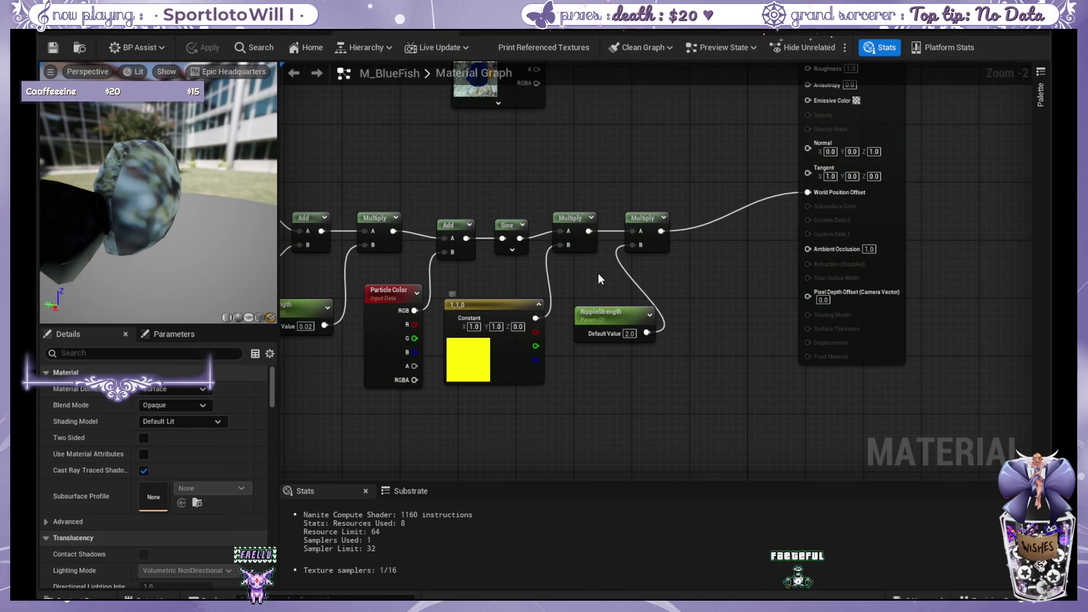
pyautogui.moveTo(598, 273)
pyautogui.mouseDown(button='right')
pyautogui.moveTo(563, 322)
pyautogui.moveTo(826, 329)
pyautogui.mouseUp(button='right')
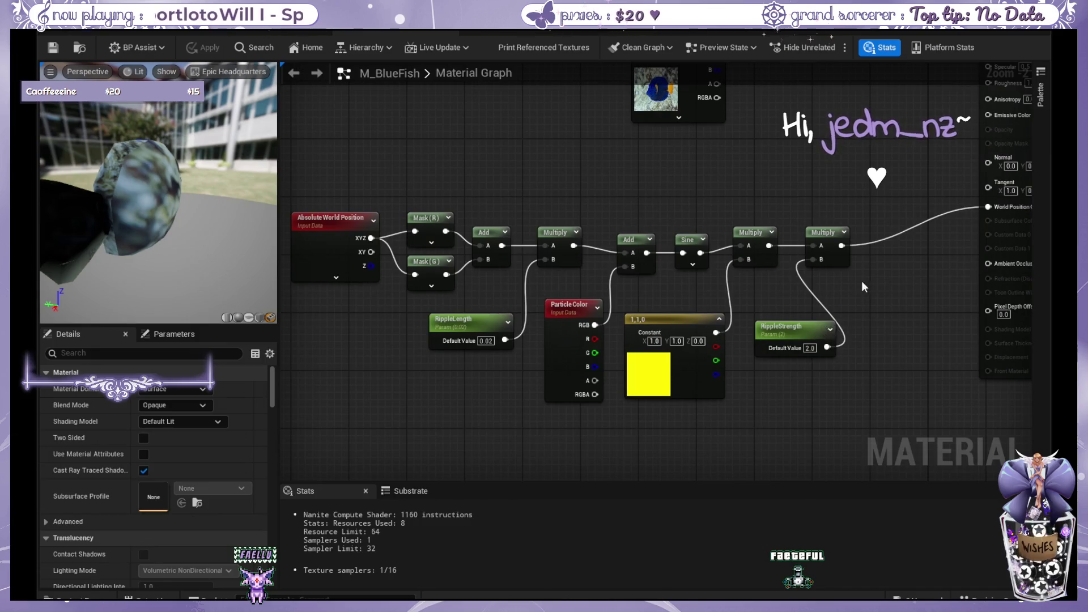
pyautogui.moveTo(862, 287); pyautogui.dragTo(753, 351, button='right')
# Pan back from the output node to the Absolute World Position input
pyautogui.moveTo(842, 310); pyautogui.dragTo(827, 330, button='right')
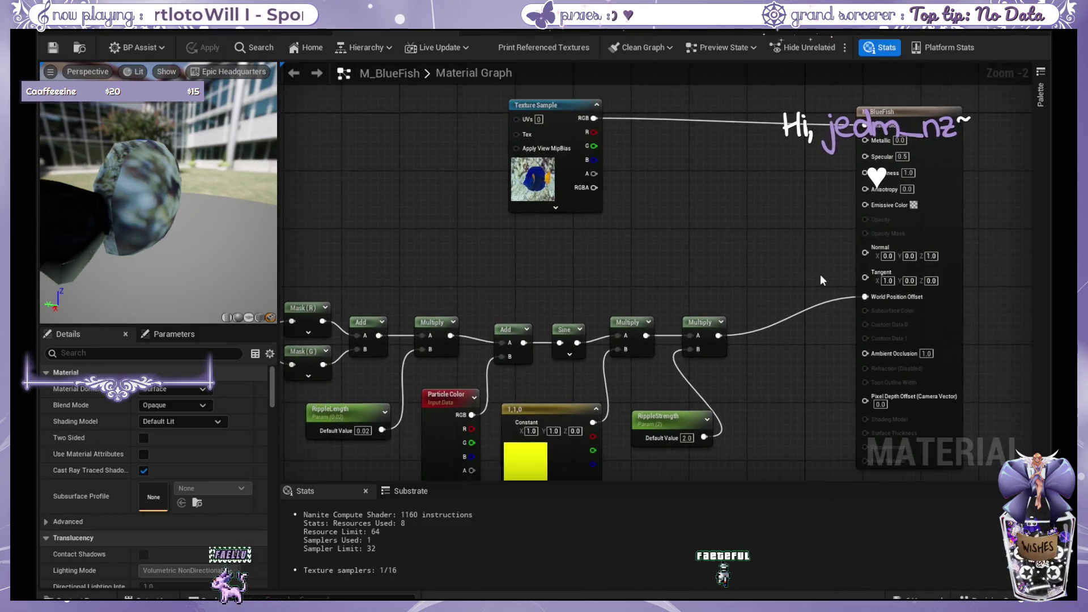
pyautogui.moveTo(897, 294); pyautogui.dragTo(930, 298, button='right')
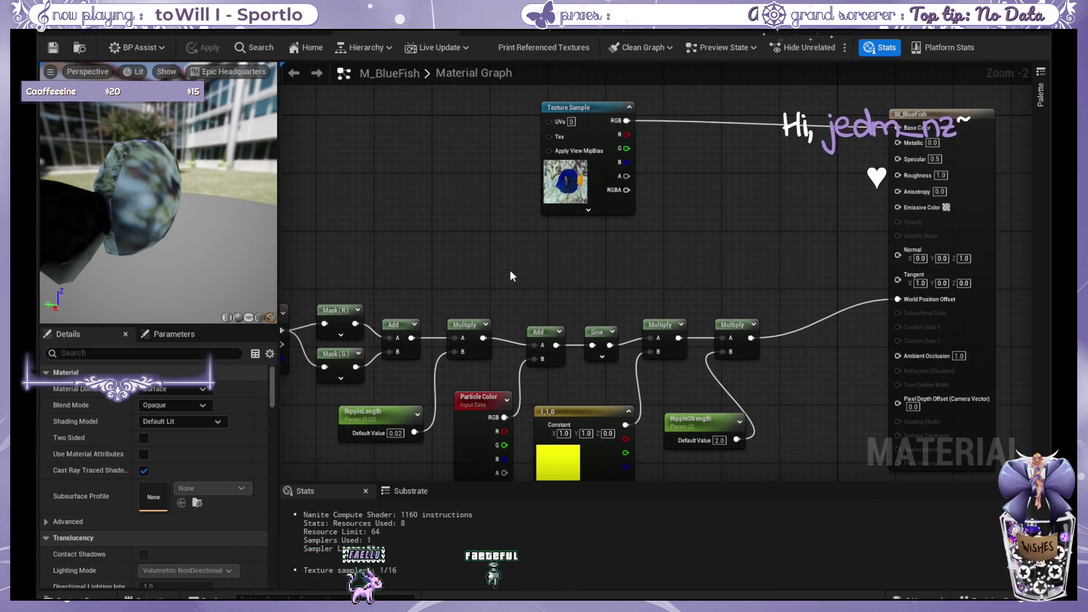
pyautogui.moveTo(510, 276); pyautogui.dragTo(621, 263, button='right')
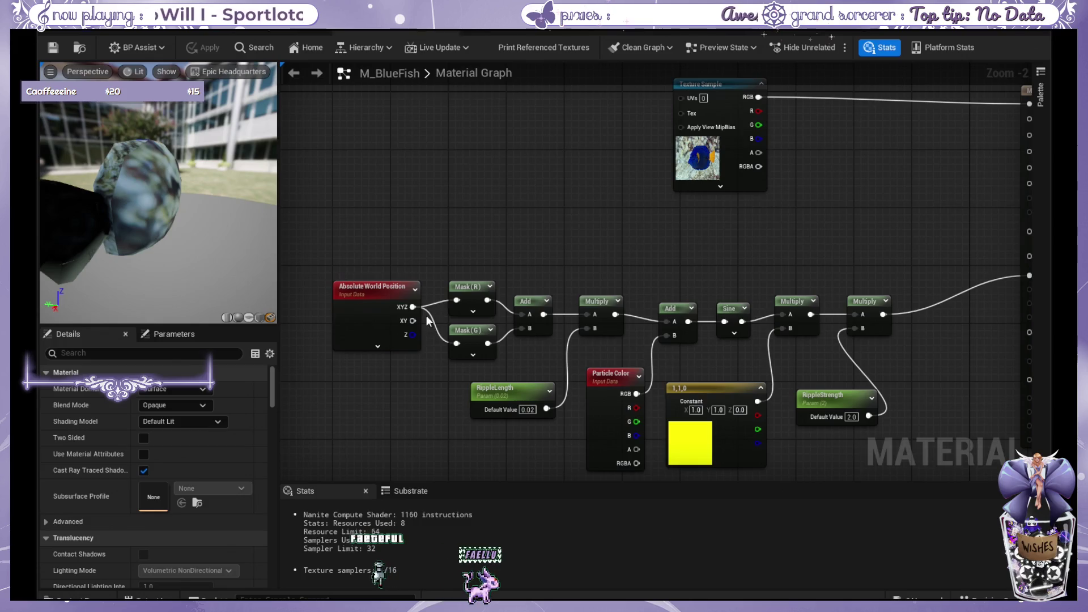
pyautogui.moveTo(557, 238); pyautogui.dragTo(453, 304, button='right')
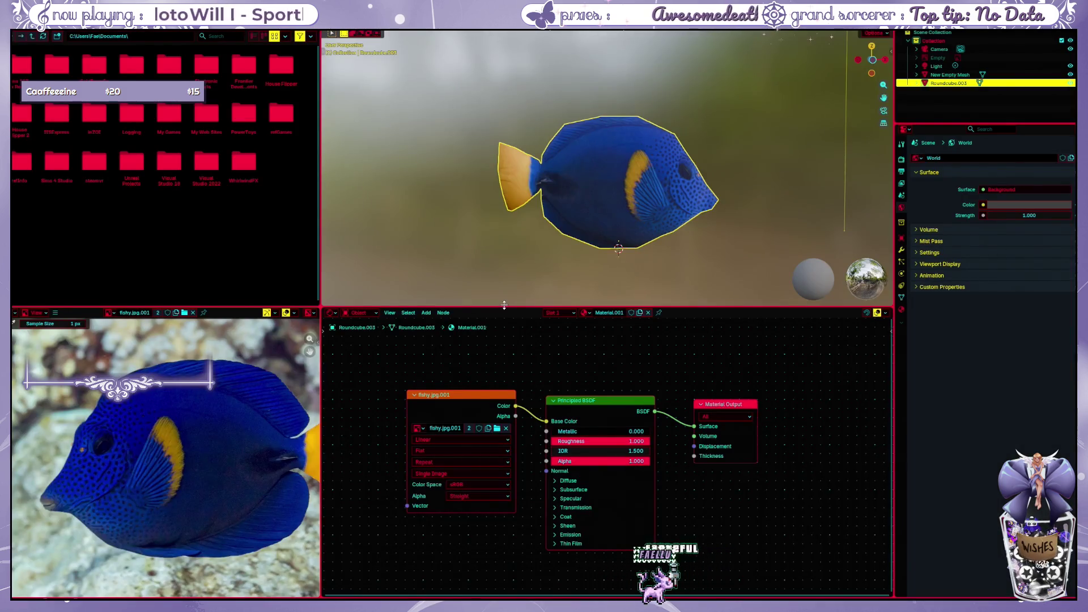
pyautogui.scroll(-1, 616, 167)
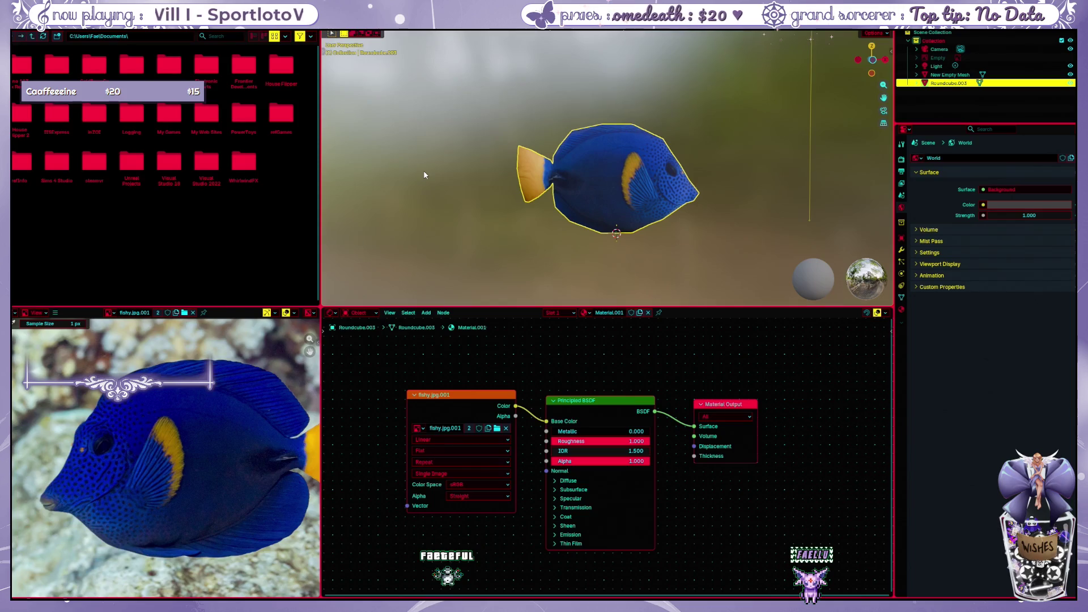
pyautogui.scroll(-1, 424, 175)
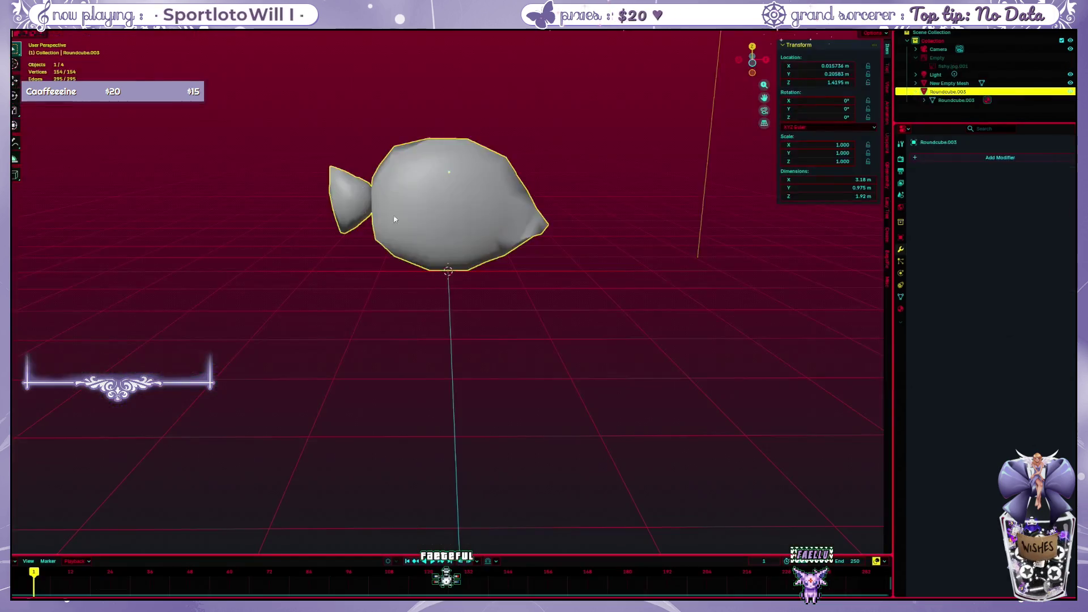
# Show the Ucupaint sidebar for the fish and start a Quick Ucupaint Node Setup
pyautogui.moveTo(543, 301); pyautogui.dragTo(544, 302, button='middle')
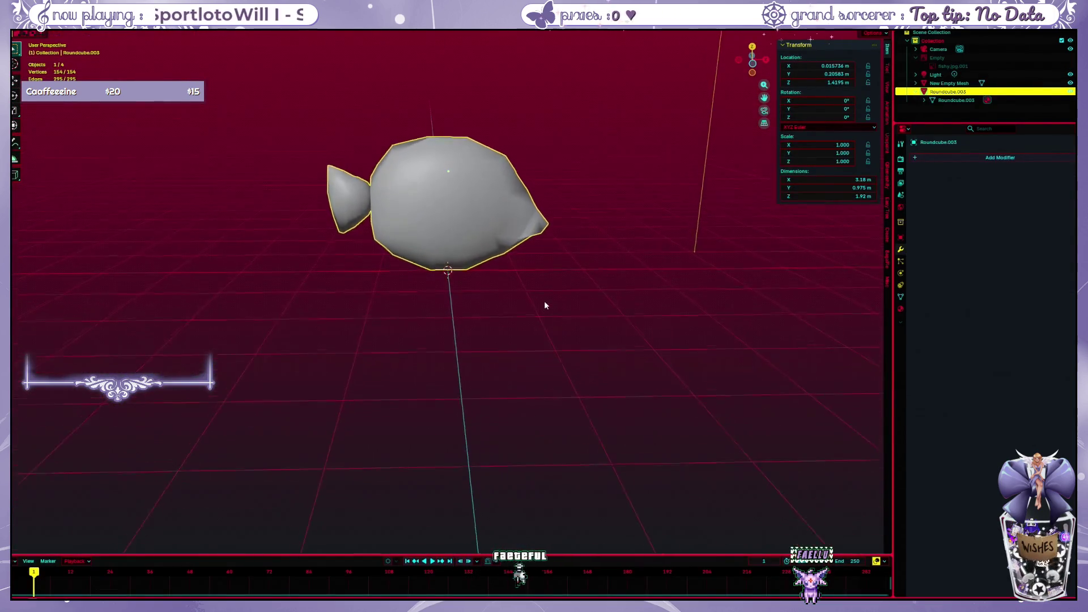
pyautogui.scroll(1, 552, 279)
pyautogui.scroll(1, 551, 279)
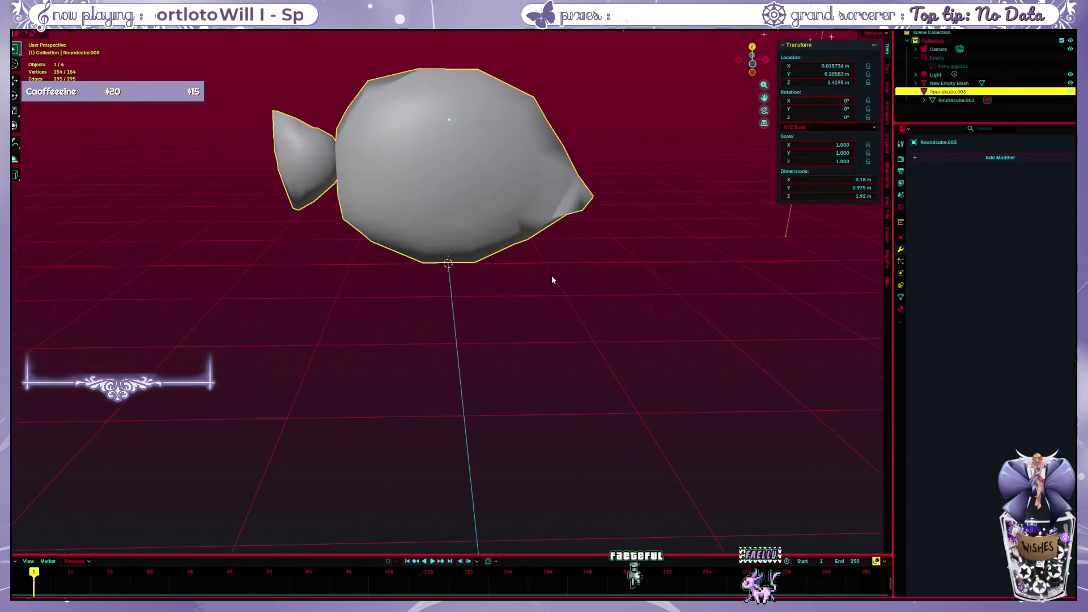
pyautogui.click(887, 143)
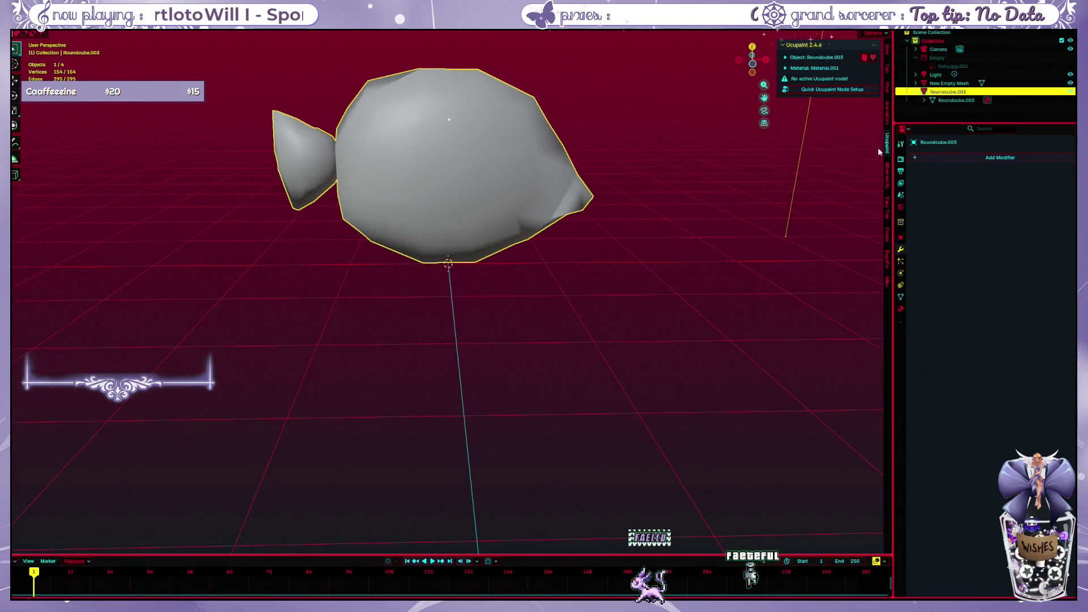
pyautogui.moveTo(566, 187)
pyautogui.mouseDown(button='middle')
pyautogui.moveTo(585, 147)
pyautogui.moveTo(705, 249)
pyautogui.mouseUp(button='middle')
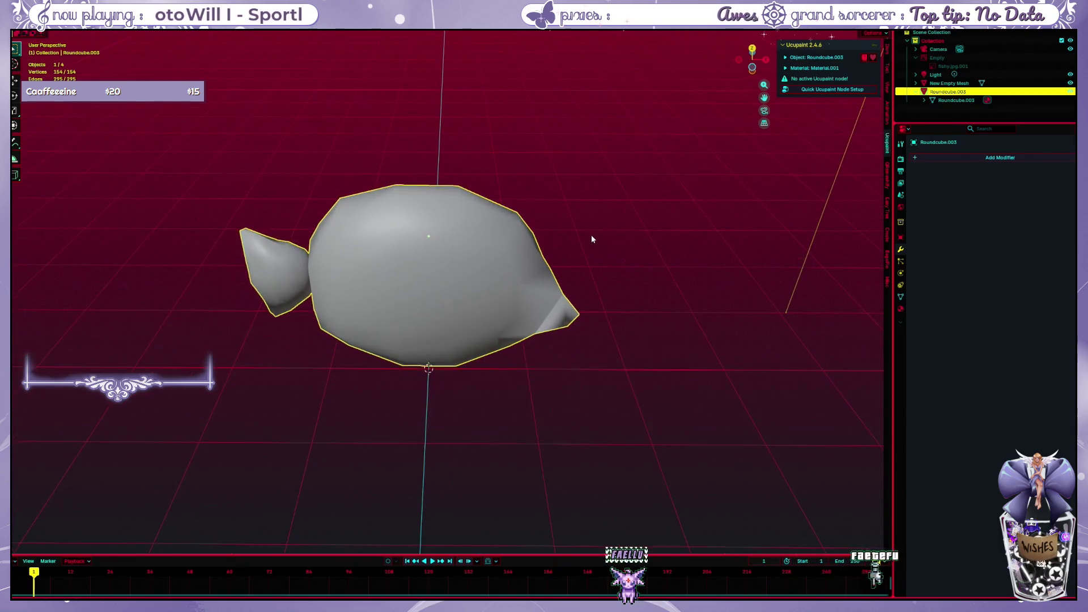
pyautogui.click(842, 91)
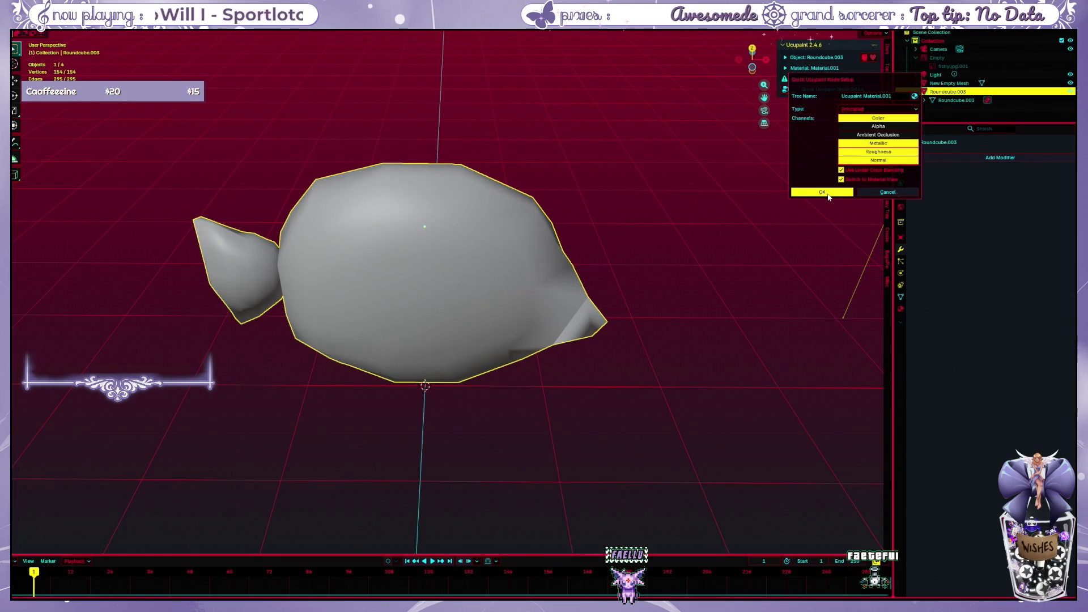
# Confirm the Ucupaint setup and add a New Image layer named Material.001 Layer
pyautogui.click(822, 193)
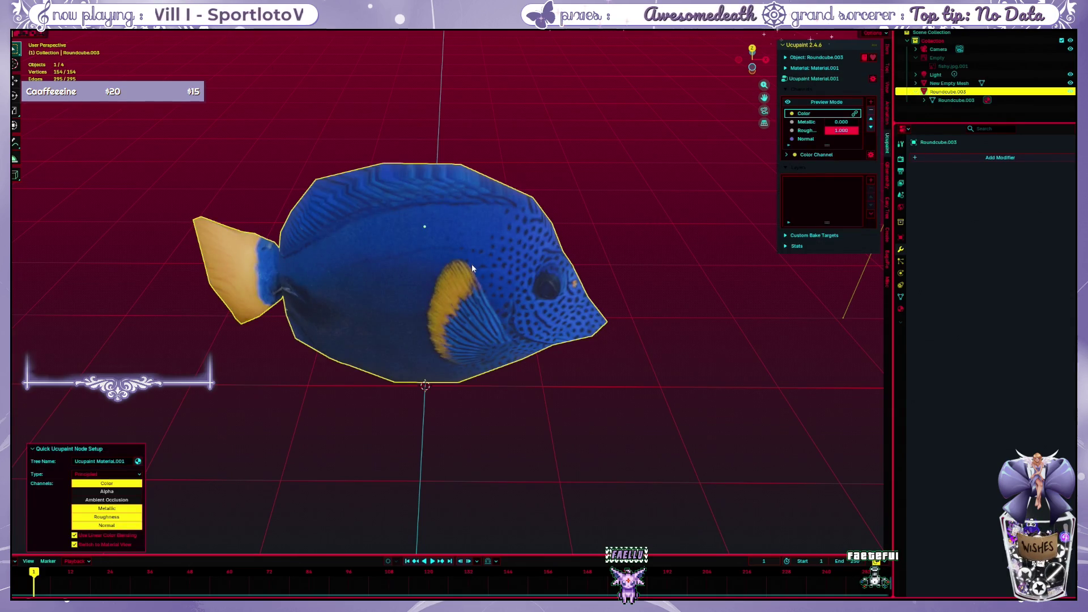
pyautogui.click(868, 181)
pyautogui.click(655, 192)
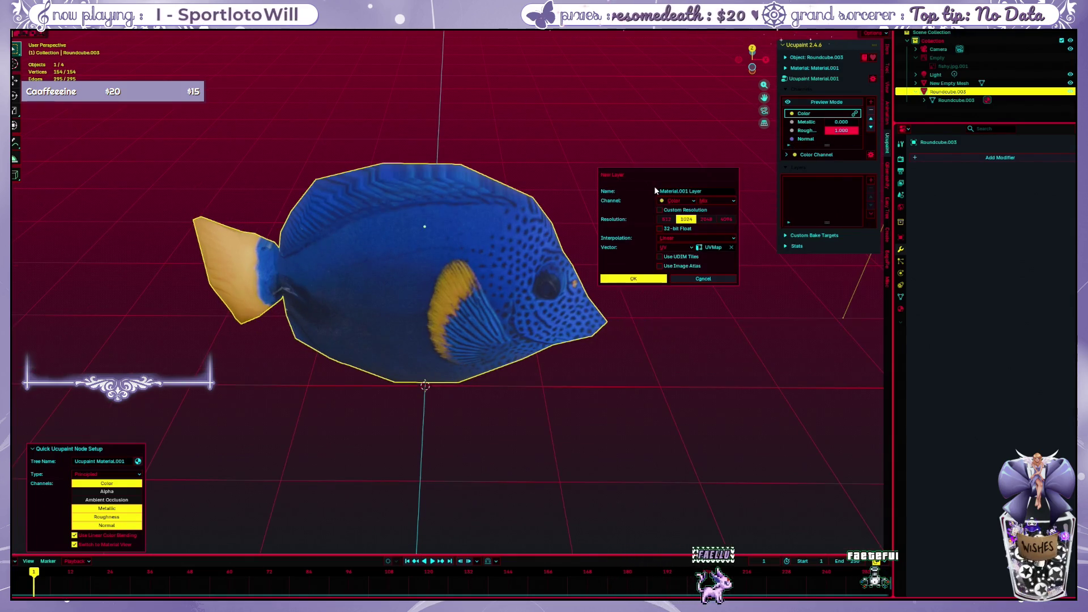
pyautogui.click(635, 279)
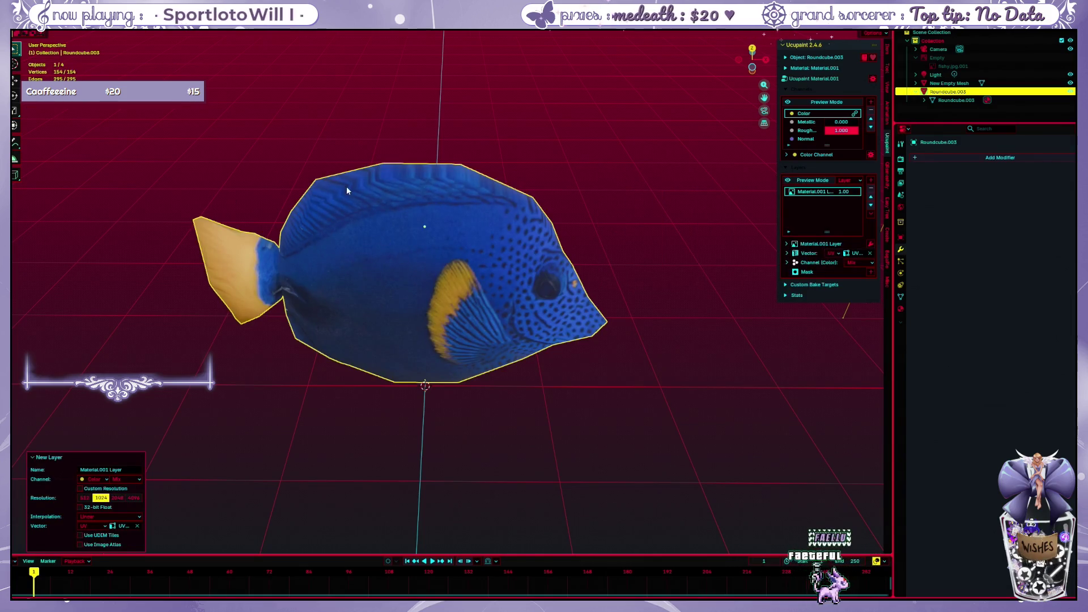
# Enter Texture Paint mode on the fish and paint a first test stroke
pyautogui.hotkey('ctrl', 'Tab')
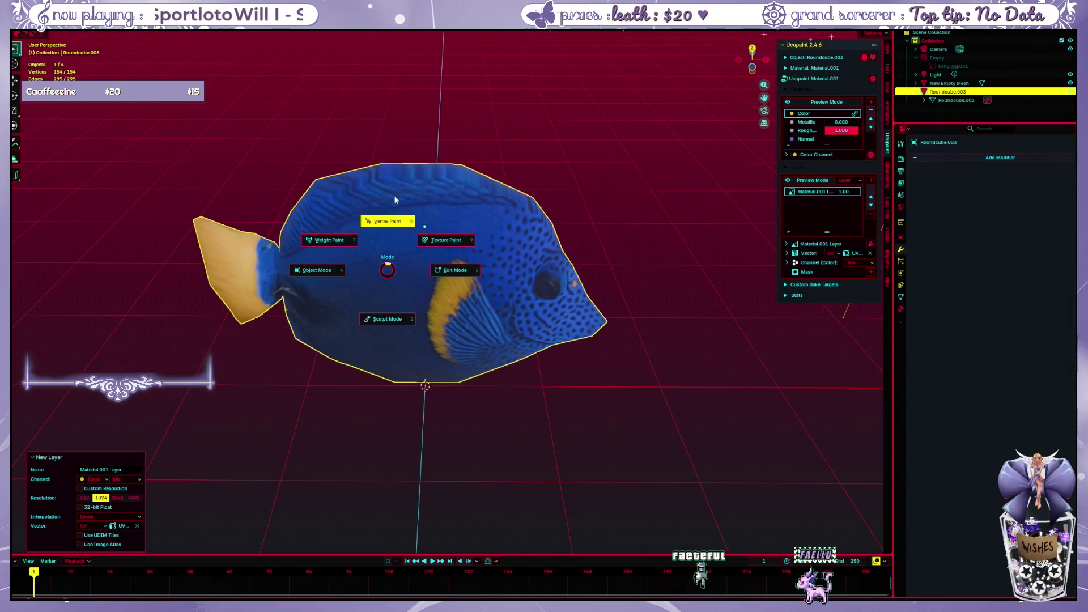
pyautogui.click(395, 200)
pyautogui.moveTo(388, 231); pyautogui.dragTo(583, 311)
# Undo the test stroke so the fish texture stays unchanged
pyautogui.hotkey('ctrl', 'z')
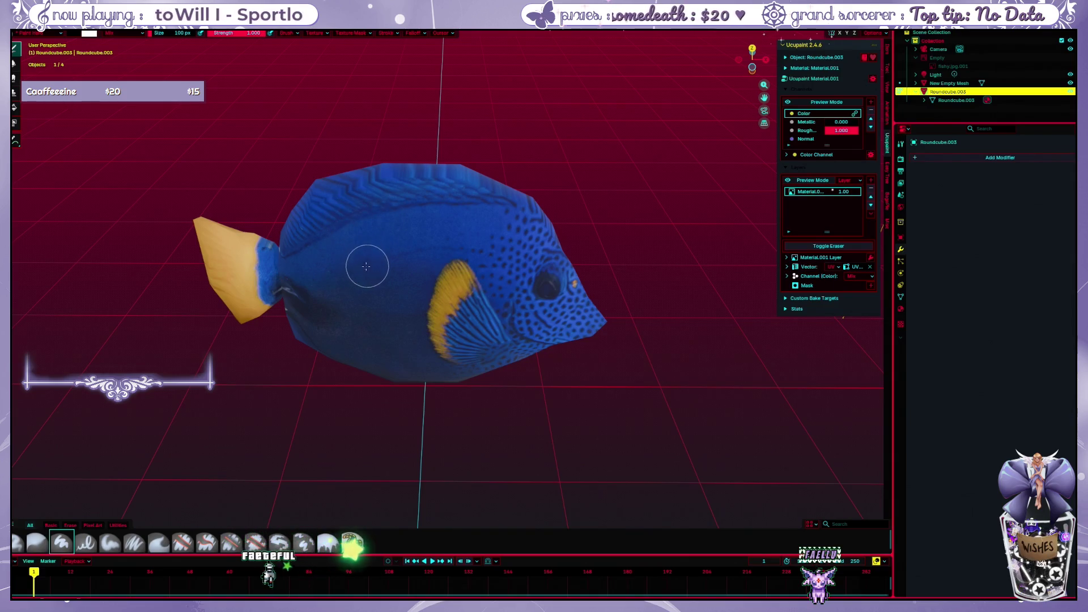
# Paint and undo test strokes with pen-pressure size and strength enabled
pyautogui.moveTo(365, 267); pyautogui.dragTo(451, 242)
pyautogui.hotkey('ctrl', 'z')
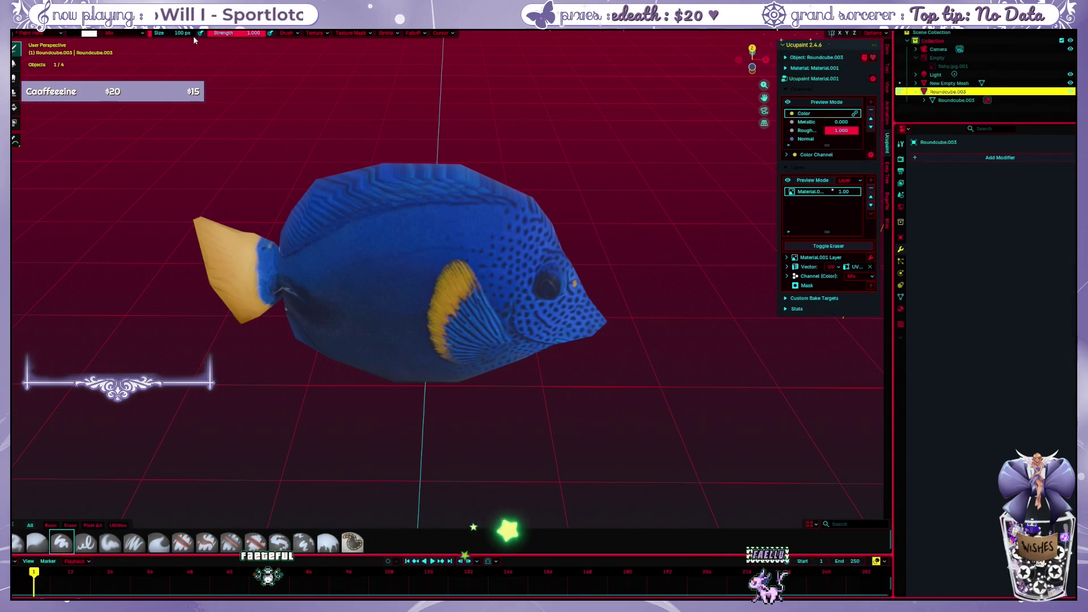
pyautogui.click(199, 33)
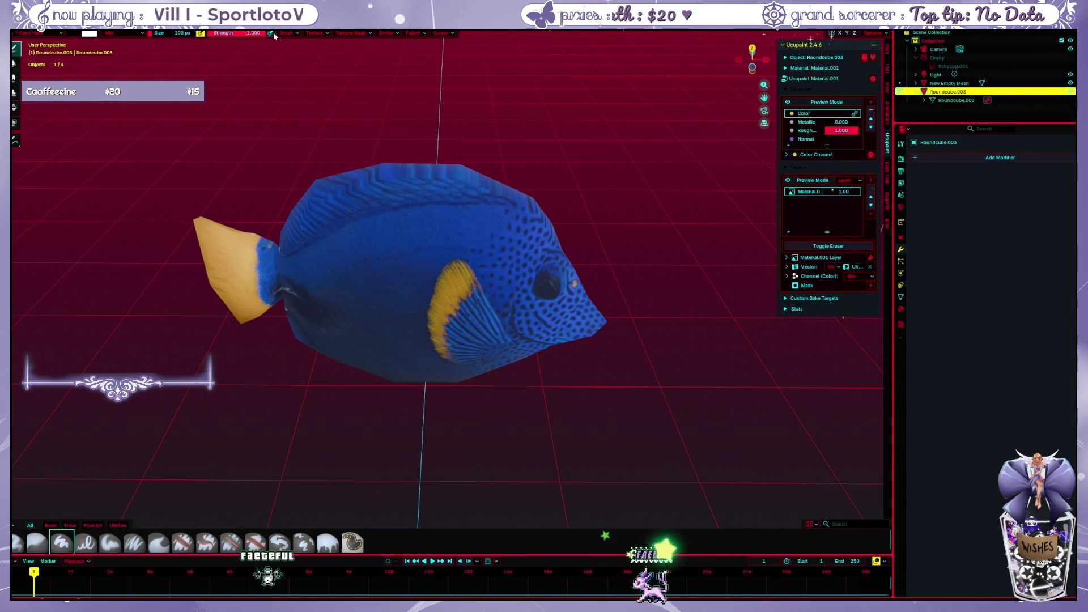
pyautogui.click(271, 33)
pyautogui.click(366, 248)
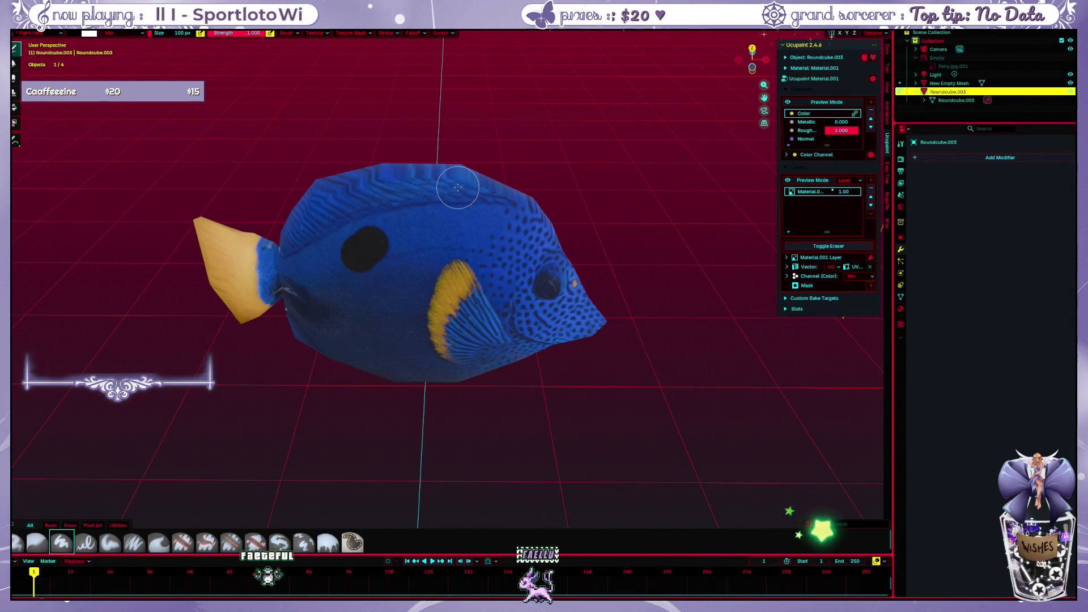
pyautogui.hotkey('ctrl', 'z')
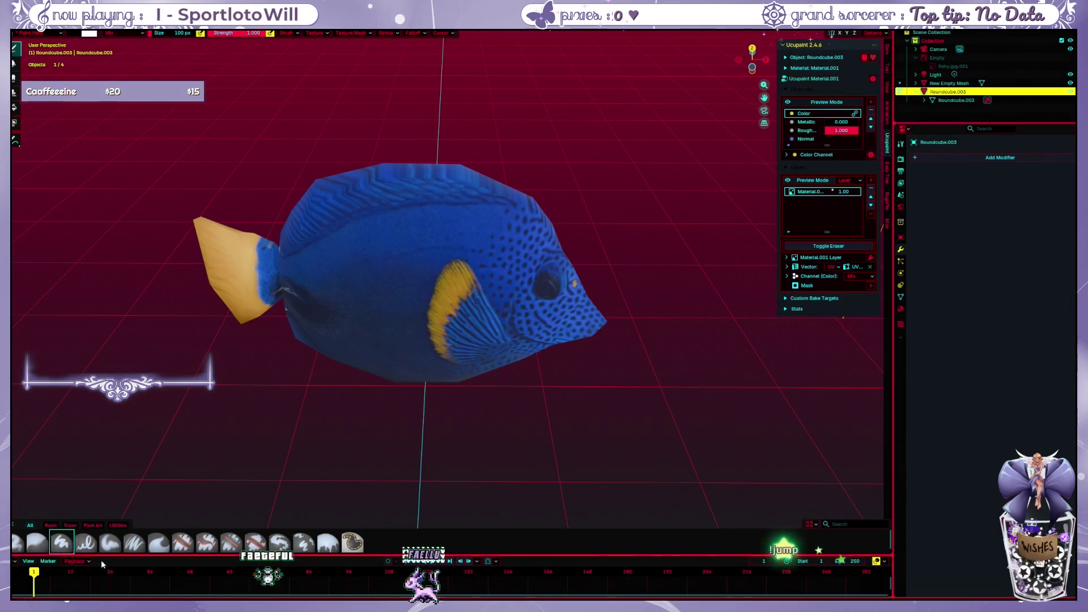
# Try dark and lighter-blue strokes with another brush and colour, undoing each
pyautogui.click(109, 543)
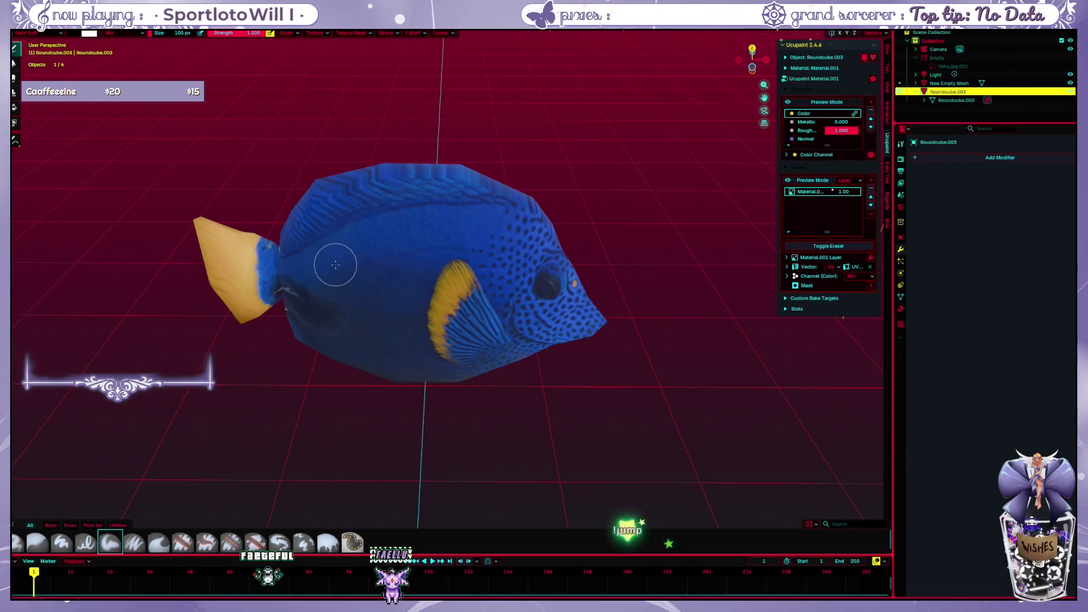
pyautogui.moveTo(352, 255); pyautogui.dragTo(356, 279)
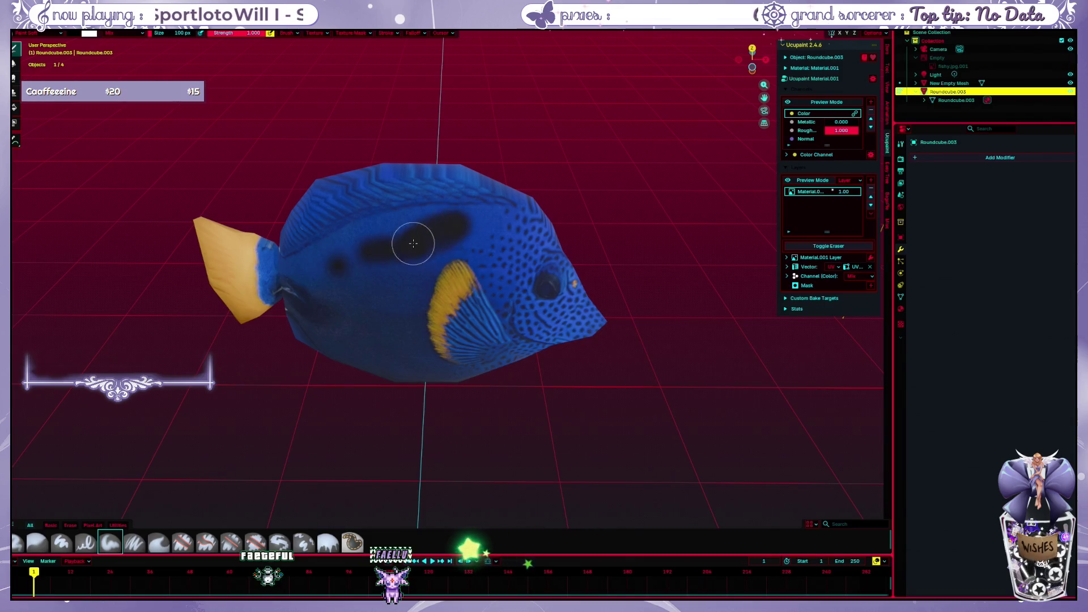
pyautogui.hotkey('ctrl', 'z')
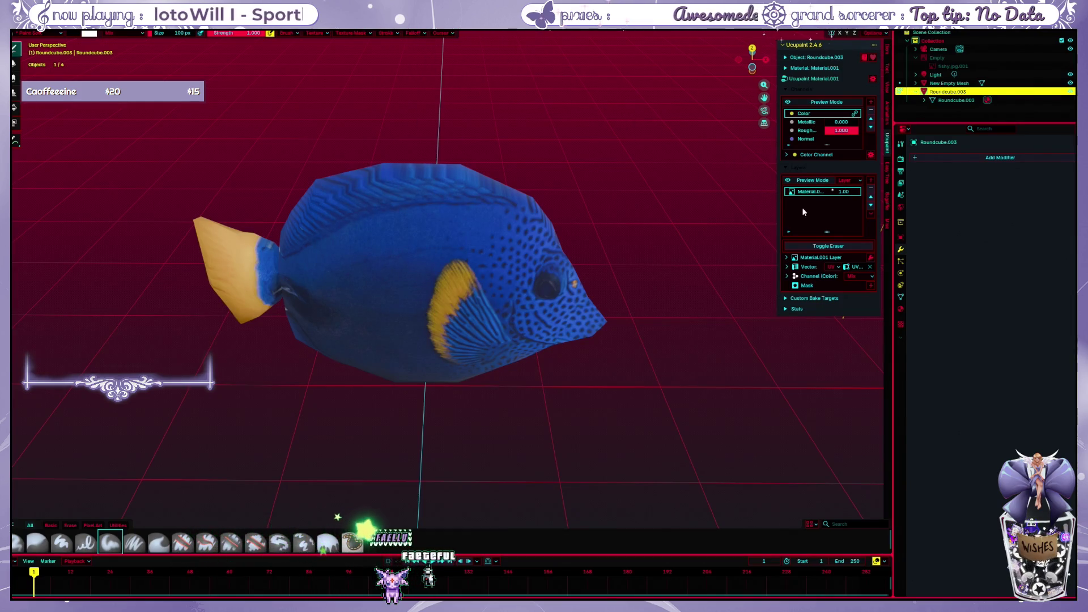
pyautogui.click(91, 35)
pyautogui.click(89, 36)
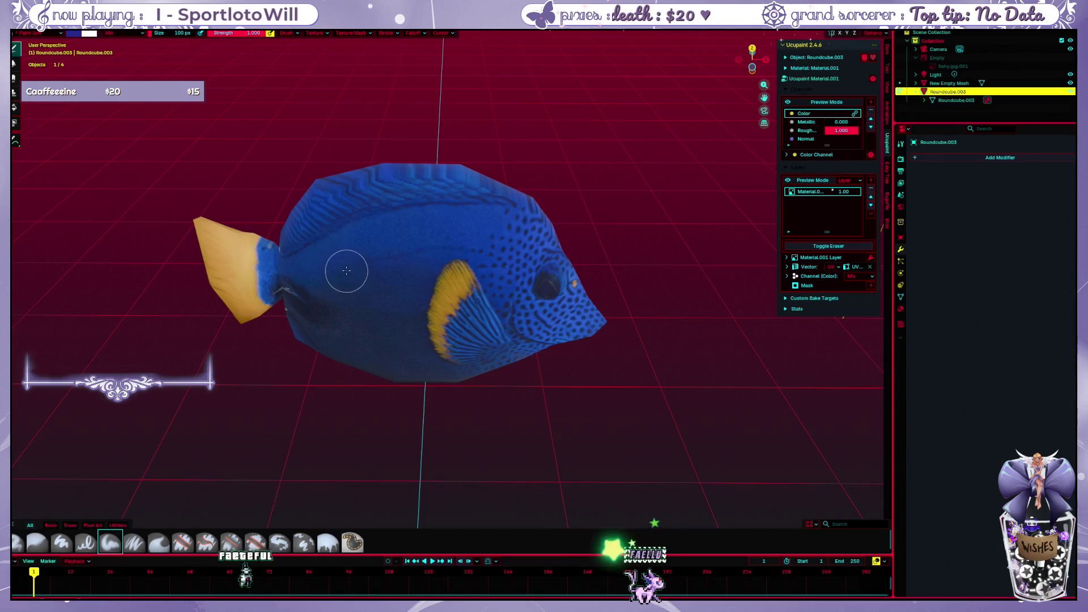
pyautogui.moveTo(413, 250); pyautogui.dragTo(355, 286)
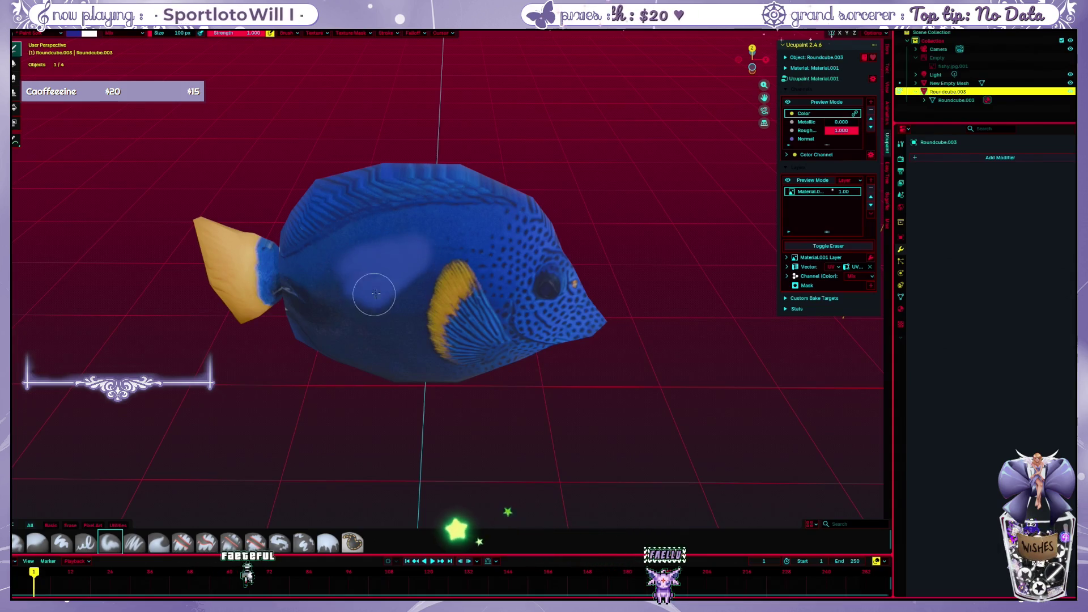
pyautogui.hotkey('ctrl', 'z')
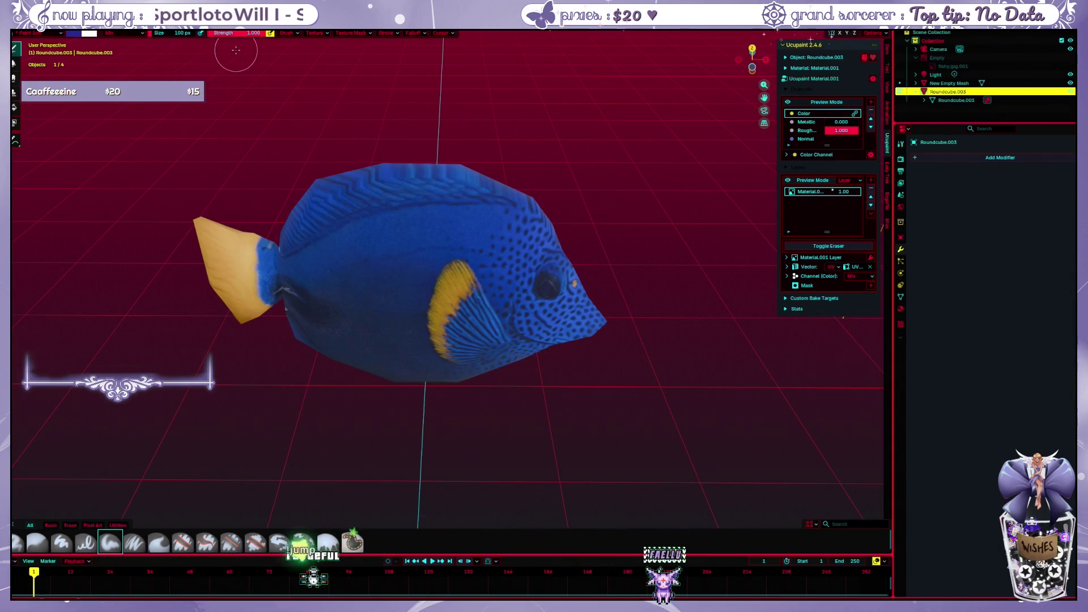
# Lower brush strength, dab a soft lighter-blue smudge with another brush, then undo it
pyautogui.moveTo(236, 35); pyautogui.dragTo(223, 39)
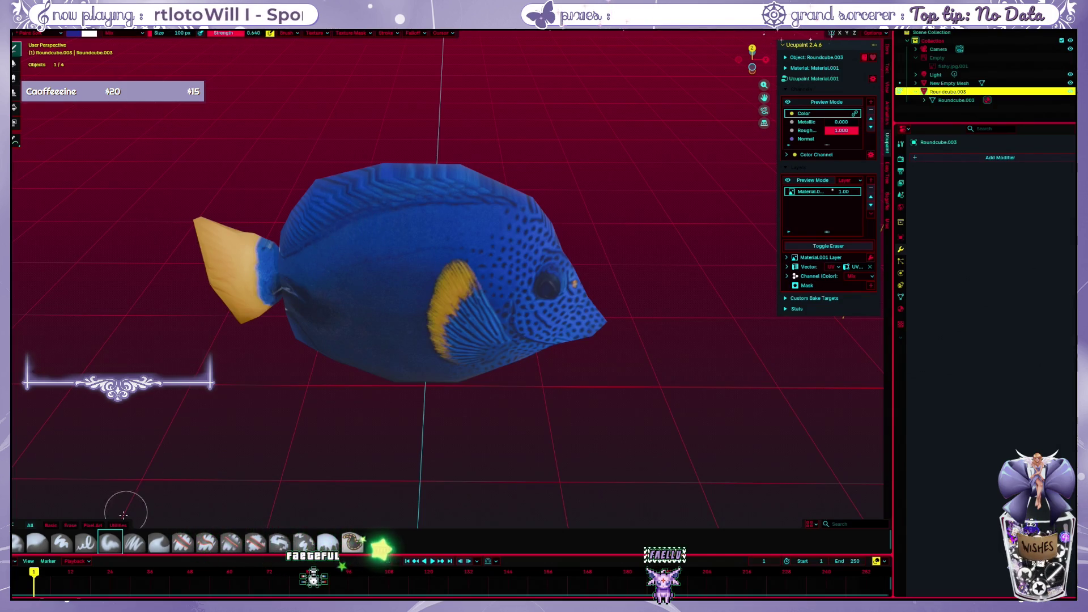
pyautogui.click(135, 545)
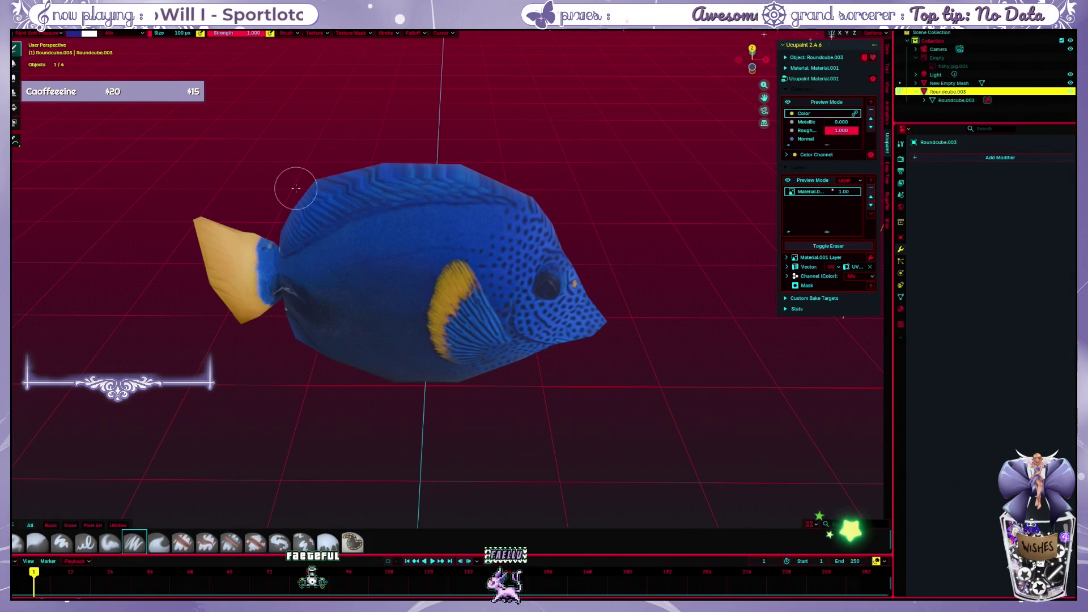
pyautogui.moveTo(348, 272); pyautogui.dragTo(360, 255)
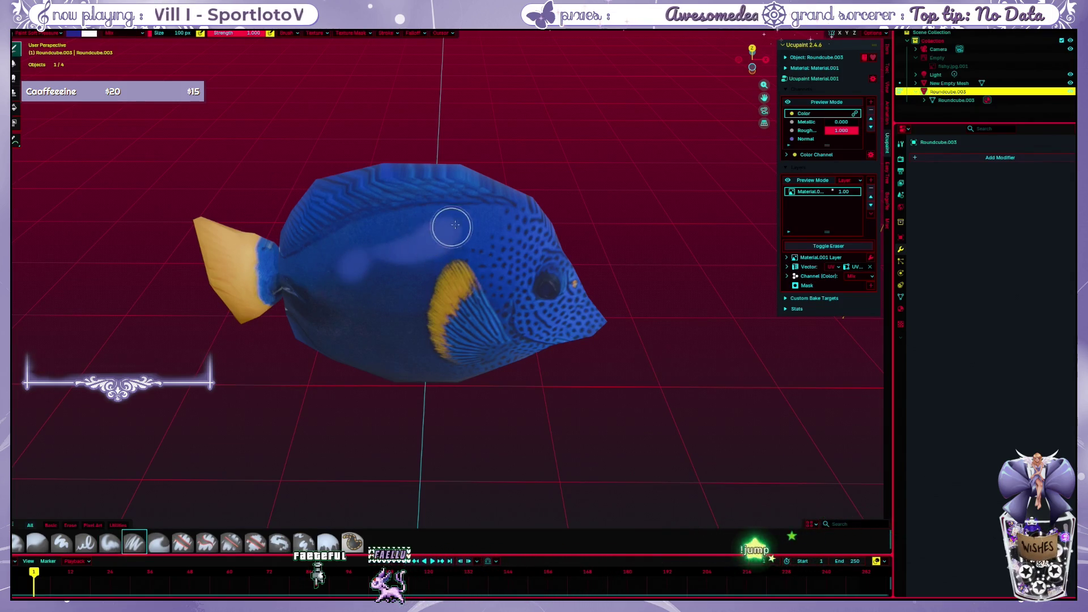
pyautogui.hotkey('ctrl', 'z')
pyautogui.hotkey('ctrl', 'z')
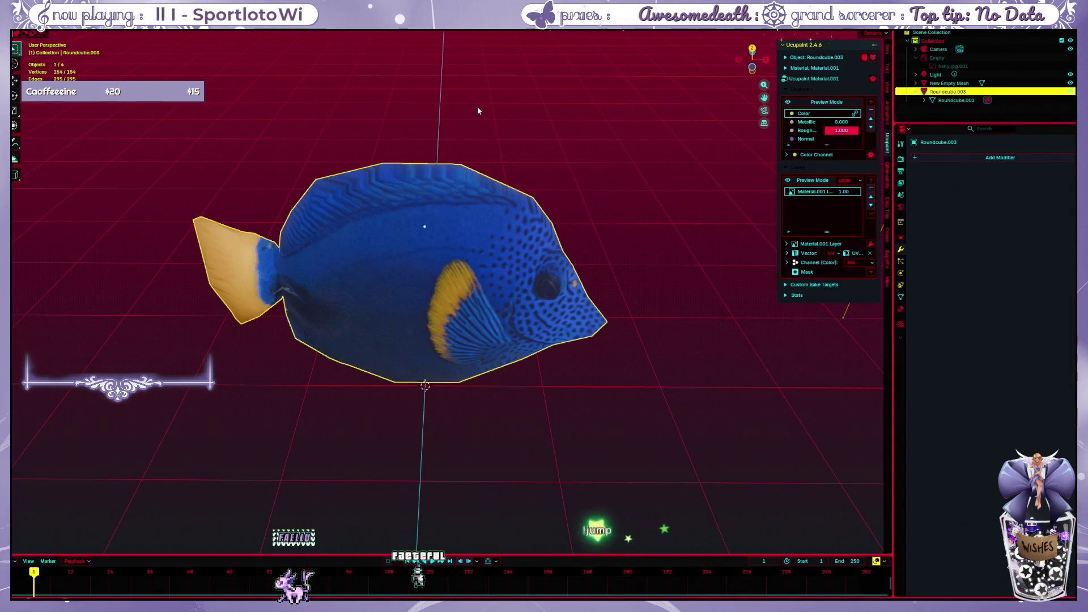
# Return to Texture Paint, try lighter smears, undo them, and halve the brush Strength to 0.511
pyautogui.click(477, 106)
pyautogui.hotkey('ctrl', 'Tab')
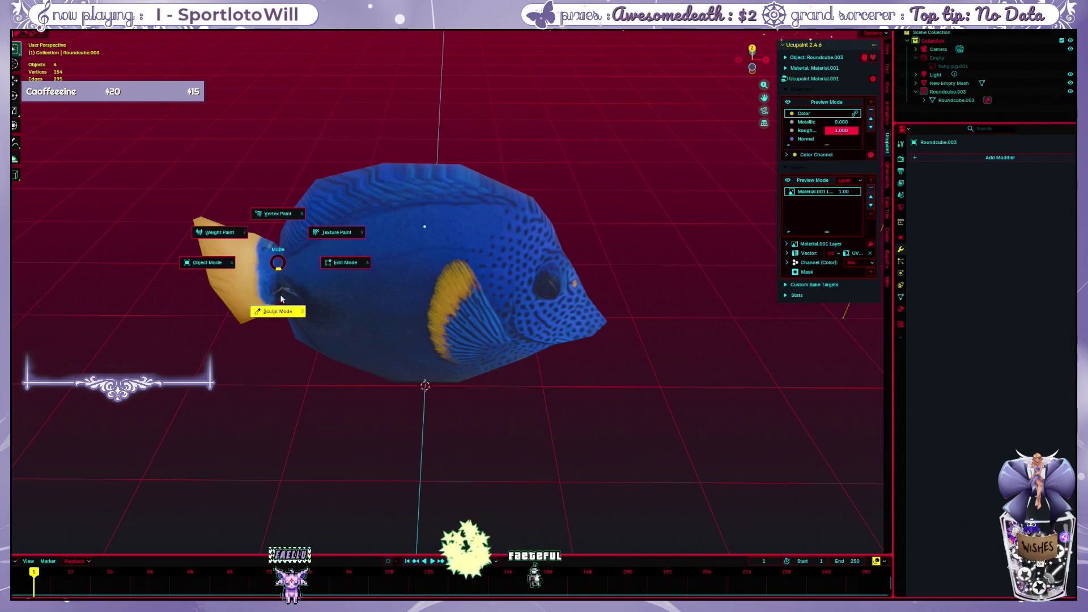
pyautogui.click(335, 231)
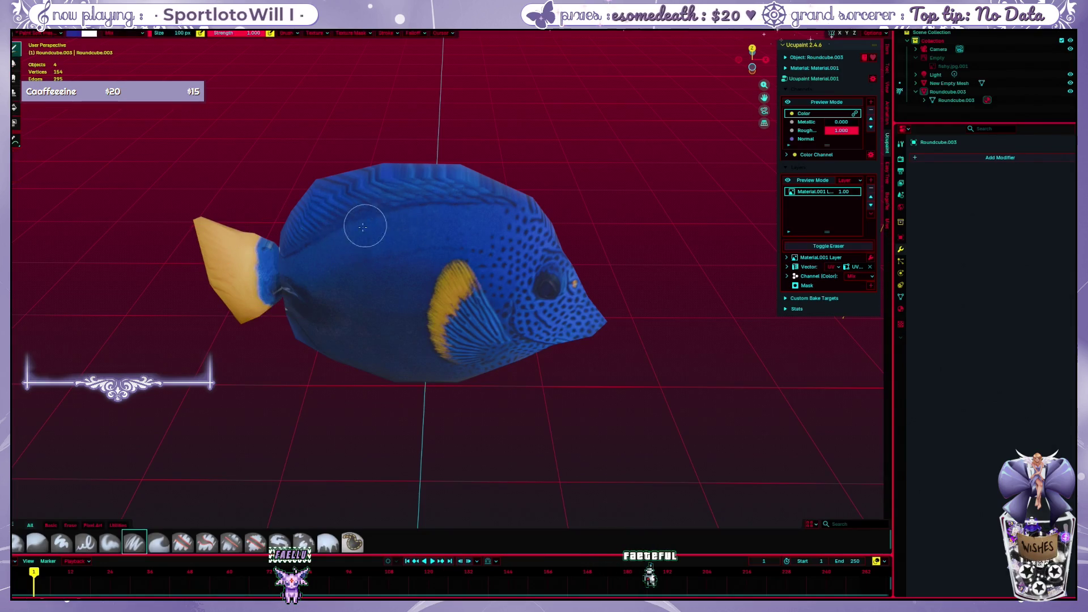
pyautogui.moveTo(357, 231)
pyautogui.mouseDown()
pyautogui.moveTo(409, 232)
pyautogui.moveTo(347, 274)
pyautogui.moveTo(370, 289)
pyautogui.mouseUp()
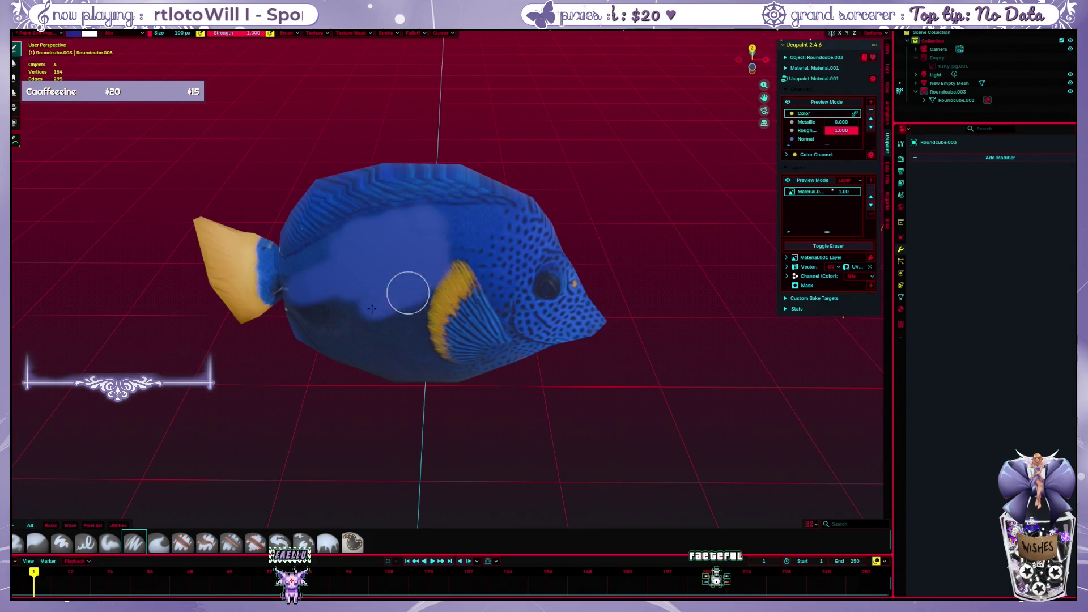
pyautogui.hotkey('ctrl', 'z')
pyautogui.hotkey('ctrl', 'z')
pyautogui.hotkey('ctrl', 'z')
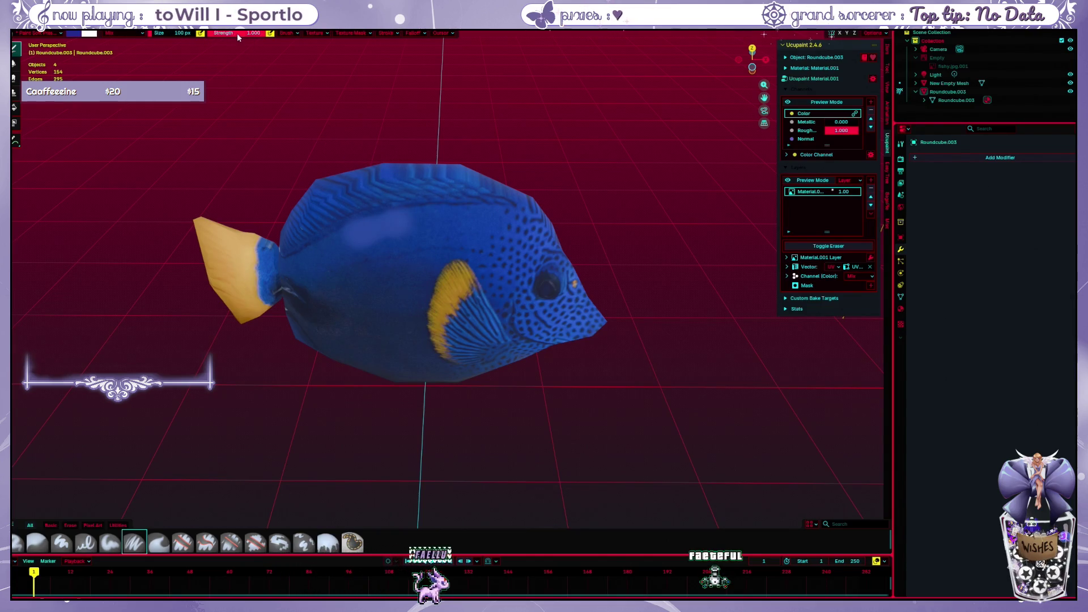
pyautogui.moveTo(237, 33); pyautogui.dragTo(213, 41)
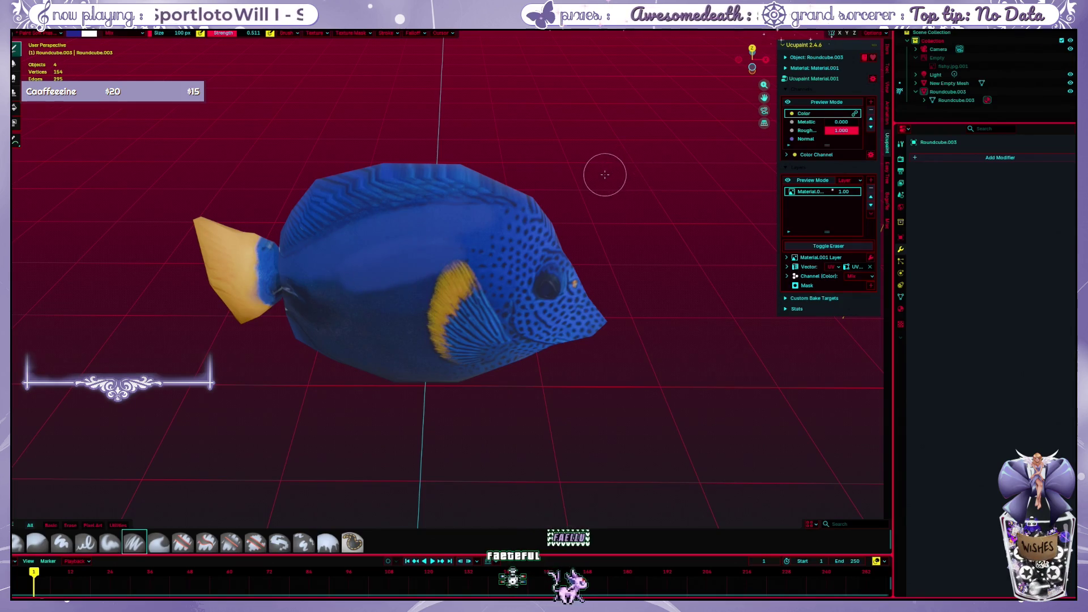
pyautogui.hotkey('ctrl', 'z')
# Paint flat blue over the mid-body, fin stripe and upper back scales, undoing a stray fin stroke
pyautogui.moveTo(360, 258); pyautogui.dragTo(372, 261)
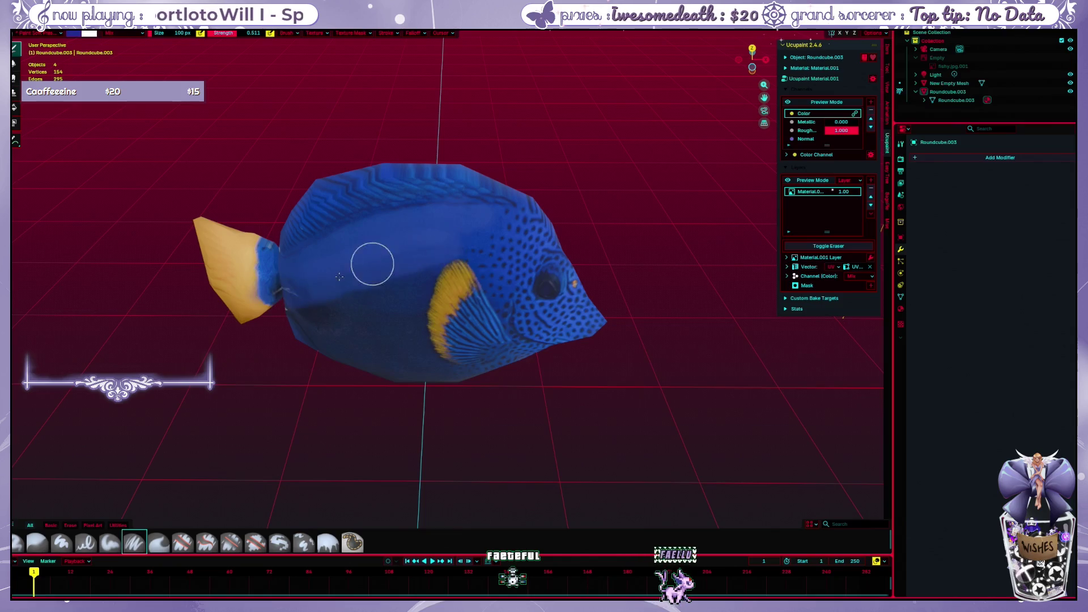
pyautogui.moveTo(485, 272); pyautogui.dragTo(473, 321)
pyautogui.hotkey('ctrl', 'z')
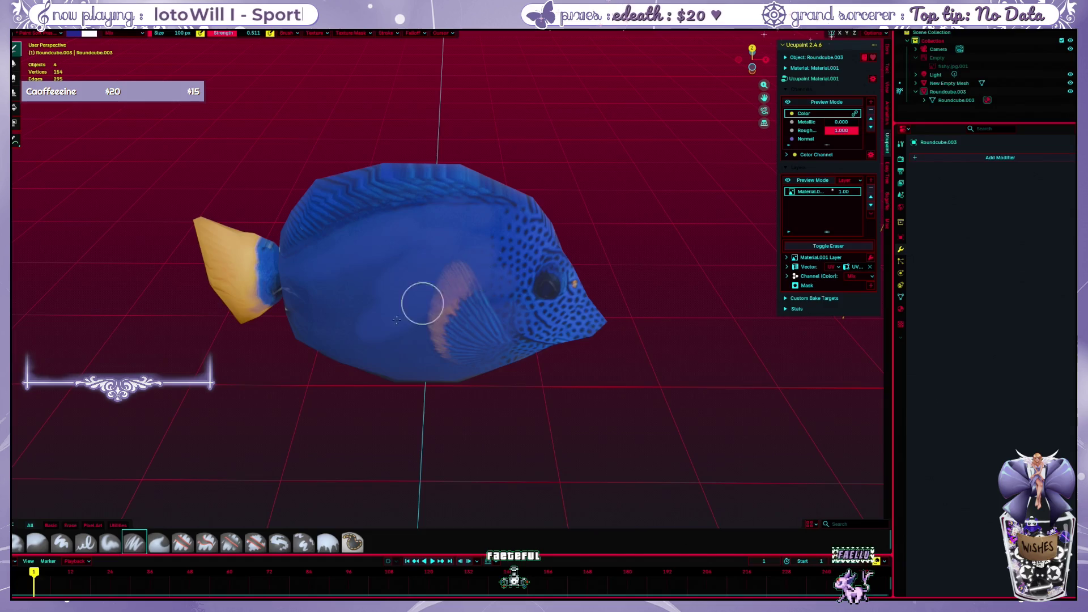
pyautogui.moveTo(420, 304); pyautogui.dragTo(470, 340)
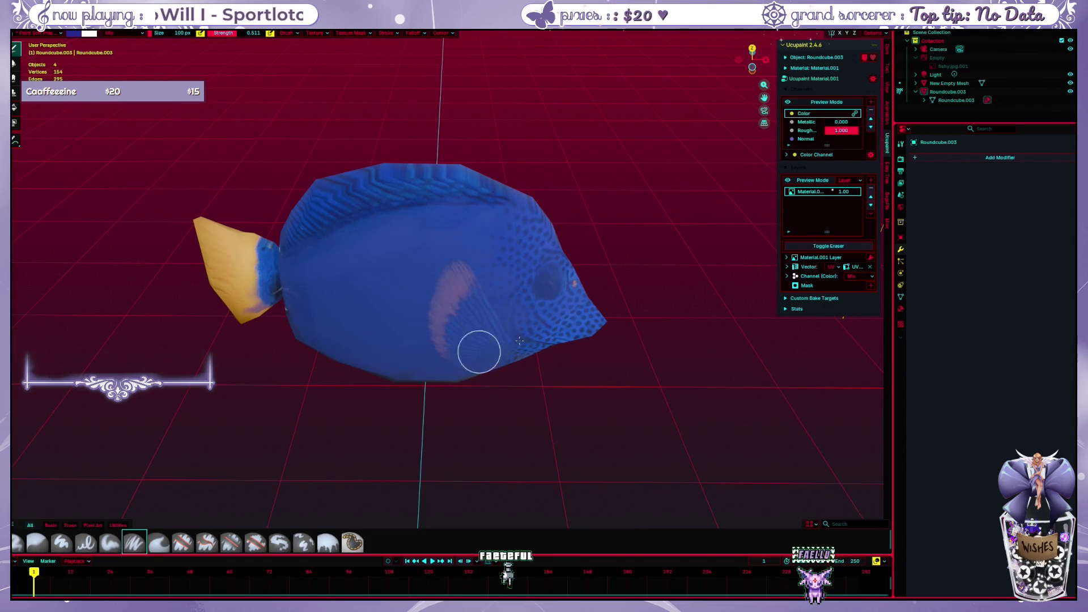
pyautogui.moveTo(502, 180); pyautogui.dragTo(308, 244)
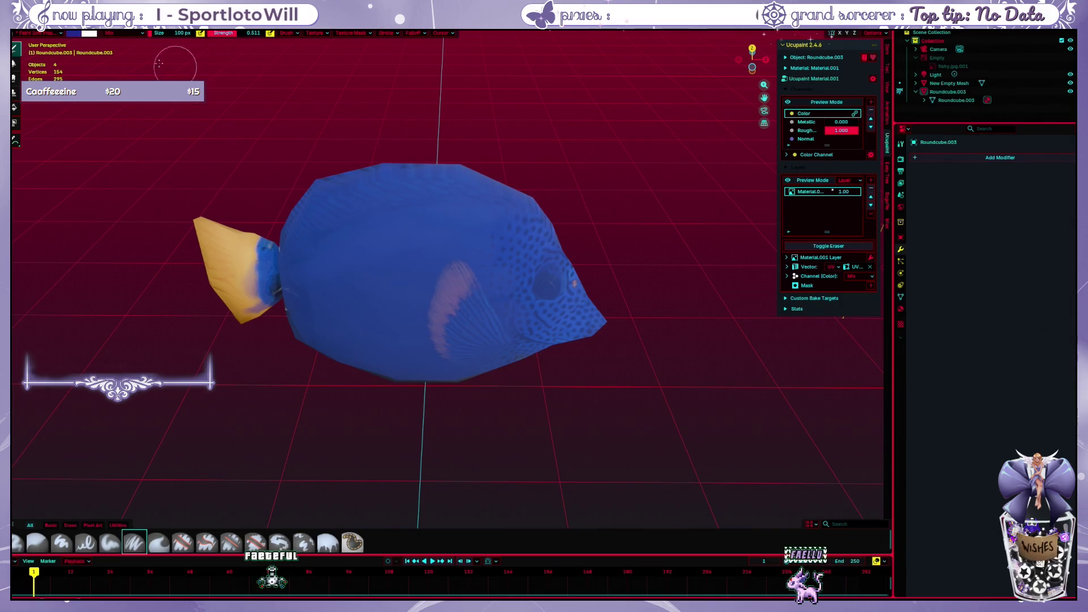
pyautogui.click(73, 34)
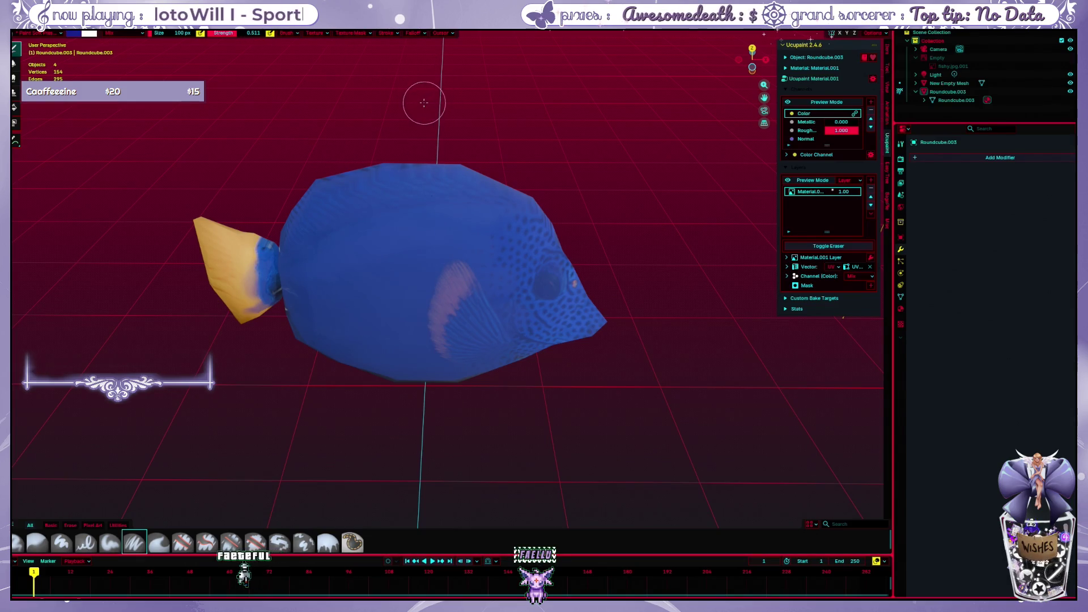
pyautogui.click(388, 34)
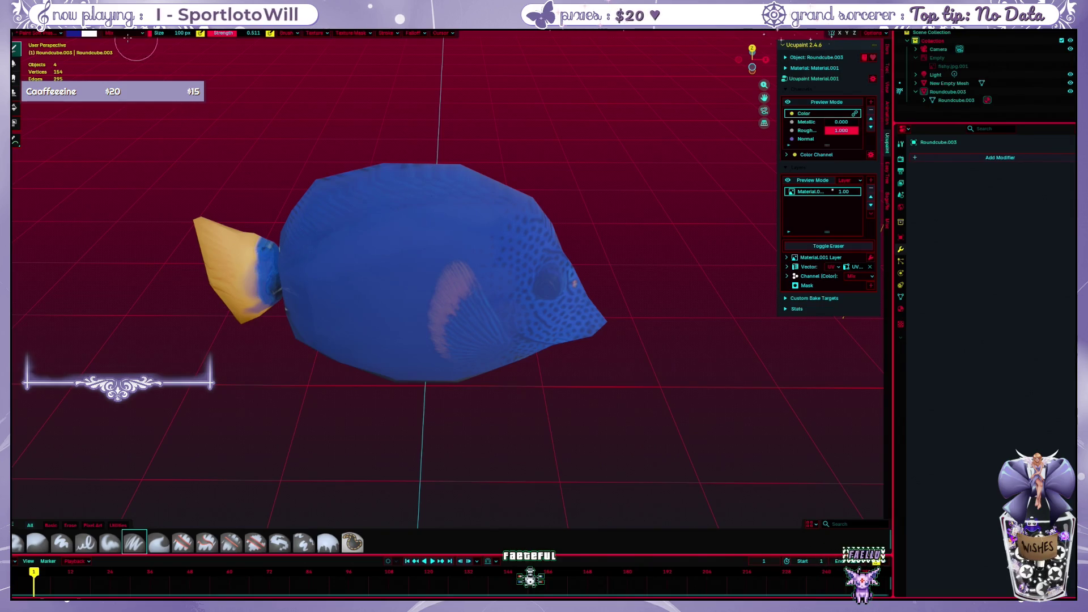
# Check the paint colour and Stroke settings, then orbit the fish side-on toward the viewer
pyautogui.click(75, 35)
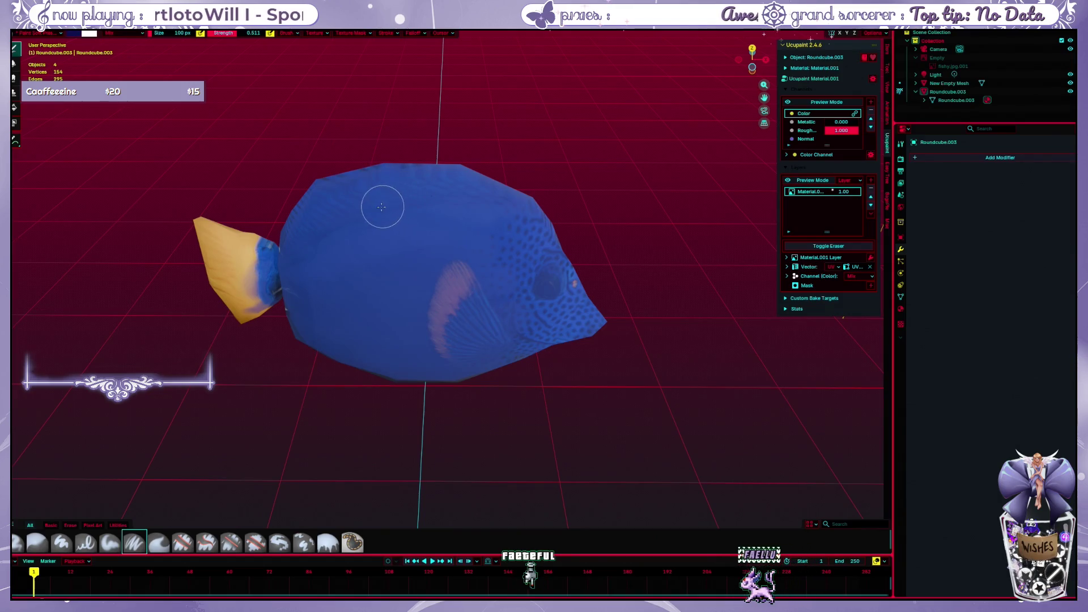
pyautogui.click(388, 35)
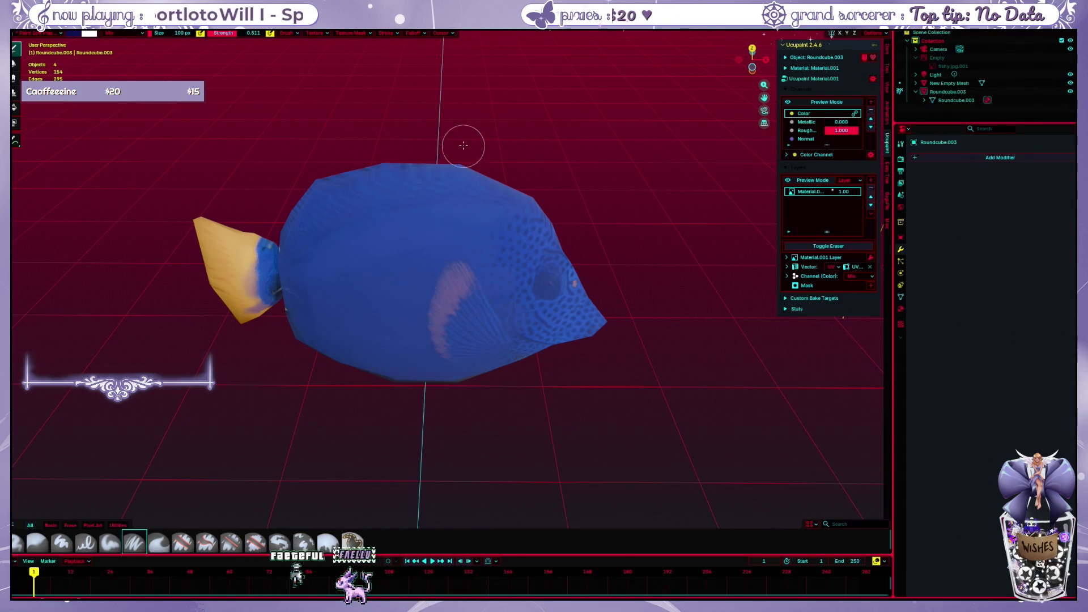
pyautogui.moveTo(416, 180)
pyautogui.mouseDown(button='middle')
pyautogui.moveTo(467, 111)
pyautogui.moveTo(531, 148)
pyautogui.moveTo(478, 158)
pyautogui.mouseUp(button='middle')
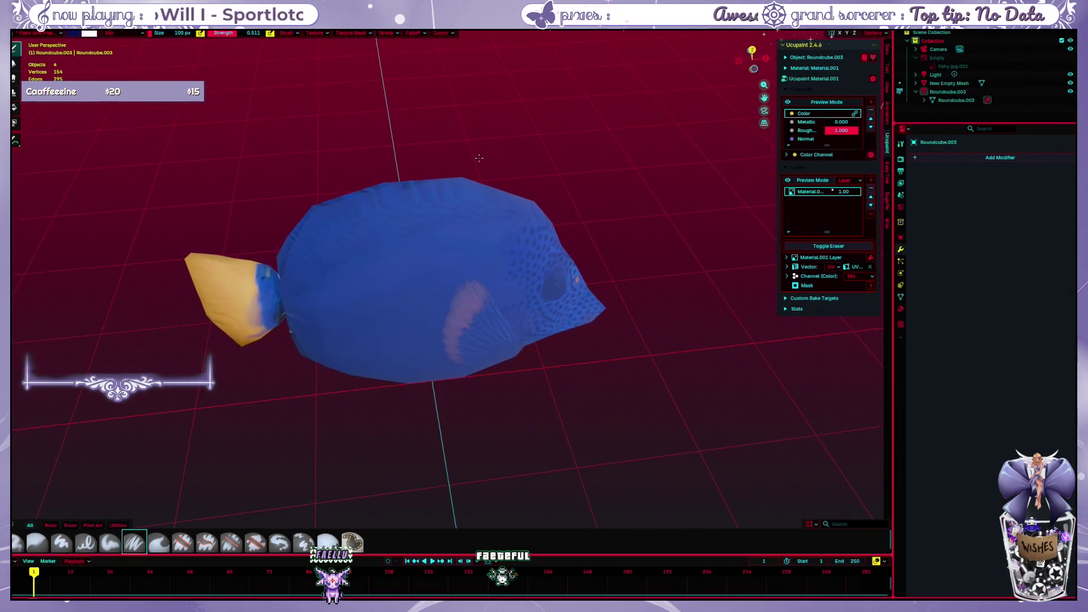
pyautogui.moveTo(478, 158); pyautogui.dragTo(480, 143, button='middle')
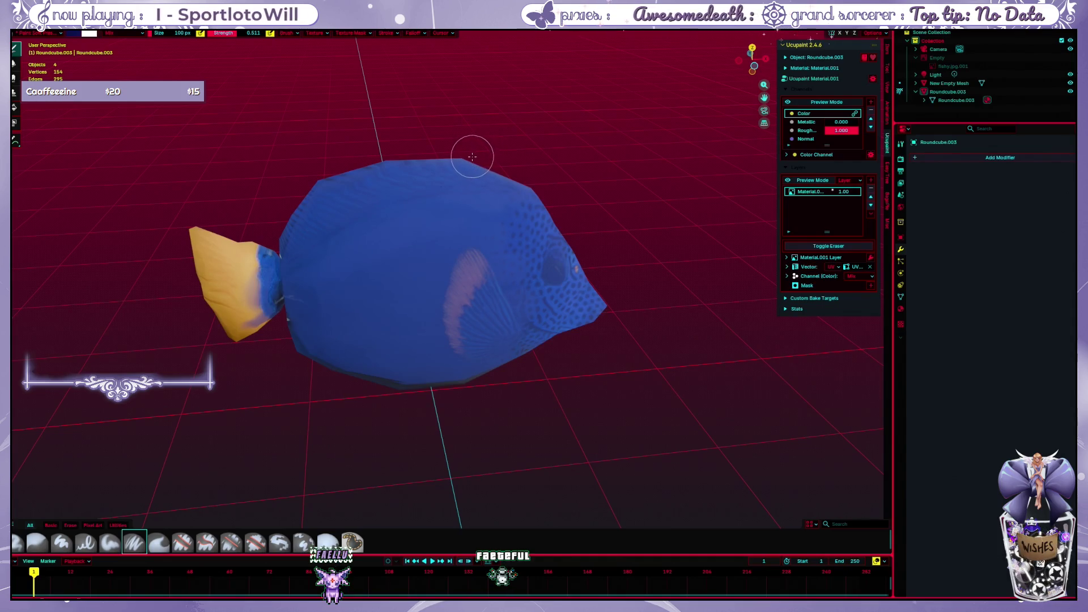
pyautogui.moveTo(473, 157); pyautogui.dragTo(475, 161, button='middle')
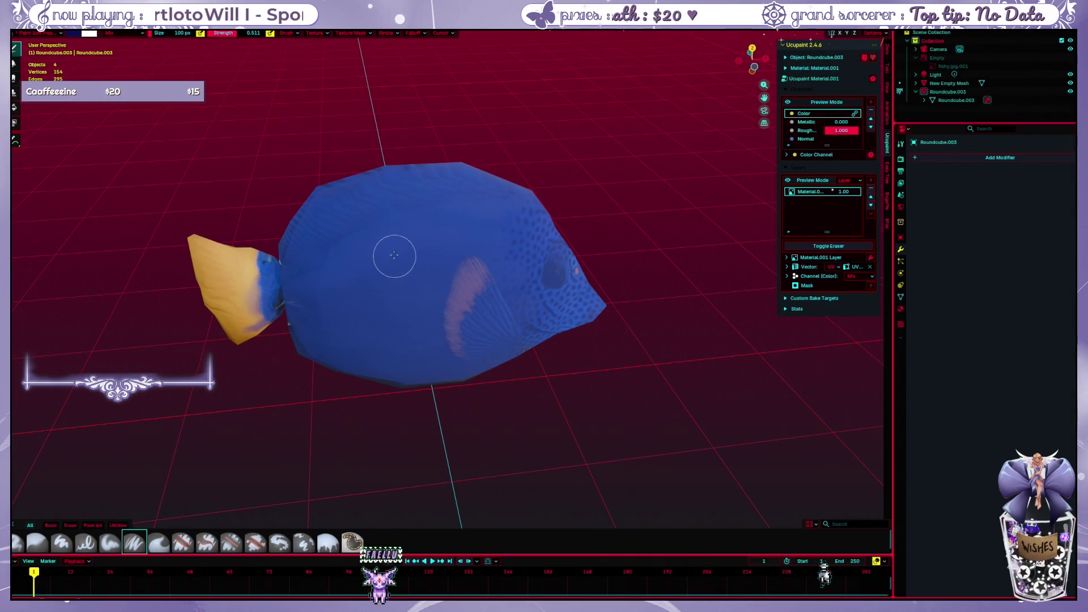
pyautogui.moveTo(252, 256)
pyautogui.mouseDown(button='middle')
pyautogui.moveTo(324, 222)
pyautogui.moveTo(361, 127)
pyautogui.mouseUp(button='middle')
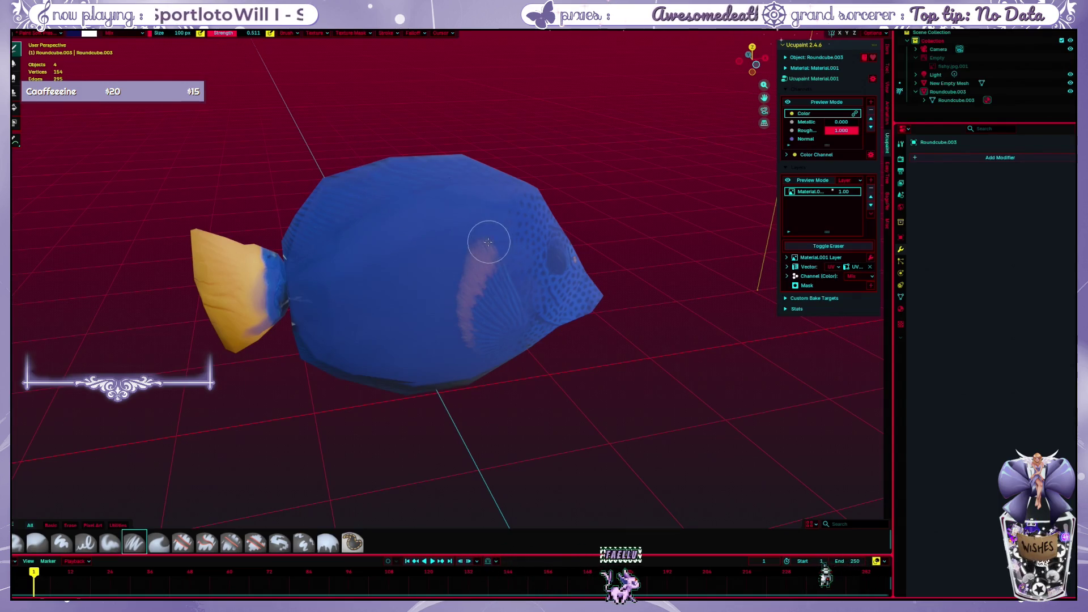
# Paint blue over the pink fin streak, enlarge the brush to 222 px, and pick a harder brush
pyautogui.moveTo(488, 243); pyautogui.dragTo(484, 343)
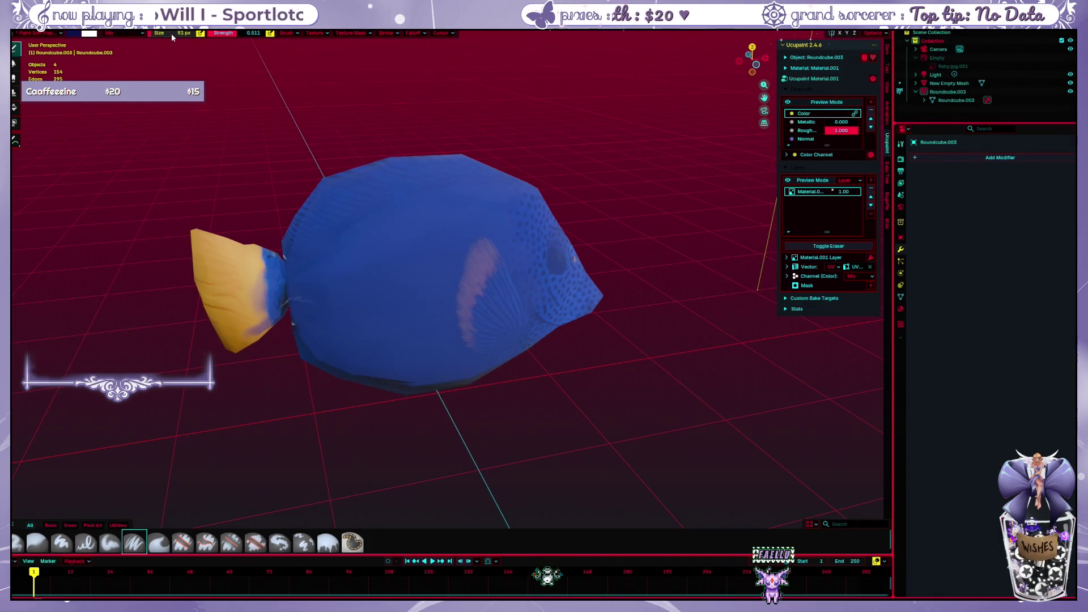
pyautogui.moveTo(171, 34); pyautogui.dragTo(204, 34)
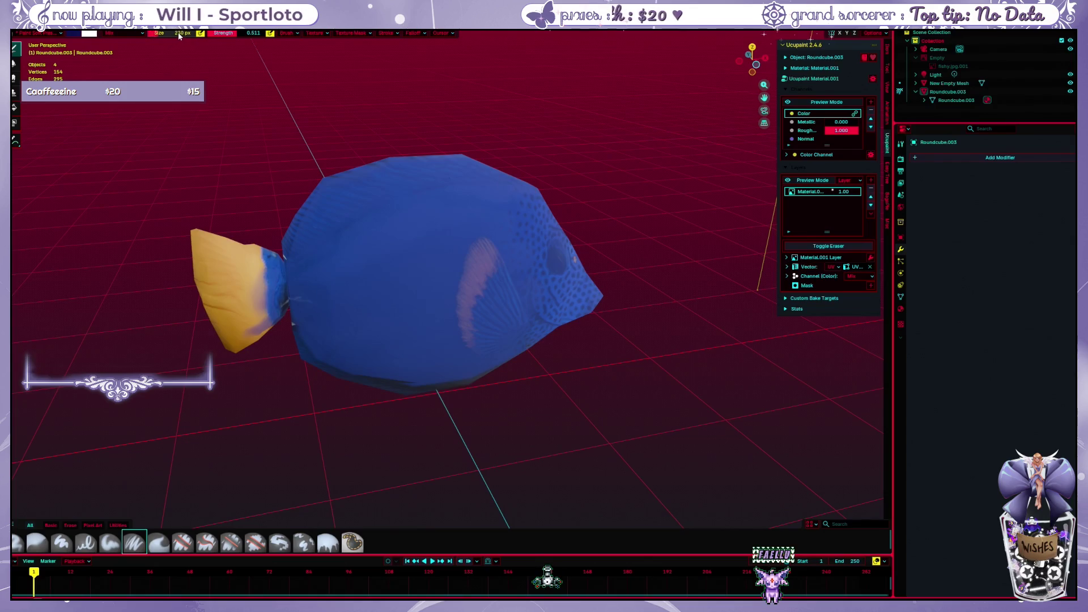
pyautogui.click(90, 548)
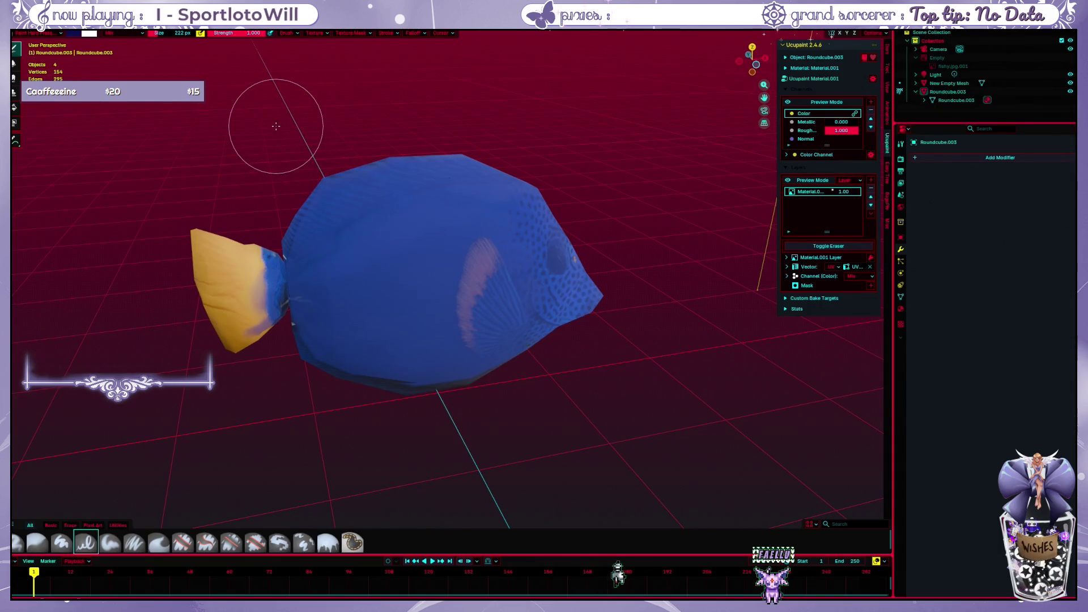
# From a side view, move the fish slightly sideways and upward, then return to an angled view
pyautogui.moveTo(328, 135); pyautogui.dragTo(358, 175, button='middle')
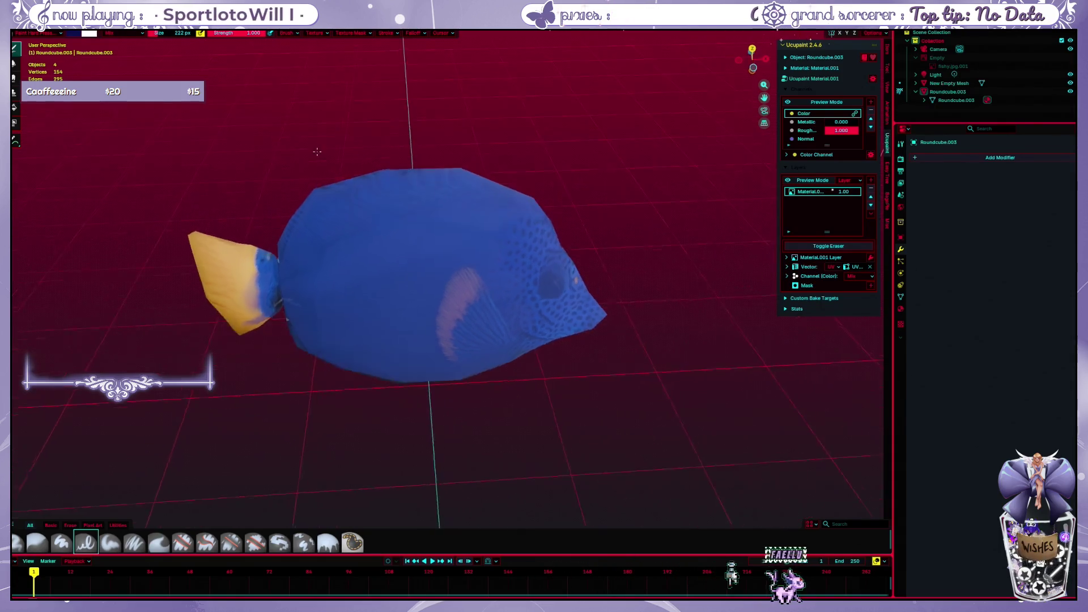
pyautogui.rightClick(358, 174)
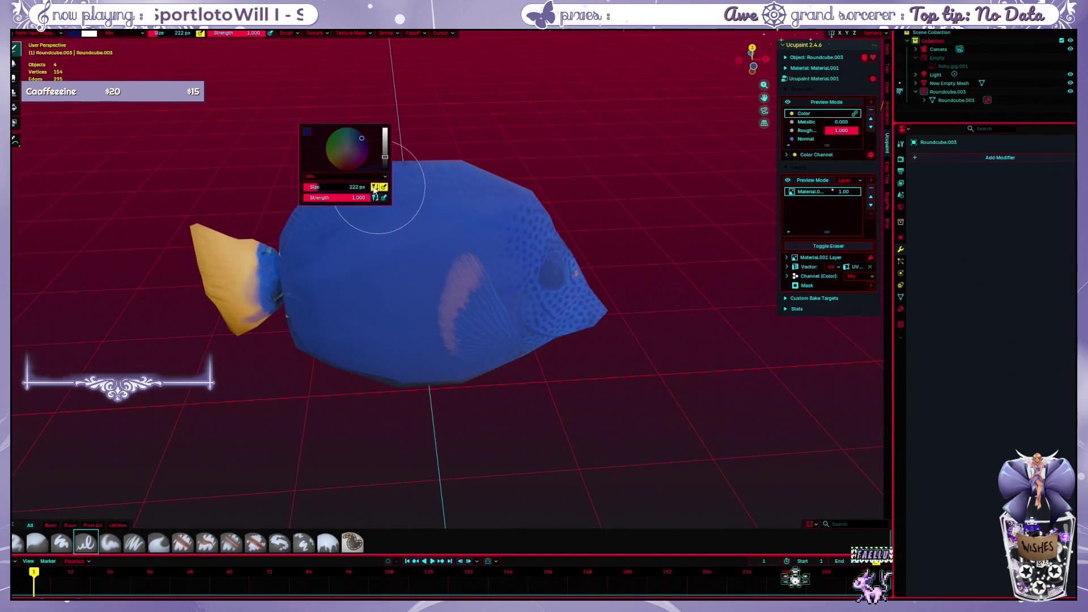
pyautogui.rightClick(404, 161)
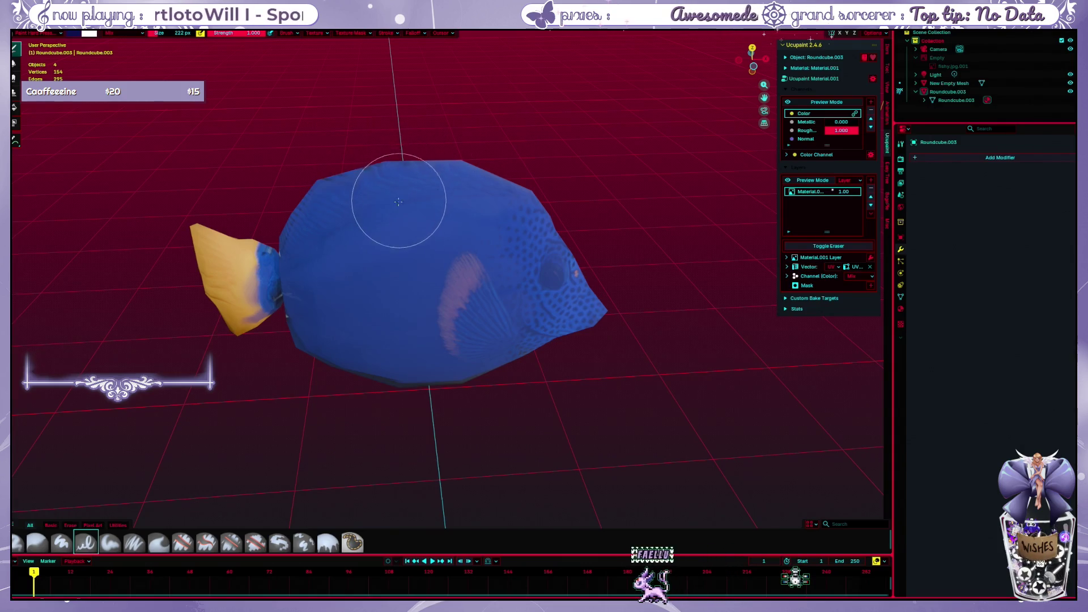
pyautogui.moveTo(404, 187); pyautogui.dragTo(390, 244, button='middle')
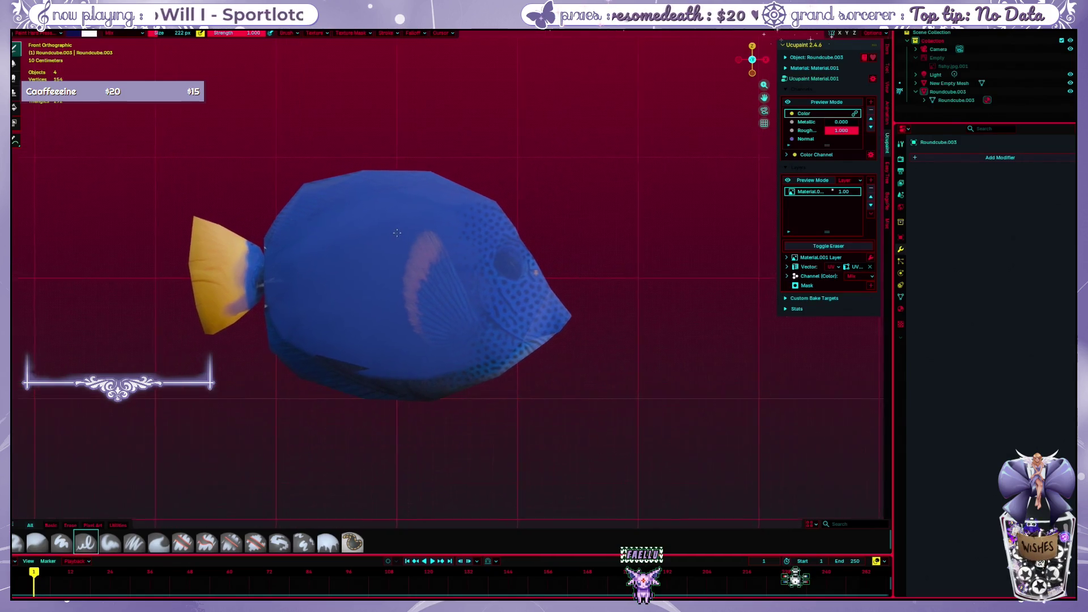
pyautogui.keyDown('shift'); pyautogui.moveTo(423, 217); pyautogui.dragTo(391, 216, button='middle'); pyautogui.keyUp('shift')
pyautogui.press('g')
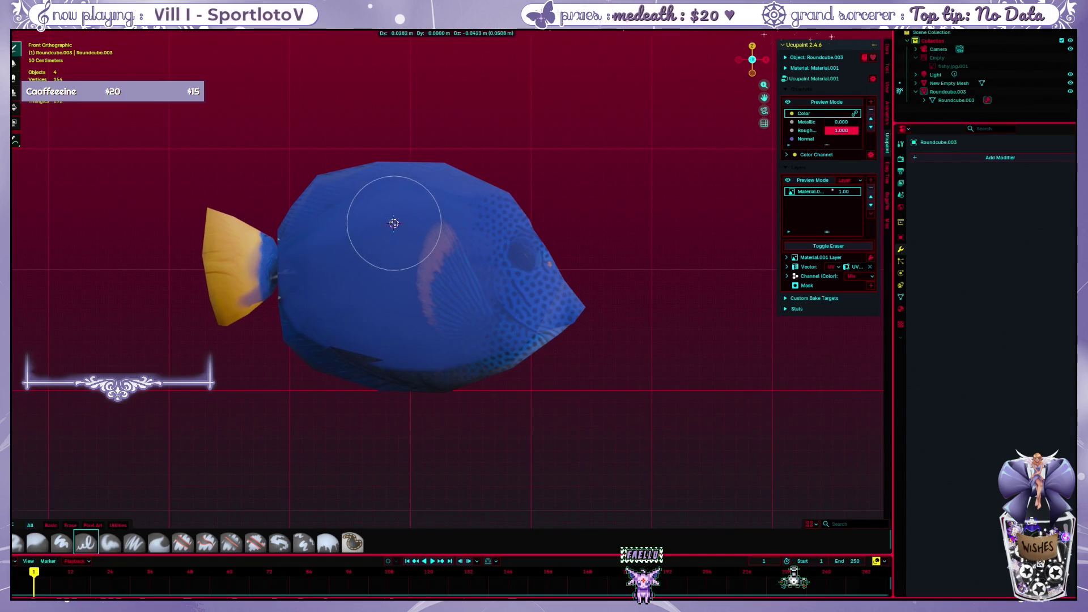
pyautogui.click(423, 194)
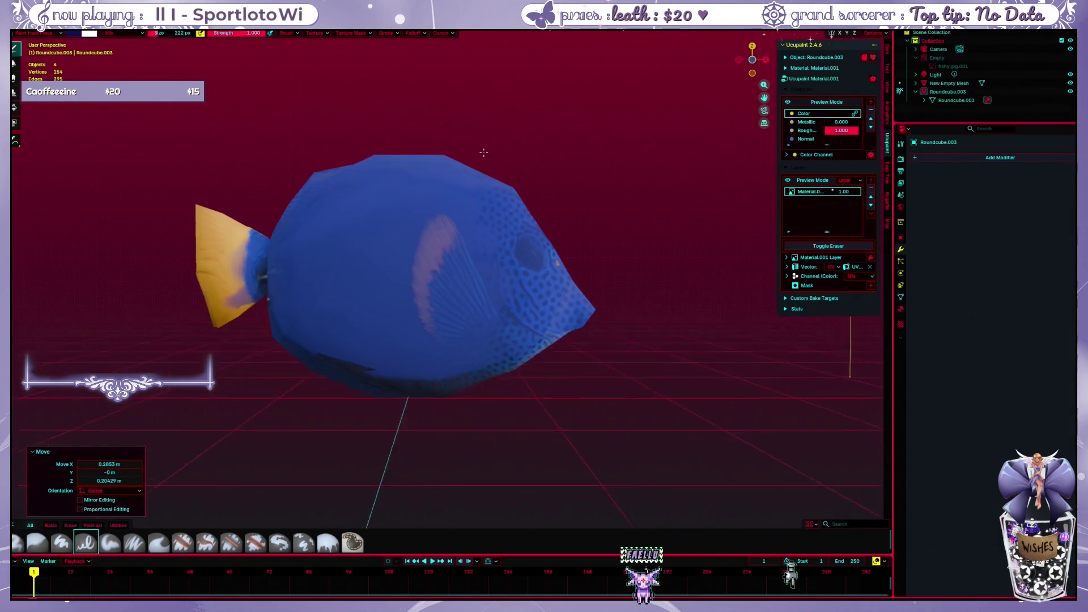
pyautogui.moveTo(486, 123); pyautogui.dragTo(279, 110, button='middle')
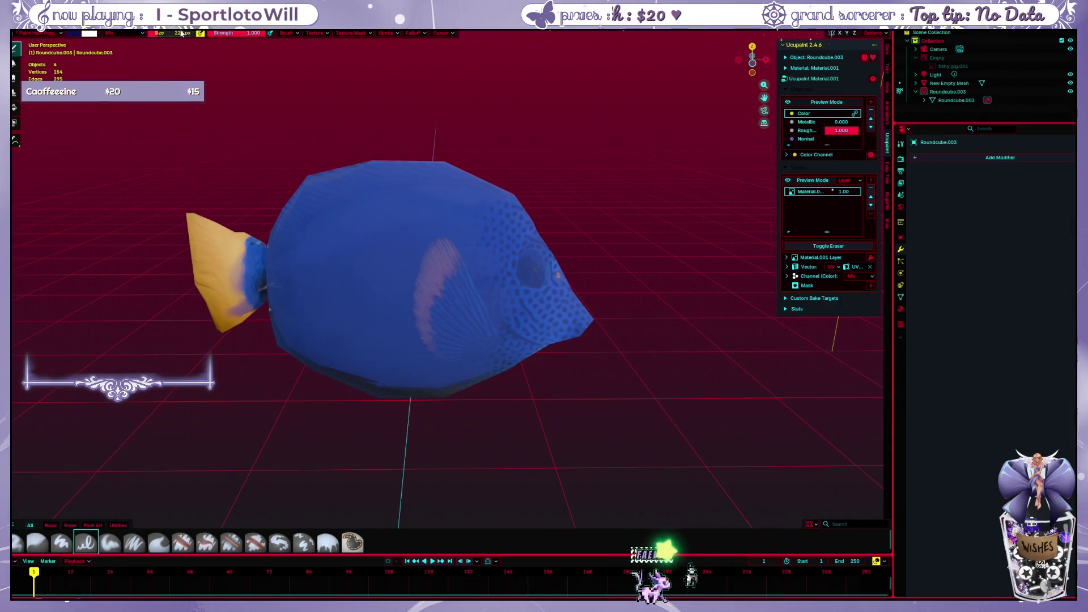
# Enlarge the paint brush to 57 px and undo a dark test stroke on the body
pyautogui.moveTo(170, 32); pyautogui.dragTo(199, 31)
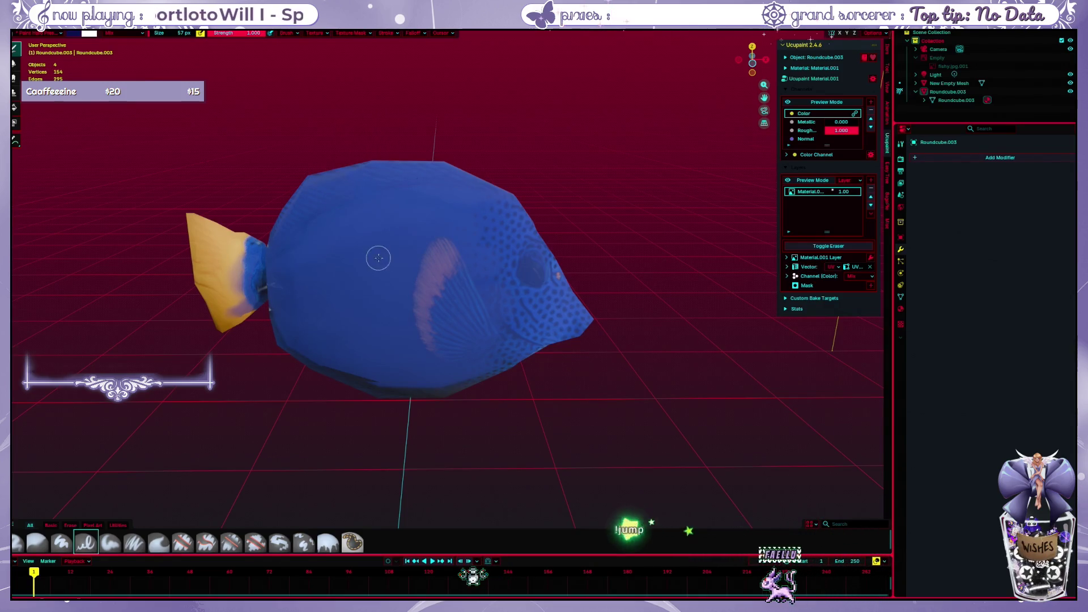
pyautogui.moveTo(384, 231)
pyautogui.mouseDown()
pyautogui.moveTo(355, 257)
pyautogui.moveTo(389, 224)
pyautogui.moveTo(425, 311)
pyautogui.mouseUp()
pyautogui.hotkey('ctrl', 'z')
pyautogui.hotkey('ctrl', 'z')
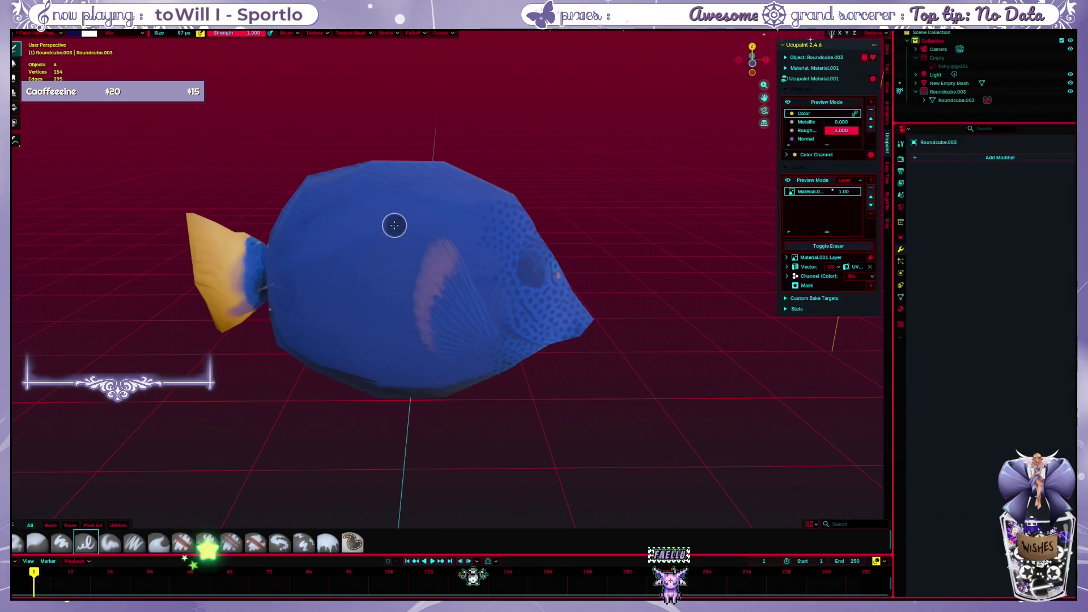
# Paint several dark test strokes on the fish body and undo each one
pyautogui.moveTo(393, 225)
pyautogui.mouseDown()
pyautogui.moveTo(475, 275)
pyautogui.moveTo(425, 294)
pyautogui.mouseUp()
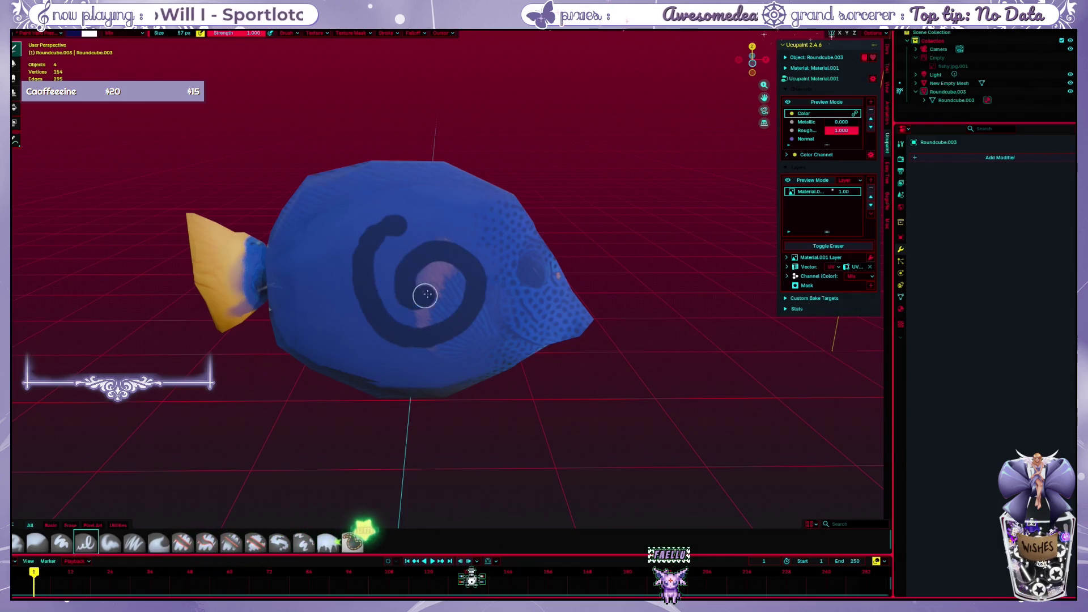
pyautogui.hotkey('ctrl', 'z')
pyautogui.moveTo(399, 228)
pyautogui.mouseDown()
pyautogui.moveTo(372, 252)
pyautogui.moveTo(359, 289)
pyautogui.mouseUp()
pyautogui.hotkey('ctrl', 'z')
pyautogui.hotkey('ctrl', 'z')
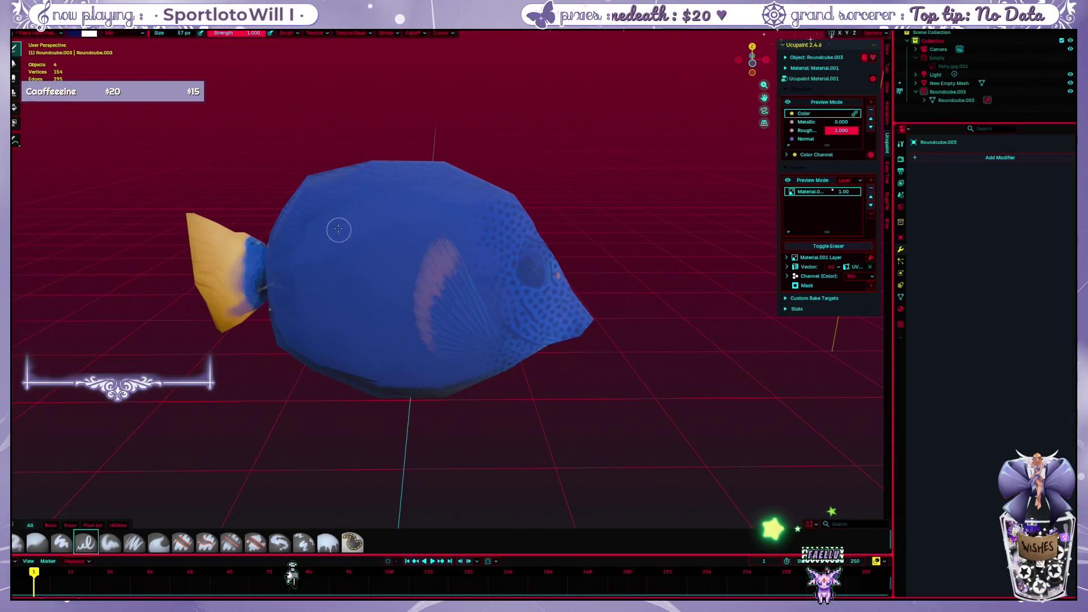
pyautogui.click(341, 258)
pyautogui.moveTo(351, 245); pyautogui.dragTo(468, 257)
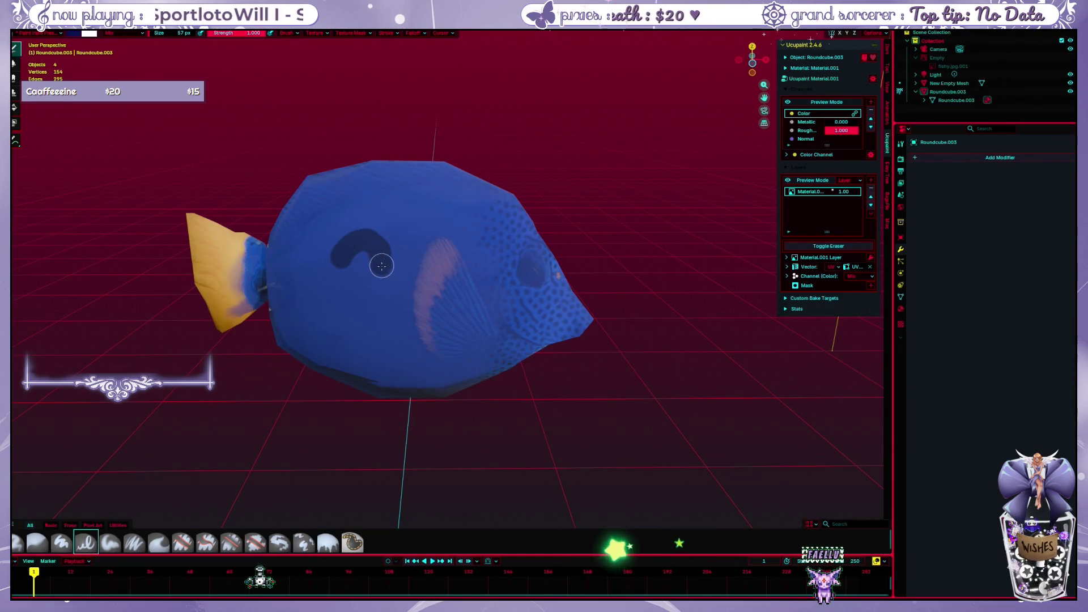
pyautogui.hotkey('ctrl', 'z')
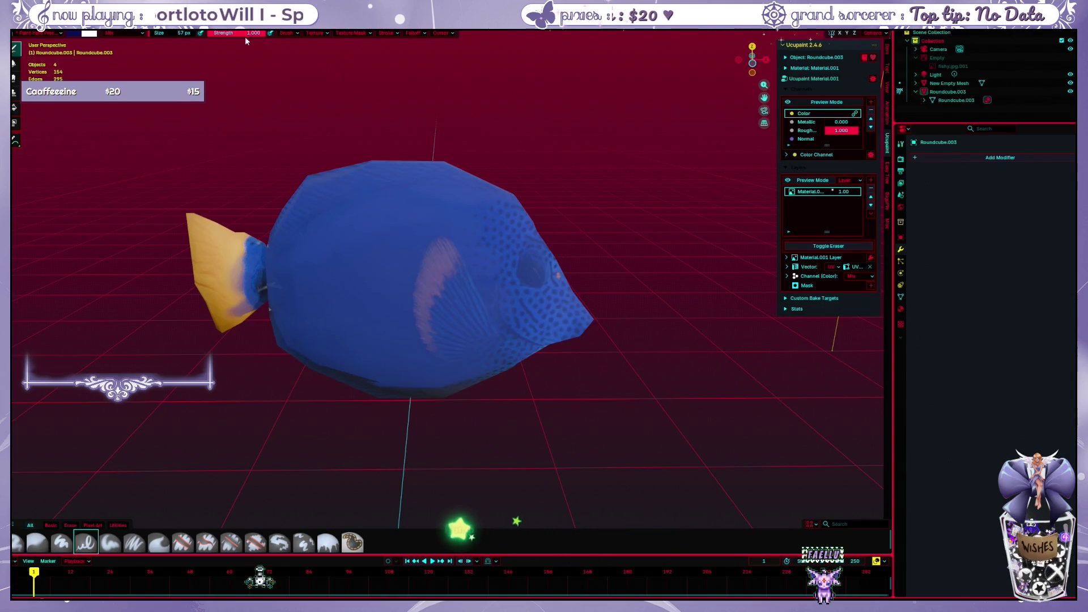
# Lower brush Strength to 0.489, then paint and undo fainter test strokes
pyautogui.moveTo(242, 36); pyautogui.dragTo(211, 36)
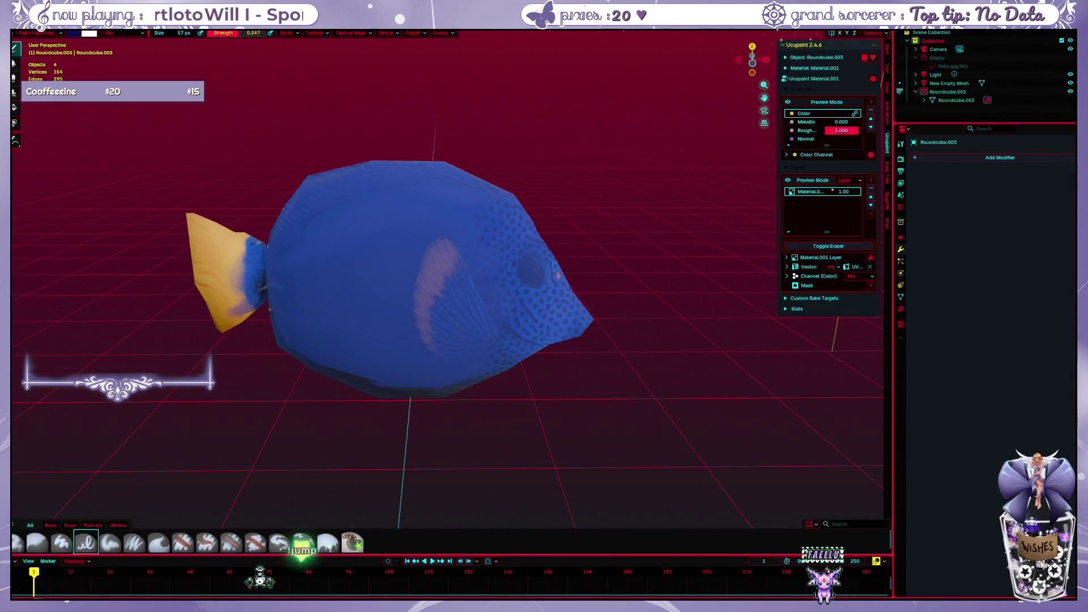
pyautogui.moveTo(330, 232)
pyautogui.mouseDown()
pyautogui.moveTo(427, 258)
pyautogui.moveTo(471, 302)
pyautogui.mouseUp()
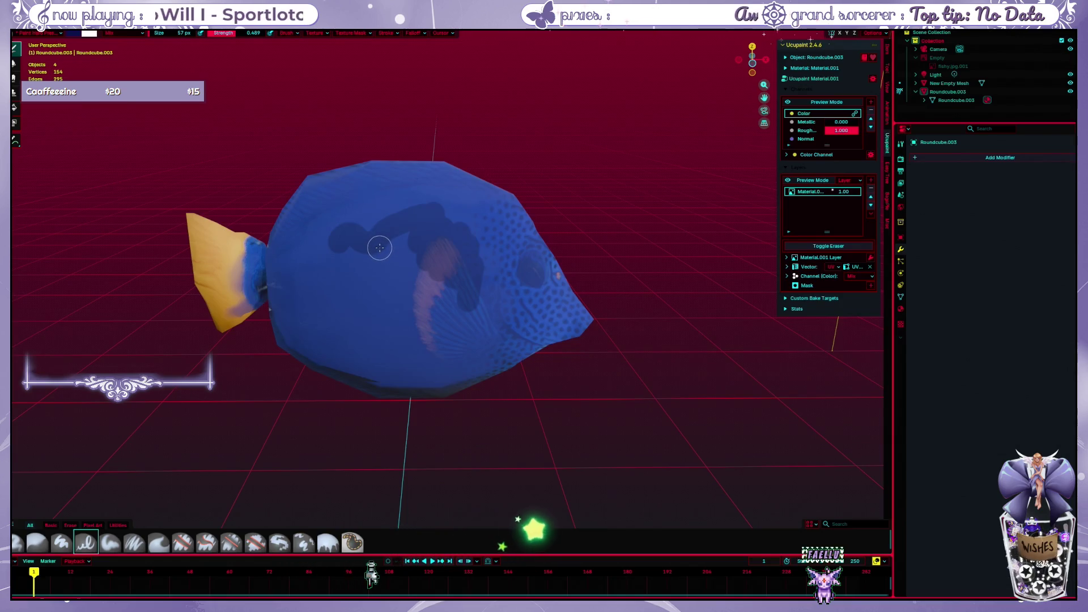
pyautogui.hotkey('ctrl', 'z')
pyautogui.moveTo(335, 272); pyautogui.dragTo(432, 316)
pyautogui.hotkey('ctrl', 'z')
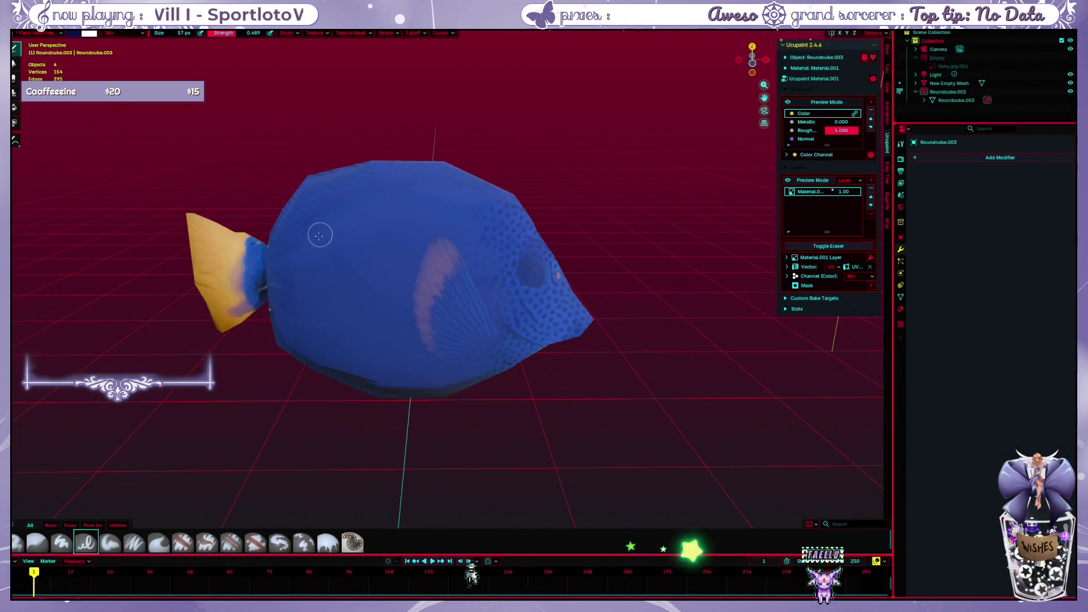
pyautogui.moveTo(318, 233)
pyautogui.mouseDown()
pyautogui.moveTo(348, 246)
pyautogui.moveTo(416, 245)
pyautogui.mouseUp()
pyautogui.hotkey('ctrl', 'z')
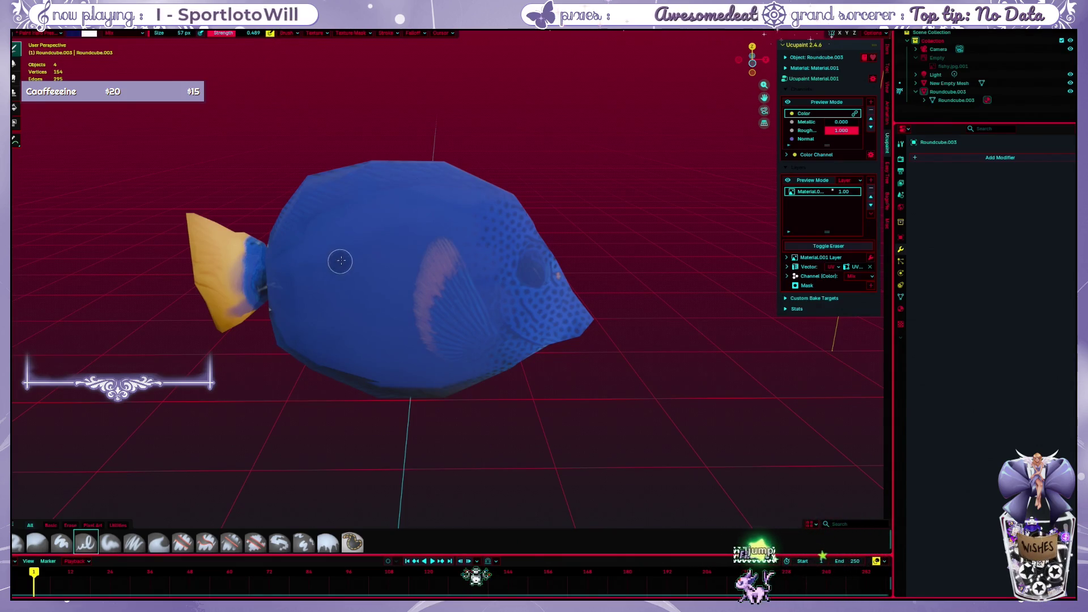
pyautogui.moveTo(338, 261)
pyautogui.mouseDown()
pyautogui.moveTo(370, 249)
pyautogui.moveTo(445, 335)
pyautogui.mouseUp()
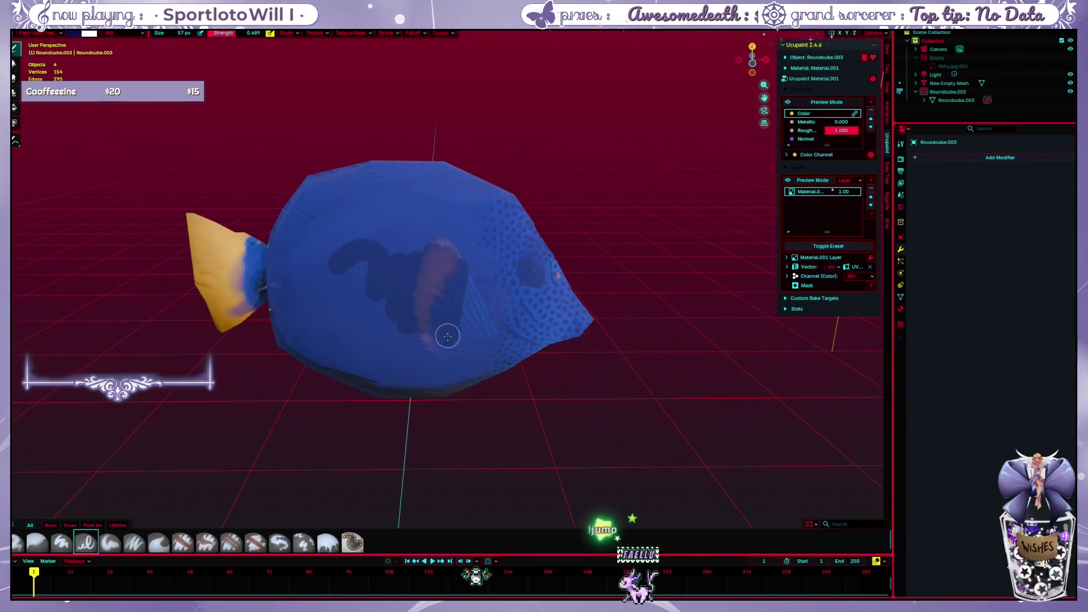
pyautogui.hotkey('ctrl', 'z')
pyautogui.hotkey('ctrl', 'z')
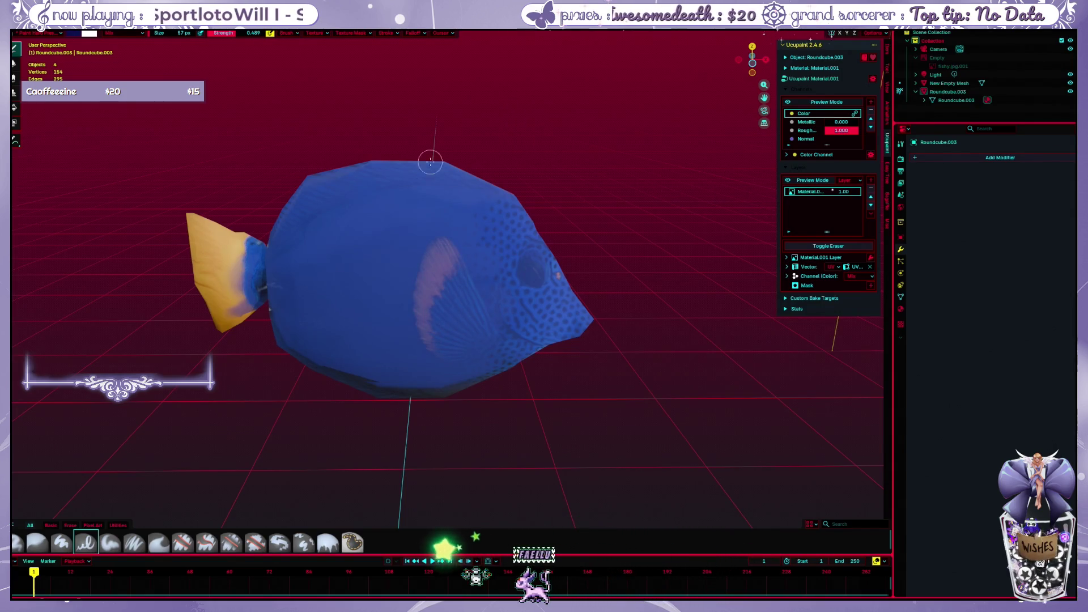
pyautogui.click(134, 34)
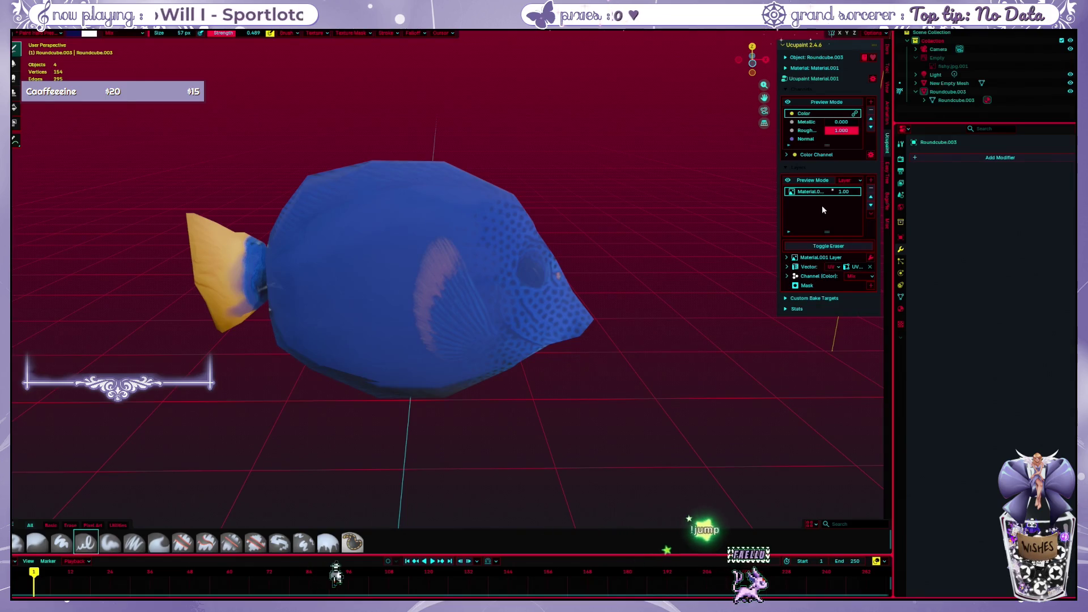
# Set the Ucupaint colour channel blend mode to Add and undo a wavy test stroke
pyautogui.click(857, 276)
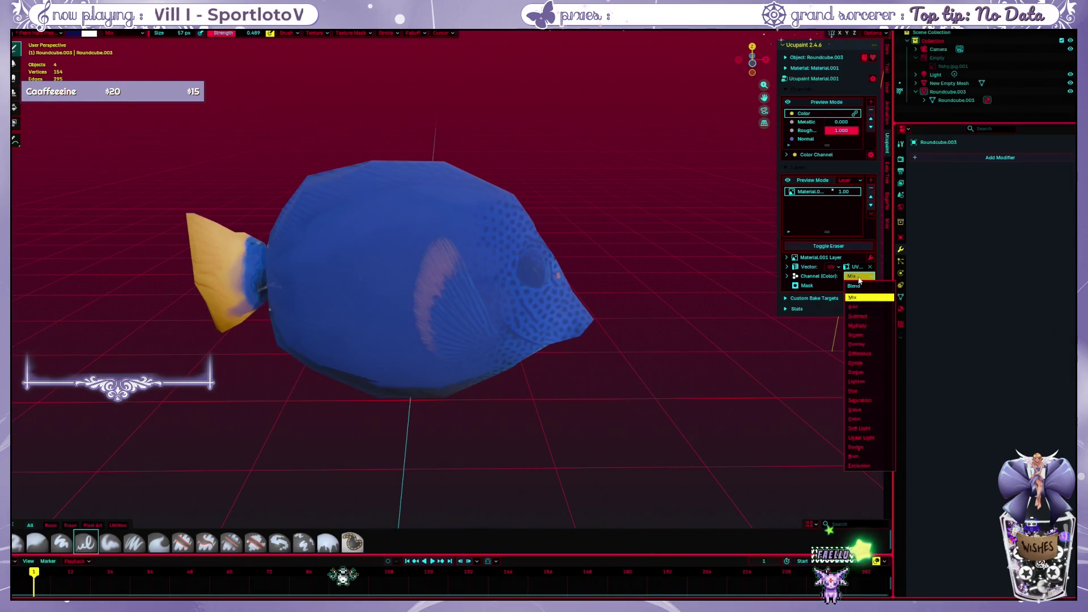
pyautogui.click(857, 307)
pyautogui.moveTo(341, 288); pyautogui.dragTo(464, 234)
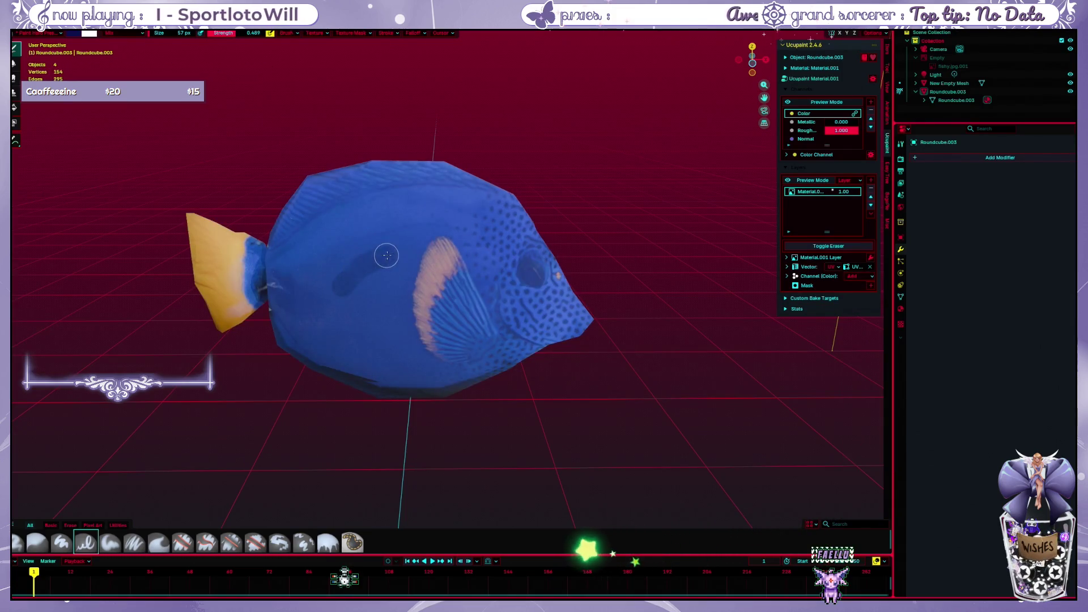
pyautogui.hotkey('ctrl', 'z')
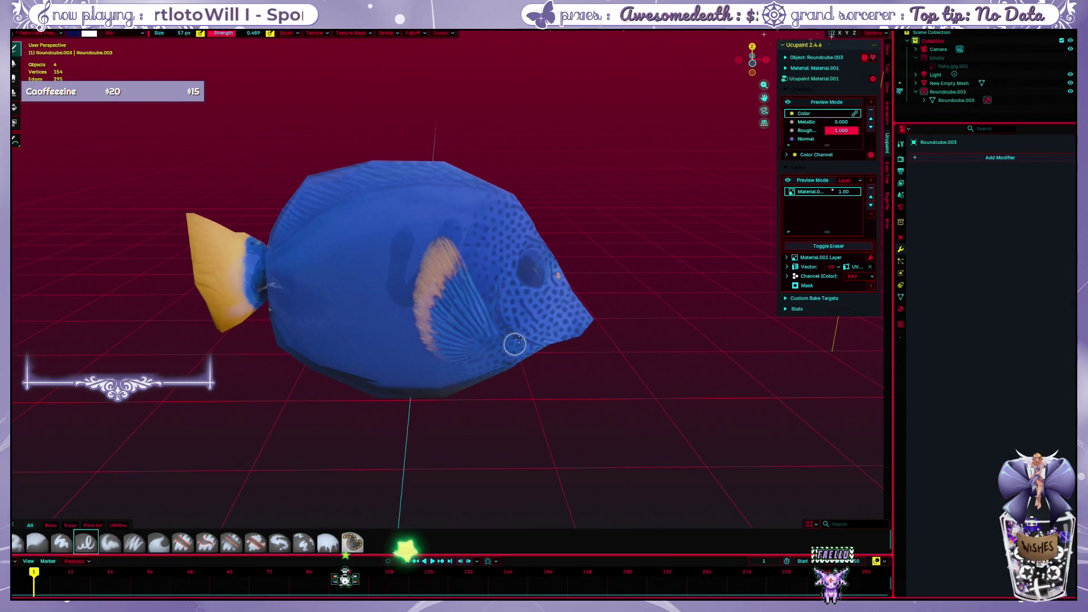
# Undo a dark blob, then leave one dark stroke across the mid-body
pyautogui.moveTo(364, 259); pyautogui.dragTo(385, 240)
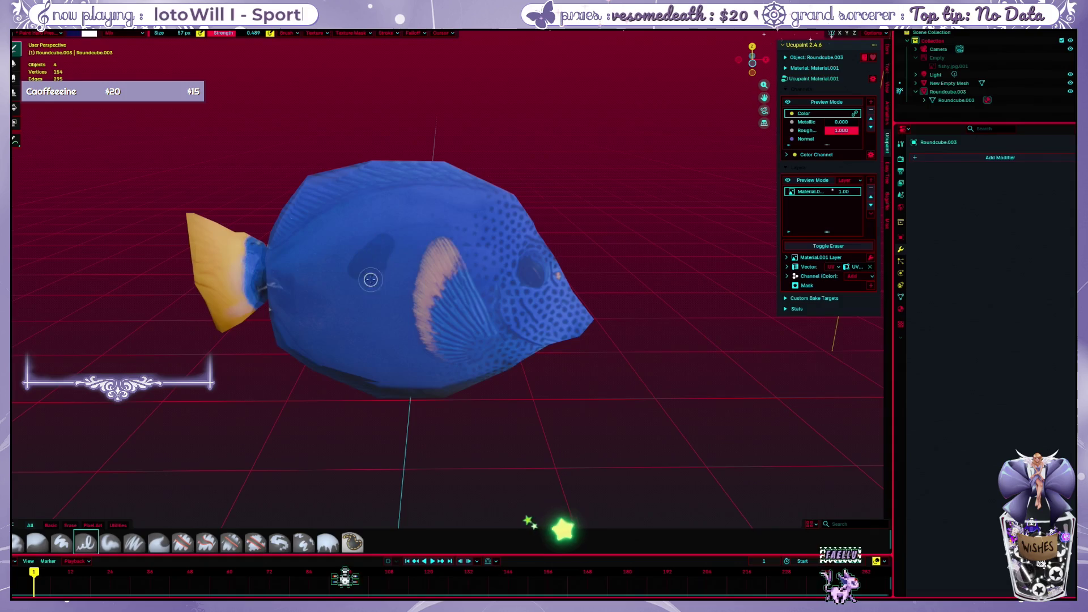
pyautogui.hotkey('ctrl', 'z')
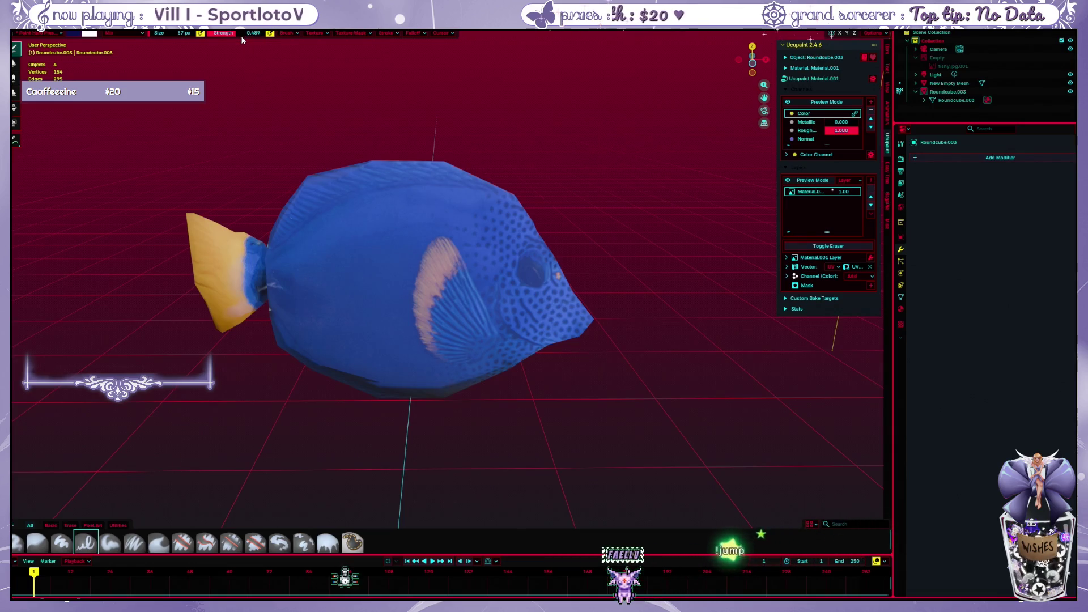
pyautogui.moveTo(367, 255); pyautogui.dragTo(427, 247)
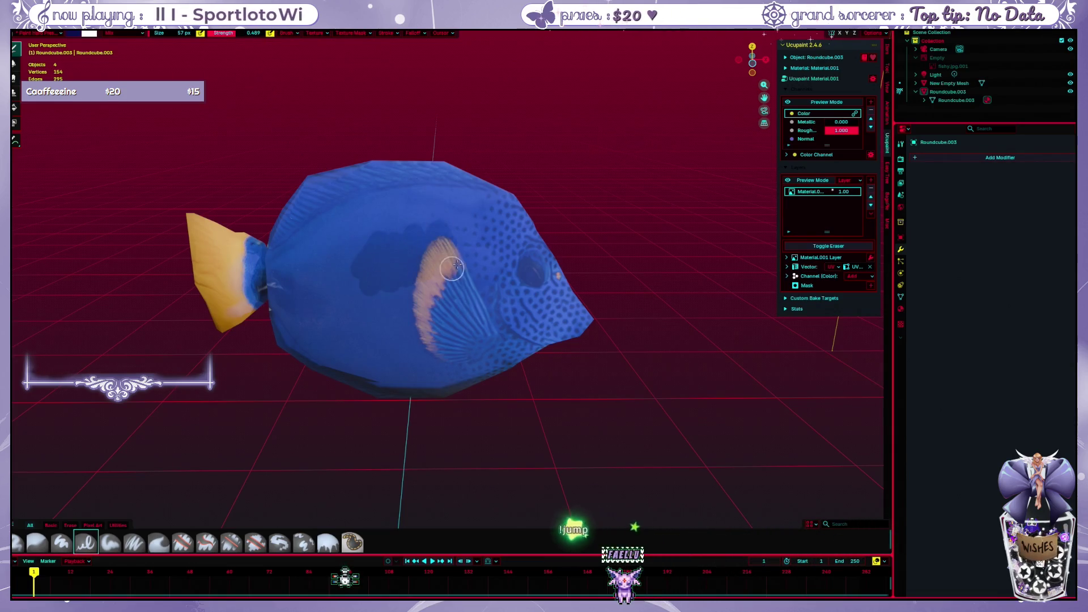
# Undo the dark stroke and browse the Properties tabs to the fish's empty modifier stack
pyautogui.hotkey('ctrl', 'z')
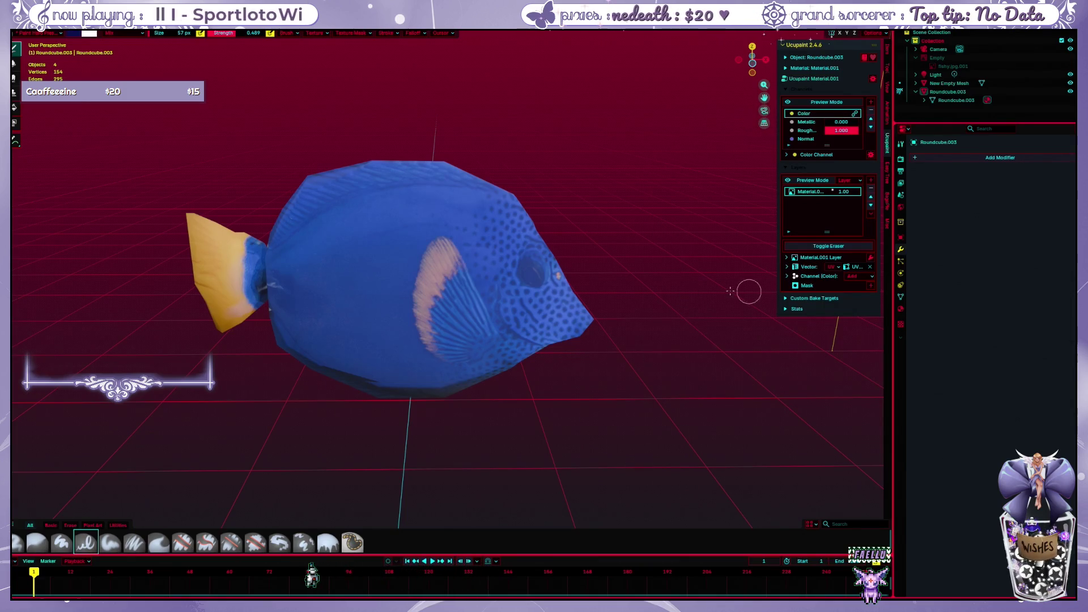
pyautogui.click(901, 308)
pyautogui.click(901, 284)
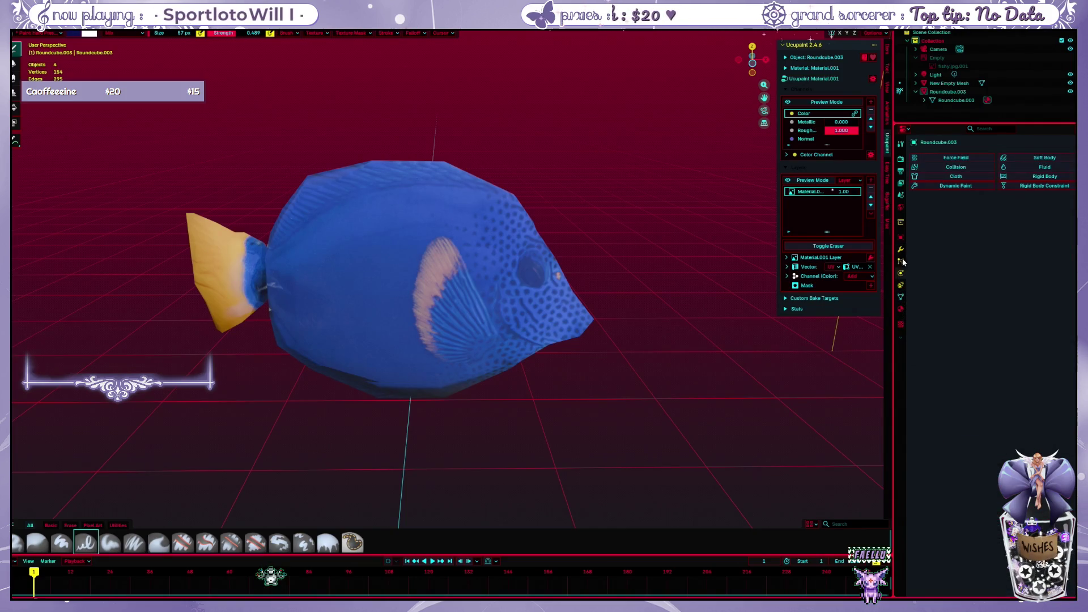
pyautogui.click(901, 251)
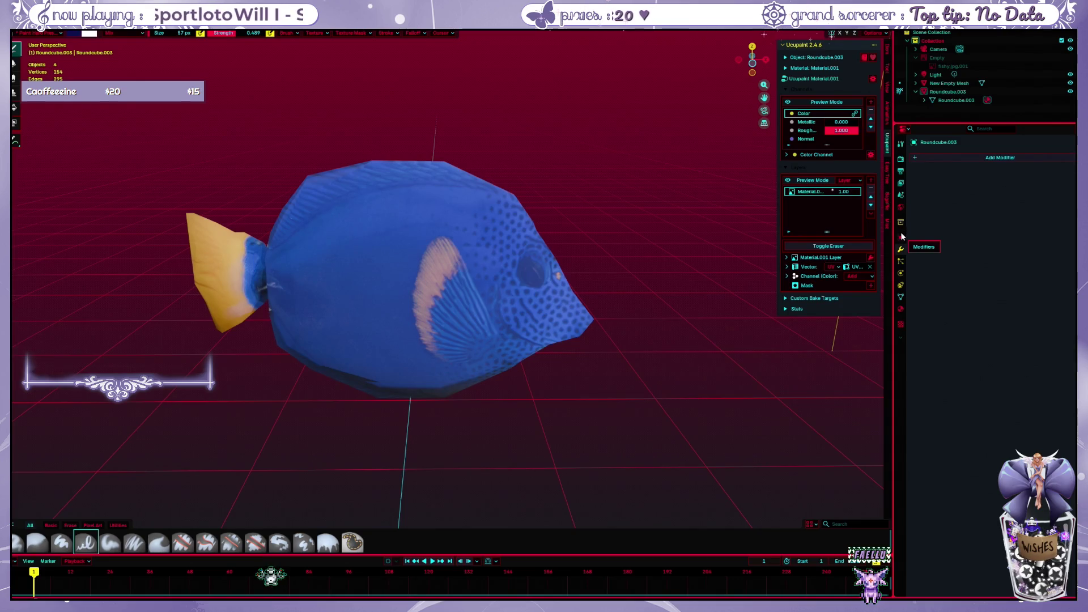
pyautogui.click(903, 237)
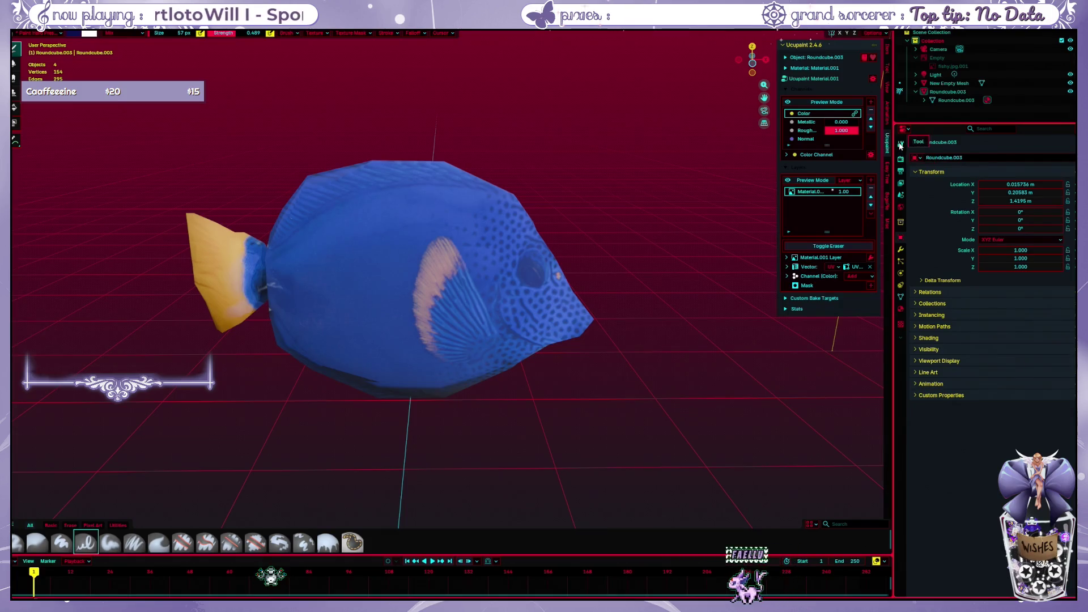
# In the Tool settings, set the brush colour to pure black and paint a dark stroke across the body
pyautogui.click(901, 143)
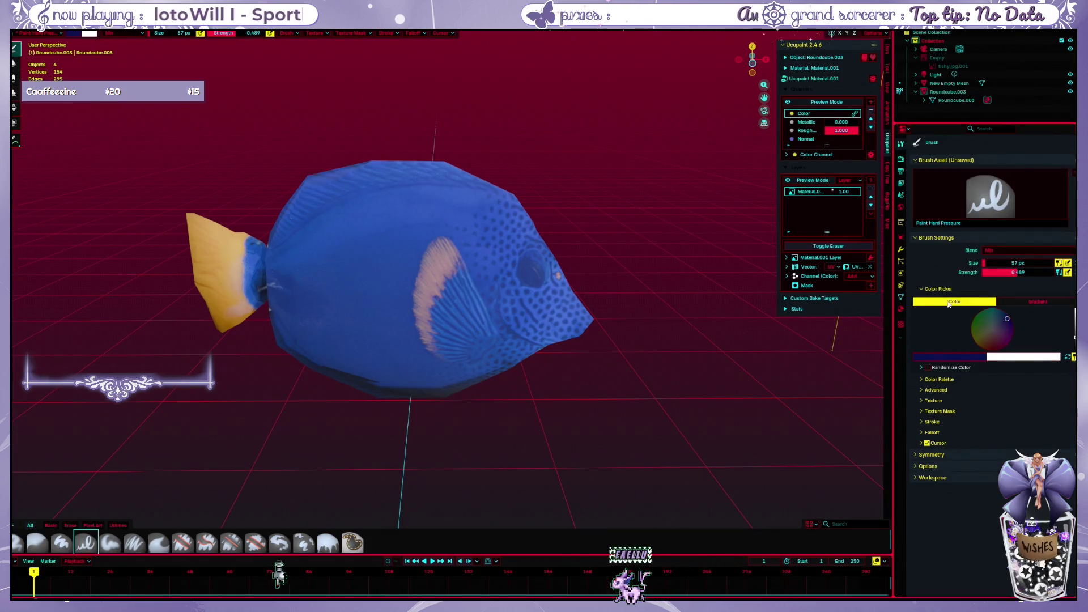
pyautogui.click(1000, 251)
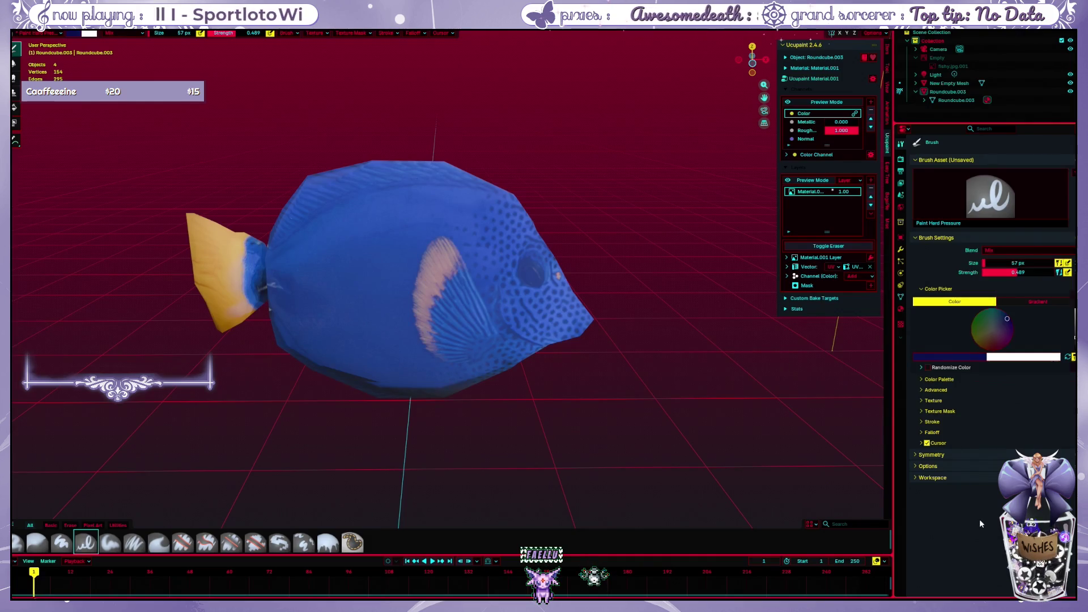
pyautogui.click(977, 358)
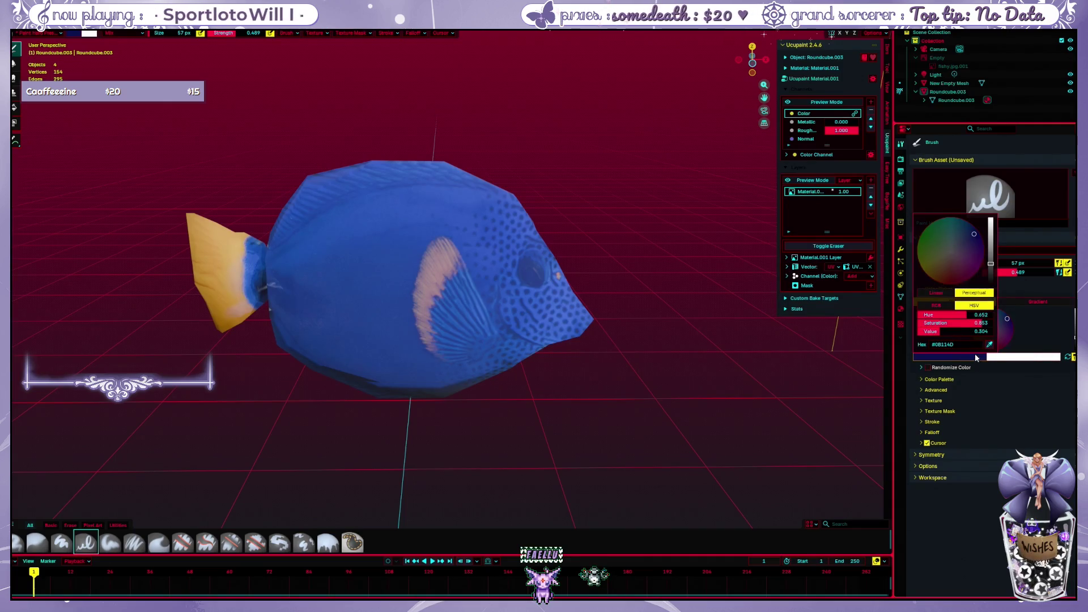
pyautogui.moveTo(990, 264); pyautogui.dragTo(990, 219)
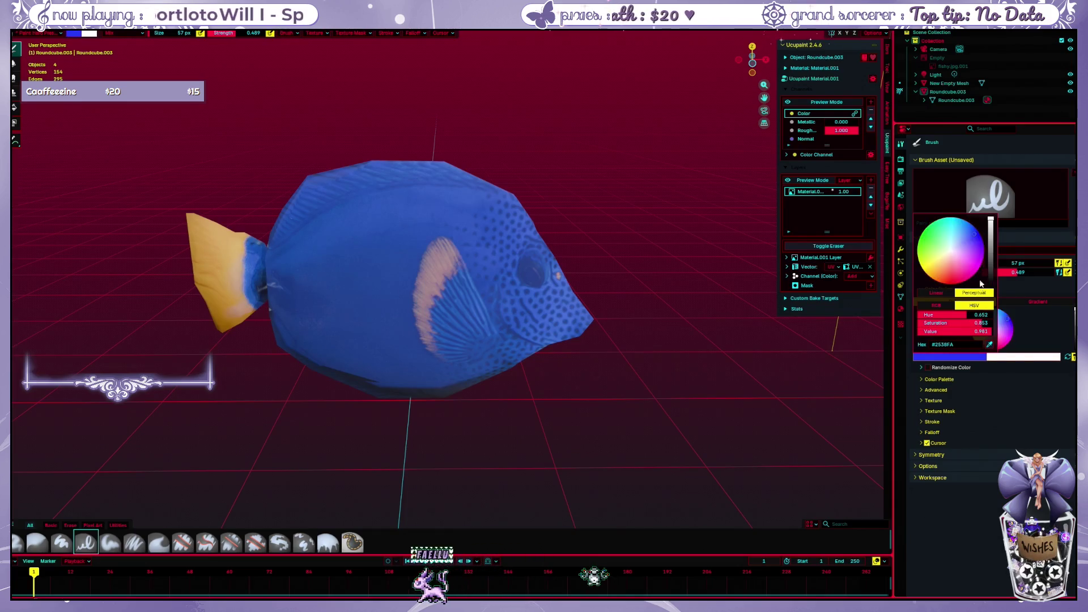
pyautogui.moveTo(991, 219); pyautogui.dragTo(989, 302)
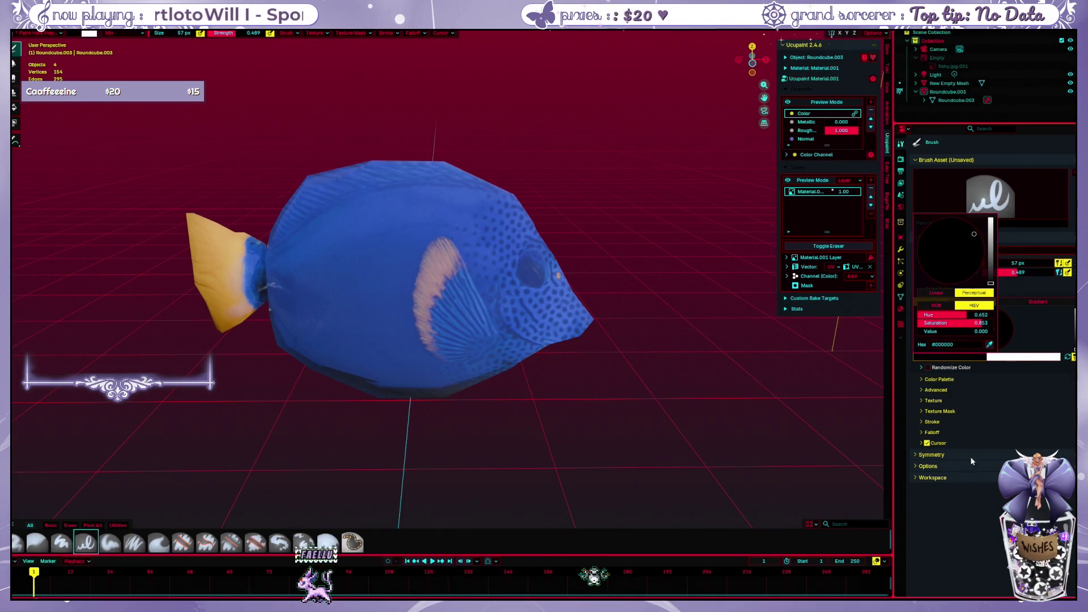
pyautogui.moveTo(373, 289)
pyautogui.mouseDown()
pyautogui.moveTo(431, 228)
pyautogui.moveTo(502, 318)
pyautogui.mouseUp()
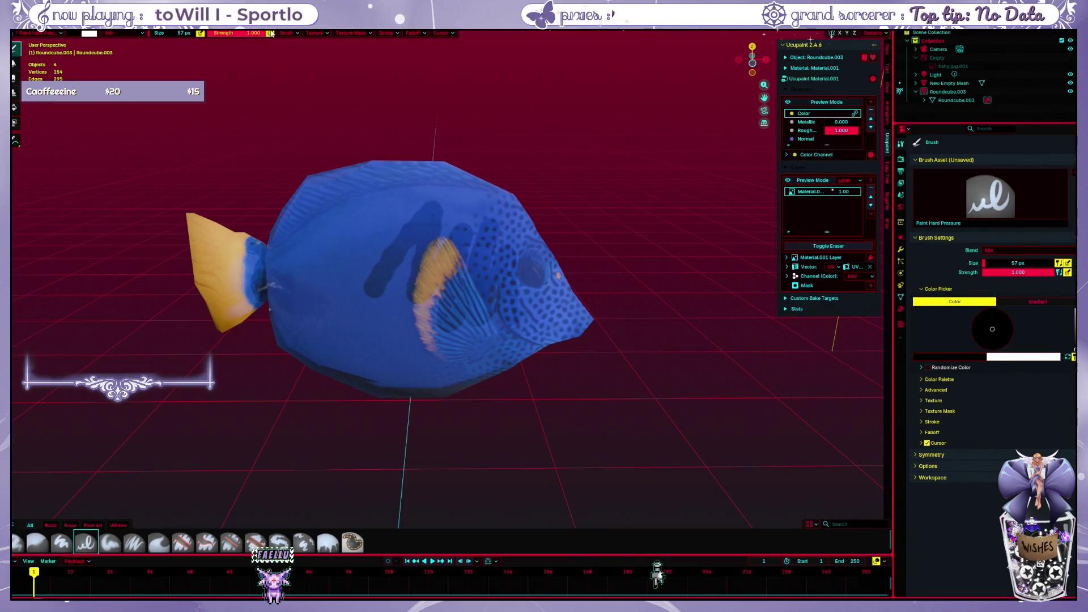
# Undo the earlier dark strokes, painting and undoing two more test strokes
pyautogui.hotkey('ctrl', 'z')
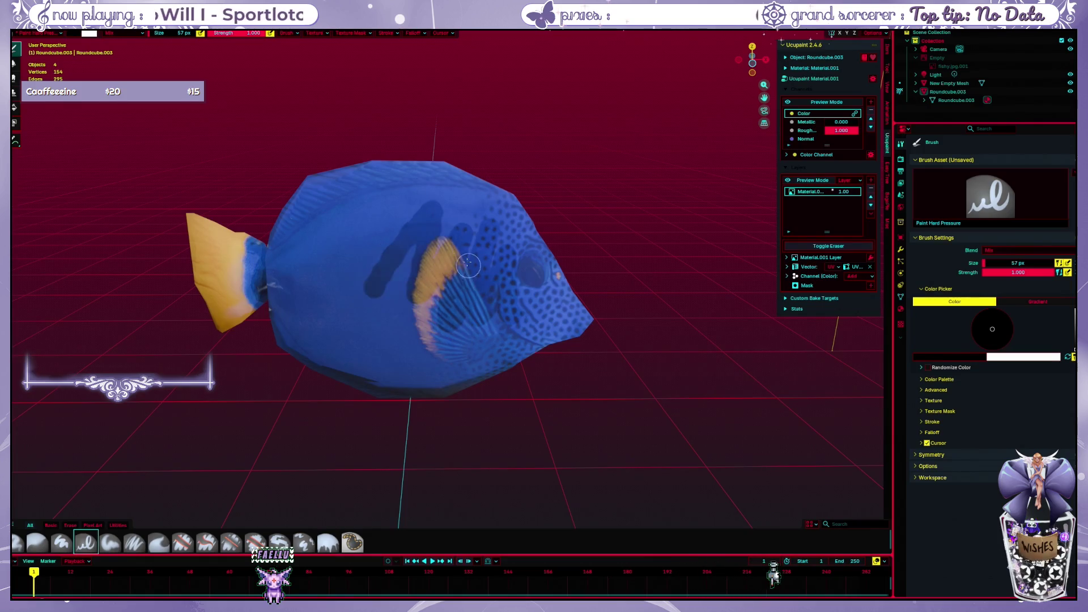
pyautogui.hotkey('ctrl', 'z')
pyautogui.moveTo(365, 223); pyautogui.dragTo(515, 275)
pyautogui.hotkey('ctrl', 'z')
pyautogui.hotkey('ctrl', 'z')
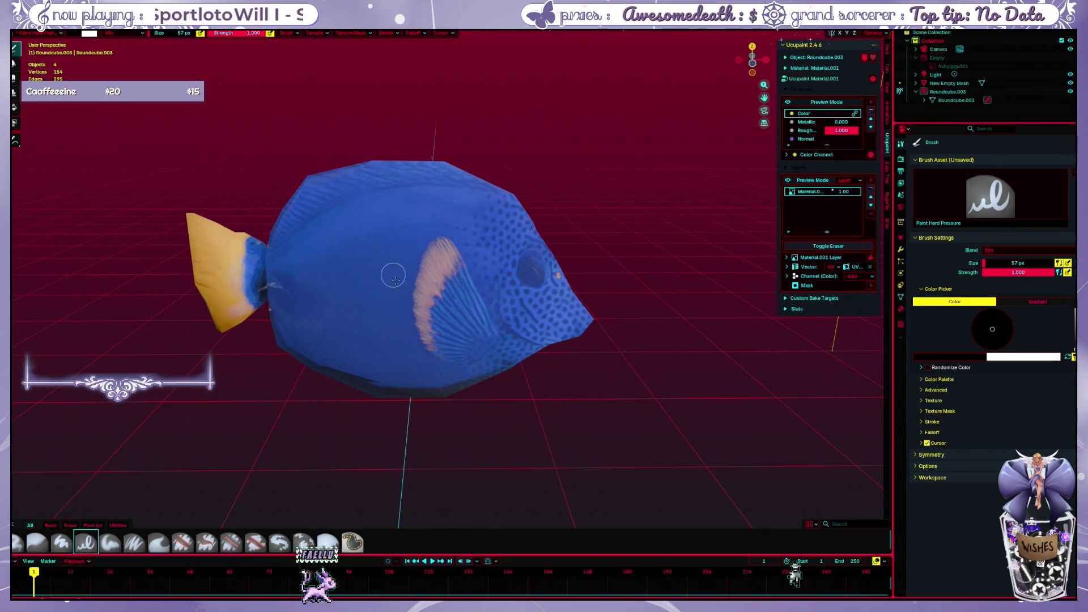
pyautogui.moveTo(392, 276)
pyautogui.mouseDown()
pyautogui.moveTo(421, 195)
pyautogui.moveTo(455, 314)
pyautogui.mouseUp()
pyautogui.hotkey('ctrl', 'z')
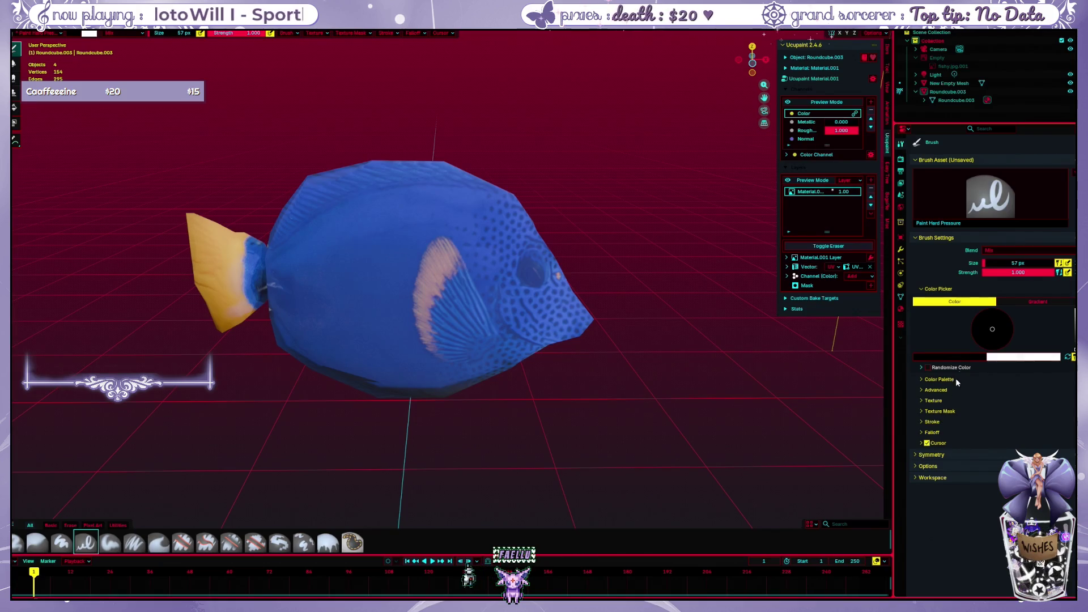
# Set the brush blend mode to Overlay and undo an Overlay test stroke
pyautogui.click(1007, 250)
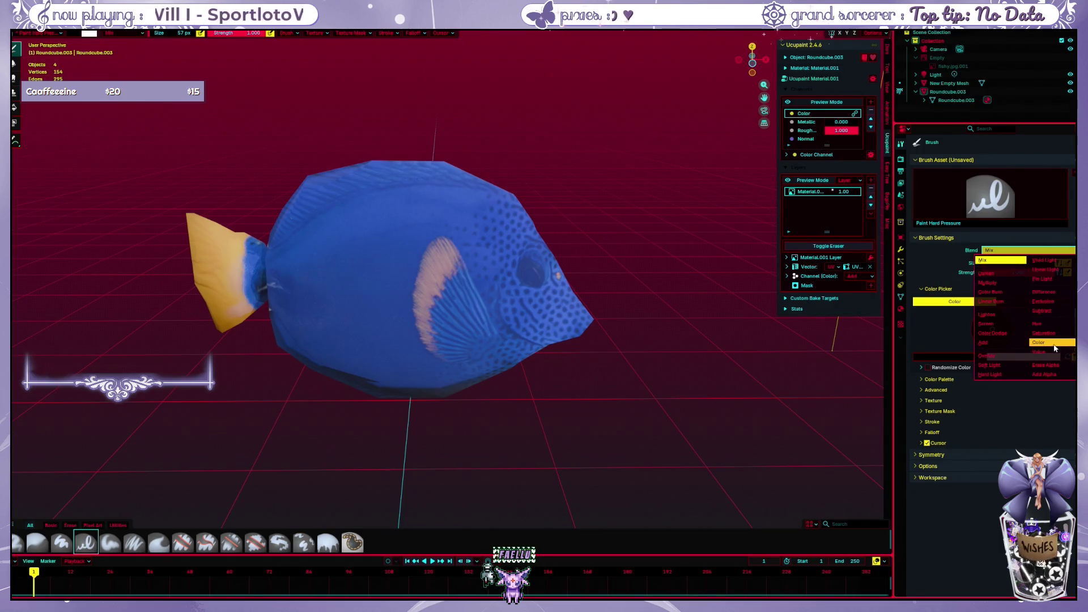
pyautogui.click(1010, 360)
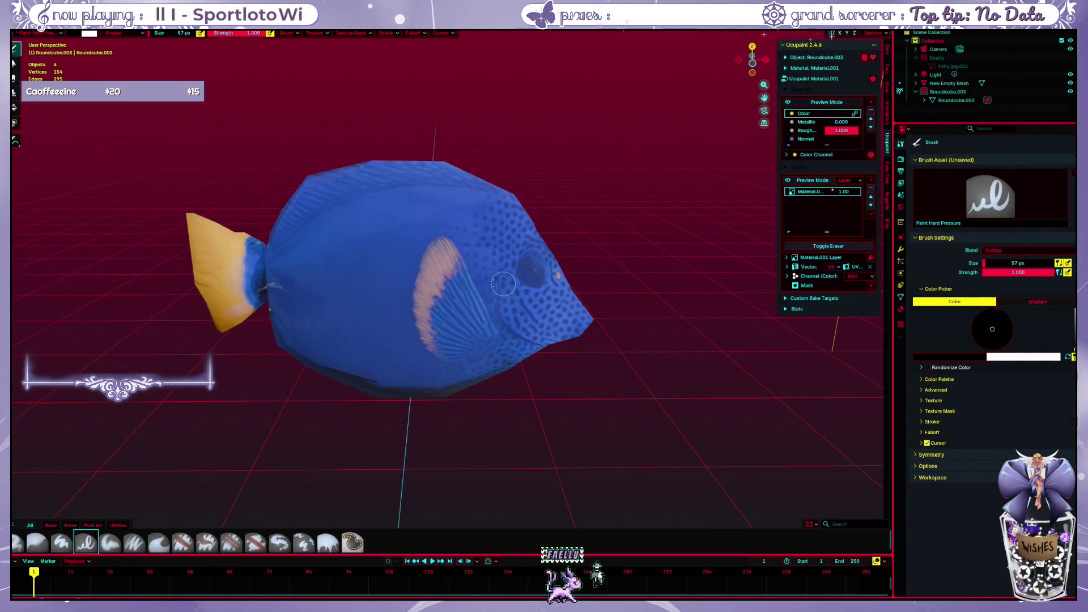
pyautogui.moveTo(476, 247); pyautogui.dragTo(408, 293)
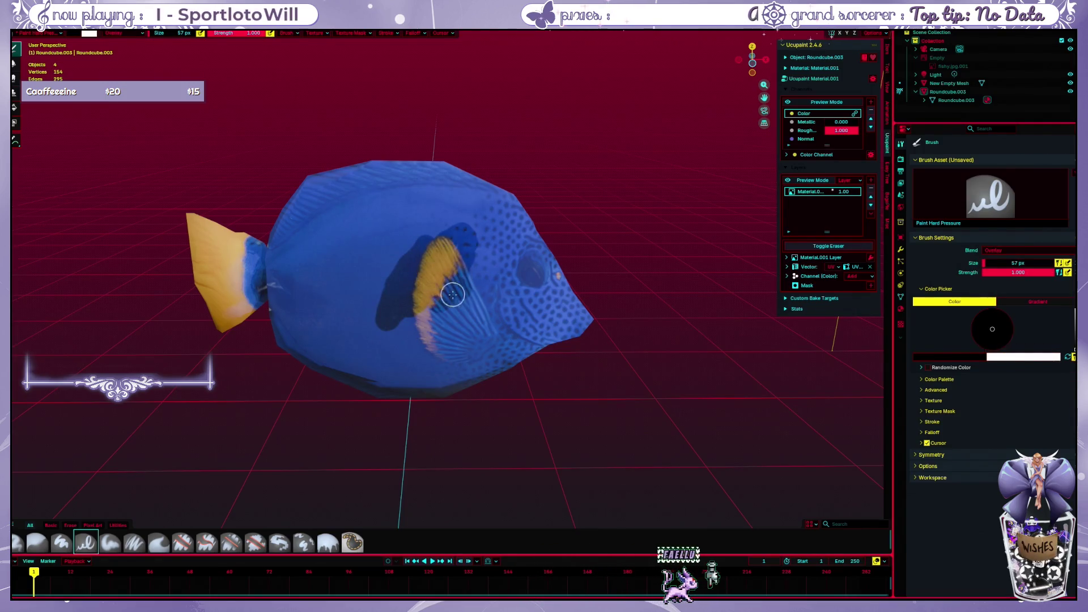
pyautogui.hotkey('ctrl', 'z')
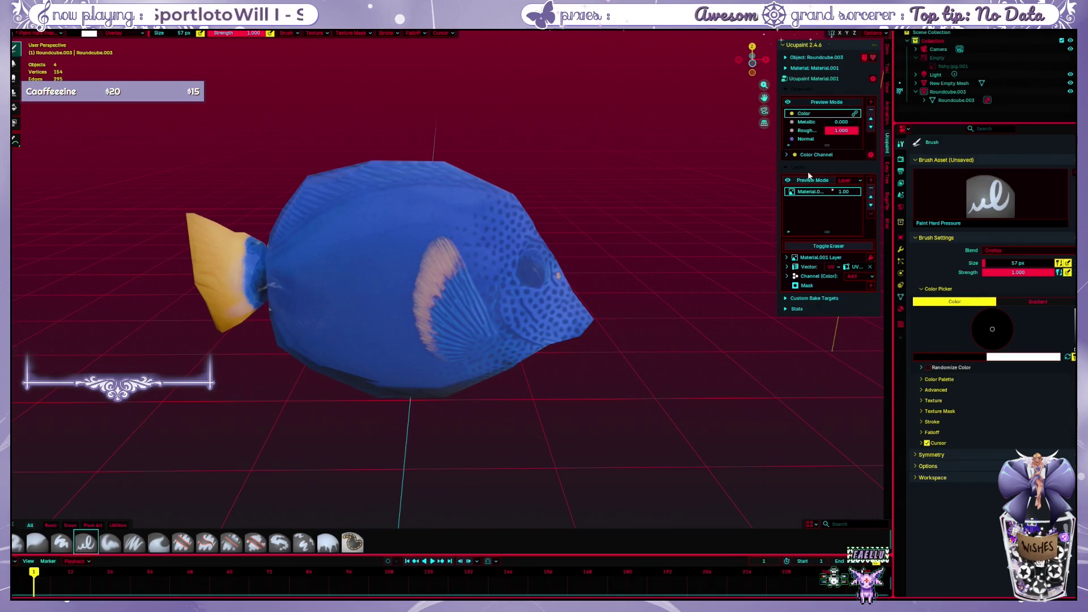
# Add a Solid Color Ucupaint layer and immediately undo it
pyautogui.click(872, 181)
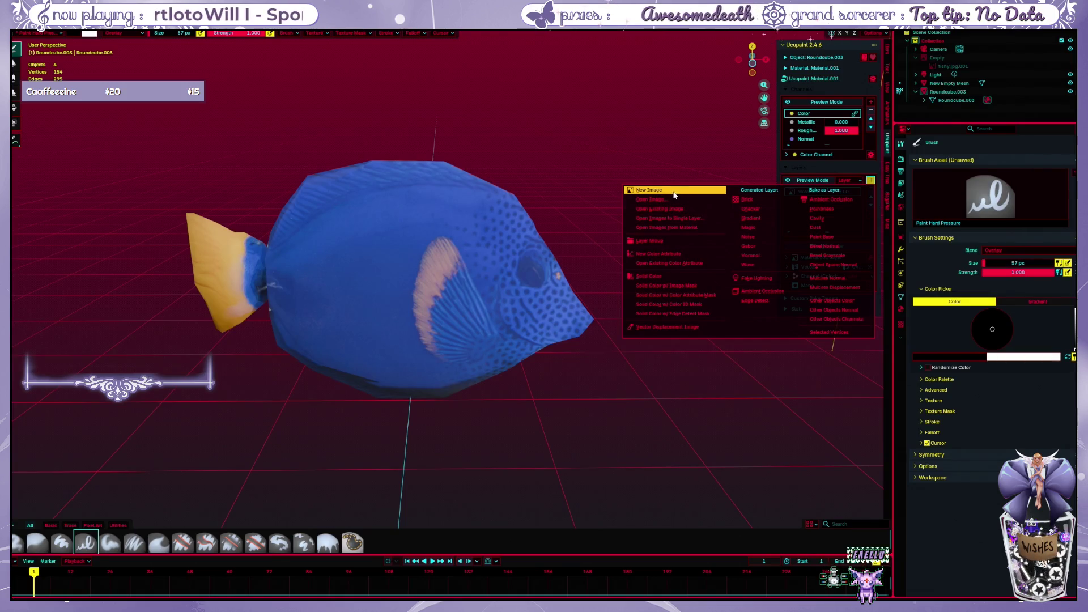
pyautogui.click(667, 282)
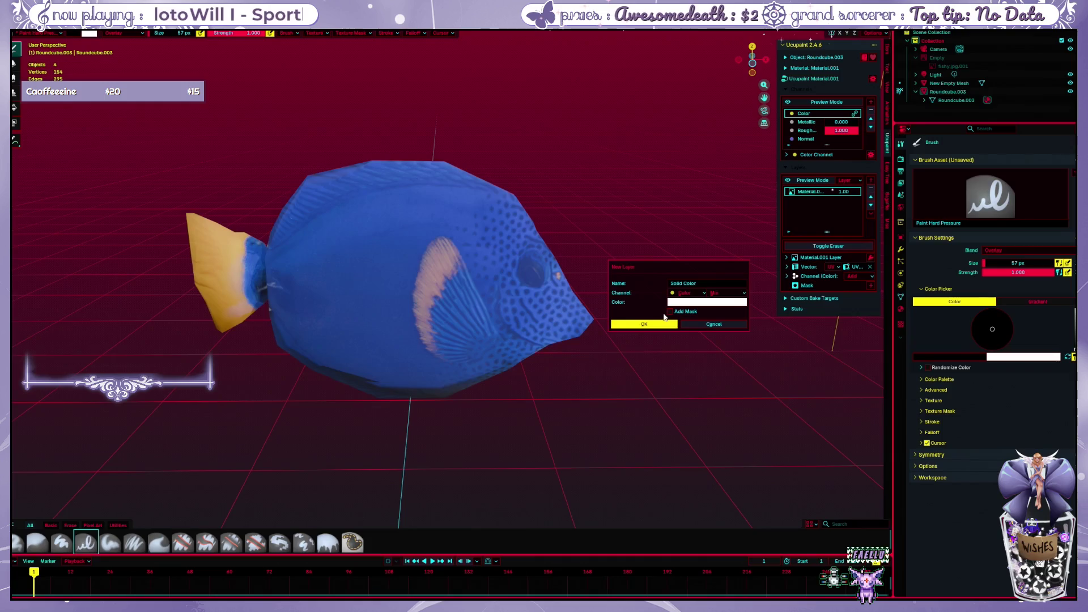
pyautogui.click(666, 325)
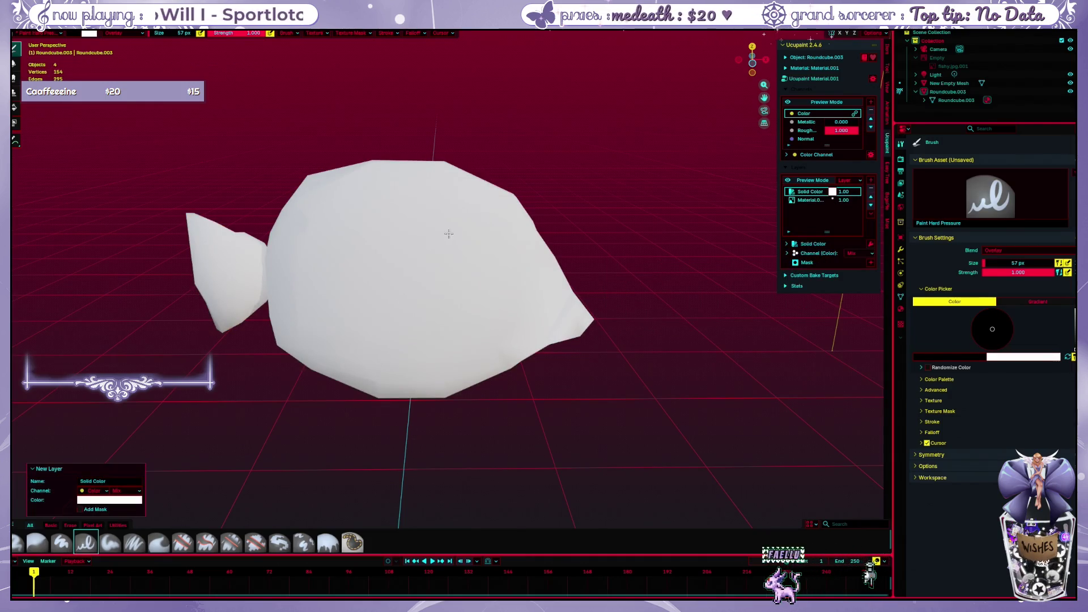
pyautogui.hotkey('ctrl', 'z')
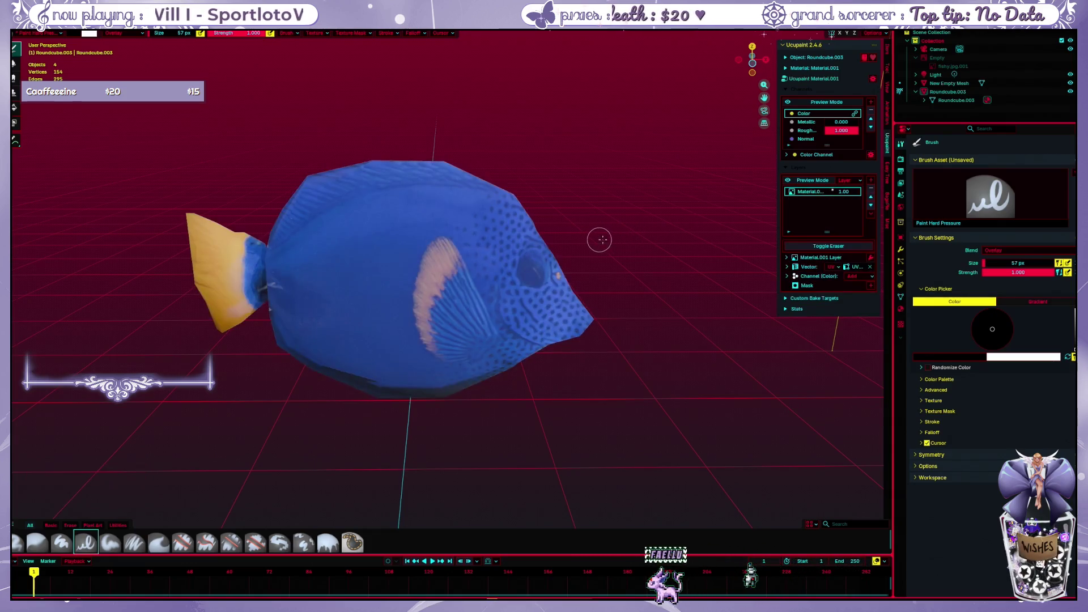
# Add a white Solid Color layer without a mask and check the material node graph in Shading
pyautogui.click(869, 181)
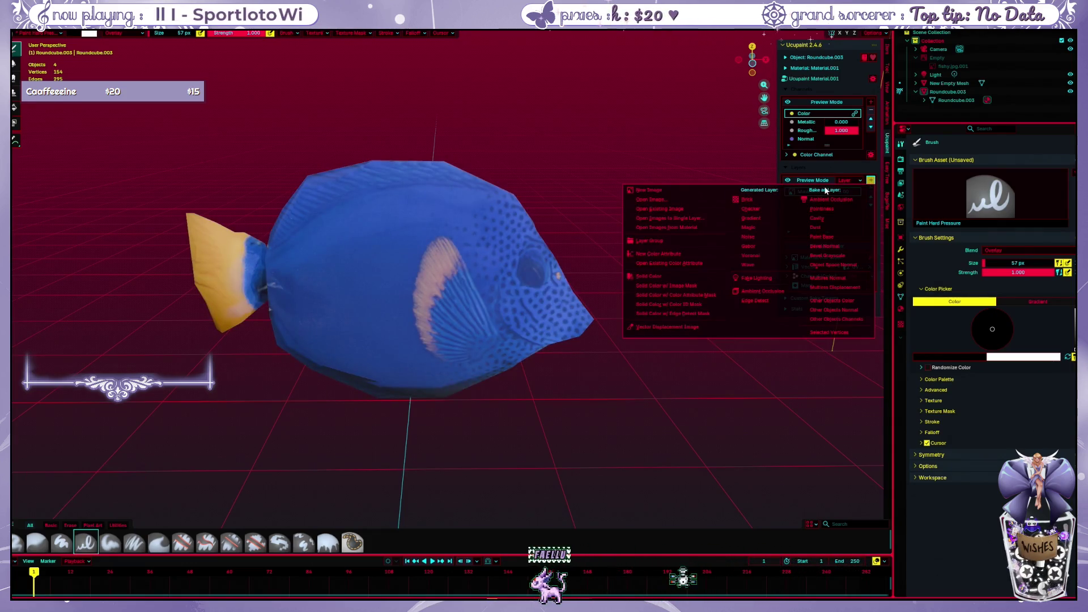
pyautogui.click(670, 280)
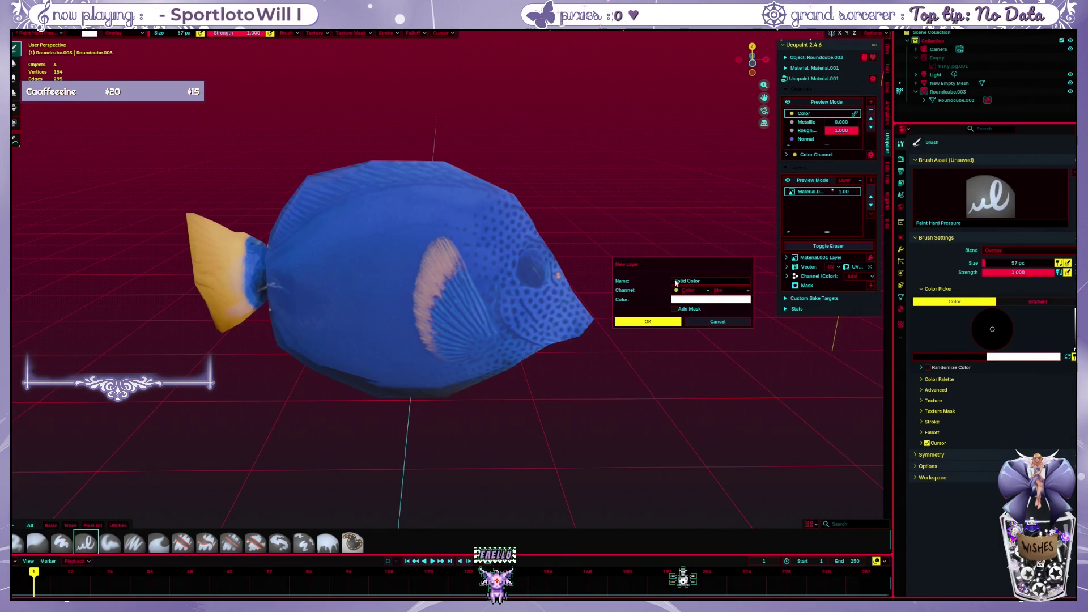
pyautogui.click(674, 310)
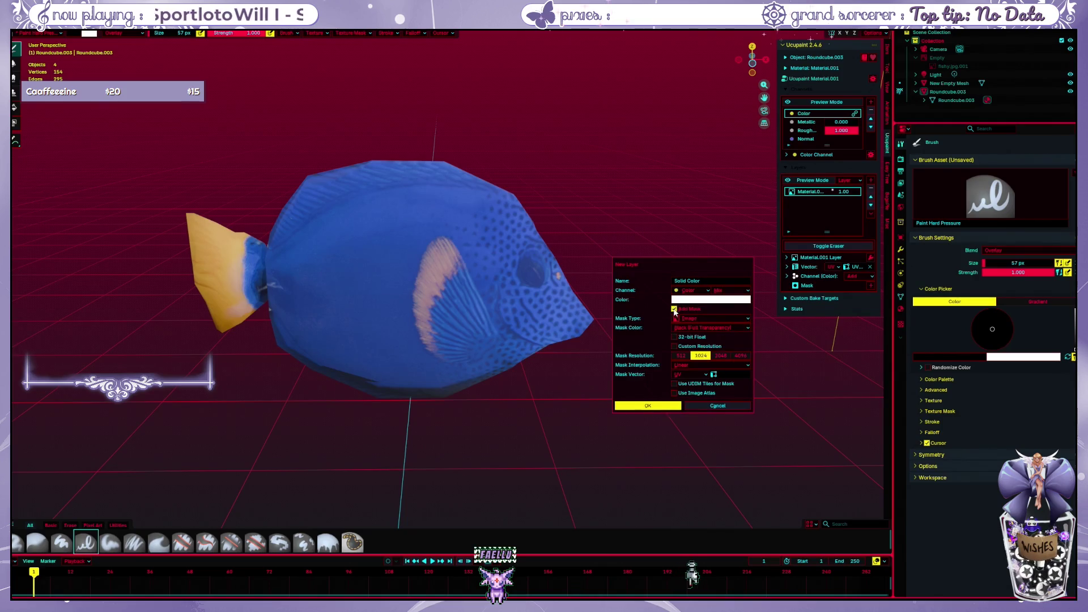
pyautogui.click(675, 311)
pyautogui.click(646, 322)
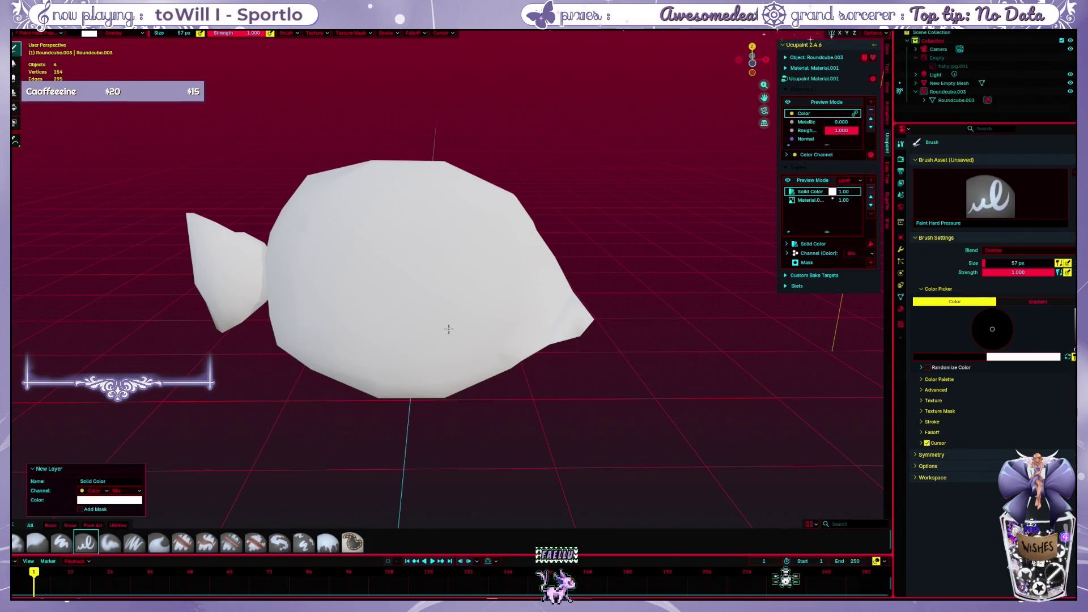
pyautogui.click(971, 355)
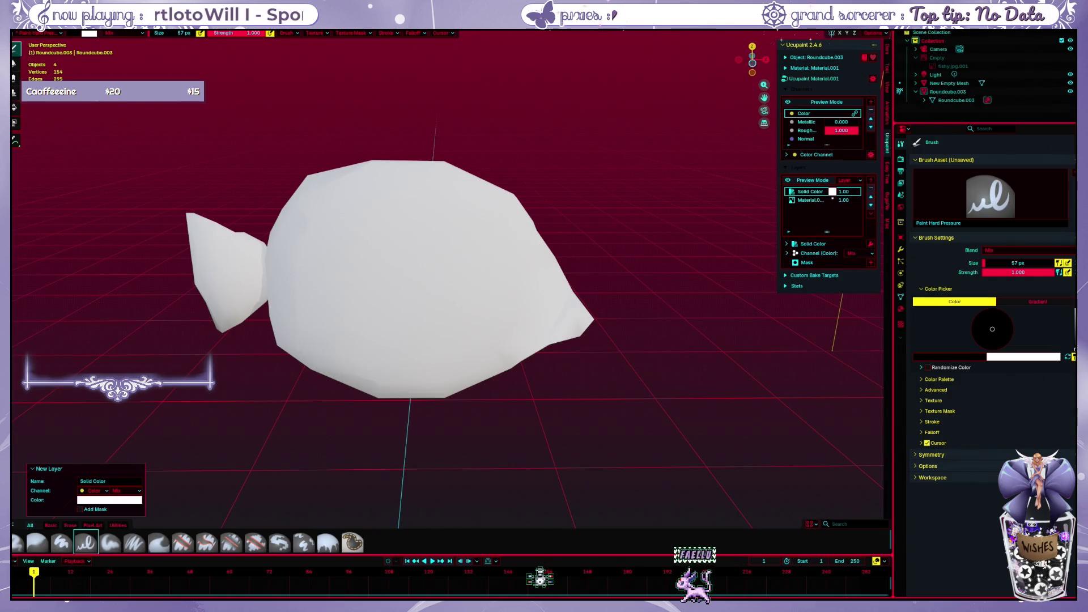
pyautogui.hotkey('ctrl', 'pagedown')
pyautogui.moveTo(487, 356); pyautogui.dragTo(524, 342, button='middle')
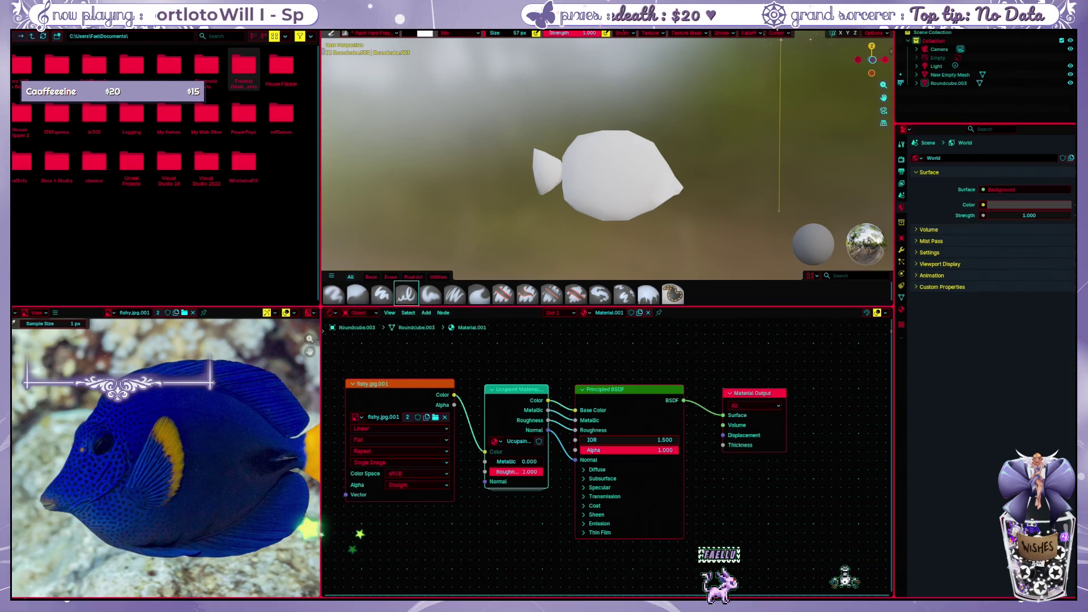
pyautogui.hotkey('ctrl', 'pagedown')
pyautogui.click(814, 195)
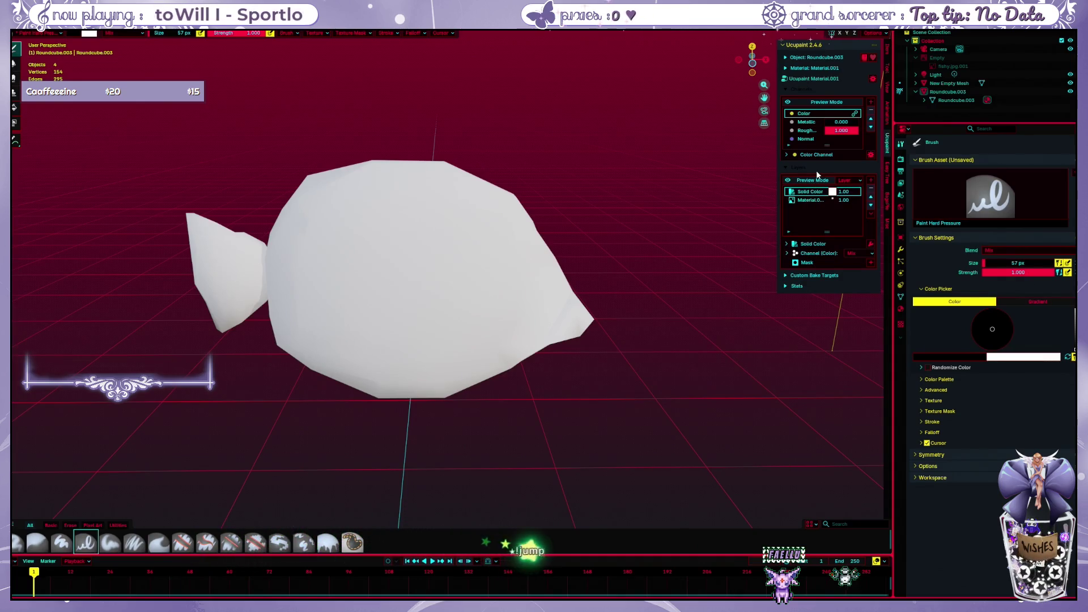
pyautogui.rightClick(808, 195)
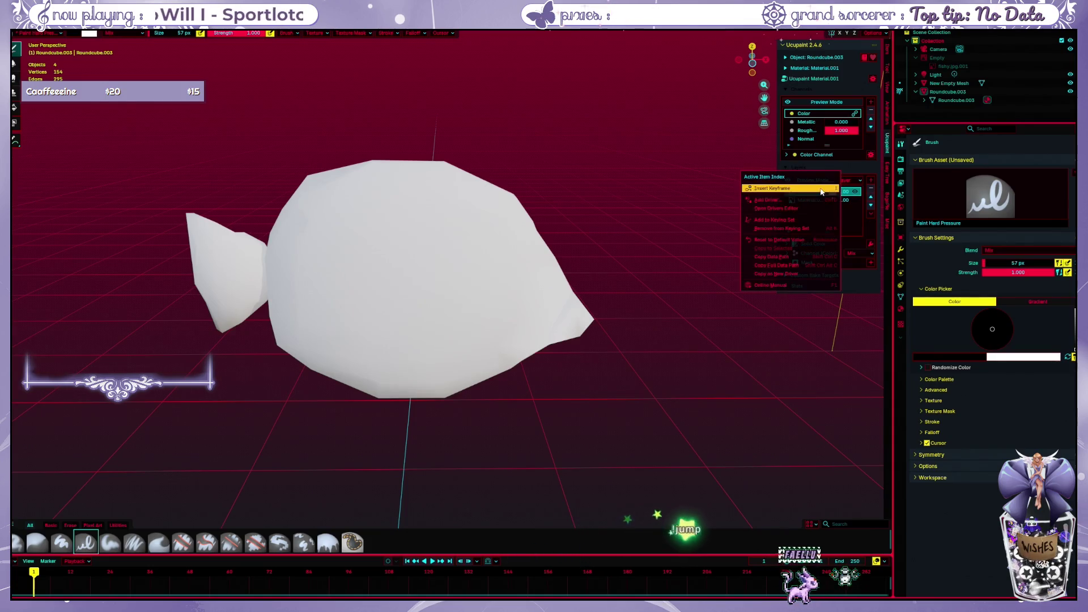
# Remove the Solid Color layer and the material image layer, restoring the blue painted texture
pyautogui.click(800, 241)
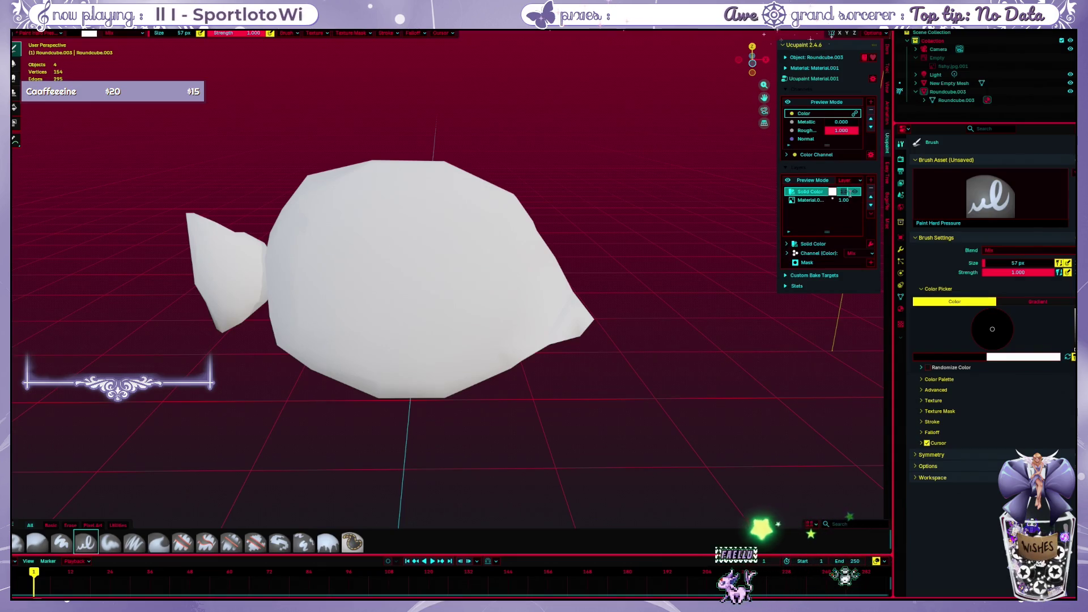
pyautogui.click(871, 195)
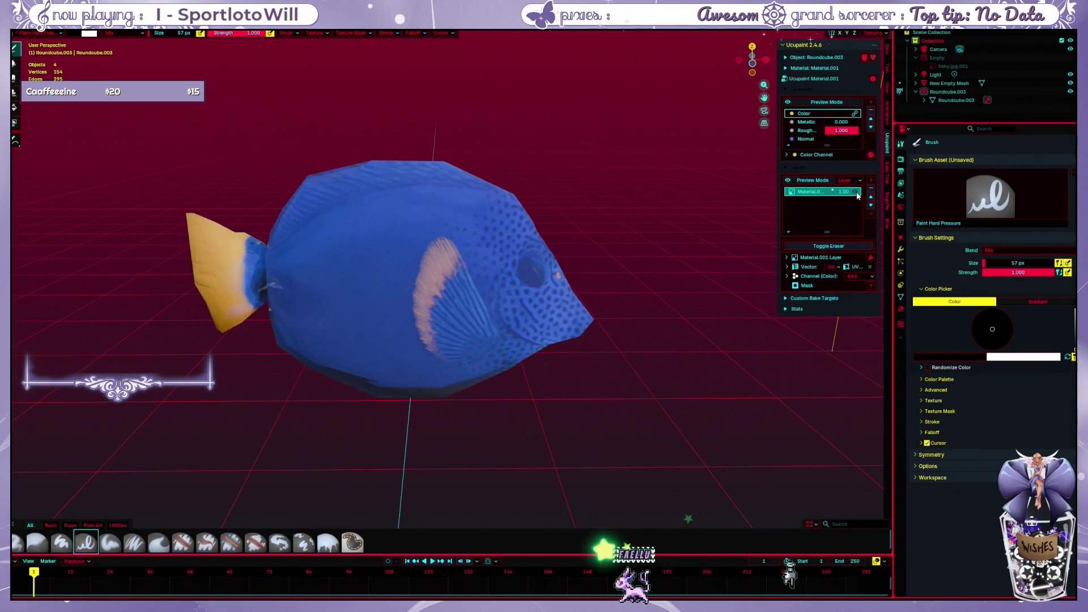
pyautogui.click(870, 188)
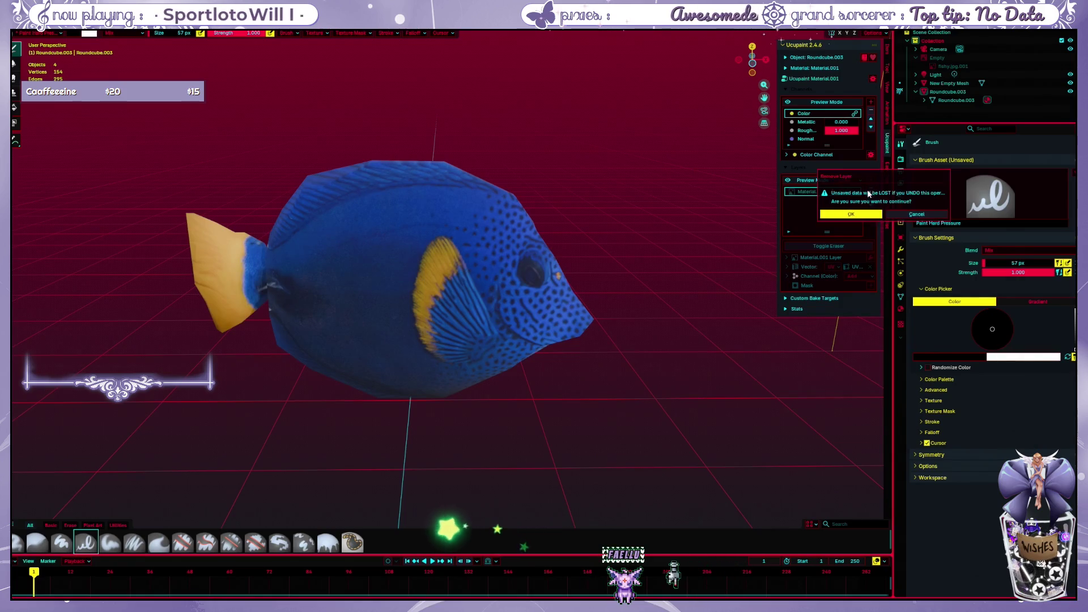
pyautogui.click(855, 215)
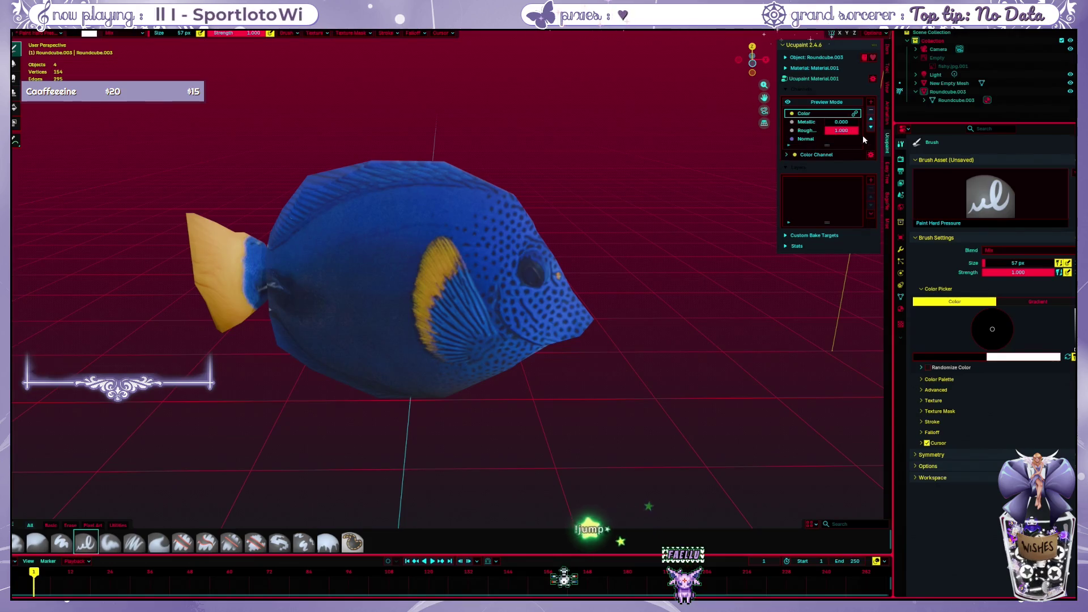
pyautogui.click(870, 103)
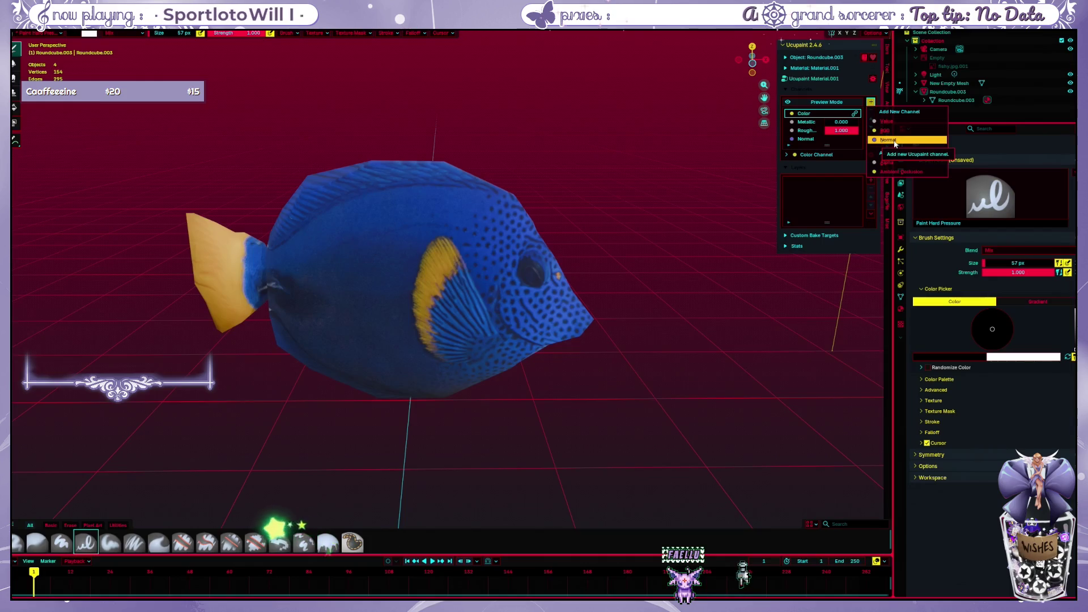
# Add a trial Color 1 channel in Ucupaint, inspect it, and remove it again
pyautogui.click(893, 140)
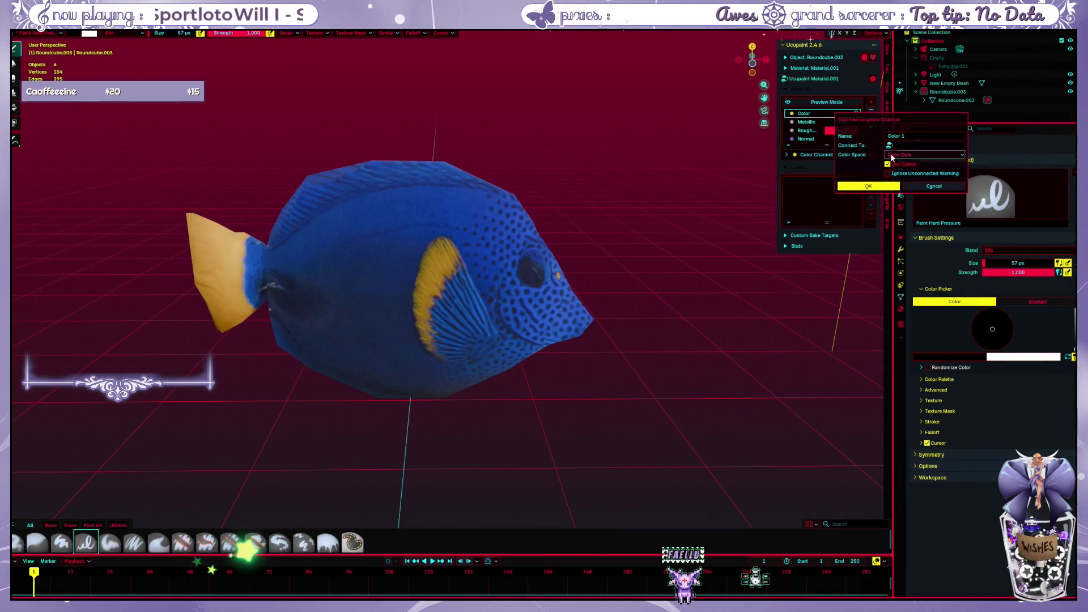
pyautogui.click(890, 189)
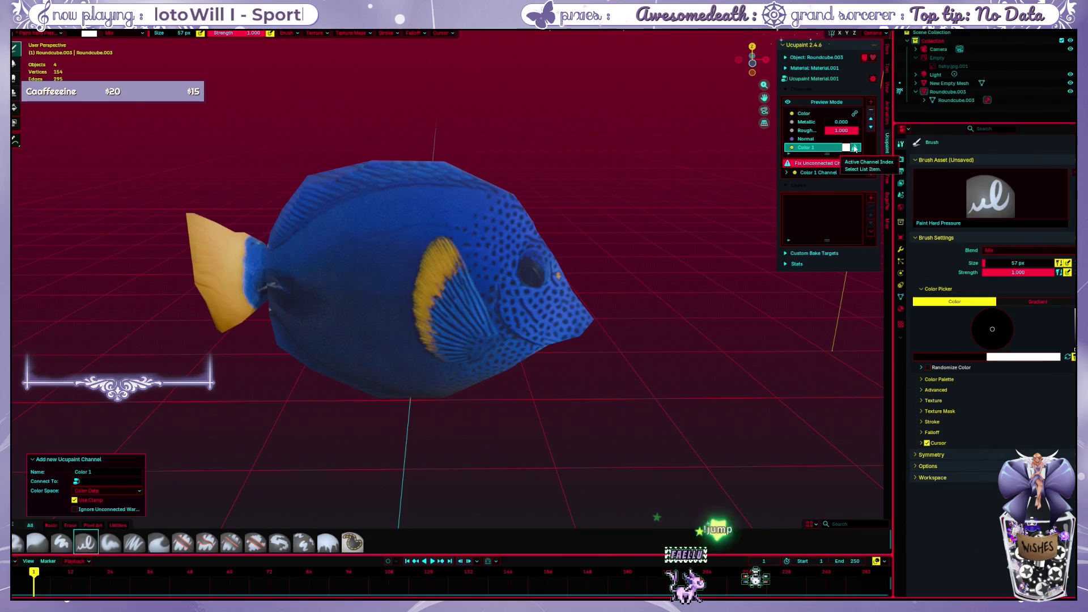
pyautogui.click(818, 173)
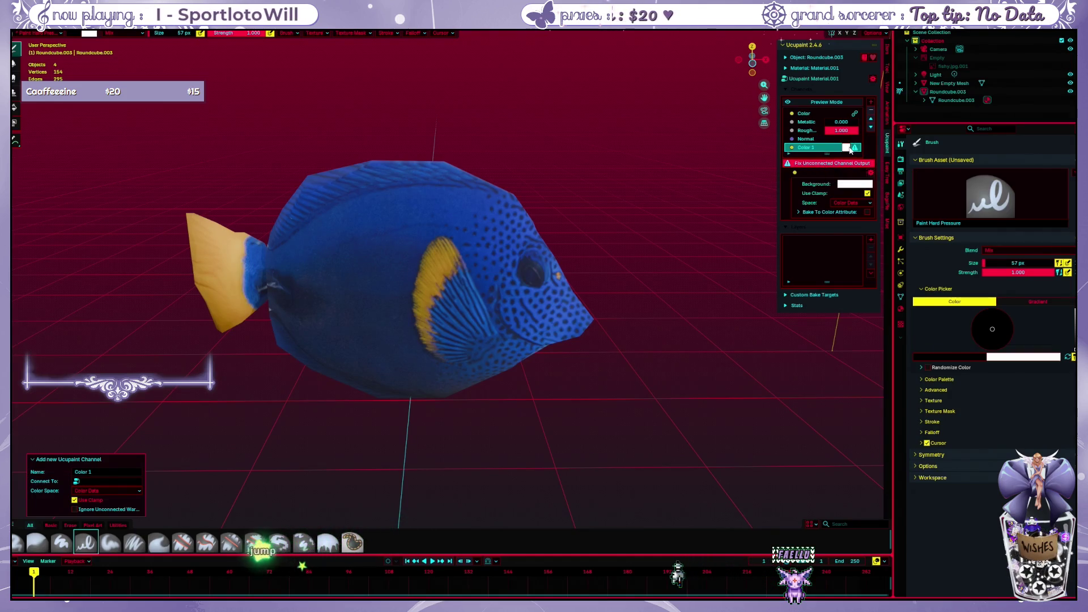
pyautogui.click(846, 146)
pyautogui.click(870, 117)
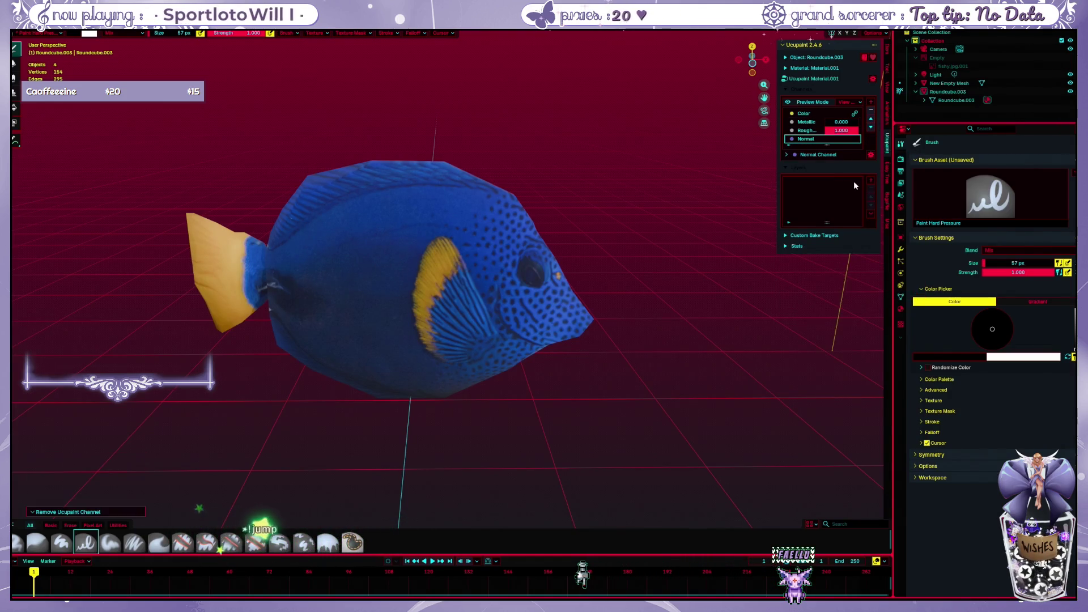
pyautogui.click(870, 180)
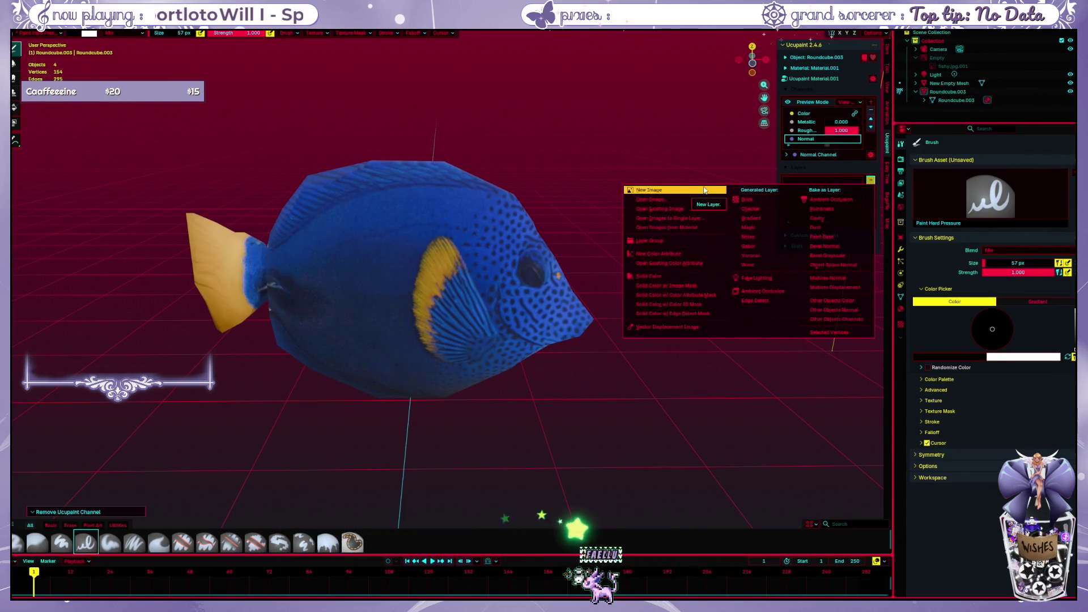
# Create a new image layer 'Material.001 Layer' and undo black zigzag test strokes on it
pyautogui.click(704, 188)
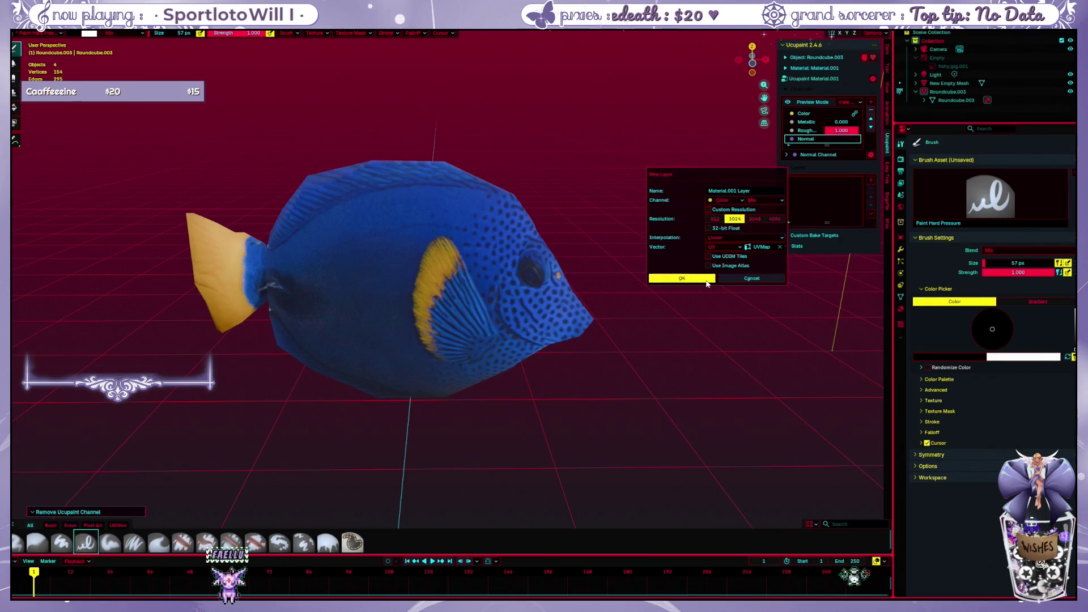
pyautogui.click(685, 279)
pyautogui.moveTo(425, 259)
pyautogui.mouseDown()
pyautogui.moveTo(309, 272)
pyautogui.moveTo(495, 224)
pyautogui.moveTo(416, 315)
pyautogui.moveTo(487, 293)
pyautogui.mouseUp()
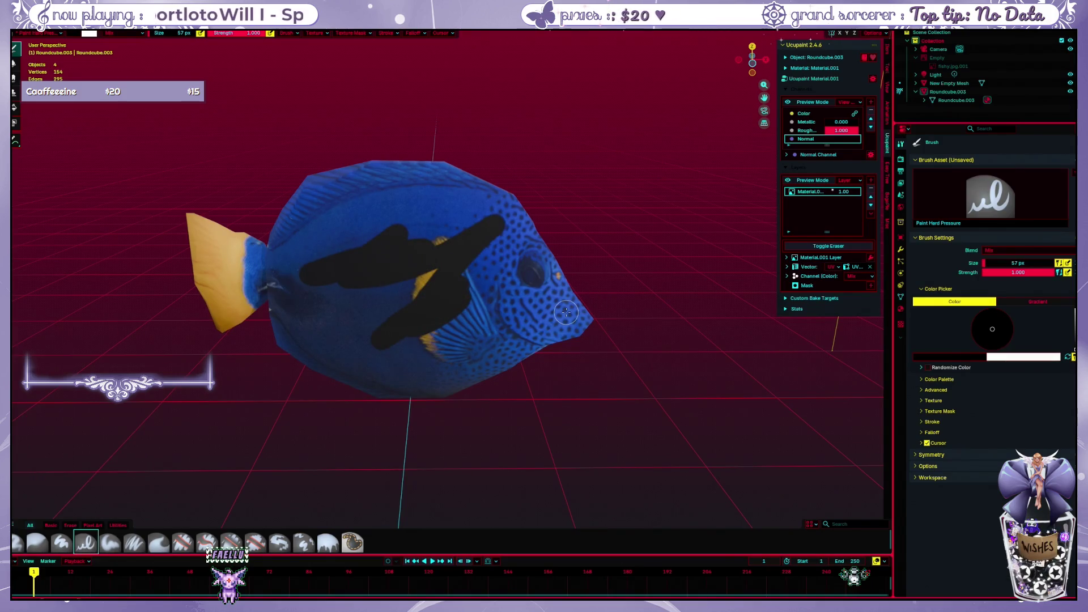
pyautogui.hotkey('ctrl', 'z')
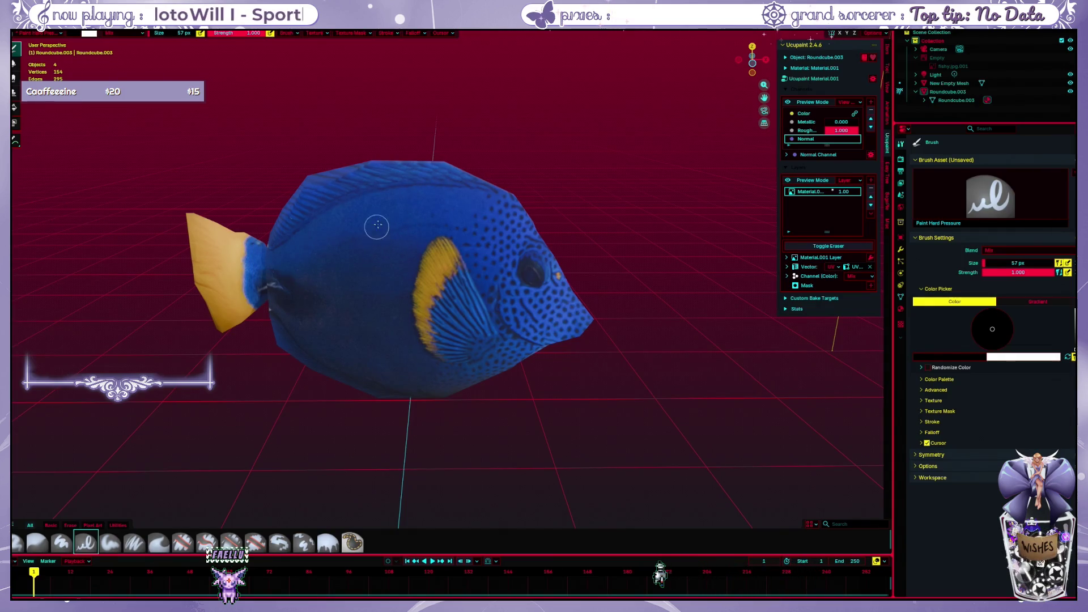
pyautogui.moveTo(377, 226)
pyautogui.mouseDown()
pyautogui.moveTo(384, 321)
pyautogui.moveTo(487, 325)
pyautogui.mouseUp()
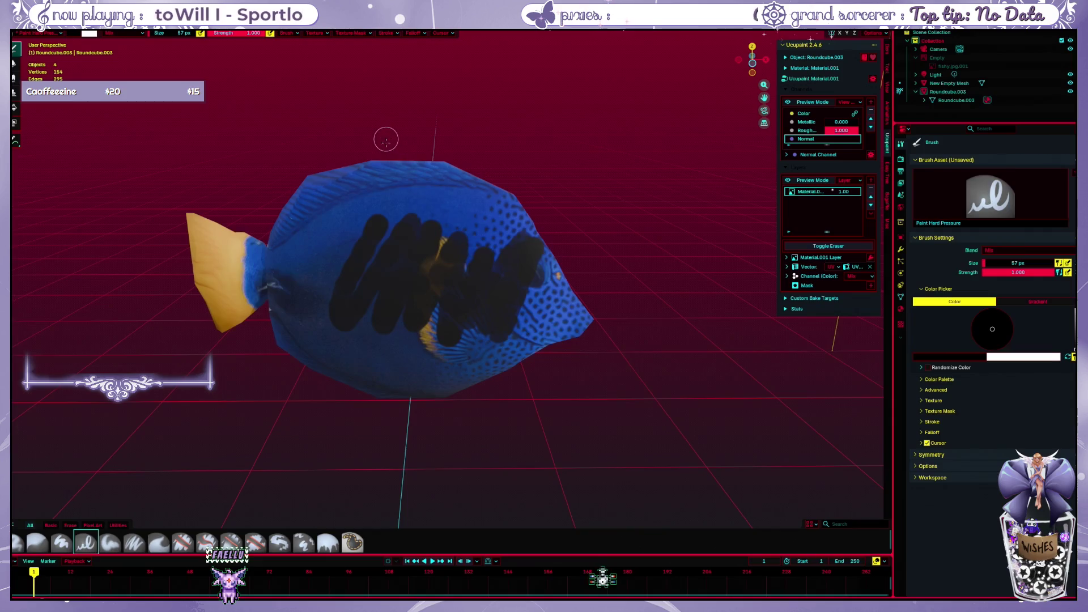
pyautogui.hotkey('ctrl', 'z')
# Check the brush colour, then paint and undo more black strokes on the fish's side
pyautogui.moveTo(332, 298); pyautogui.dragTo(413, 255)
pyautogui.rightClick(407, 247)
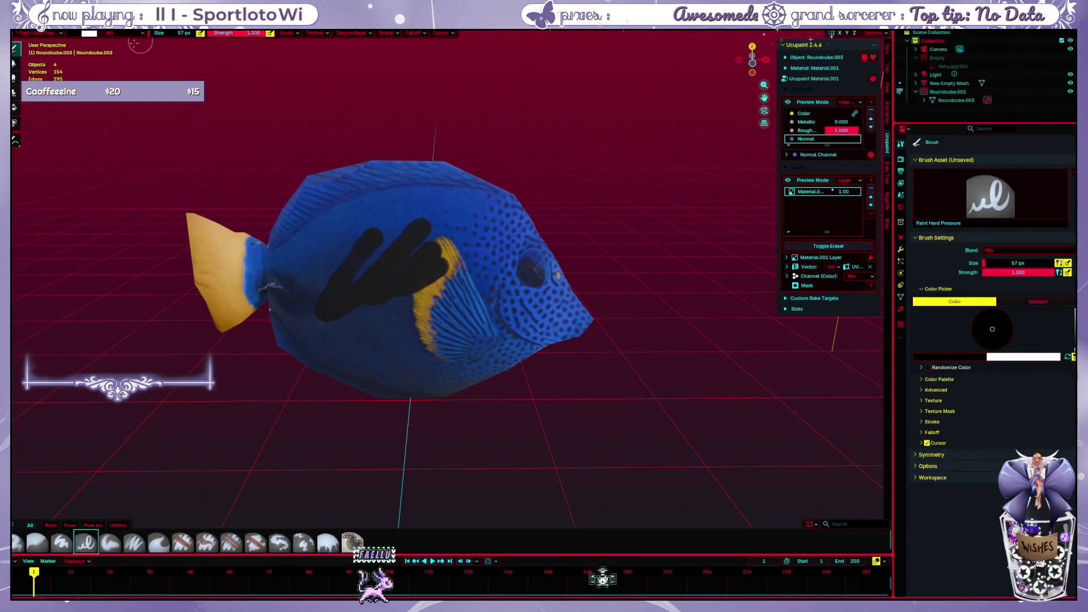
pyautogui.click(87, 34)
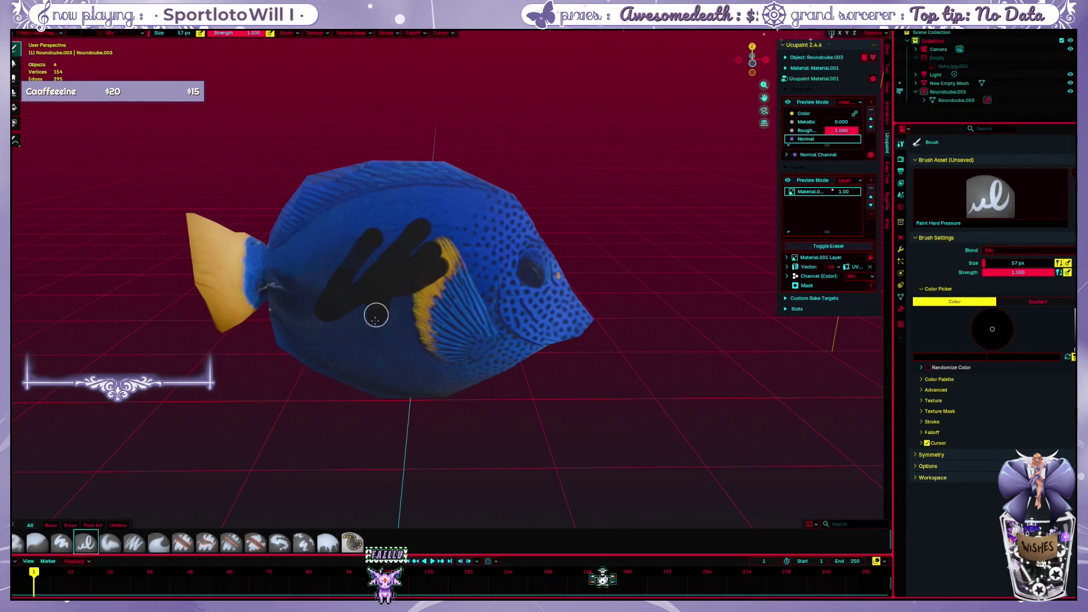
pyautogui.hotkey('ctrl', 'z')
pyautogui.hotkey('ctrl', 'z')
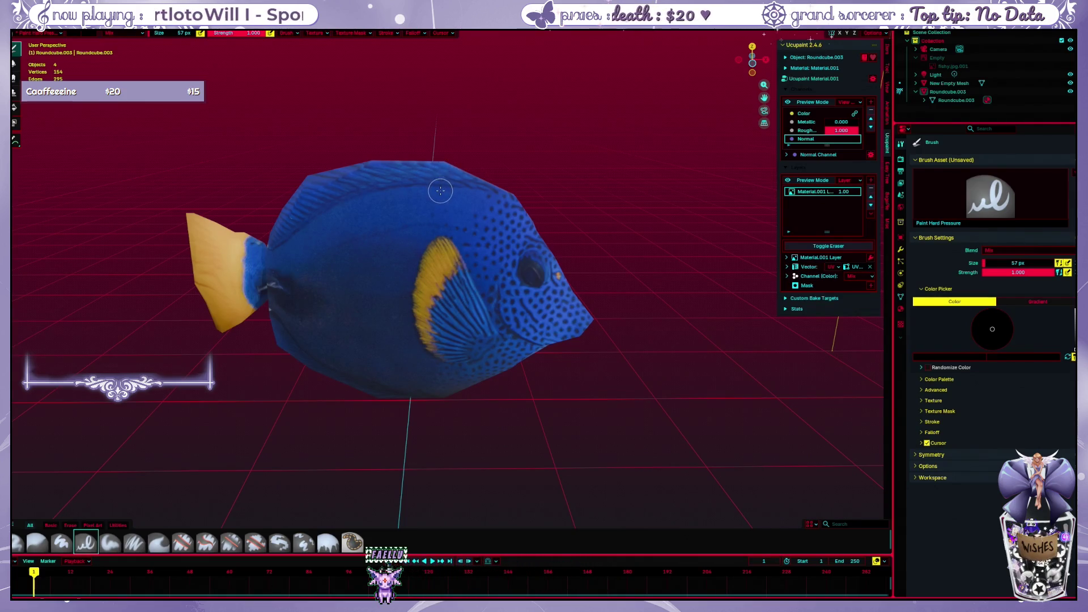
pyautogui.moveTo(439, 190); pyautogui.dragTo(409, 247, button='middle')
pyautogui.moveTo(357, 246)
pyautogui.mouseDown()
pyautogui.moveTo(347, 303)
pyautogui.moveTo(392, 303)
pyautogui.moveTo(420, 328)
pyautogui.mouseUp()
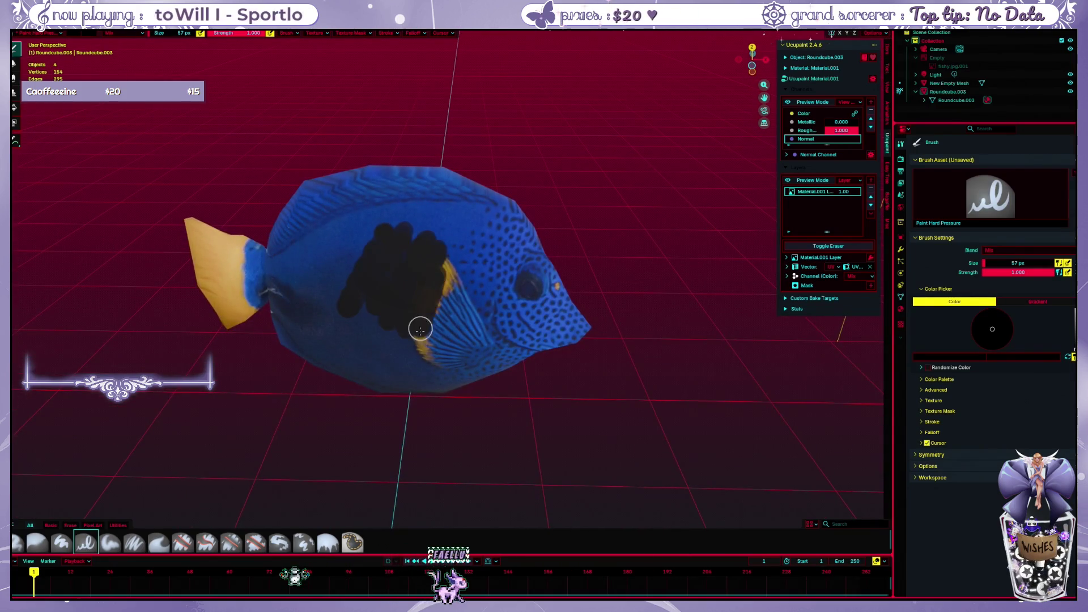
pyautogui.hotkey('ctrl', 'z')
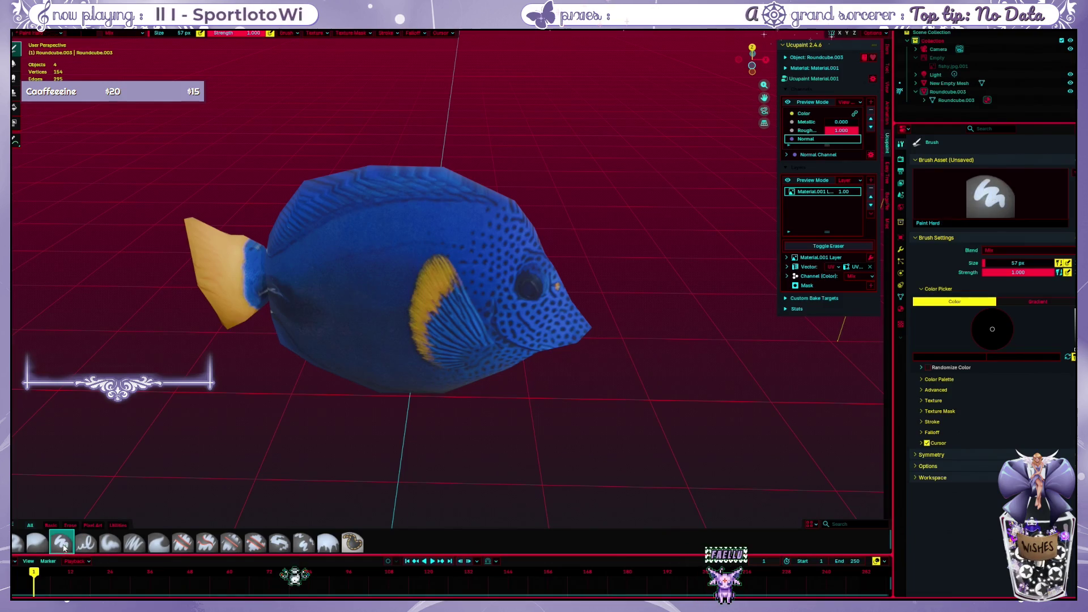
pyautogui.moveTo(354, 225); pyautogui.dragTo(410, 241)
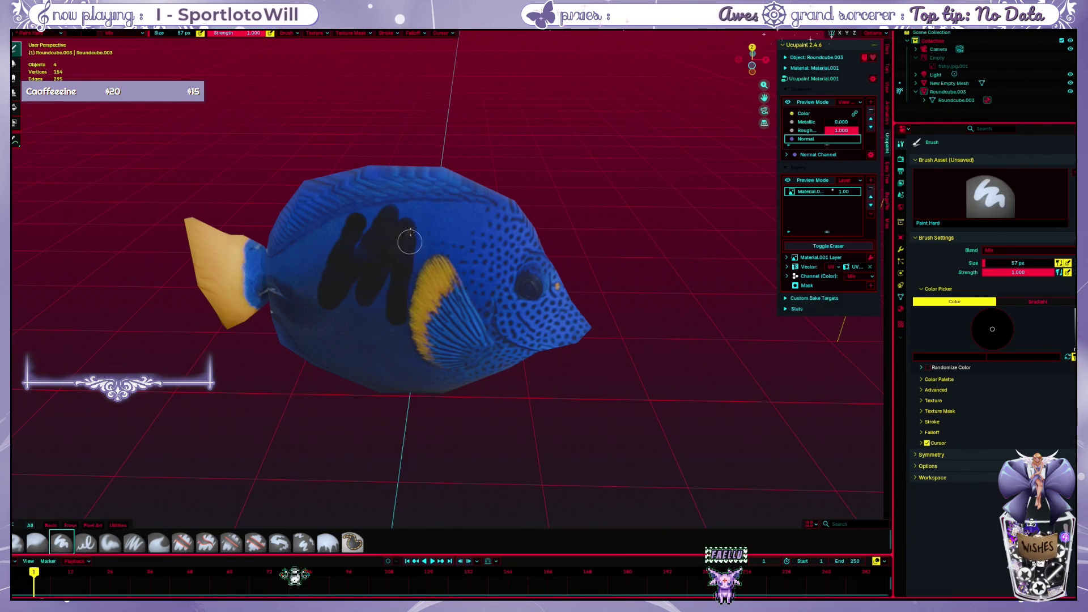
pyautogui.hotkey('ctrl', 'z')
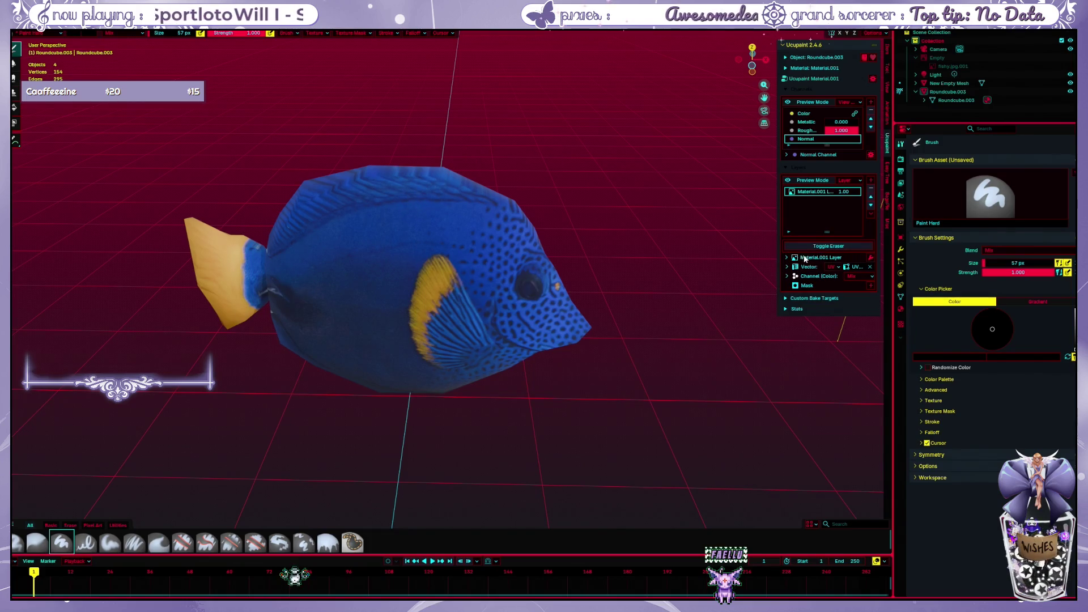
pyautogui.click(847, 185)
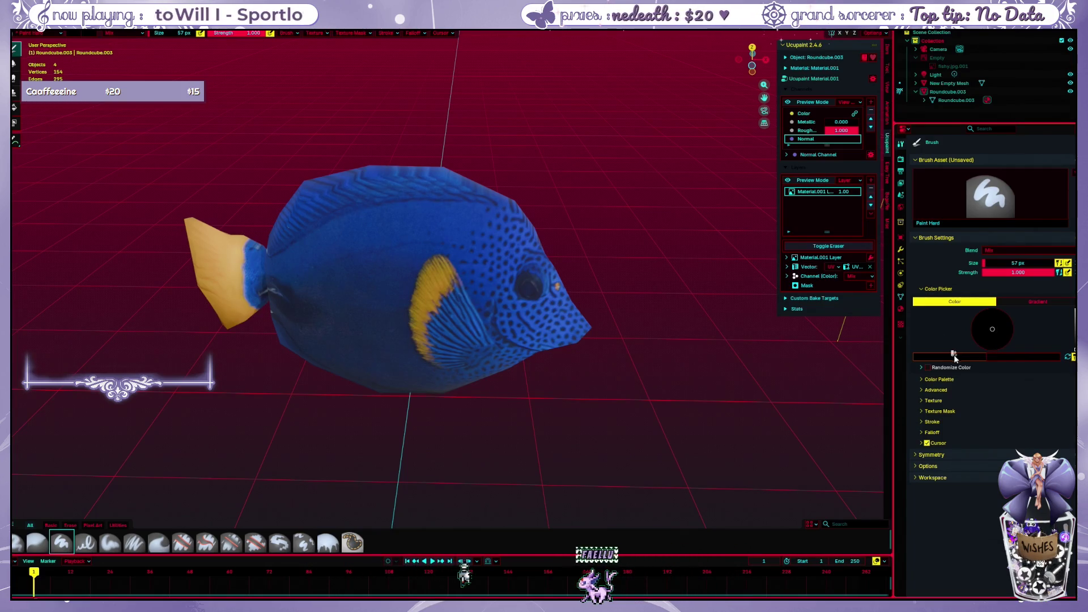
# Set the brush colour to a bright pink, paint zigzag strokes on the fish and undo them
pyautogui.click(997, 331)
pyautogui.click(990, 327)
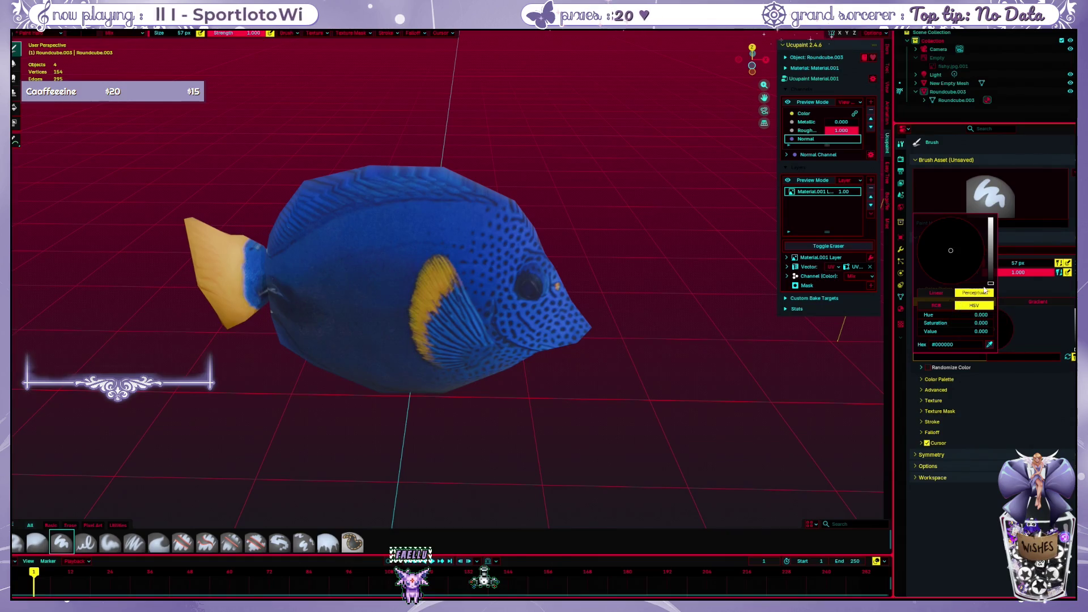
pyautogui.moveTo(985, 290); pyautogui.dragTo(1005, 212)
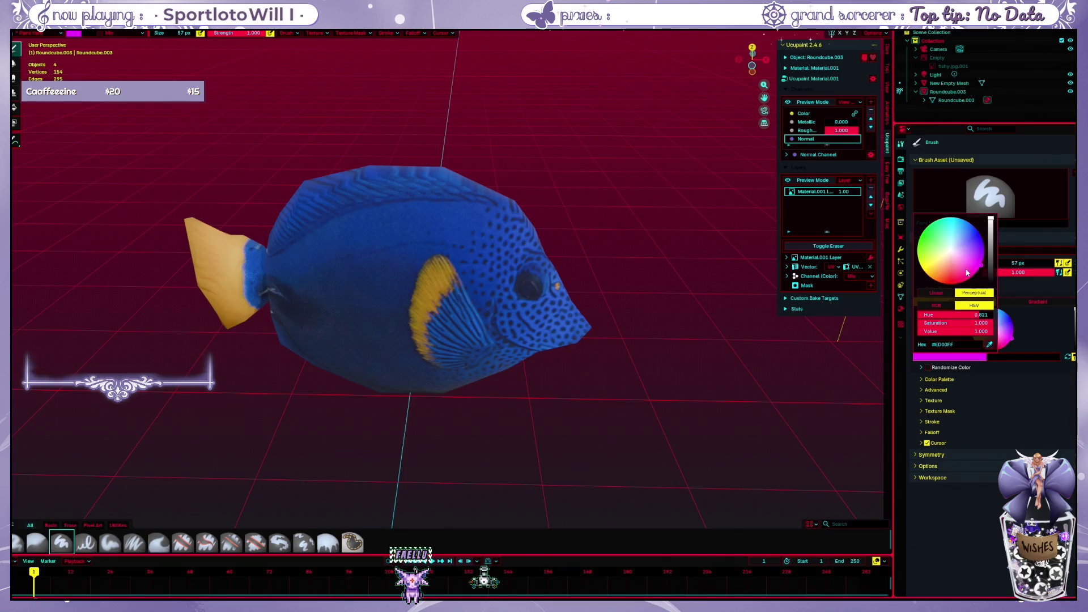
pyautogui.moveTo(357, 281)
pyautogui.mouseDown()
pyautogui.moveTo(387, 255)
pyautogui.moveTo(434, 323)
pyautogui.moveTo(457, 274)
pyautogui.moveTo(504, 281)
pyautogui.mouseUp()
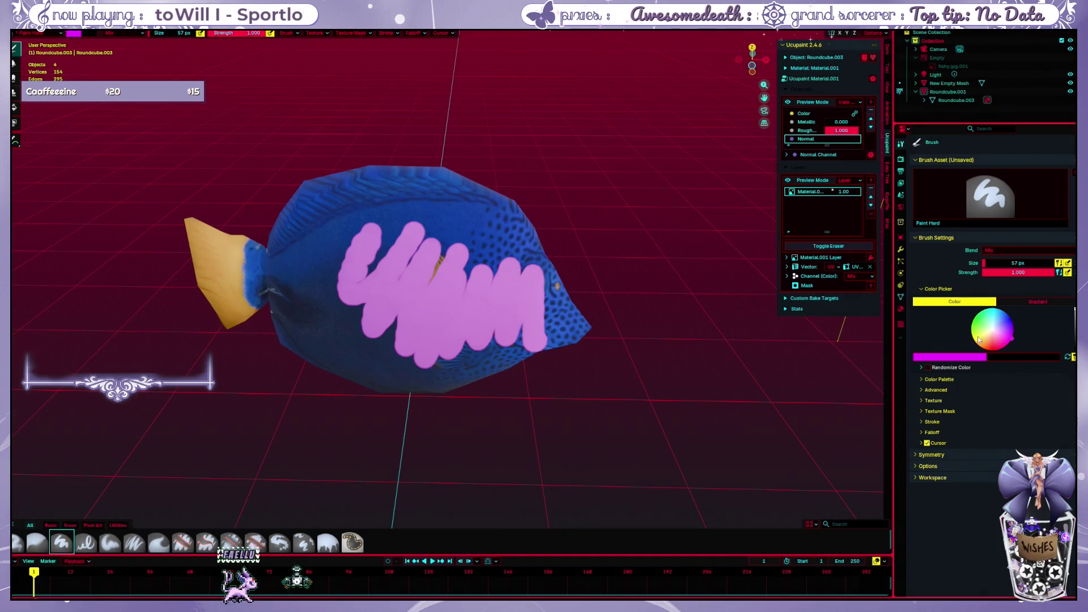
pyautogui.hotkey('ctrl', 'z')
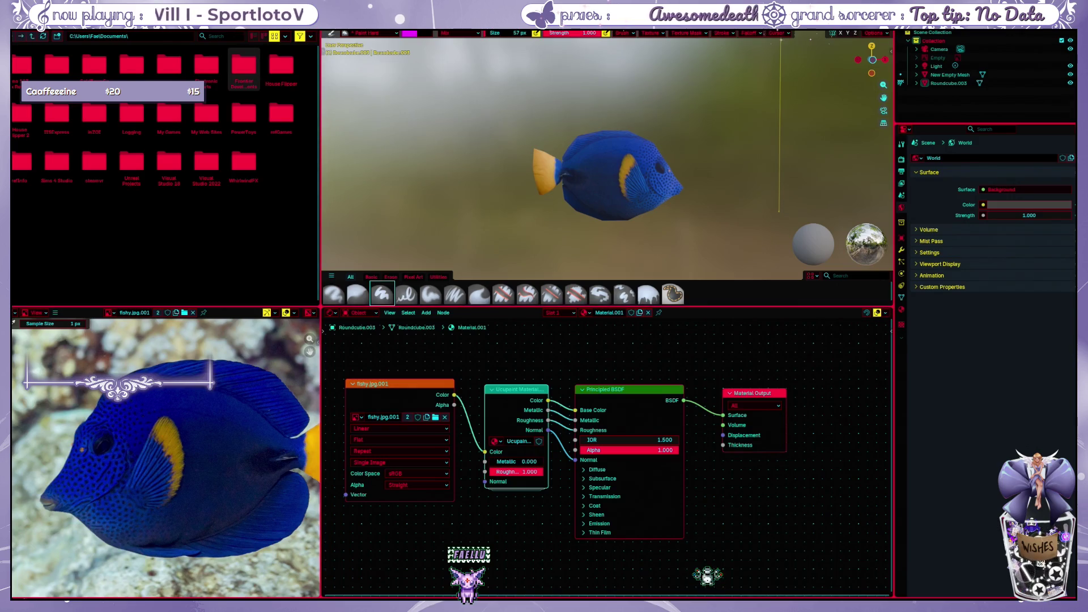
# Back in the paint workspace, preview material Roughness at 0 then set it to 1.000
pyautogui.hotkey('ctrl', 'pagedown')
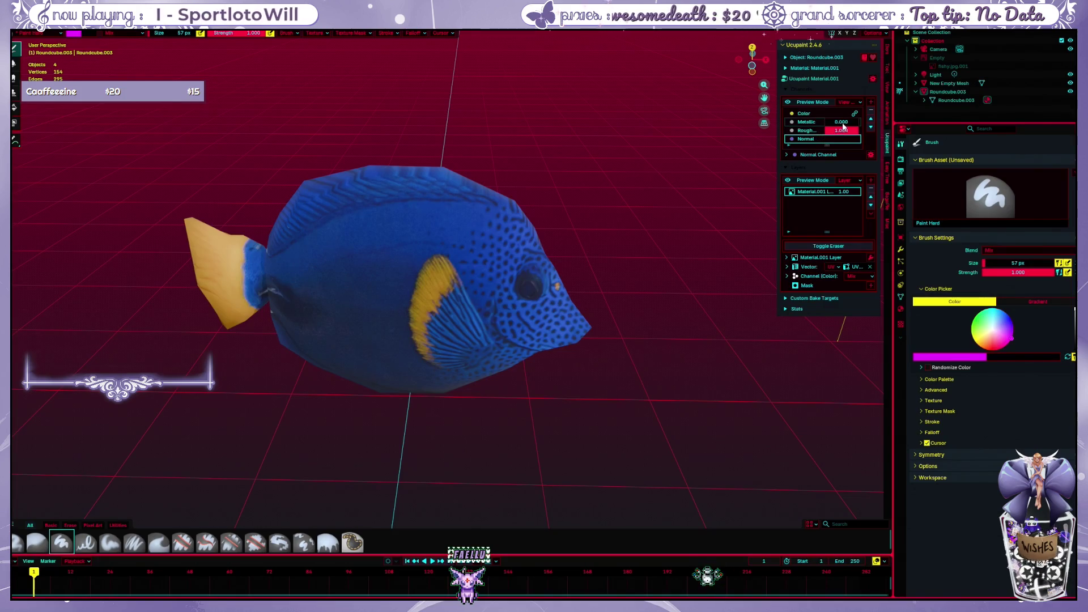
pyautogui.moveTo(839, 132); pyautogui.dragTo(798, 132)
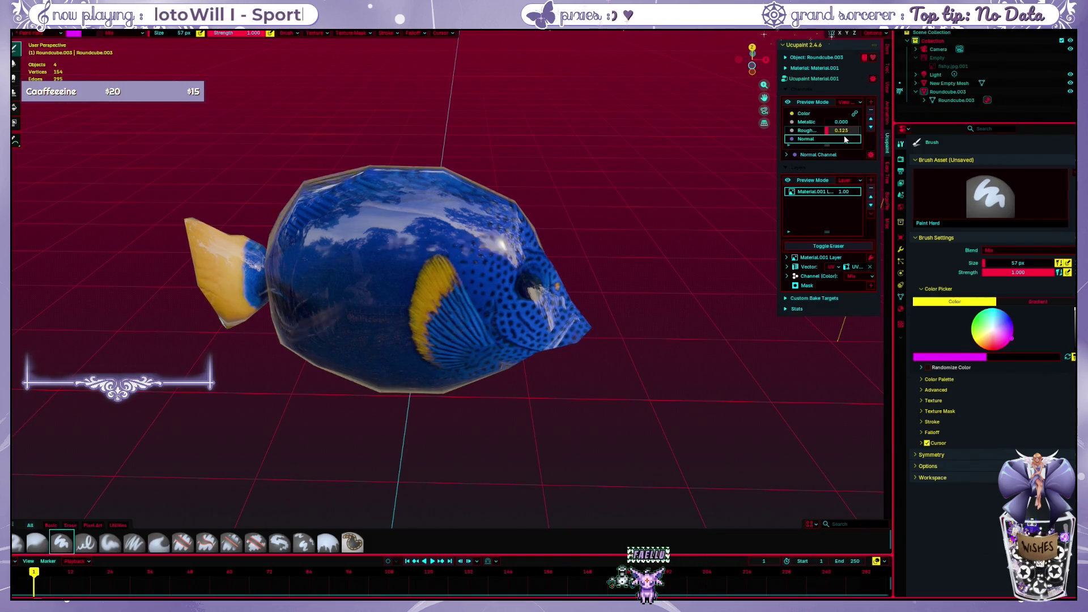
pyautogui.moveTo(845, 139); pyautogui.dragTo(857, 77)
# Toggle the empty paint-layer preview and wireframe shading on and off with Shift+Z
pyautogui.hotkey('shift', 'z')
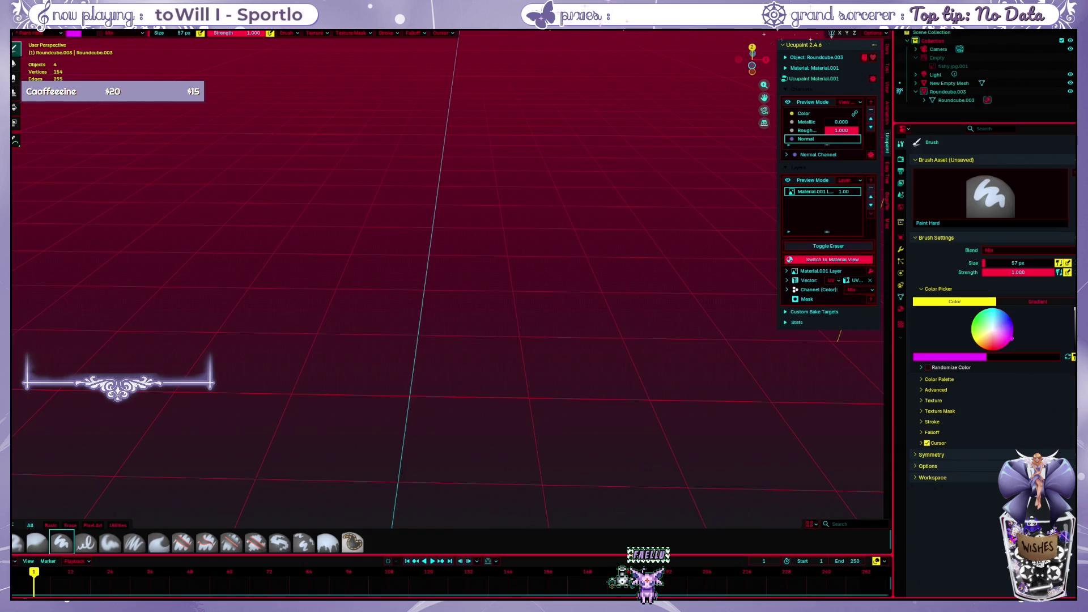
pyautogui.hotkey('shift', 'z')
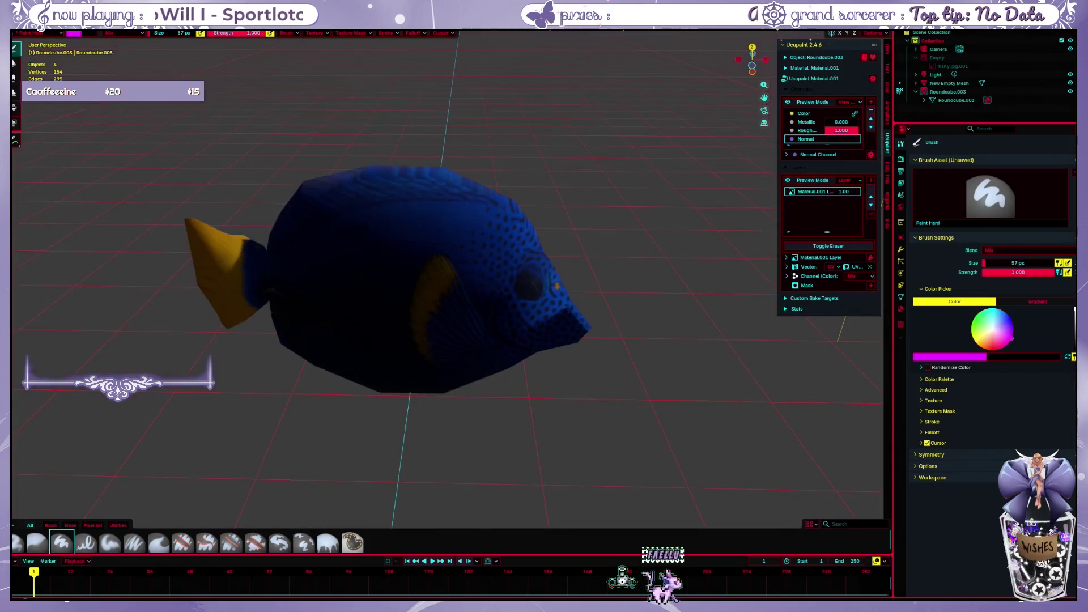
pyautogui.hotkey('shift', 'z')
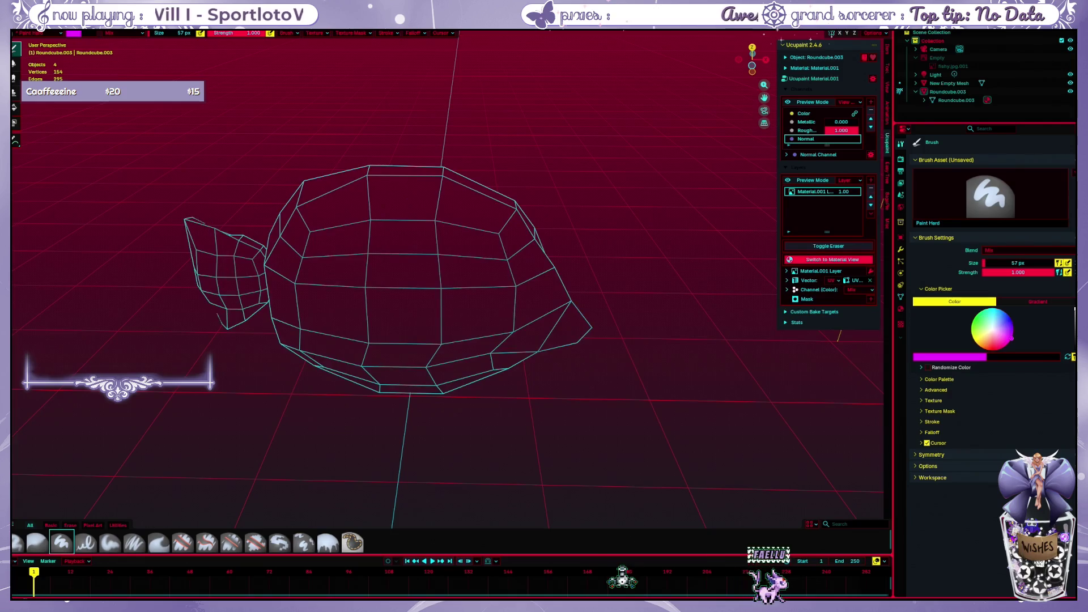
pyautogui.hotkey('shift', 'z')
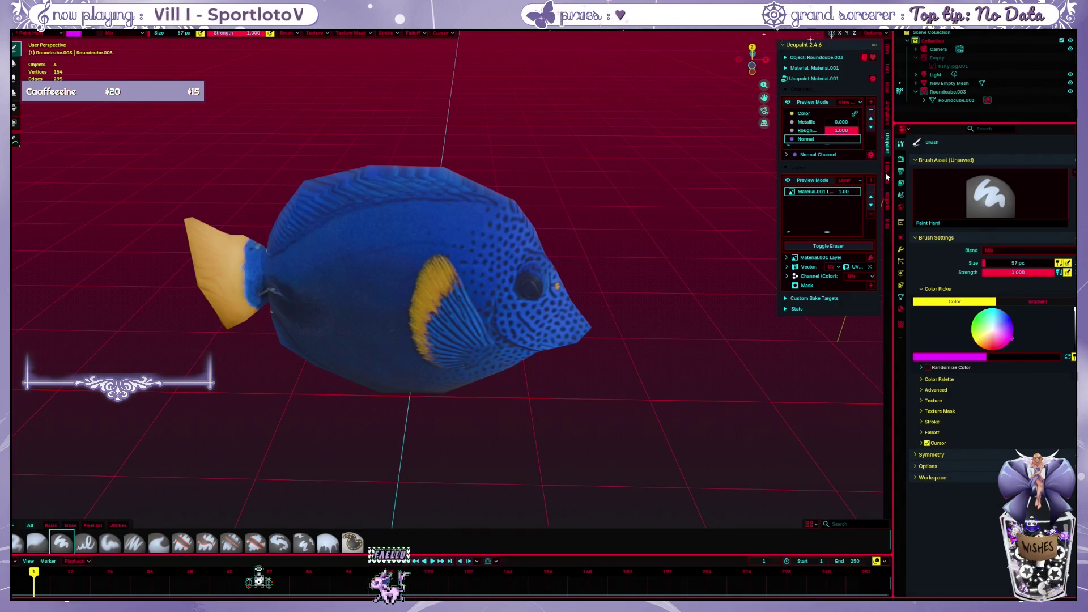
pyautogui.click(900, 162)
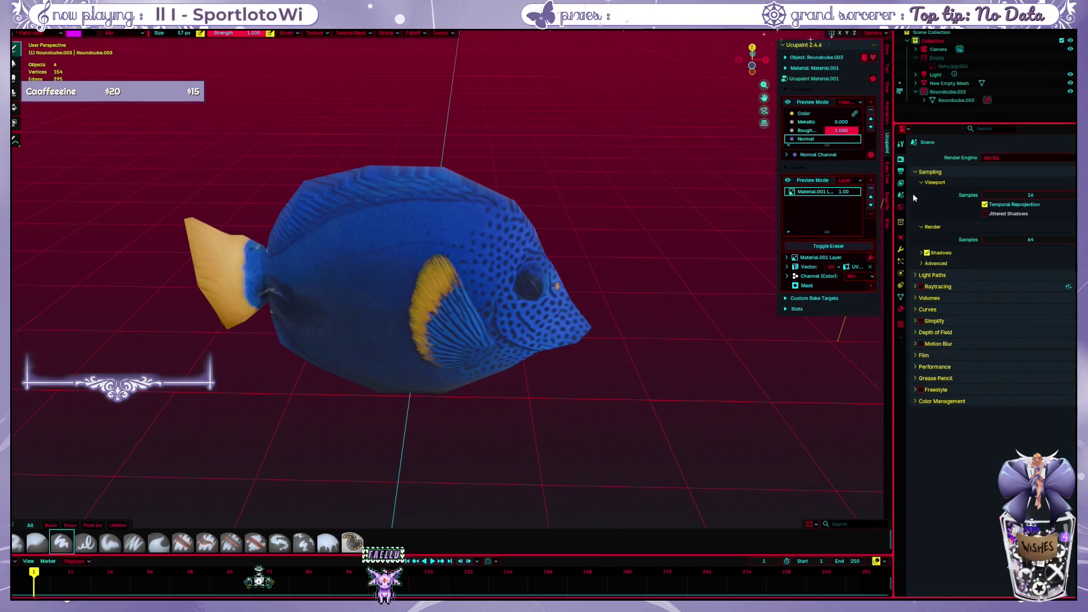
# Set the scene's Color Management view transform to Standard
pyautogui.click(920, 400)
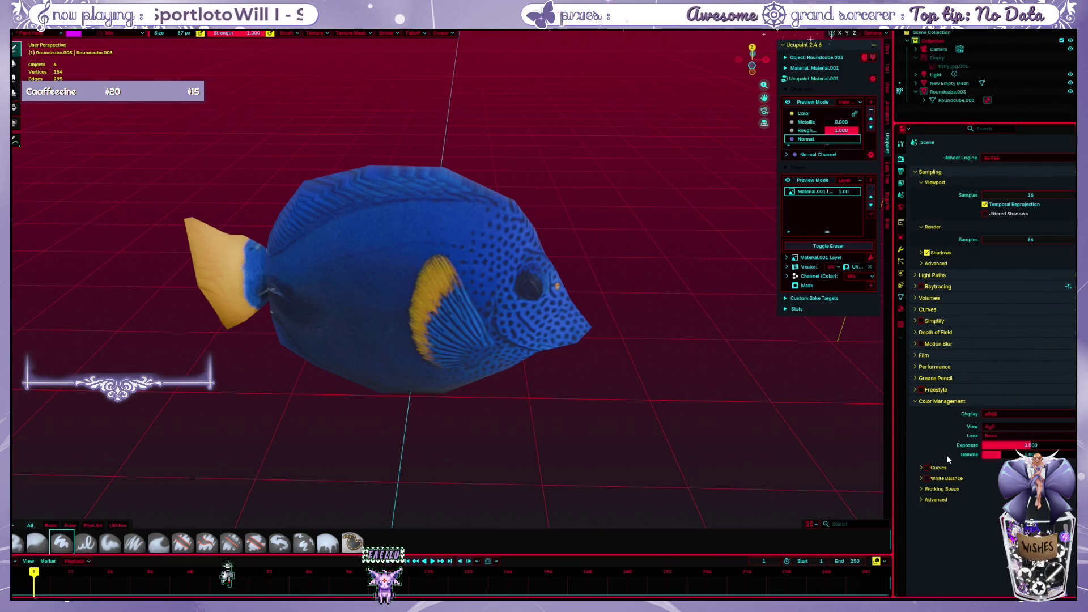
pyautogui.click(1003, 429)
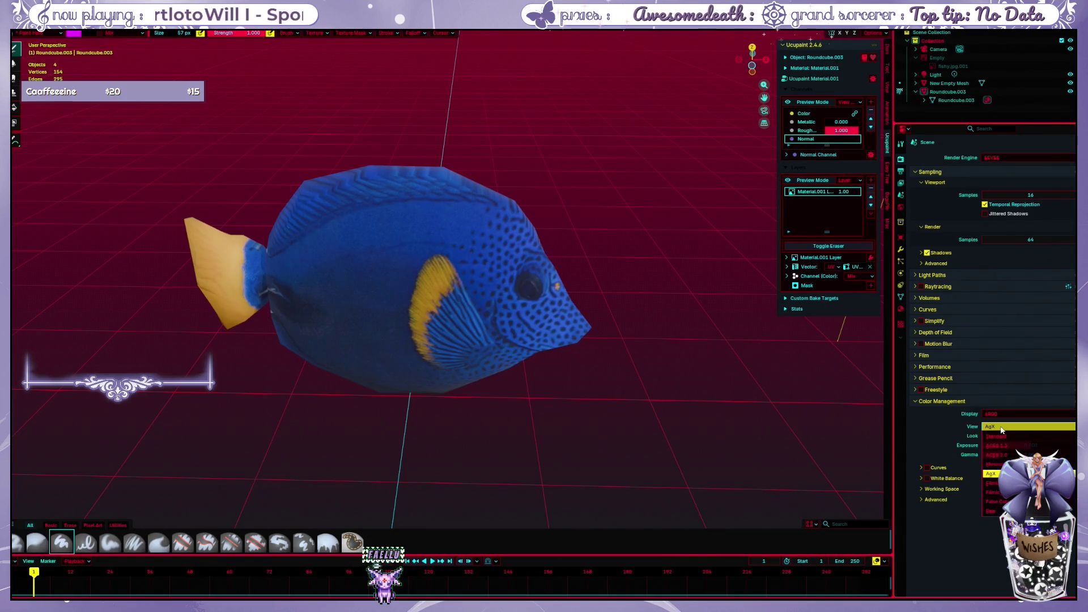
pyautogui.click(1006, 436)
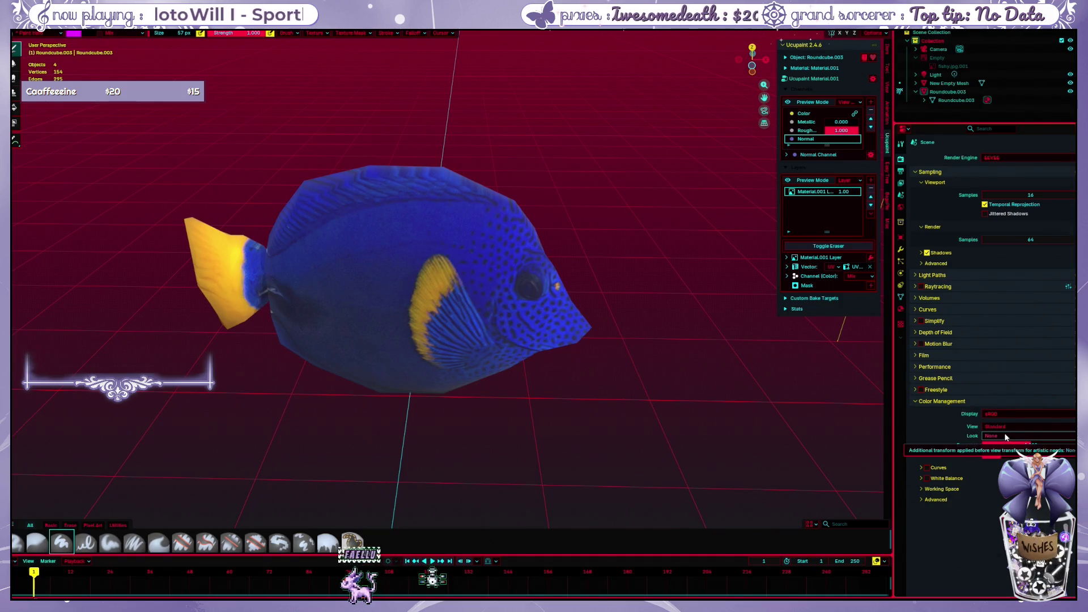
# Paint a magenta test stroke across the fish and undo it
pyautogui.moveTo(359, 296); pyautogui.dragTo(568, 299)
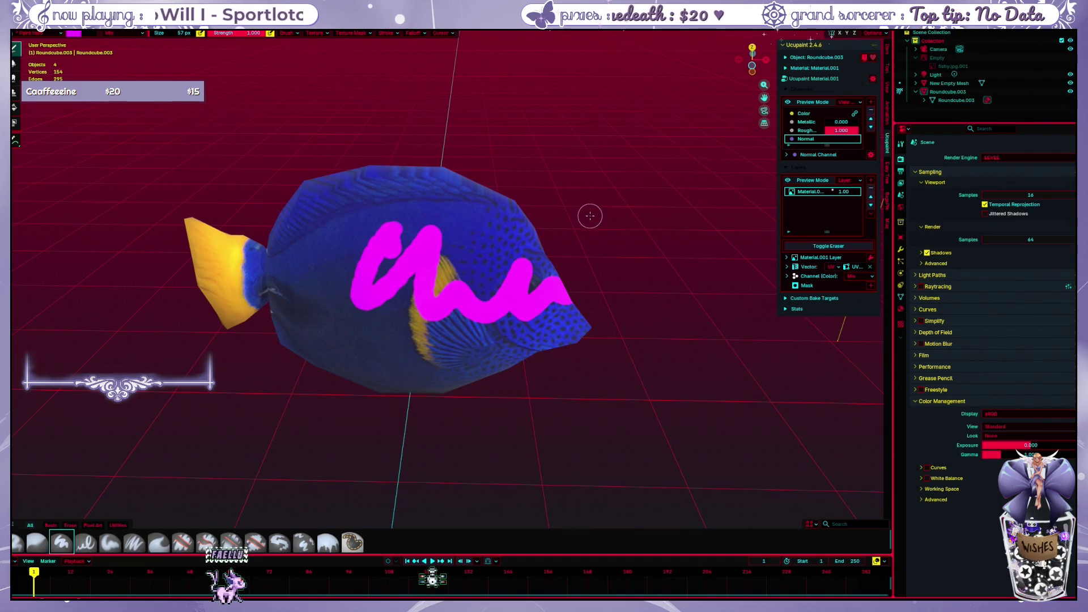
pyautogui.hotkey('ctrl', 'z')
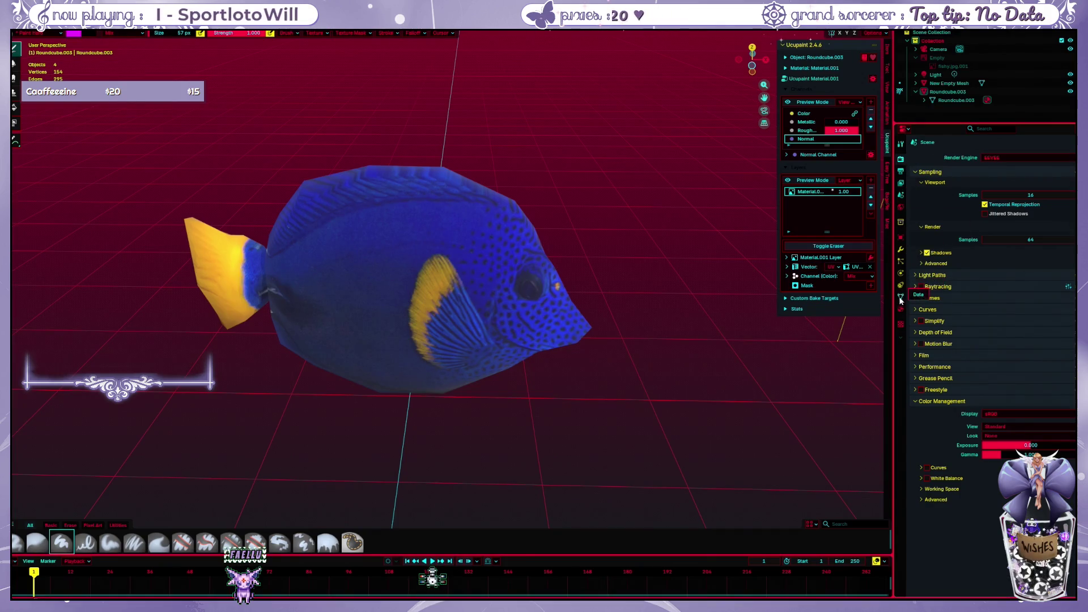
pyautogui.click(902, 147)
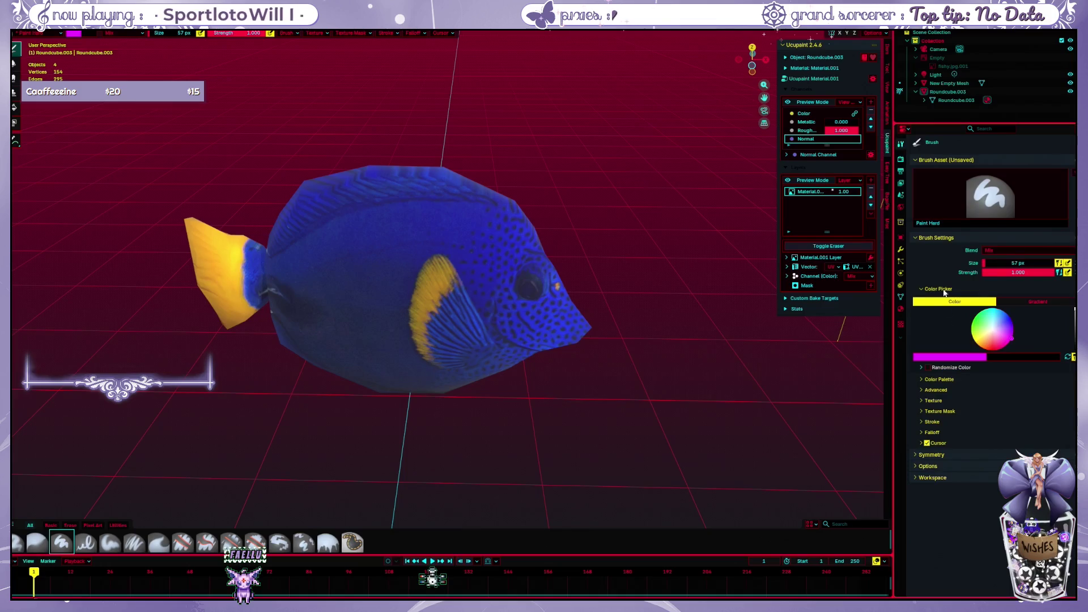
# Darken the brush colour to black, paint dark strokes on the fish and undo them
pyautogui.click(954, 357)
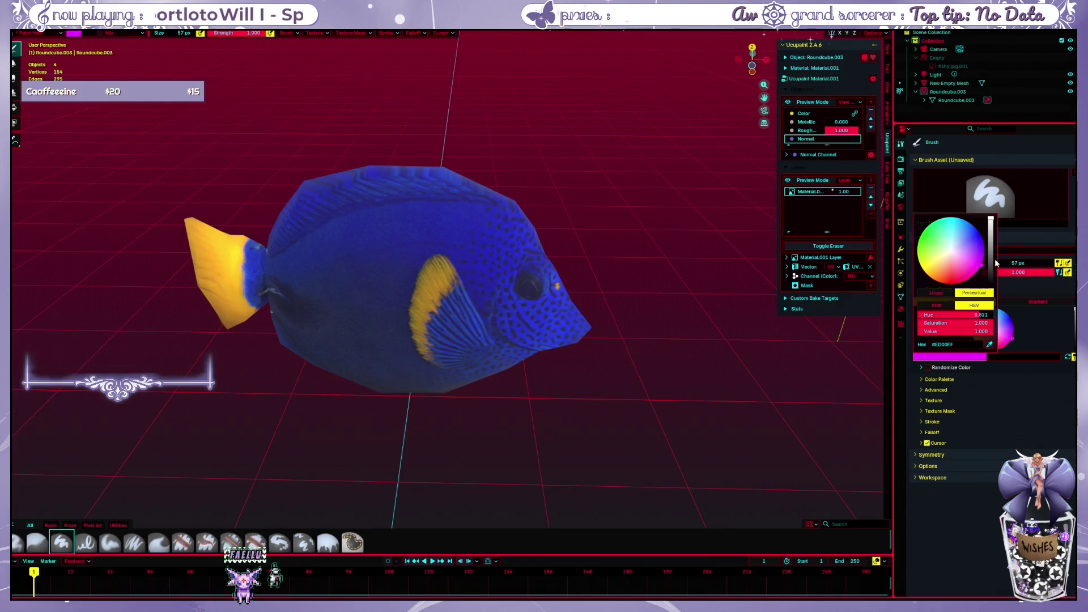
pyautogui.moveTo(992, 268); pyautogui.dragTo(991, 300)
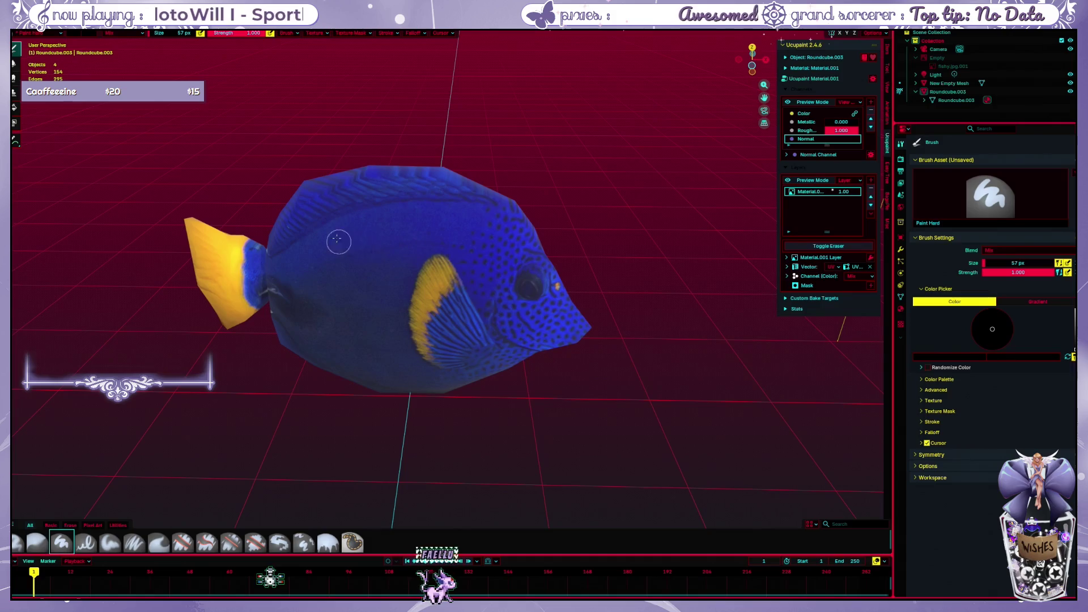
pyautogui.moveTo(350, 272); pyautogui.dragTo(387, 304)
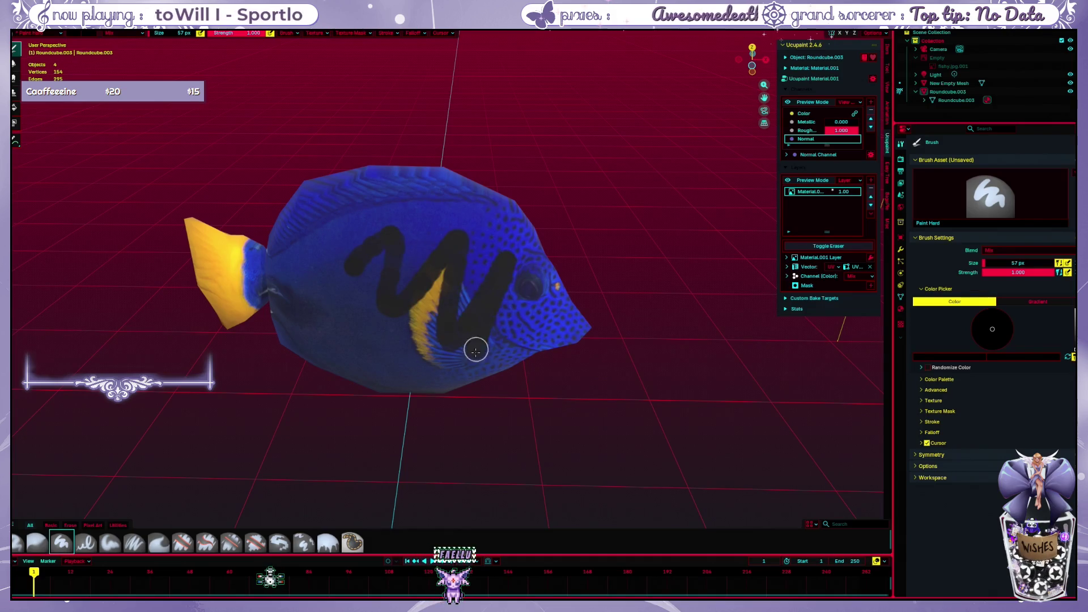
pyautogui.moveTo(549, 270); pyautogui.dragTo(374, 334)
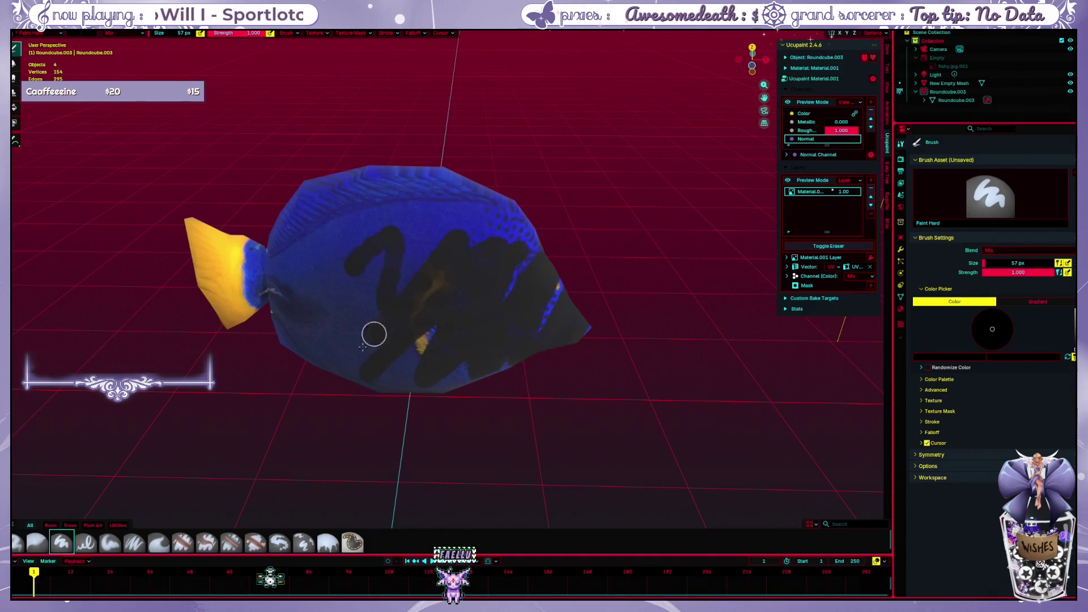
pyautogui.hotkey('ctrl', 'z')
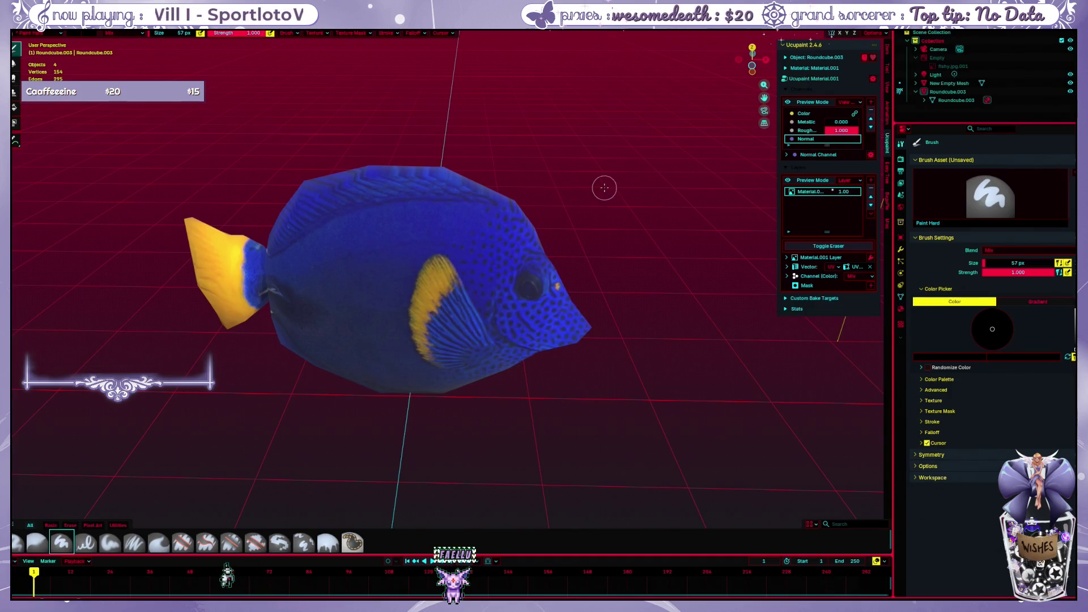
pyautogui.moveTo(603, 187); pyautogui.dragTo(556, 182, button='middle')
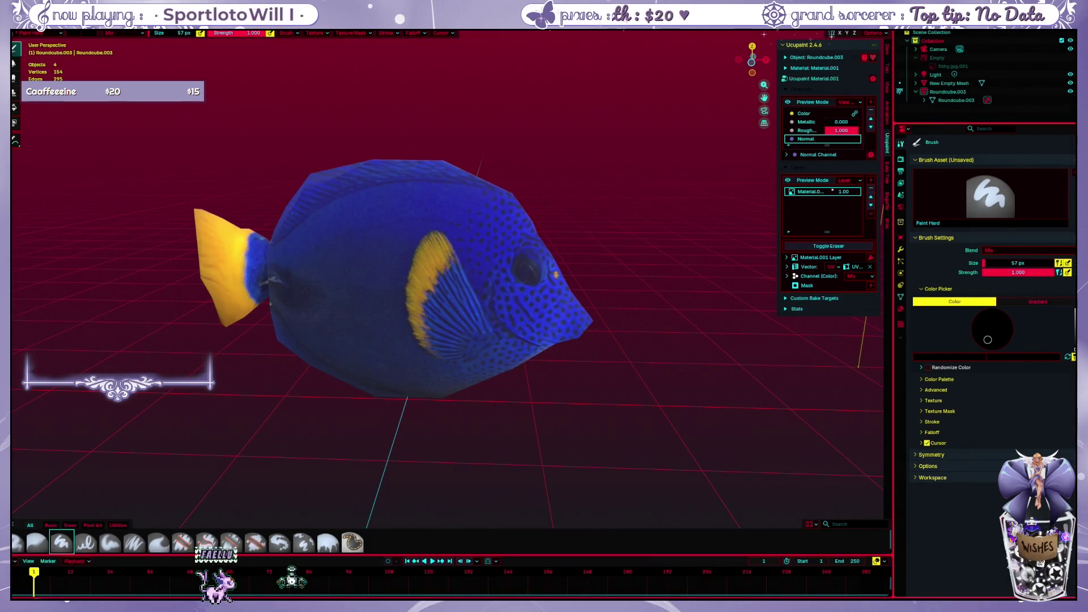
# Brighten the brush colour to purple, try a zigzag and a short stroke, undoing each
pyautogui.click(976, 358)
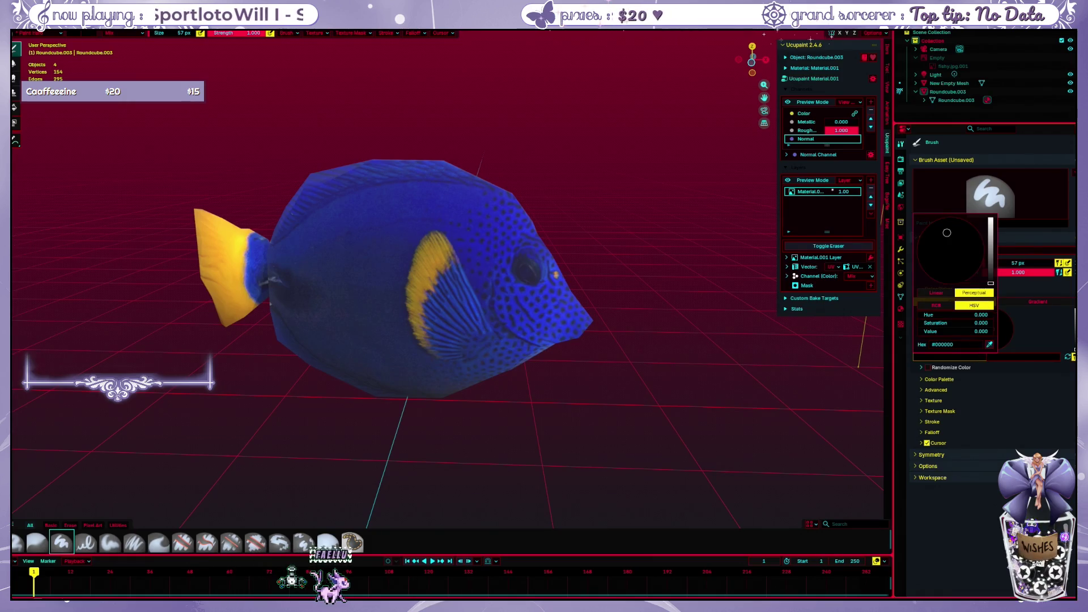
pyautogui.moveTo(990, 255); pyautogui.dragTo(991, 219)
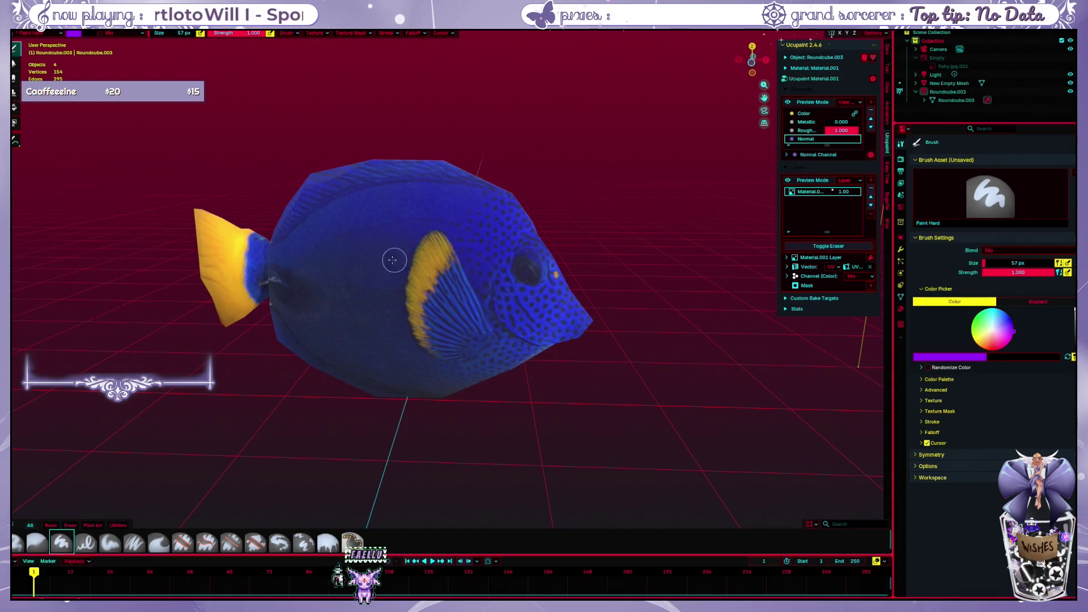
pyautogui.moveTo(406, 266); pyautogui.dragTo(444, 352)
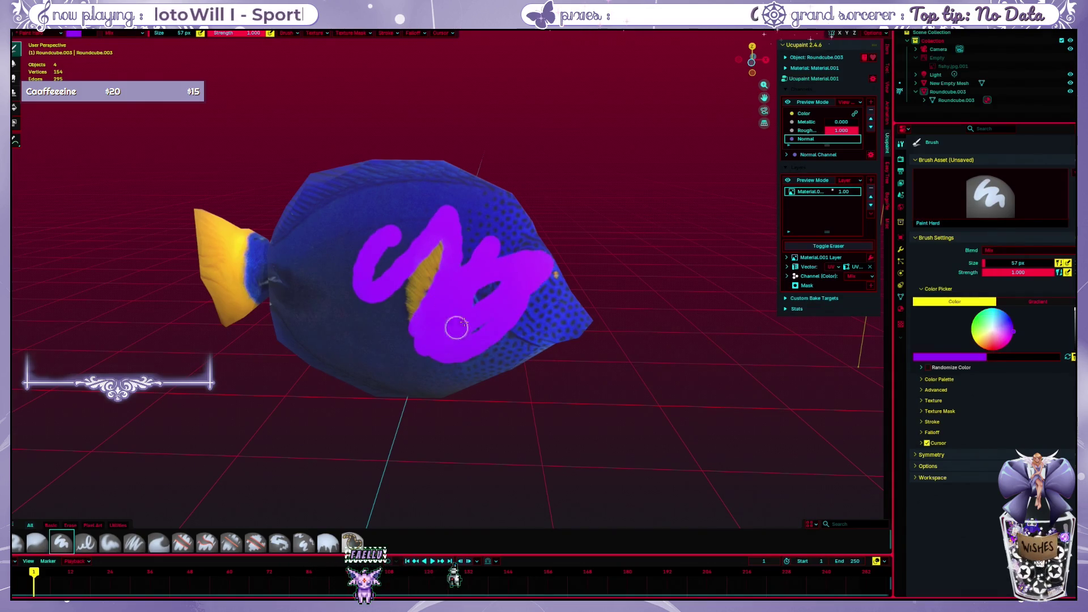
pyautogui.hotkey('ctrl', 'z')
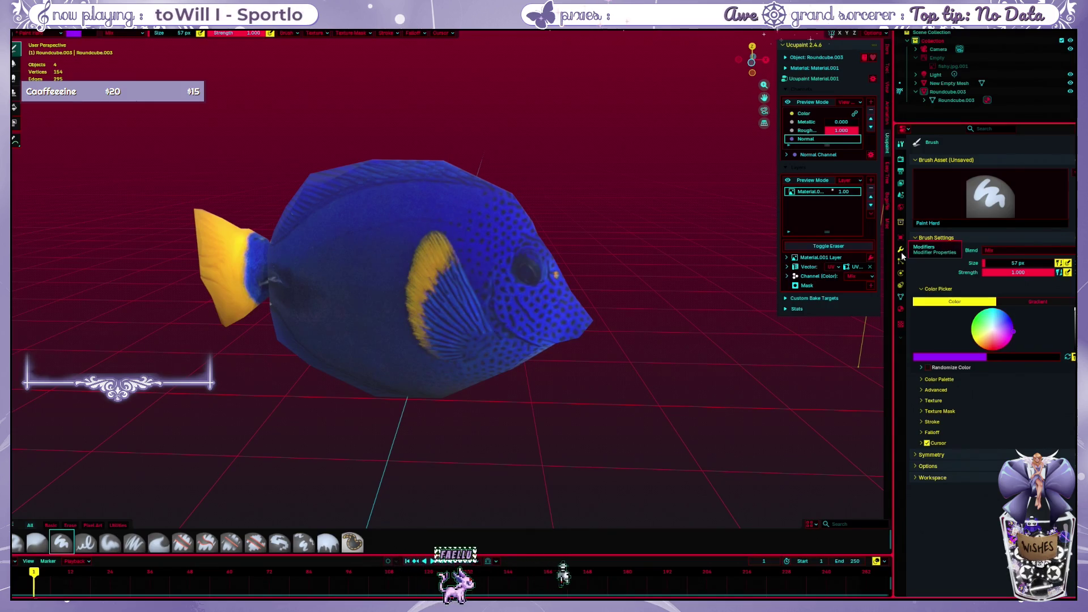
pyautogui.moveTo(362, 217)
pyautogui.mouseDown()
pyautogui.moveTo(356, 186)
pyautogui.moveTo(396, 187)
pyautogui.mouseUp()
pyautogui.hotkey('ctrl', 'z')
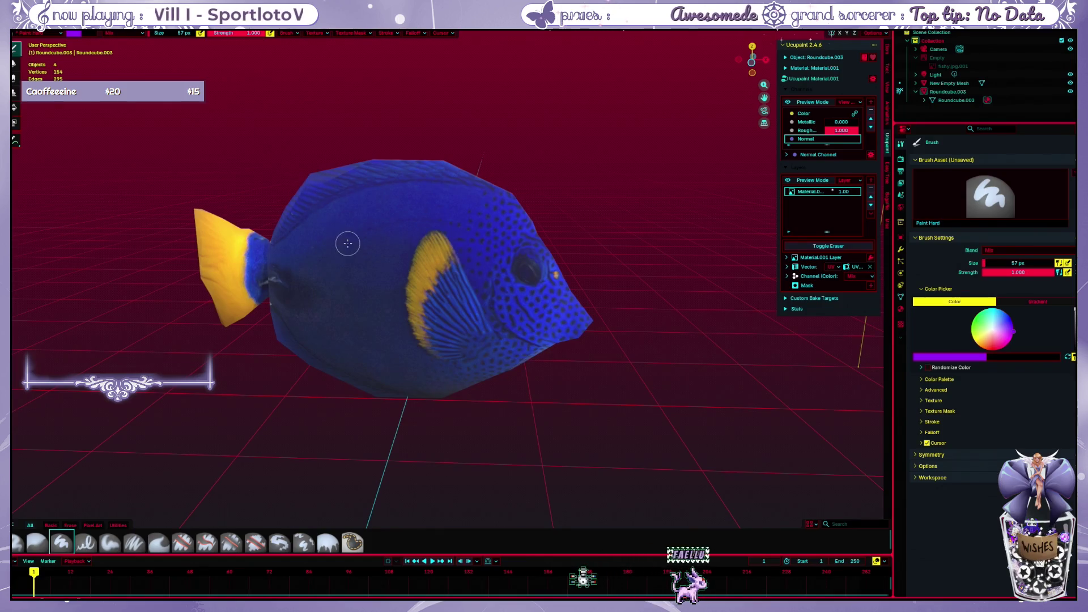
# Paint purple strokes along the fish's back, undoing them, and start a dab on the upper back
pyautogui.moveTo(348, 244); pyautogui.dragTo(517, 211)
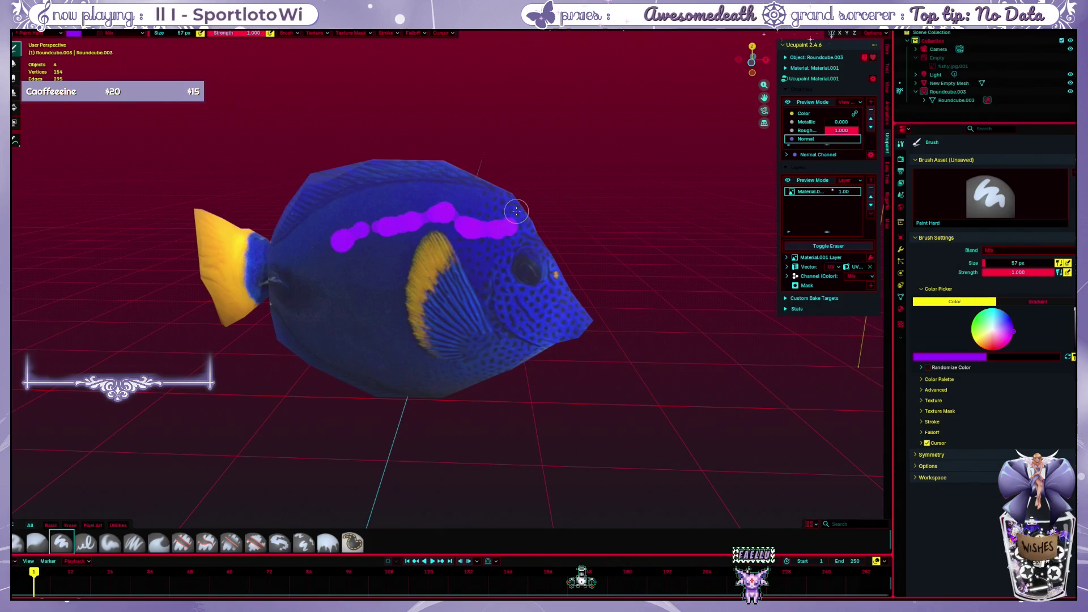
pyautogui.hotkey('ctrl', 'z')
pyautogui.moveTo(345, 228)
pyautogui.mouseDown()
pyautogui.moveTo(447, 237)
pyautogui.moveTo(465, 275)
pyautogui.moveTo(365, 293)
pyautogui.mouseUp()
pyautogui.hotkey('ctrl', 'z')
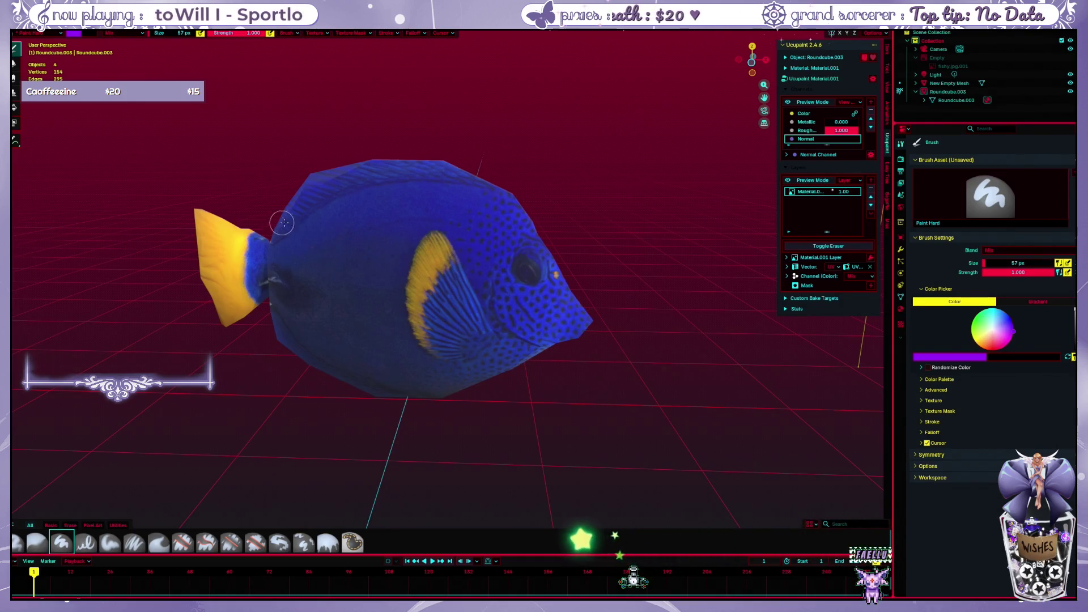
pyautogui.click(319, 249)
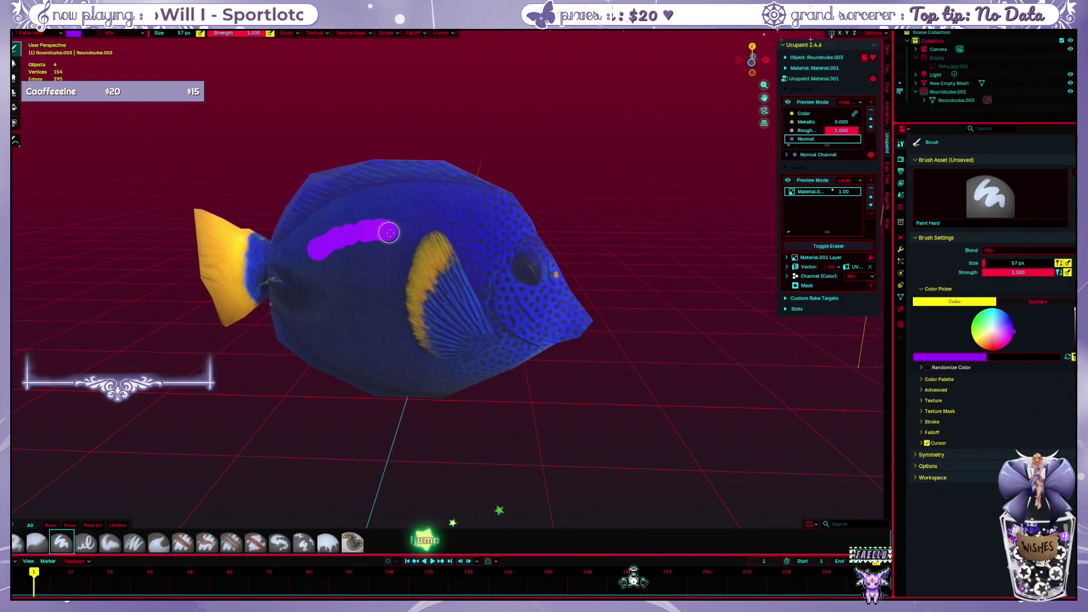
# Undo the purple back stroke and lower the brush strength to 0.500
pyautogui.moveTo(319, 248); pyautogui.dragTo(401, 240)
pyautogui.hotkey('ctrl', 'z')
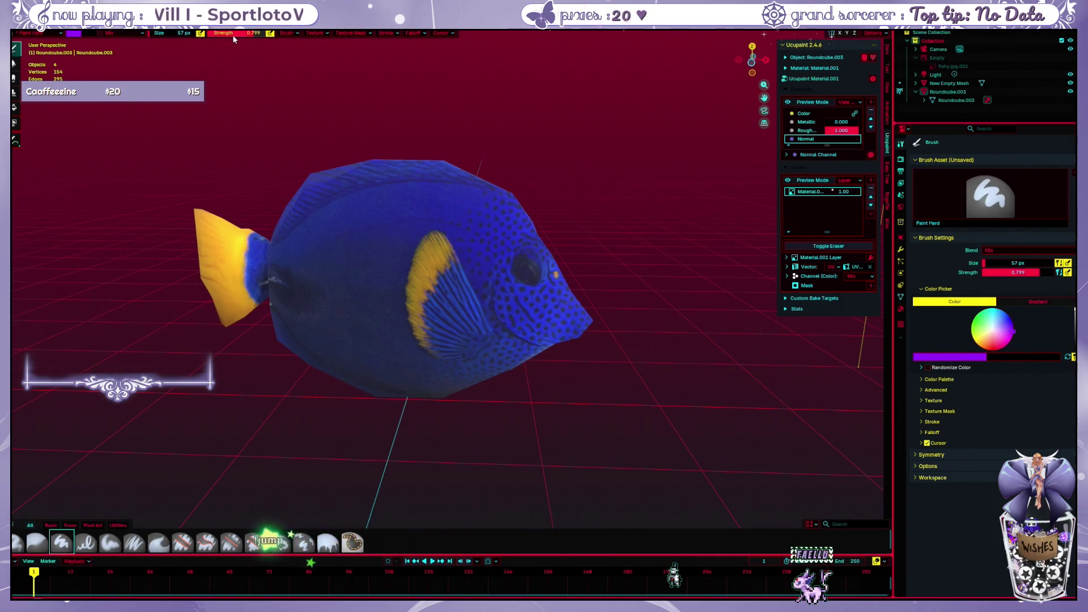
pyautogui.moveTo(232, 35); pyautogui.dragTo(218, 38)
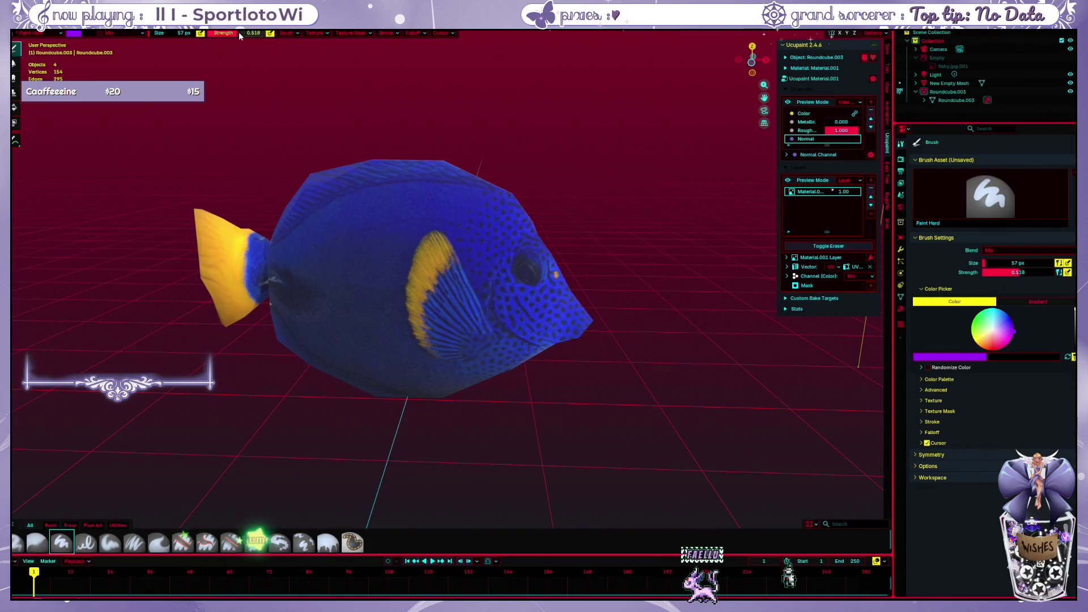
pyautogui.click(236, 35)
pyautogui.write('0.5')
pyautogui.press('Return')
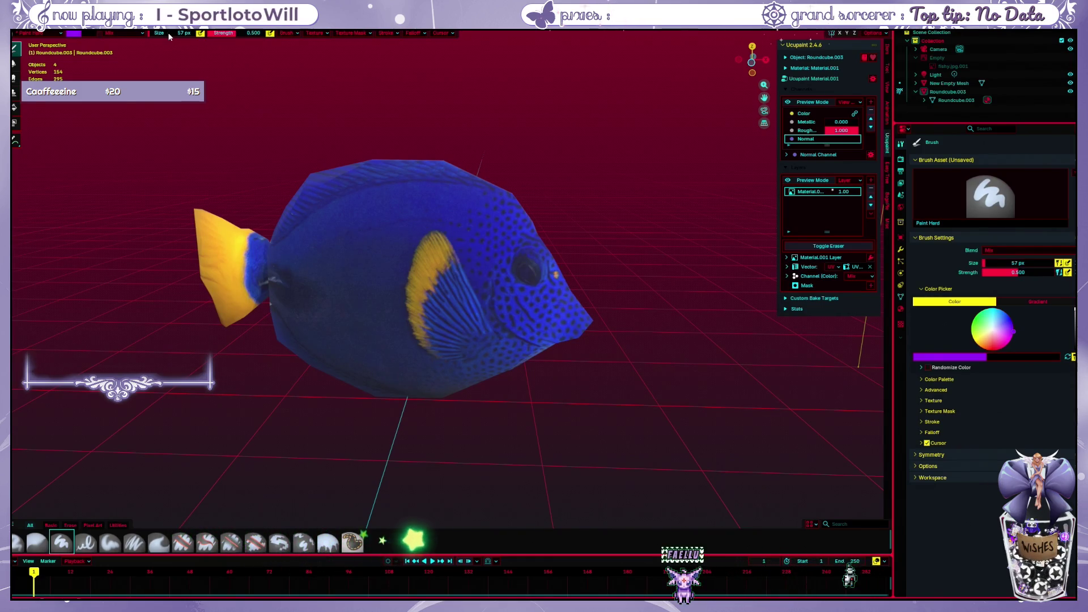
# Paint several purple strokes and dabs on the back at half strength, undoing each
pyautogui.click(349, 216)
pyautogui.moveTo(354, 213)
pyautogui.mouseDown()
pyautogui.moveTo(391, 208)
pyautogui.moveTo(336, 233)
pyautogui.moveTo(406, 214)
pyautogui.mouseUp()
pyautogui.hotkey('ctrl', 'z')
pyautogui.hotkey('ctrl', 'z')
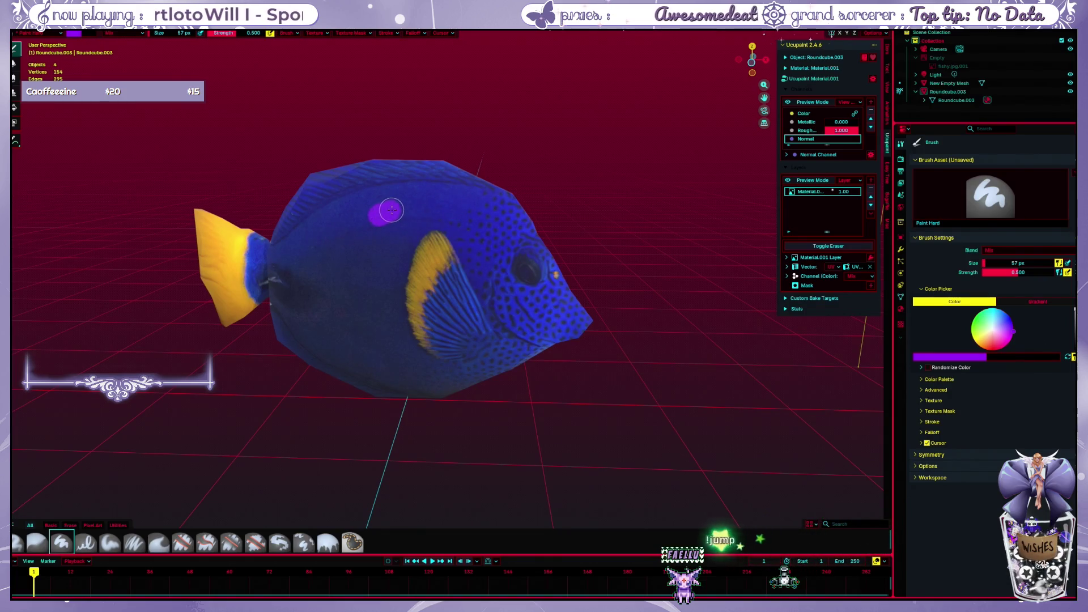
pyautogui.hotkey('ctrl', 'z')
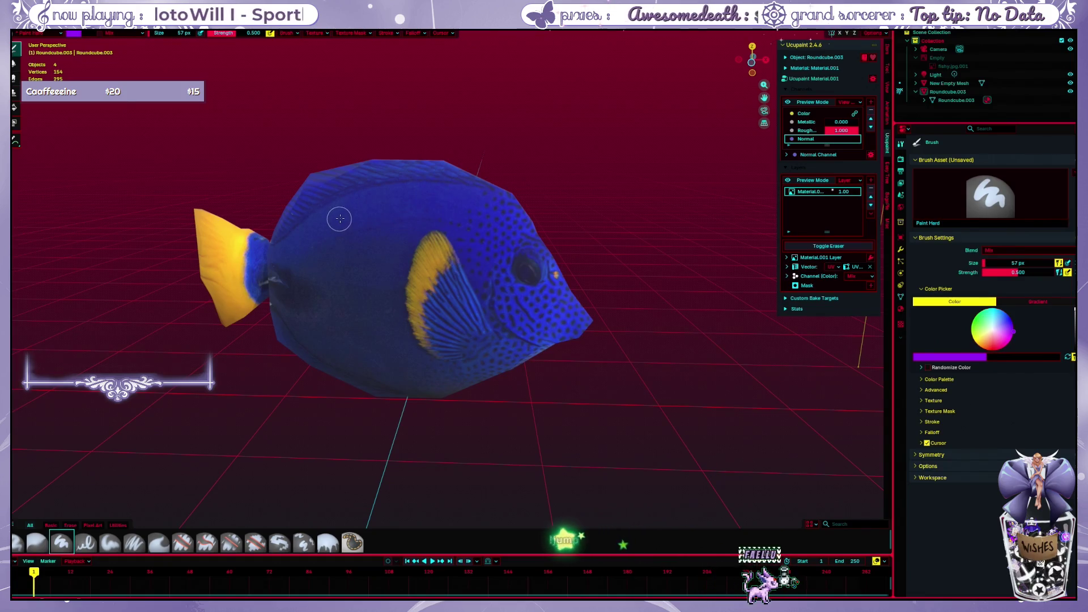
pyautogui.moveTo(400, 197); pyautogui.dragTo(442, 197)
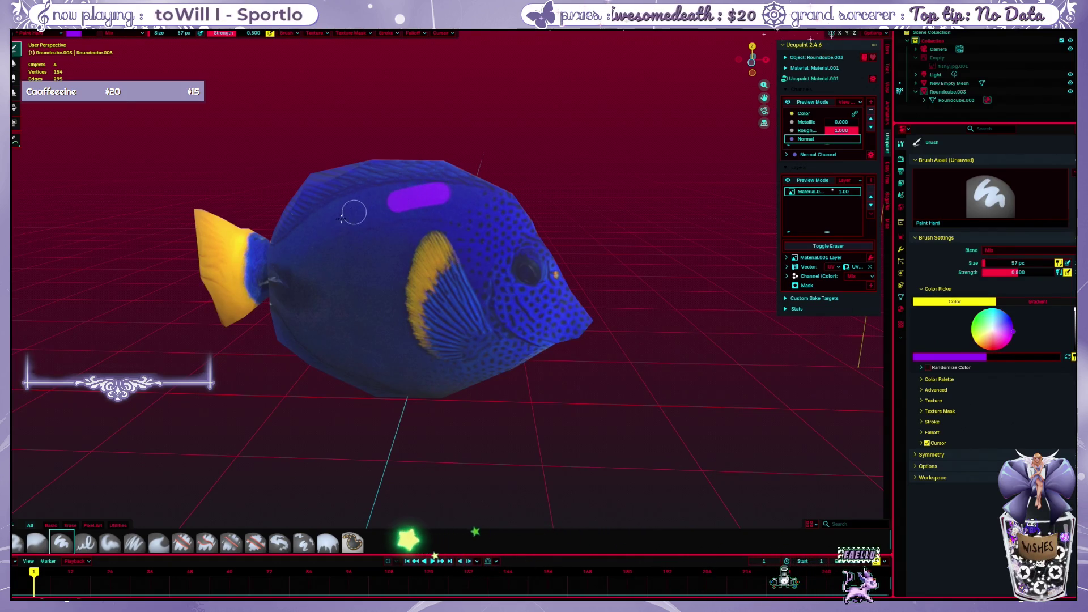
pyautogui.hotkey('ctrl', 'z')
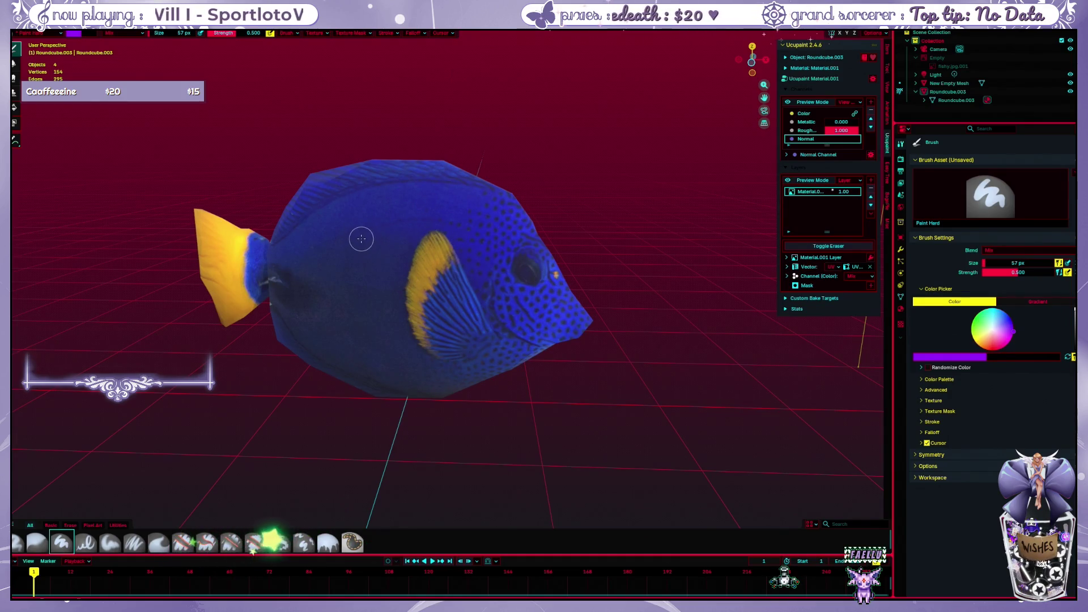
pyautogui.moveTo(364, 230); pyautogui.dragTo(374, 219)
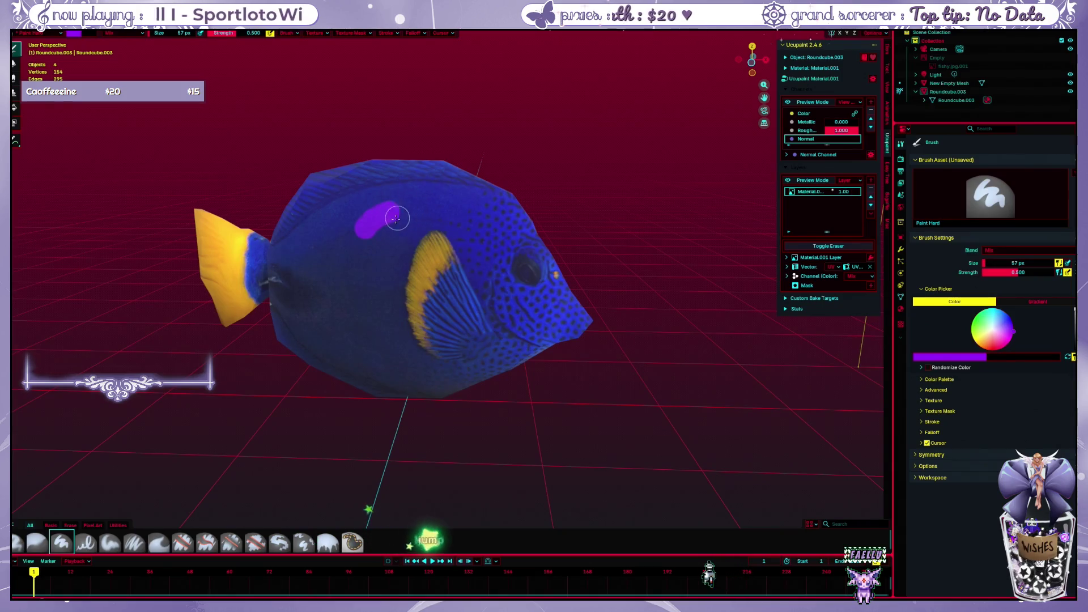
pyautogui.hotkey('ctrl', 'z')
pyautogui.click(381, 229)
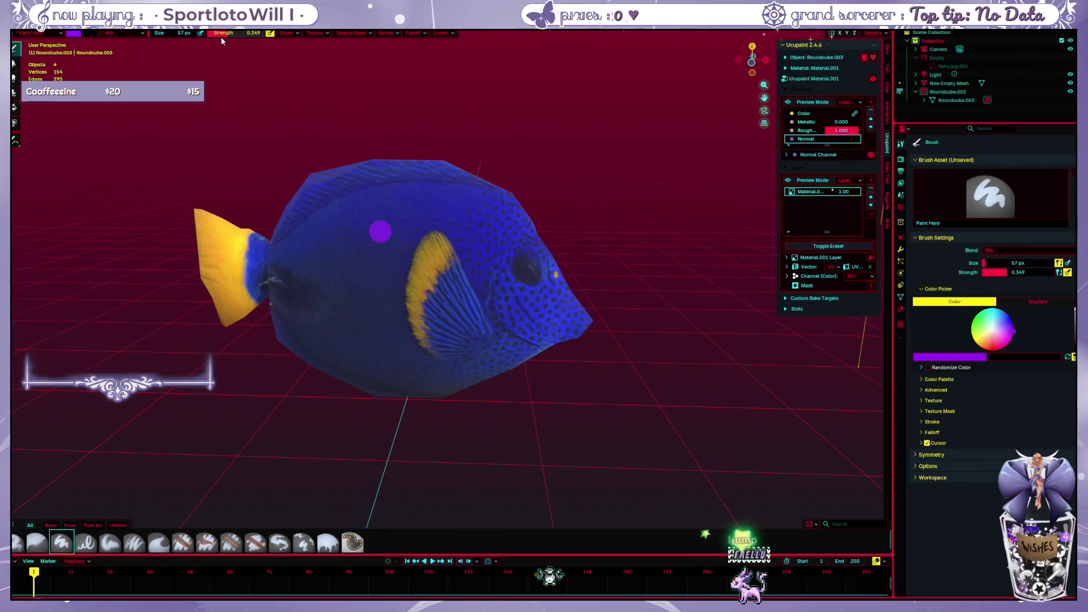
# Lower brush strength to about 0.176, try faint back strokes undone, then dab low on the fish
pyautogui.moveTo(227, 34); pyautogui.dragTo(212, 42)
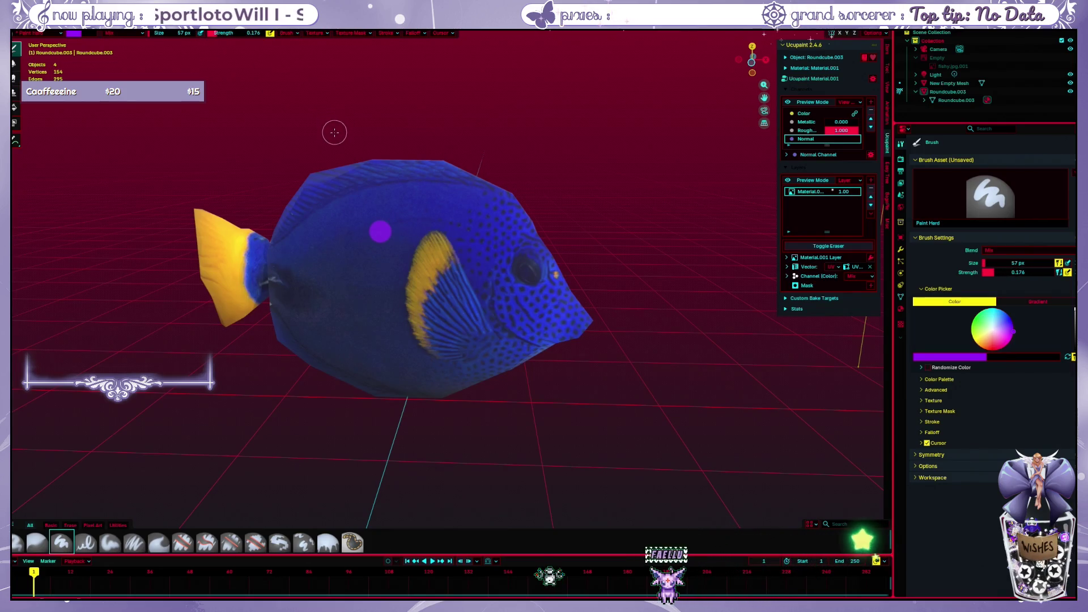
pyautogui.hotkey('ctrl', 'z')
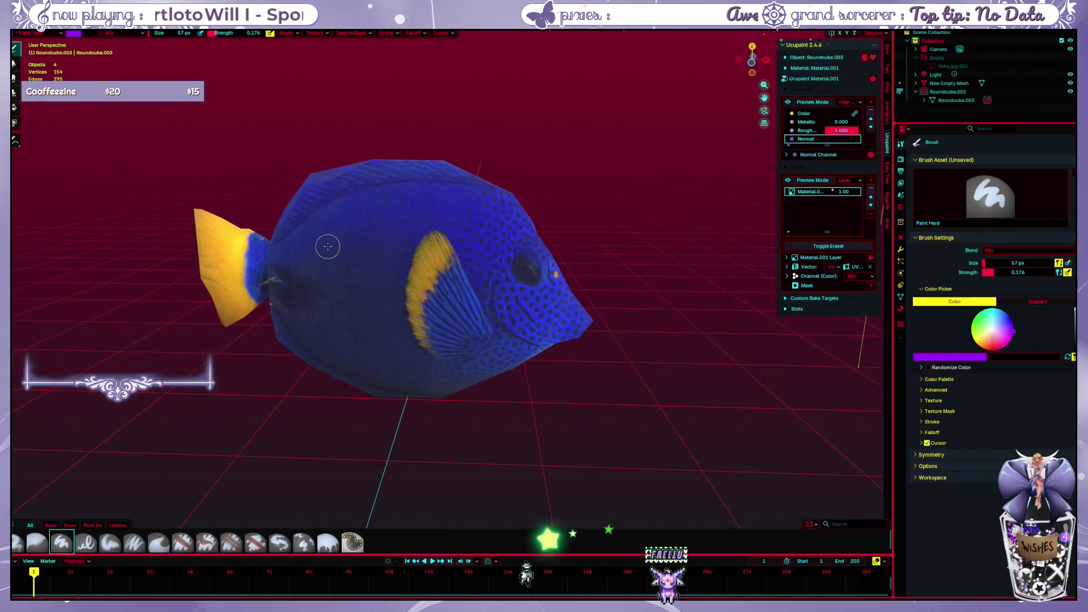
pyautogui.click(335, 244)
pyautogui.moveTo(341, 239); pyautogui.dragTo(430, 195)
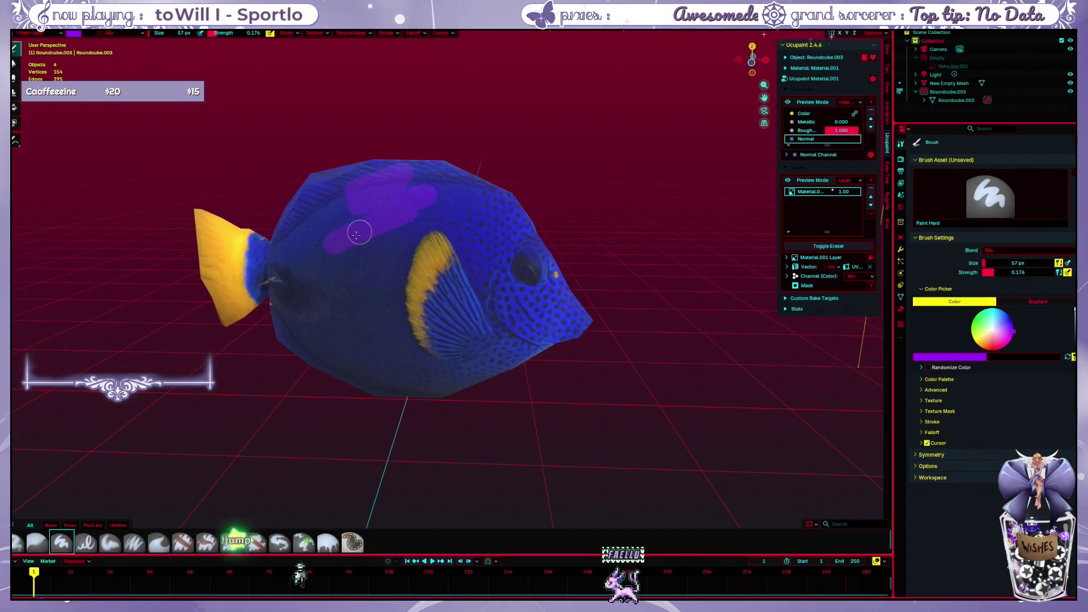
pyautogui.hotkey('ctrl', 'z')
pyautogui.moveTo(377, 237); pyautogui.dragTo(471, 196)
pyautogui.hotkey('ctrl', 'z')
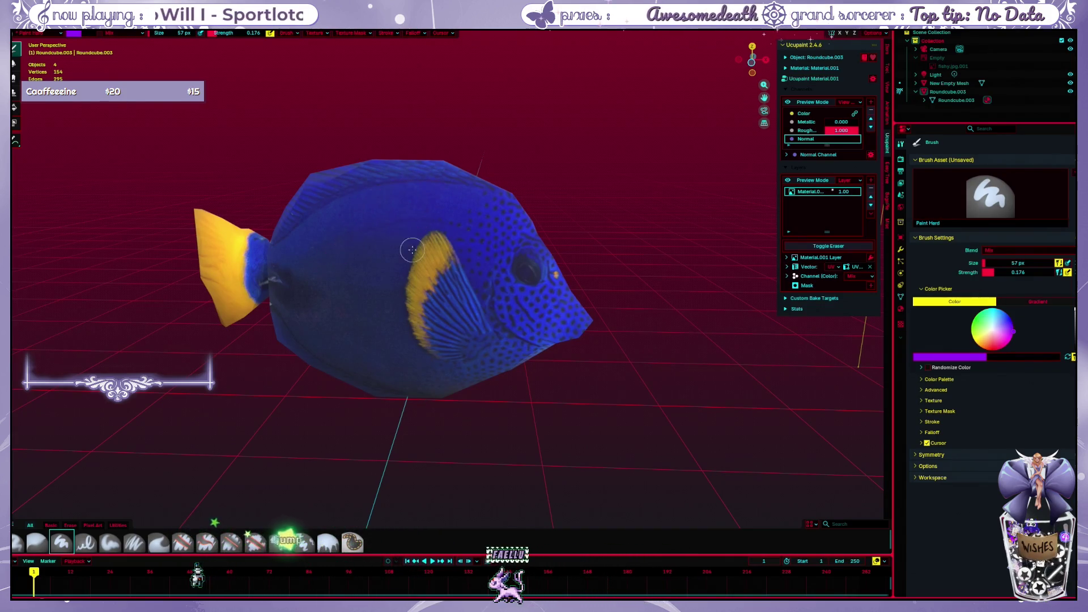
pyautogui.click(420, 372)
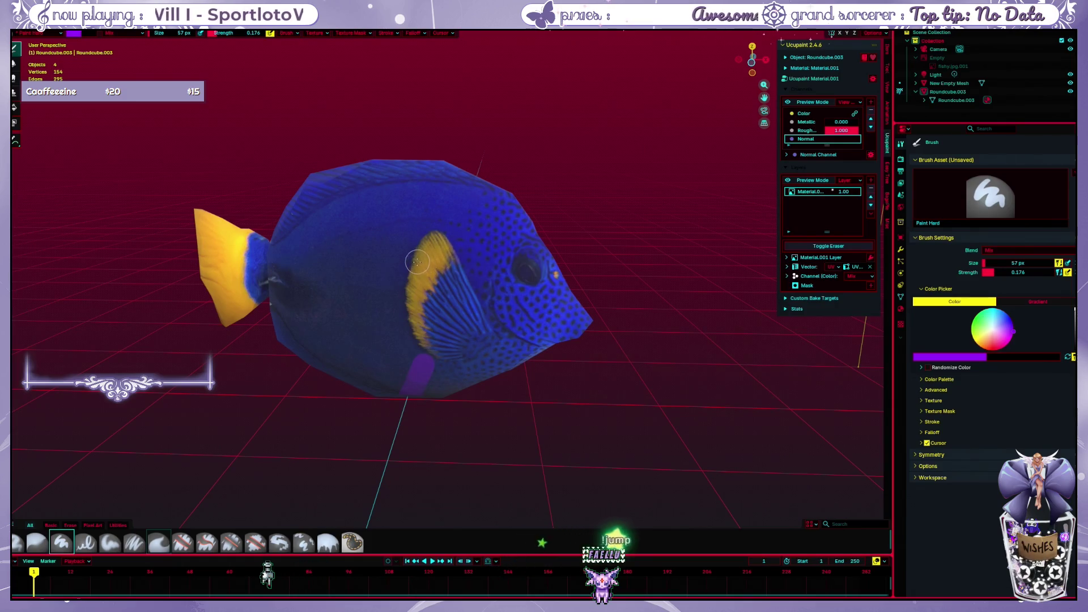
# Switch to the Paint Soft brush at 0.5 strength, paint an upper-body stroke and undo it
pyautogui.click(110, 544)
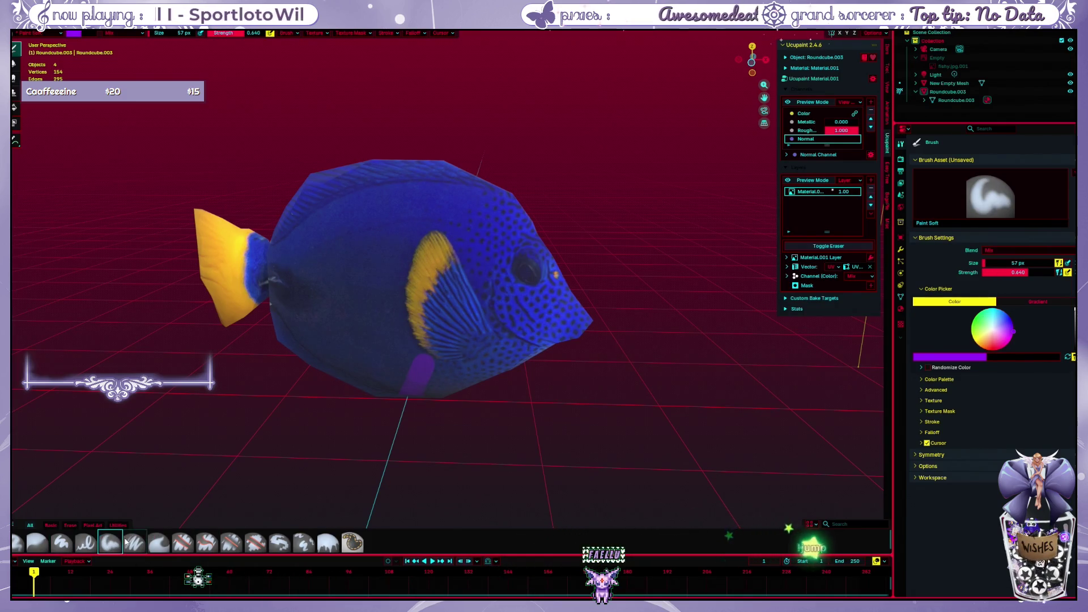
pyautogui.click(233, 34)
pyautogui.write('0.500')
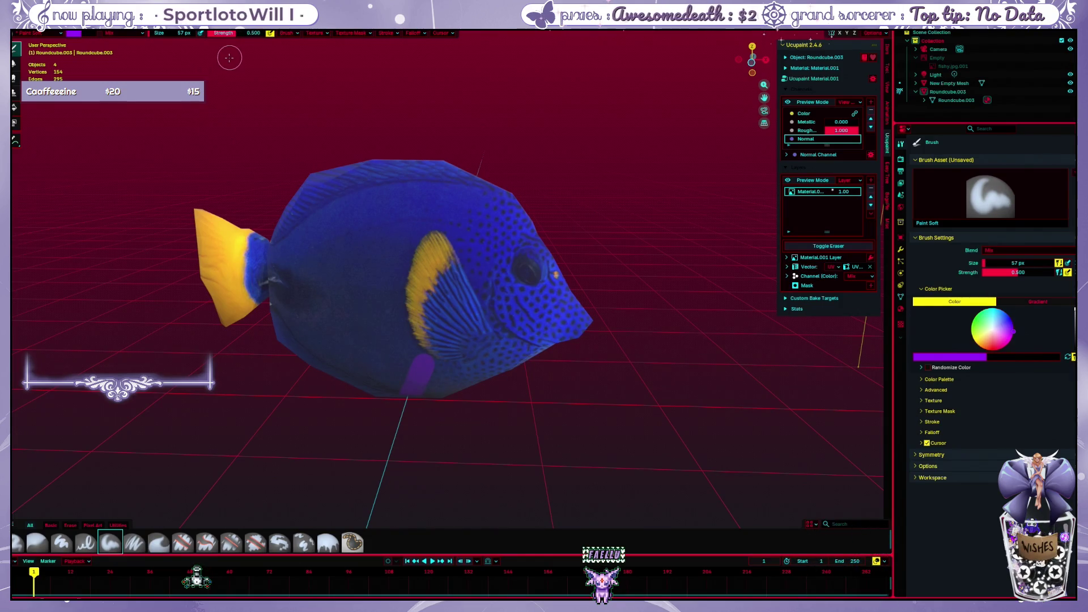
pyautogui.click(206, 34)
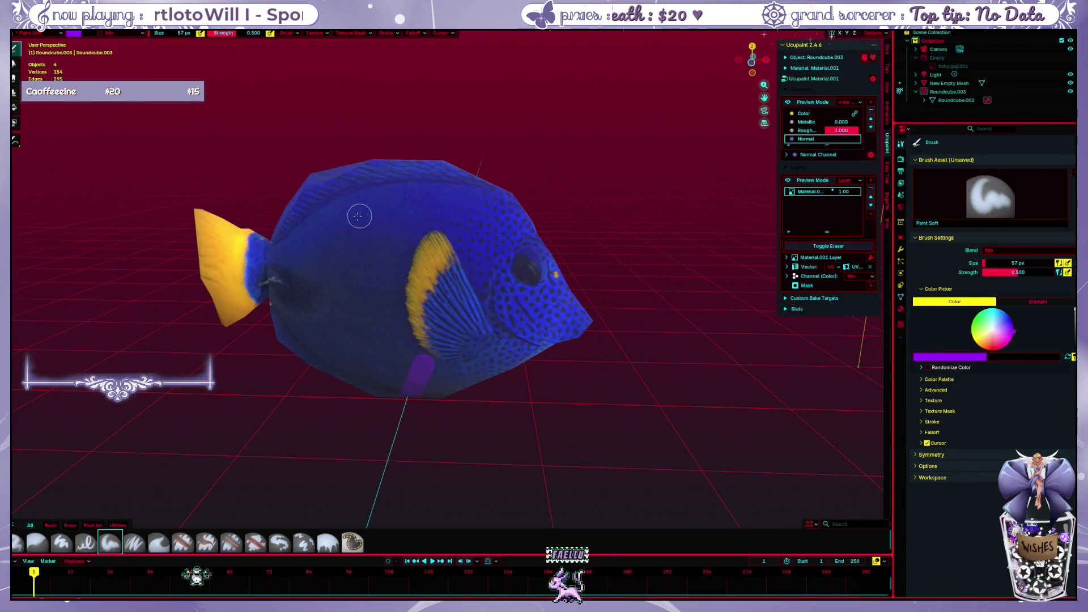
pyautogui.moveTo(334, 225)
pyautogui.mouseDown()
pyautogui.moveTo(381, 199)
pyautogui.moveTo(383, 274)
pyautogui.mouseUp()
pyautogui.hotkey('ctrl', 'z')
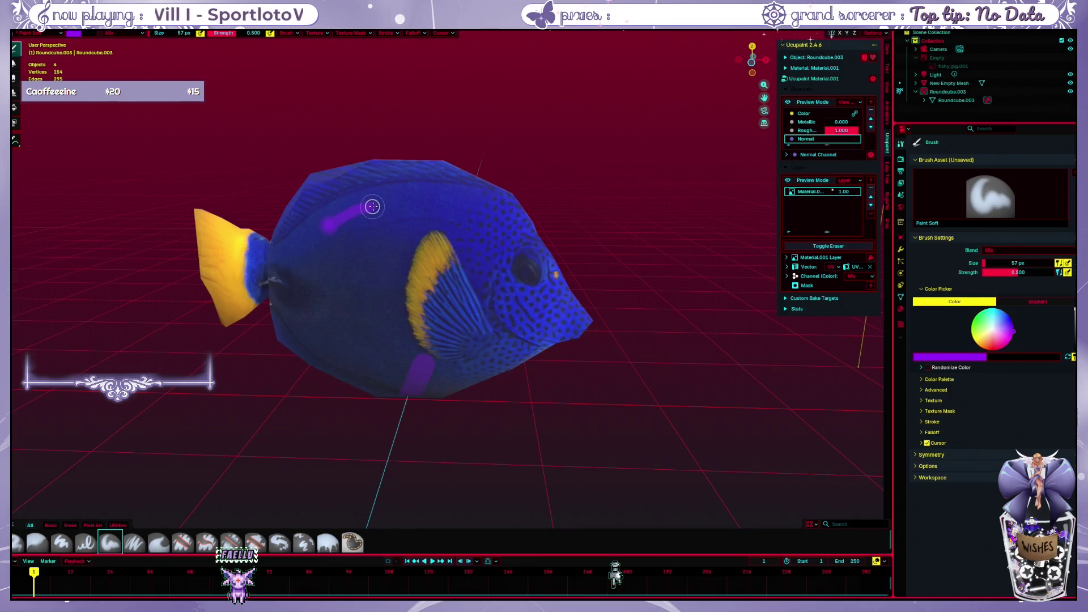
pyautogui.hotkey('ctrl', 'z')
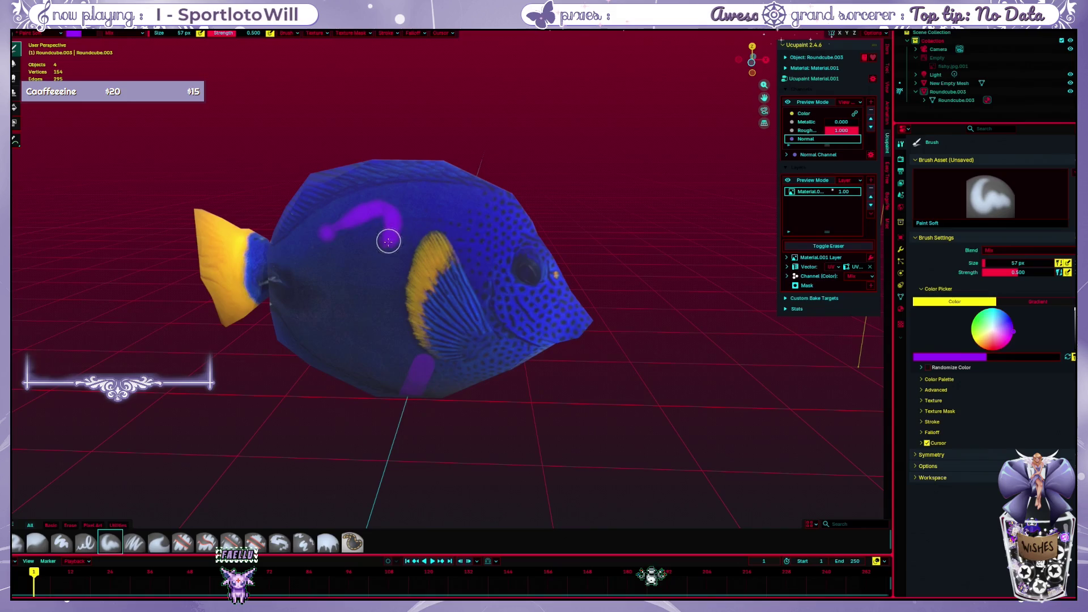
# Paint S-shaped and upward purple strokes across the body, undoing every mark
pyautogui.moveTo(388, 241); pyautogui.dragTo(440, 216)
pyautogui.hotkey('ctrl', 'z')
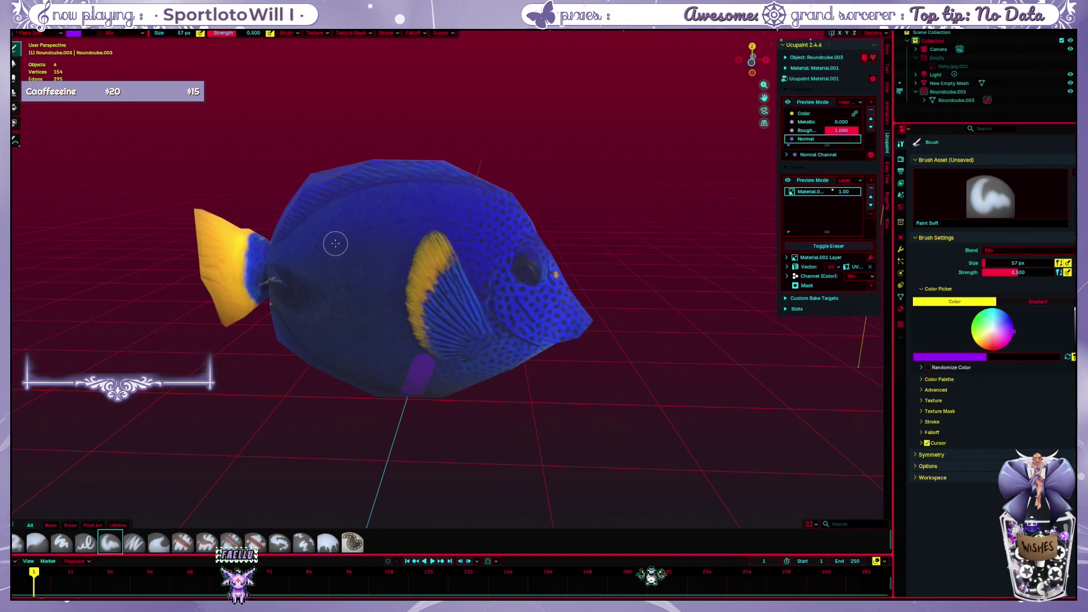
pyautogui.moveTo(335, 244); pyautogui.dragTo(447, 214)
pyautogui.hotkey('ctrl', 'z')
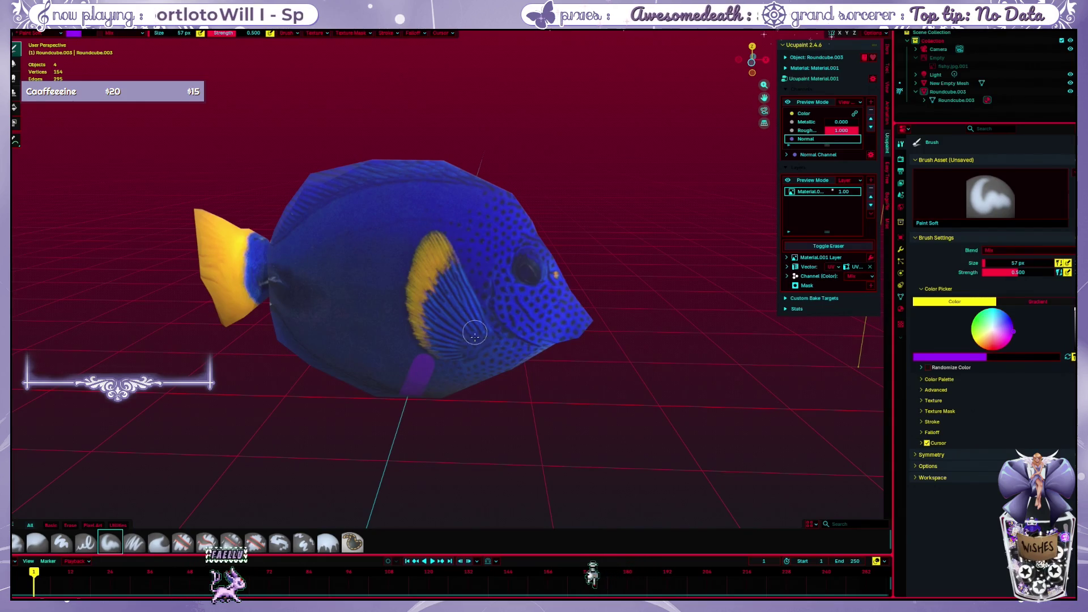
pyautogui.hotkey('ctrl', 'z')
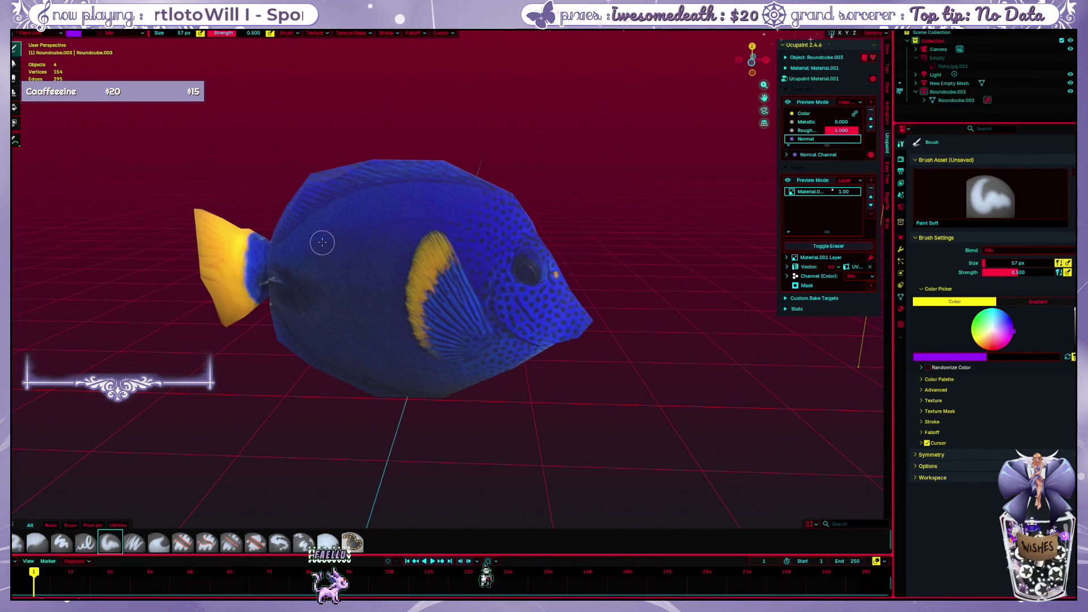
pyautogui.moveTo(343, 233); pyautogui.dragTo(403, 218)
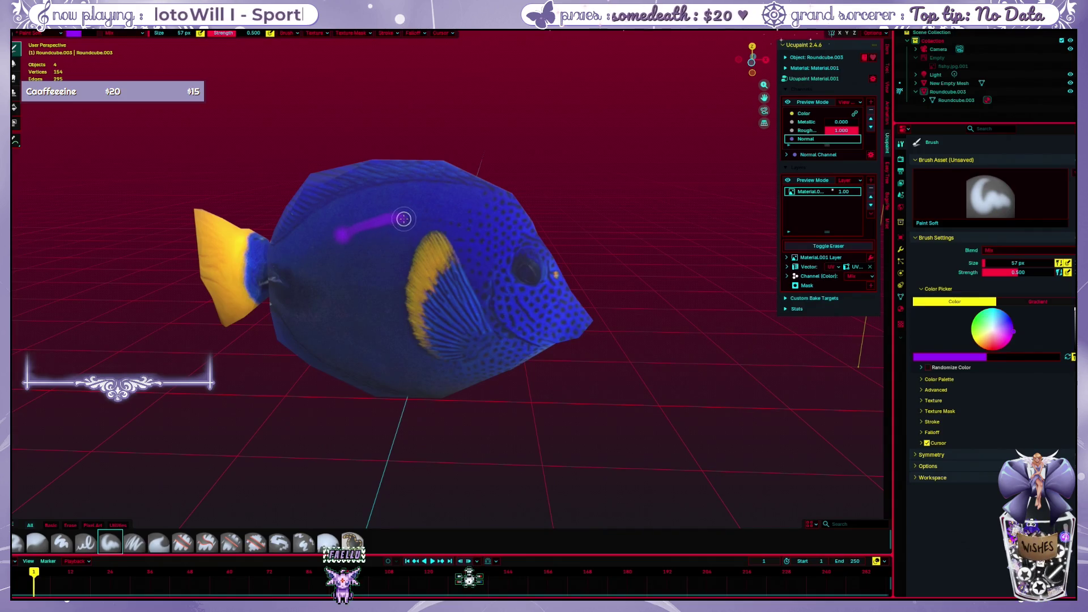
pyautogui.hotkey('ctrl', 'z')
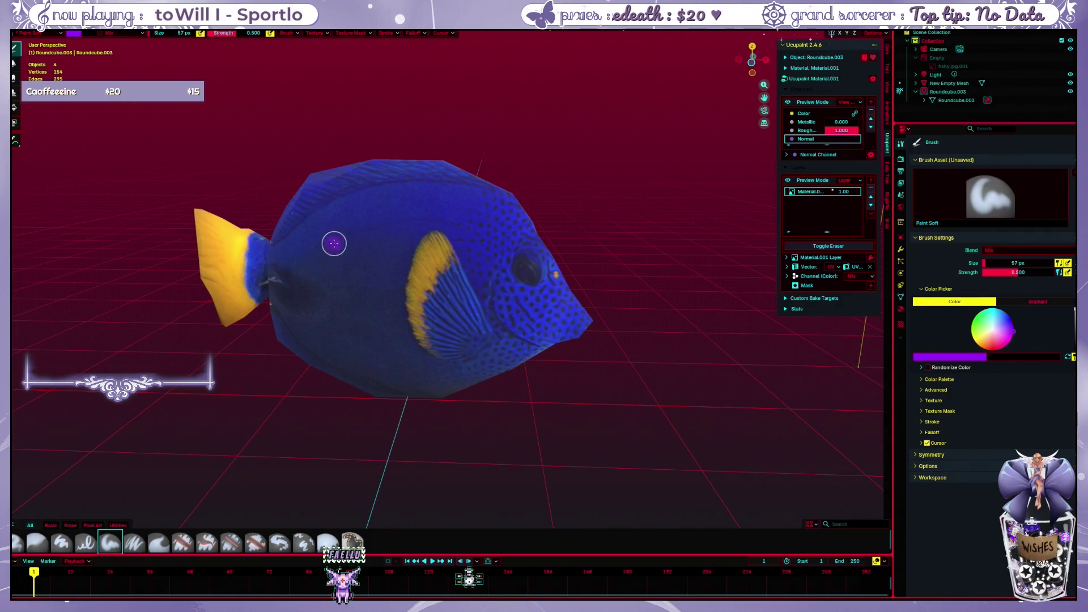
pyautogui.hotkey('ctrl', 'z')
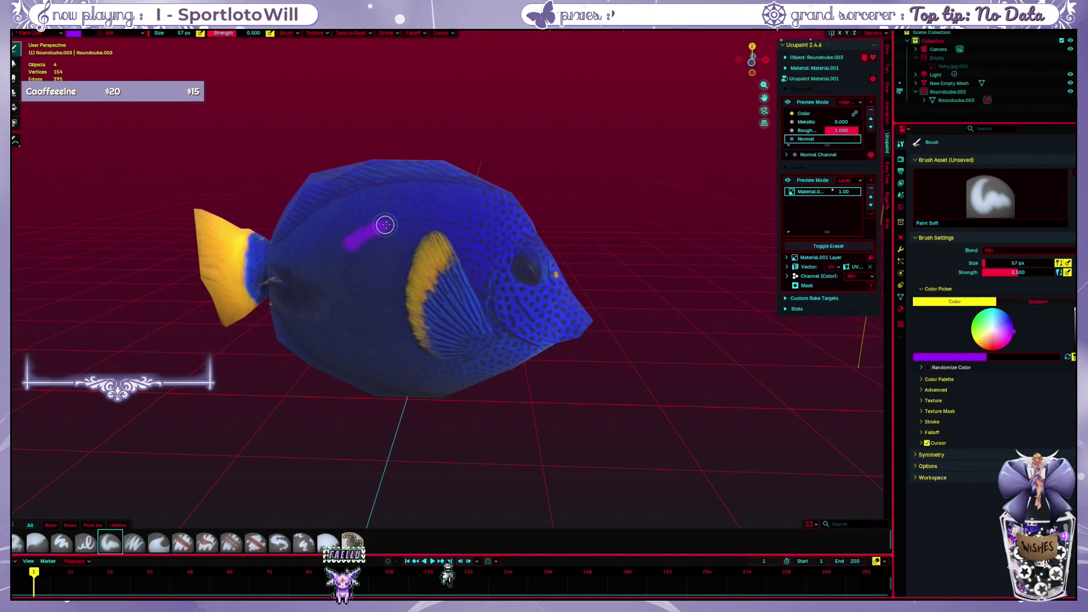
# Paint a purple loop and a wavy stroke along the back, undoing both
pyautogui.moveTo(444, 201); pyautogui.dragTo(419, 220)
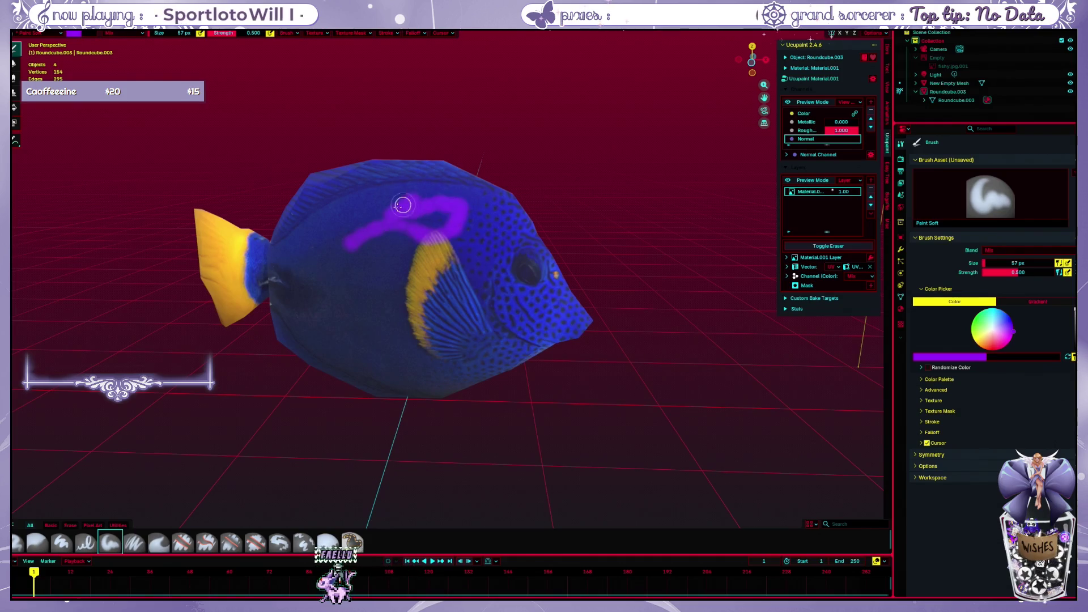
pyautogui.hotkey('ctrl', 'z')
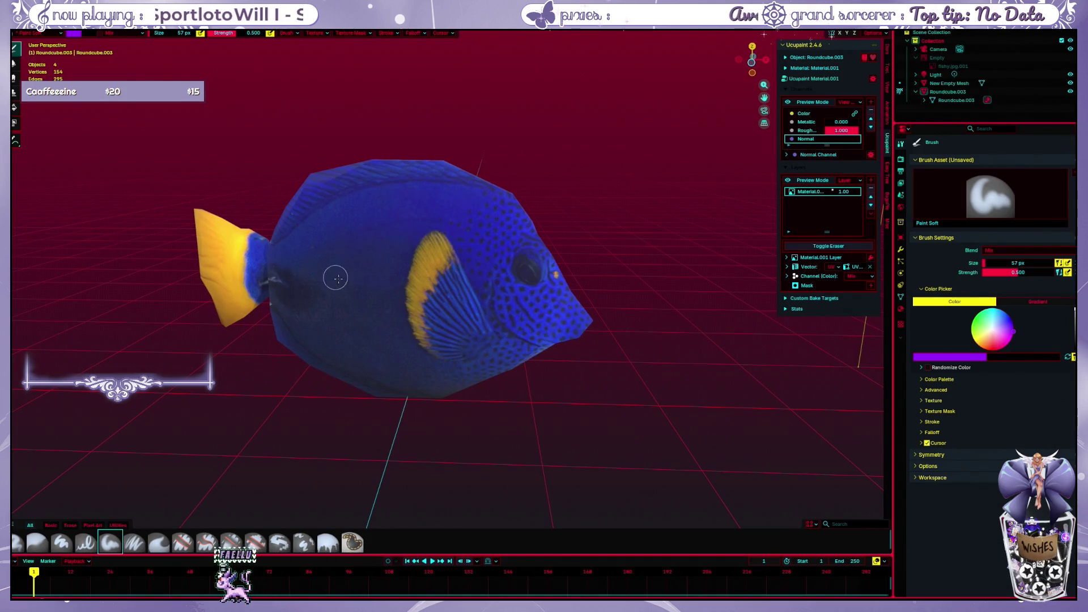
pyautogui.moveTo(312, 278); pyautogui.dragTo(391, 226)
pyautogui.hotkey('ctrl', 'z')
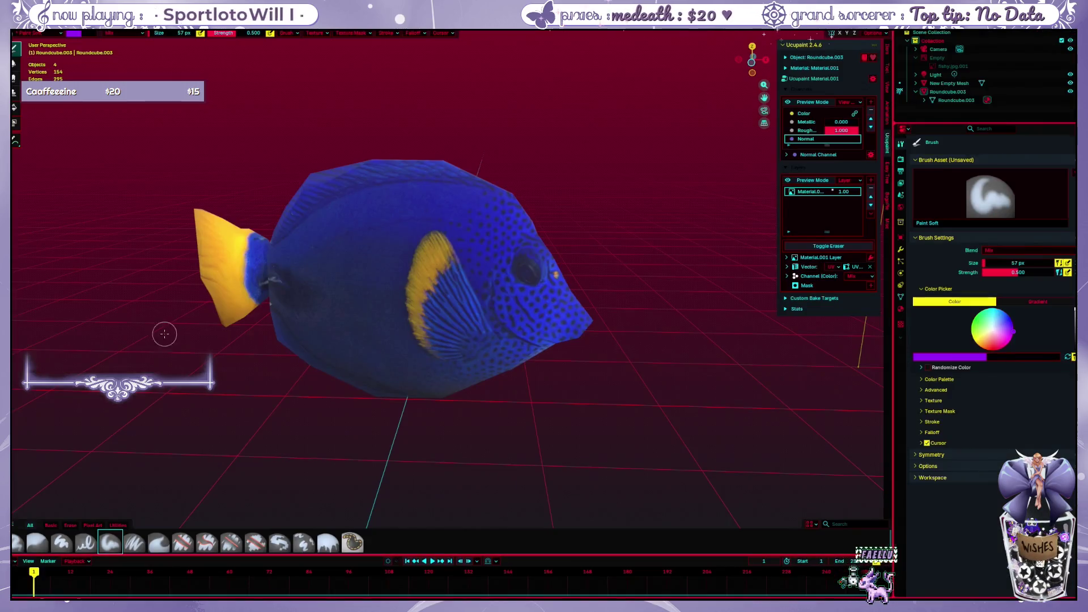
# Paint a straight and a curling purple stroke up the fish's body, undoing each
pyautogui.moveTo(337, 252)
pyautogui.mouseDown()
pyautogui.moveTo(398, 242)
pyautogui.moveTo(438, 195)
pyautogui.mouseUp()
pyautogui.hotkey('ctrl', 'z')
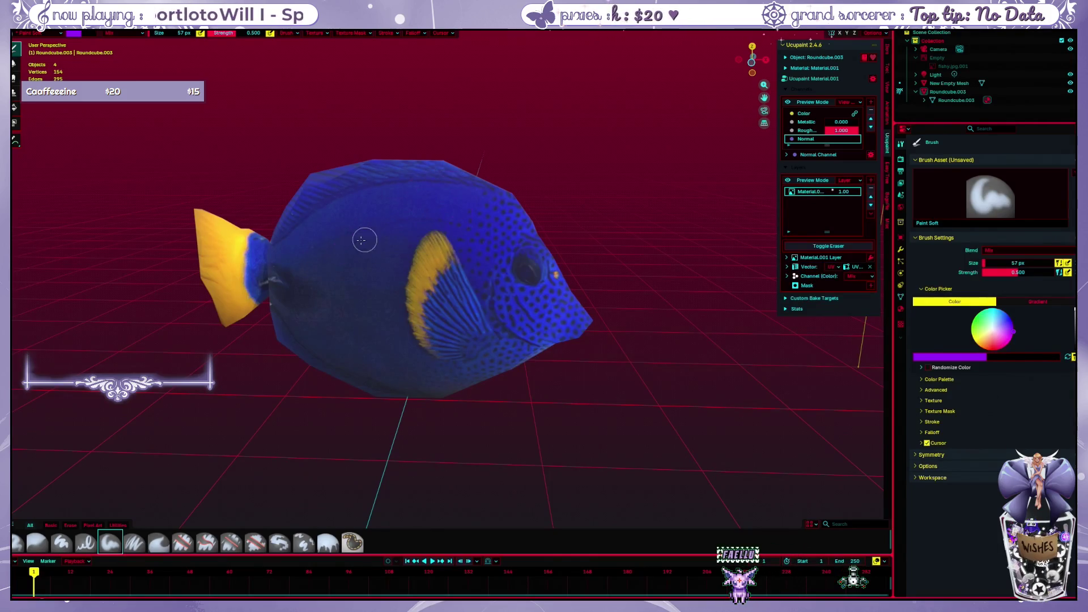
pyautogui.moveTo(390, 235); pyautogui.dragTo(445, 177)
pyautogui.hotkey('ctrl', 'z')
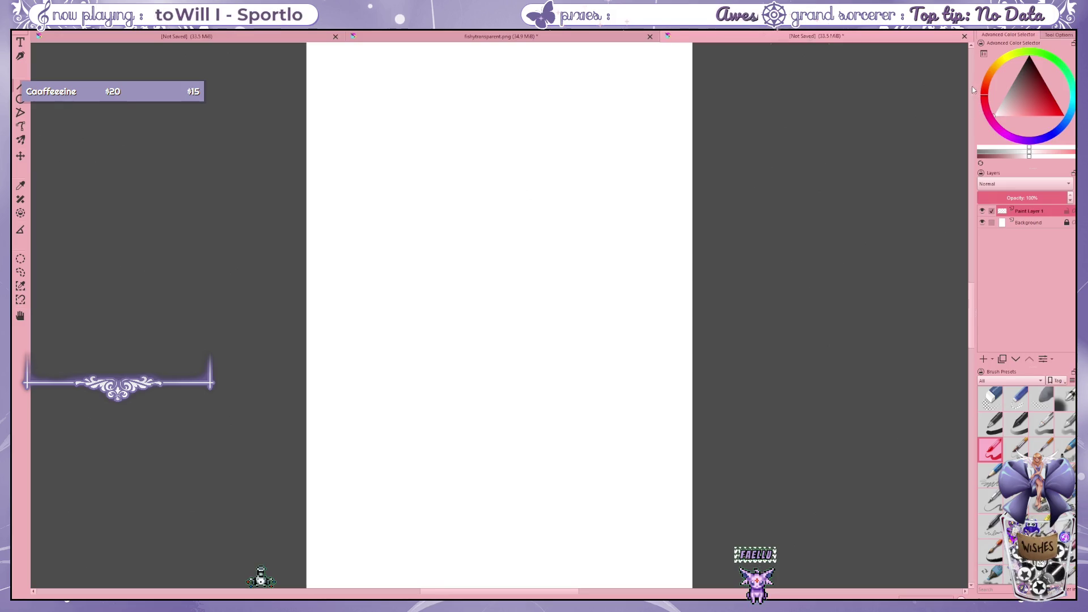
# Set Krita's paint colour to black and draw test spirals on the canvas, undoing each
pyautogui.moveTo(1015, 109); pyautogui.dragTo(1039, 55)
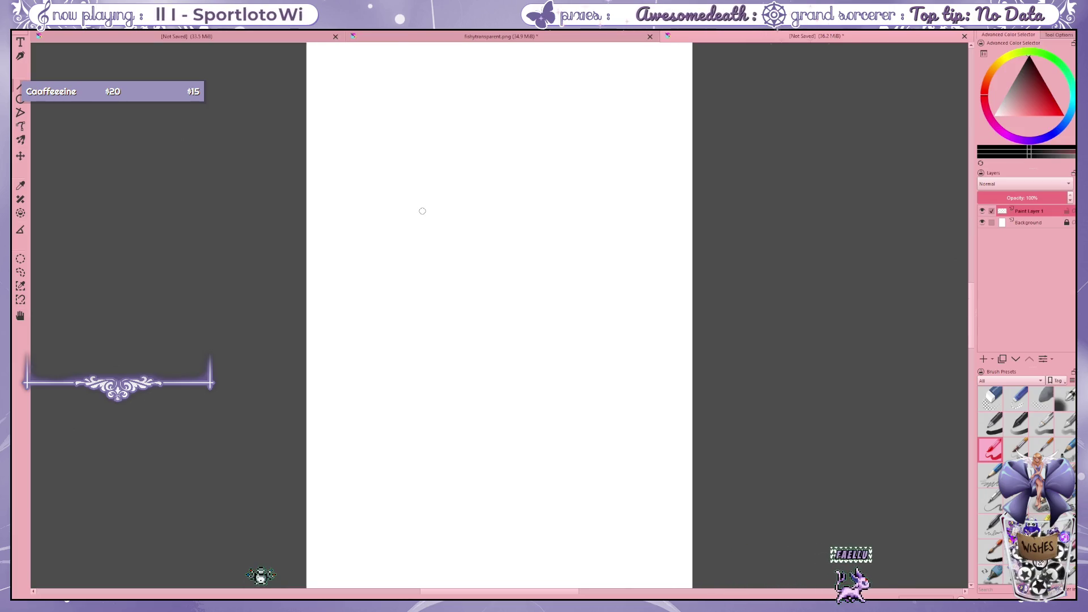
pyautogui.moveTo(431, 208); pyautogui.dragTo(489, 210)
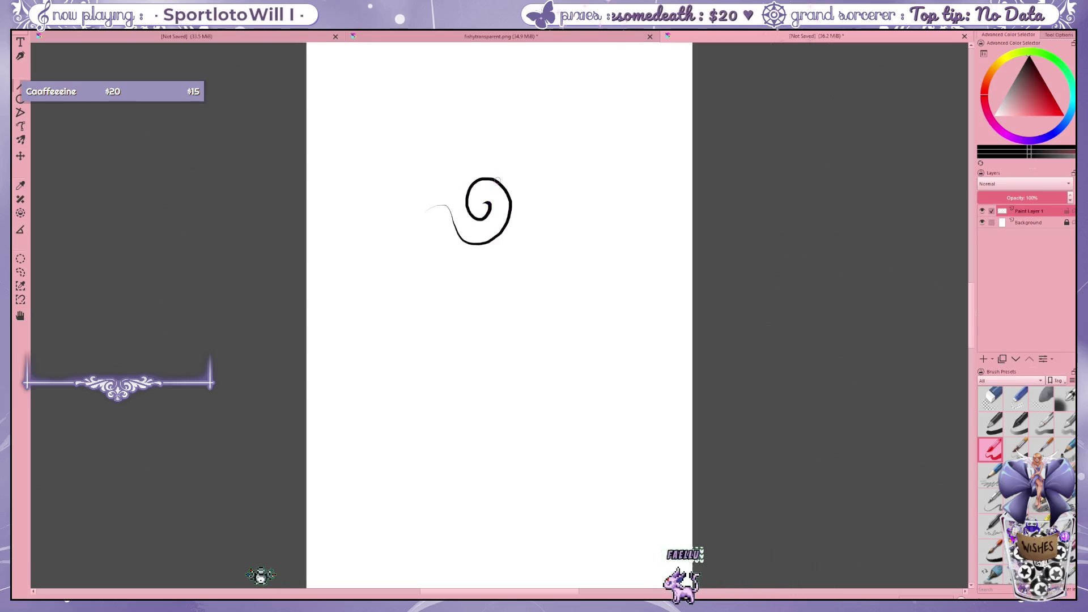
pyautogui.hotkey('ctrl', 'z')
pyautogui.moveTo(484, 177); pyautogui.dragTo(478, 261)
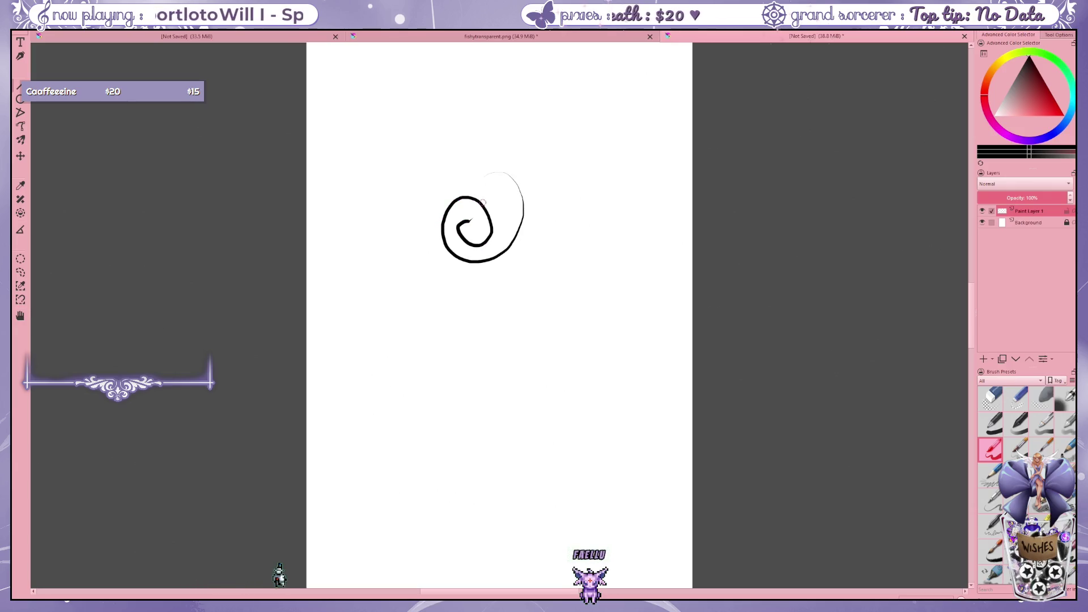
pyautogui.hotkey('ctrl', 'z')
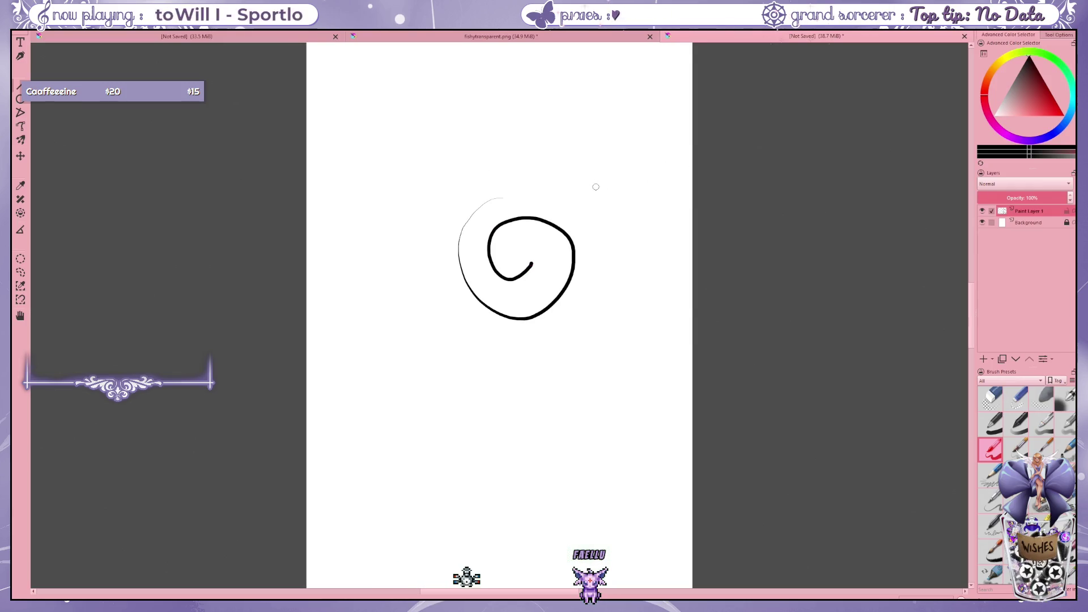
pyautogui.hotkey('ctrl', 'z')
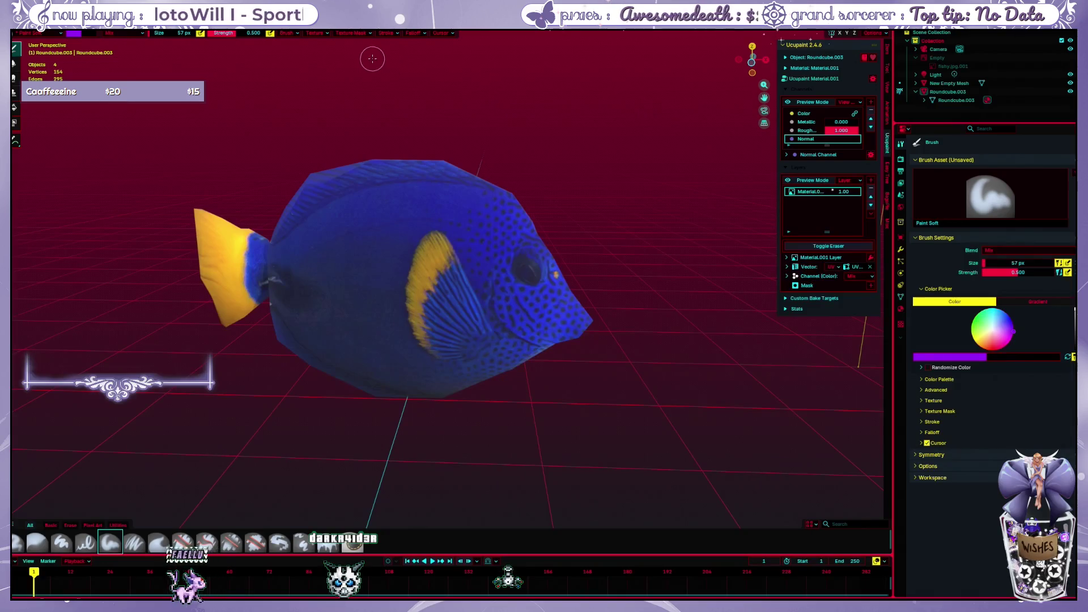
# Check the brush stroke spacing popover, then scribble purple over the fish and undo it all
pyautogui.click(394, 35)
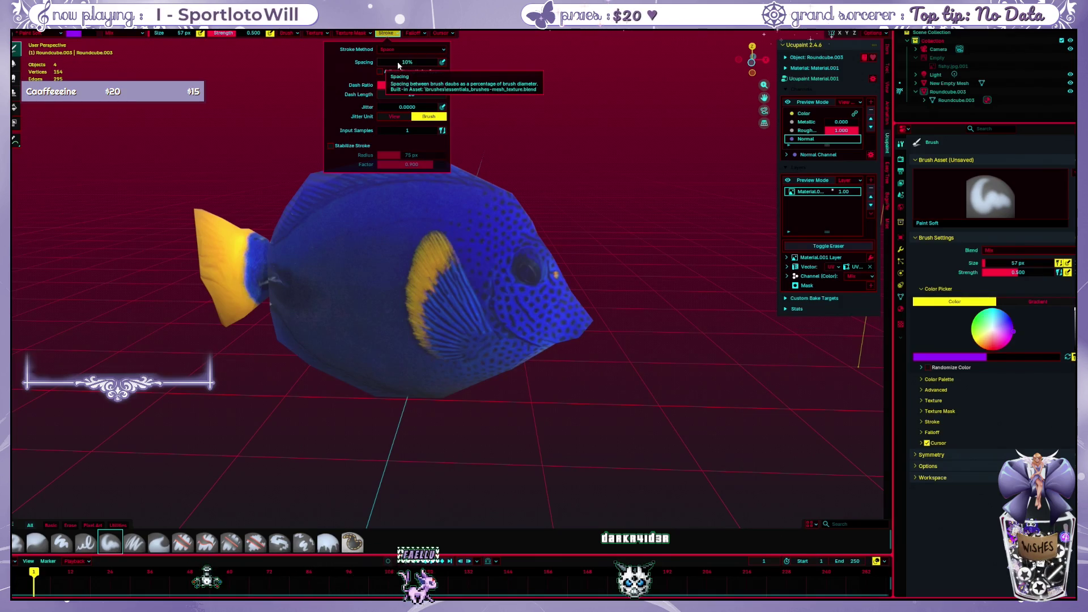
pyautogui.moveTo(336, 204)
pyautogui.mouseDown()
pyautogui.moveTo(447, 266)
pyautogui.moveTo(473, 218)
pyautogui.moveTo(324, 247)
pyautogui.mouseUp()
pyautogui.hotkey('ctrl', 'z')
pyautogui.hotkey('ctrl', 'z')
pyautogui.moveTo(431, 206)
pyautogui.mouseDown()
pyautogui.moveTo(425, 321)
pyautogui.moveTo(359, 286)
pyautogui.moveTo(567, 242)
pyautogui.moveTo(627, 299)
pyautogui.moveTo(585, 370)
pyautogui.moveTo(501, 294)
pyautogui.moveTo(535, 219)
pyautogui.mouseUp()
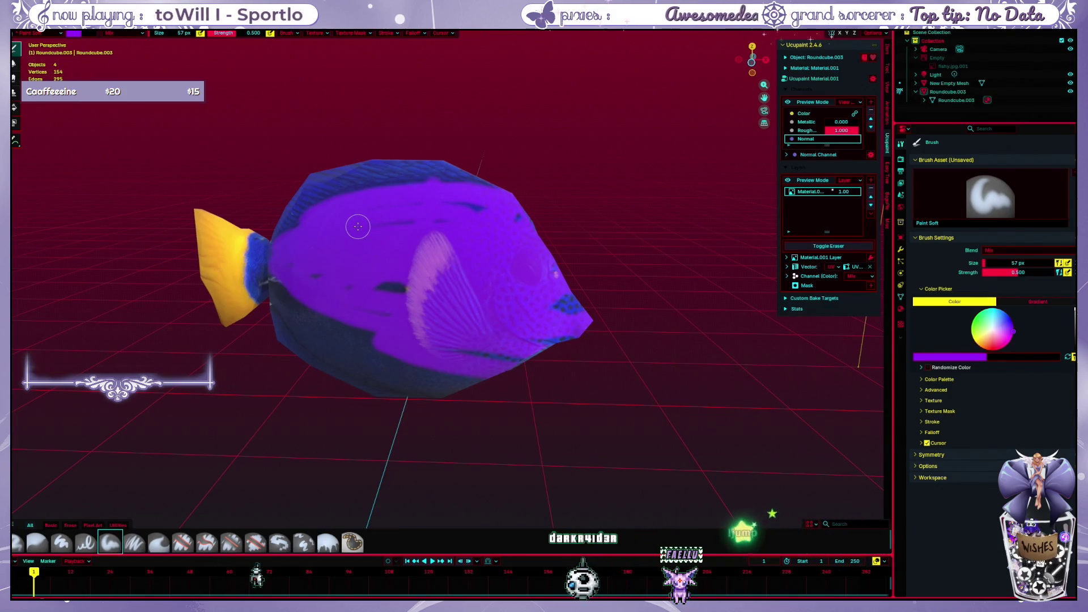
pyautogui.hotkey('ctrl', 'z')
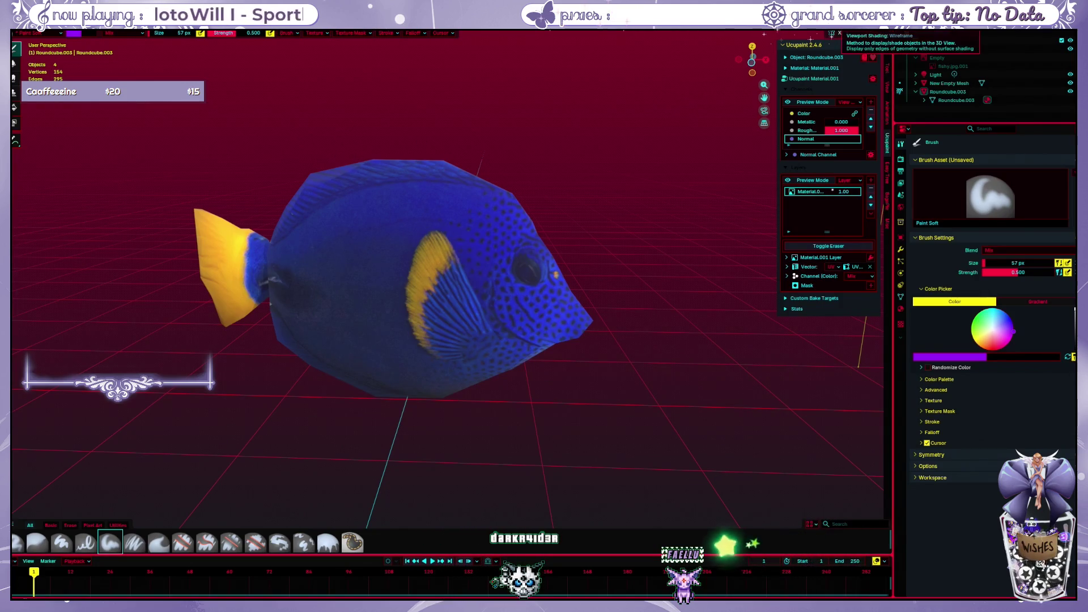
pyautogui.click(840, 32)
pyautogui.scroll(-1, 604, 157)
pyautogui.scroll(-2, 603, 156)
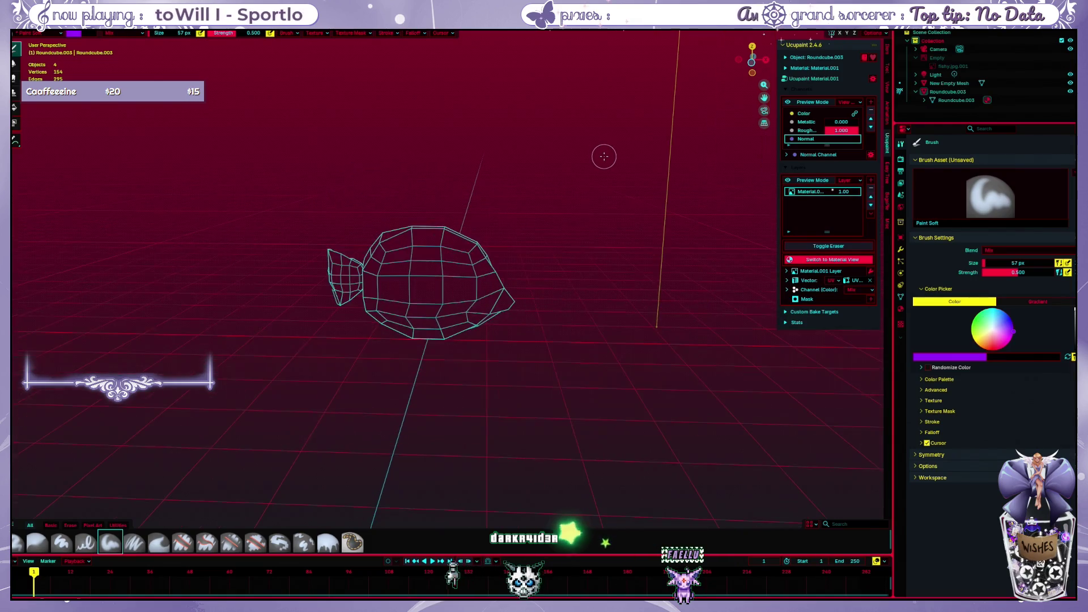
pyautogui.scroll(-1, 603, 157)
pyautogui.scroll(2, 604, 157)
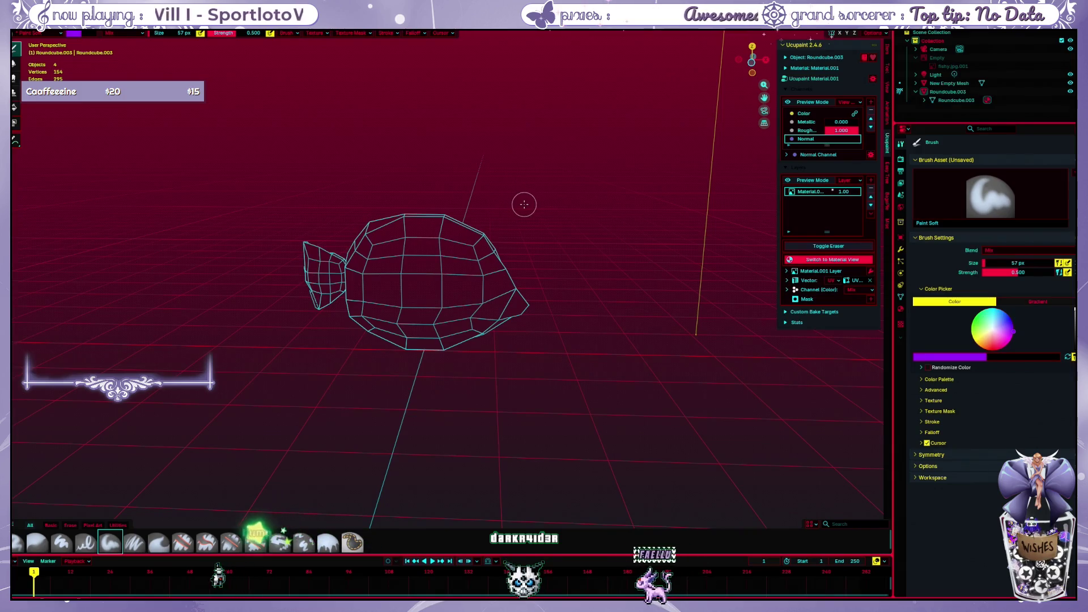
pyautogui.scroll(1, 698, 137)
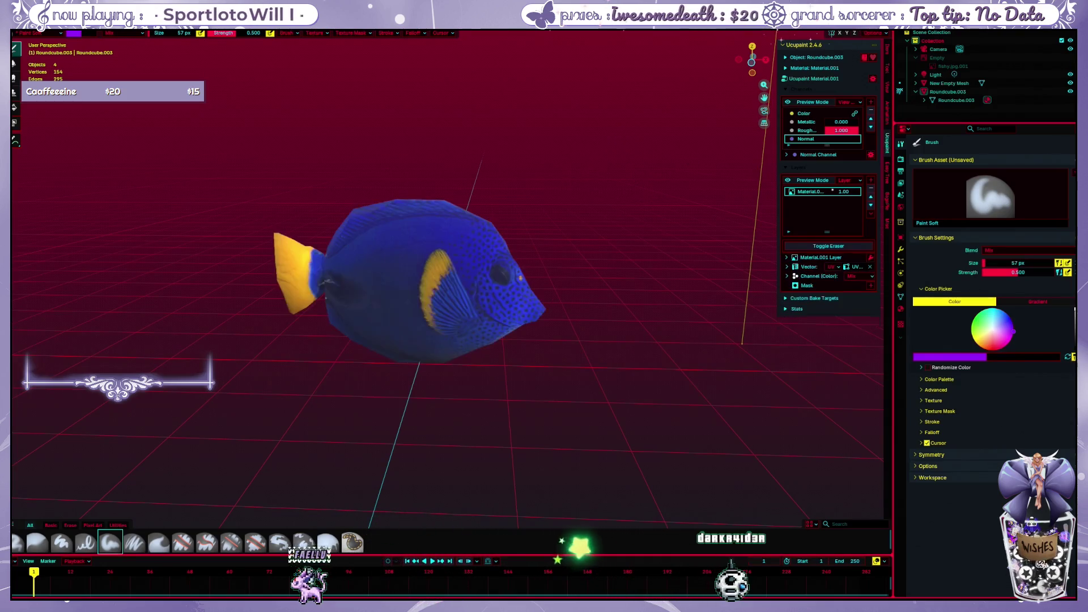
pyautogui.scroll(2, 567, 192)
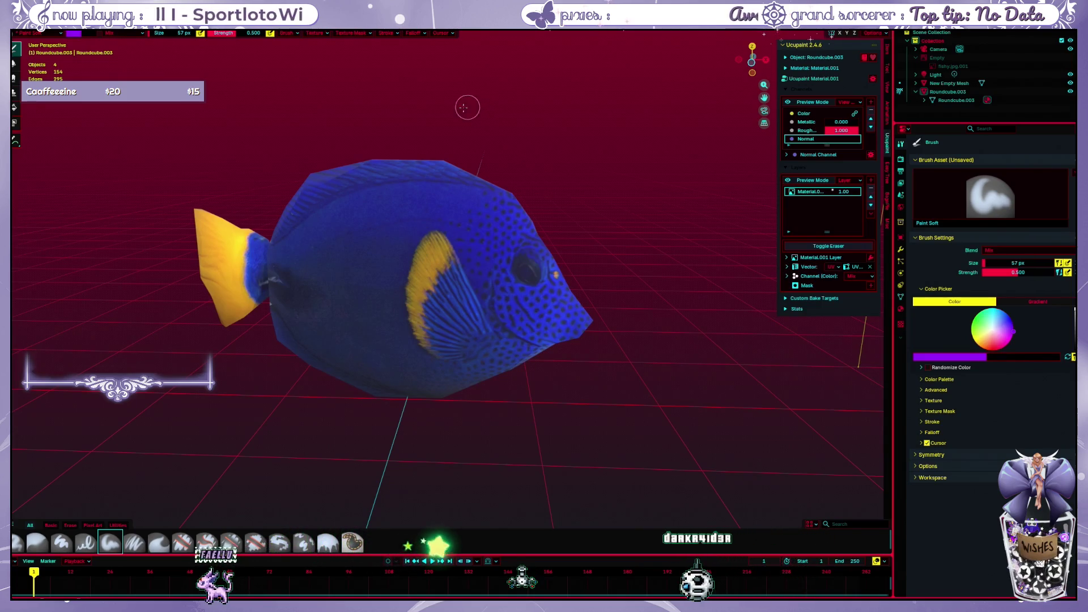
# Paint a soft purple mid-body stroke, undo it, and bring up the Stroke popover
pyautogui.moveTo(343, 263)
pyautogui.mouseDown()
pyautogui.moveTo(383, 204)
pyautogui.moveTo(428, 212)
pyautogui.moveTo(425, 308)
pyautogui.moveTo(331, 315)
pyautogui.moveTo(281, 187)
pyautogui.mouseUp()
pyautogui.hotkey('ctrl', 'z')
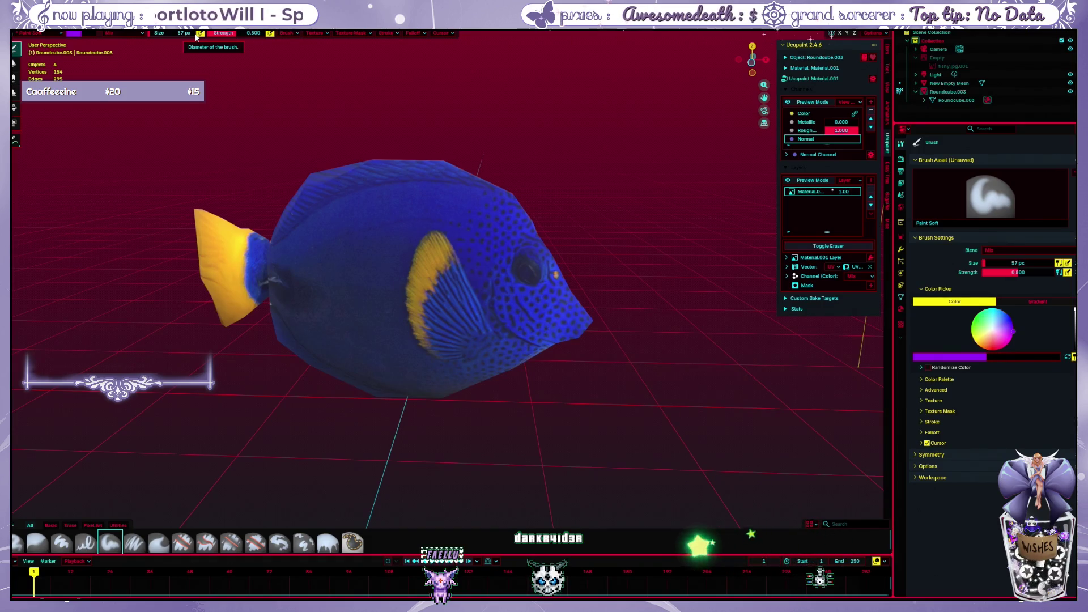
pyautogui.click(386, 34)
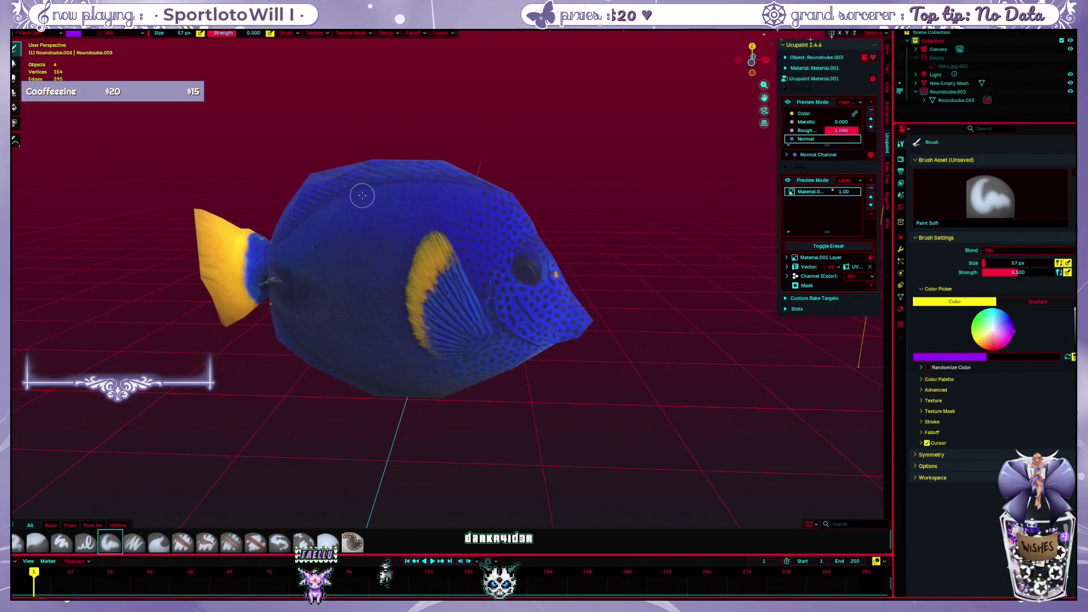
pyautogui.moveTo(350, 193)
pyautogui.mouseDown()
pyautogui.moveTo(382, 333)
pyautogui.moveTo(289, 252)
pyautogui.moveTo(318, 202)
pyautogui.mouseUp()
pyautogui.hotkey('ctrl', 'z')
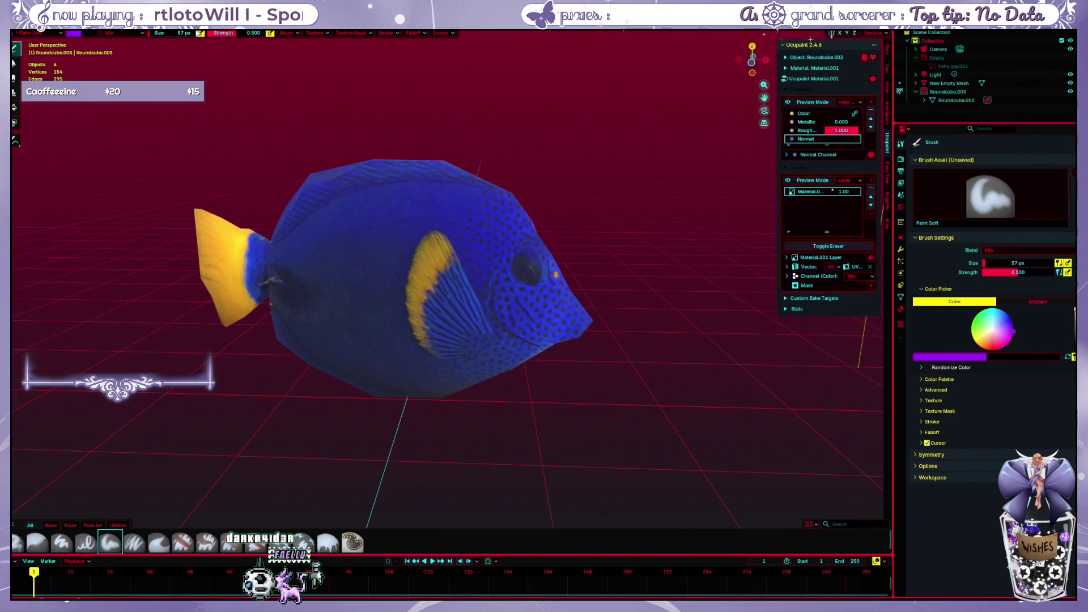
pyautogui.moveTo(340, 292)
pyautogui.mouseDown()
pyautogui.moveTo(407, 270)
pyautogui.moveTo(444, 221)
pyautogui.mouseUp()
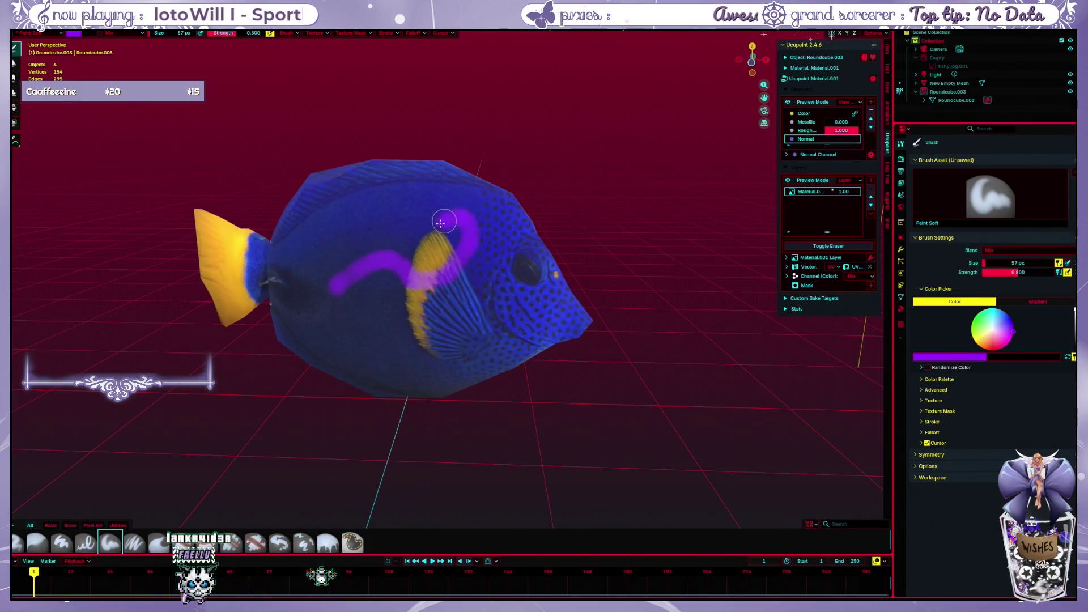
pyautogui.hotkey('ctrl', 'z')
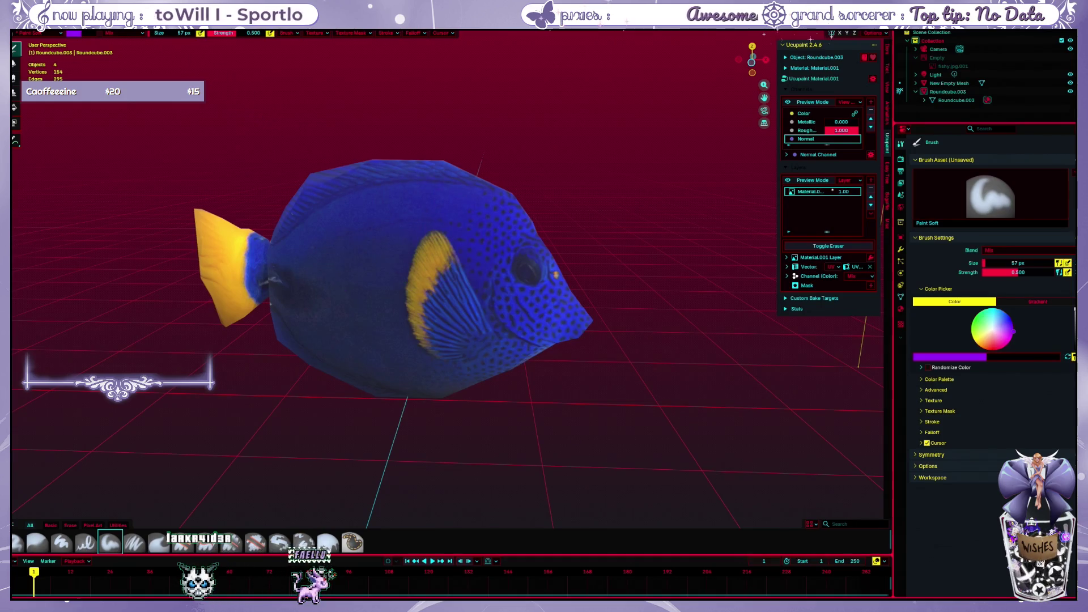
pyautogui.moveTo(348, 276); pyautogui.dragTo(404, 258)
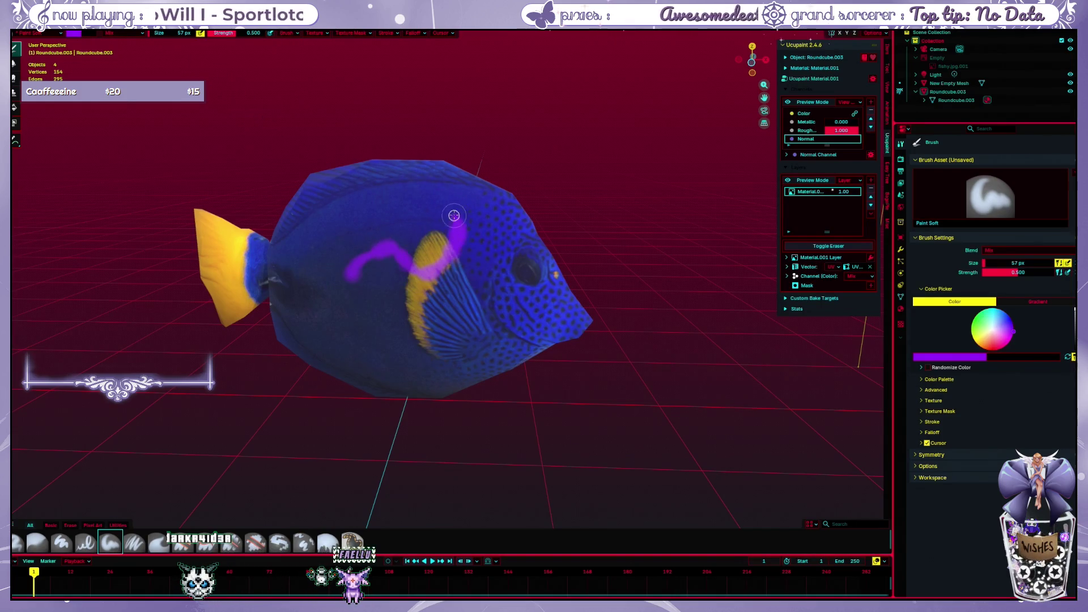
pyautogui.hotkey('ctrl', 'z')
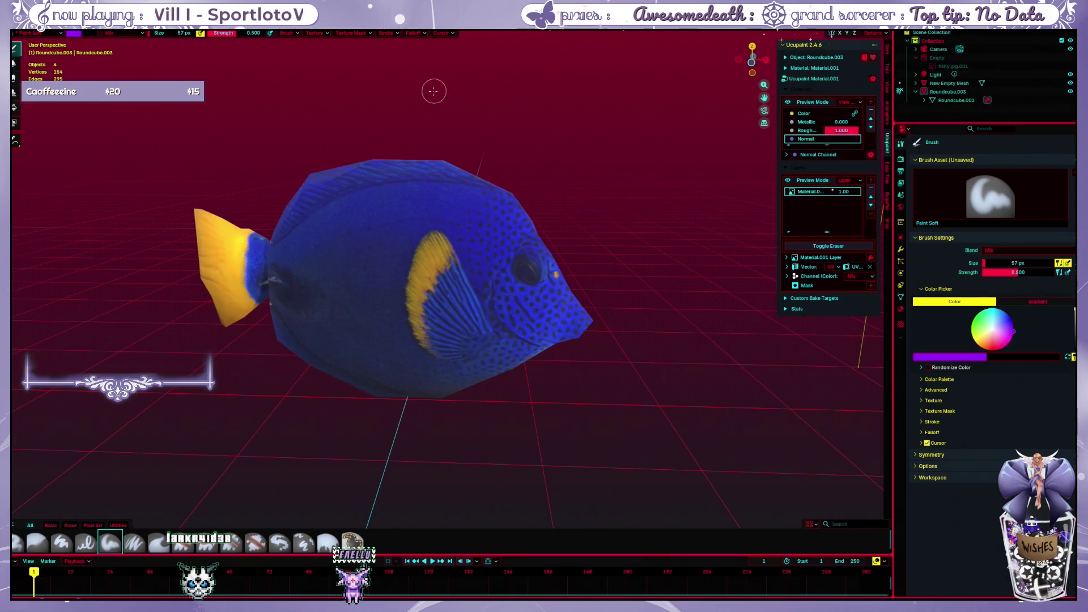
pyautogui.click(288, 34)
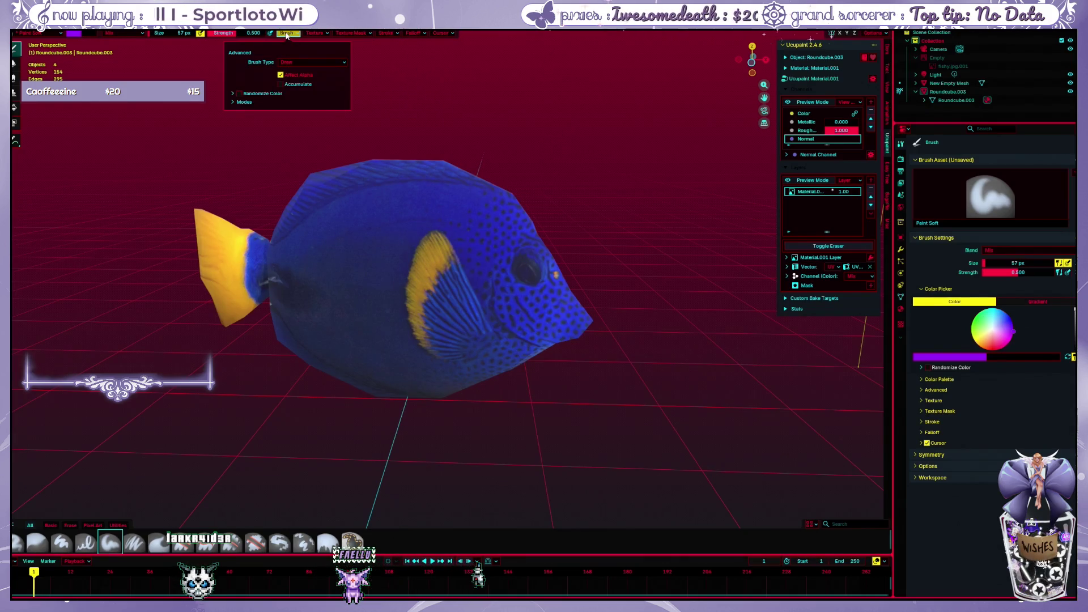
pyautogui.click(317, 34)
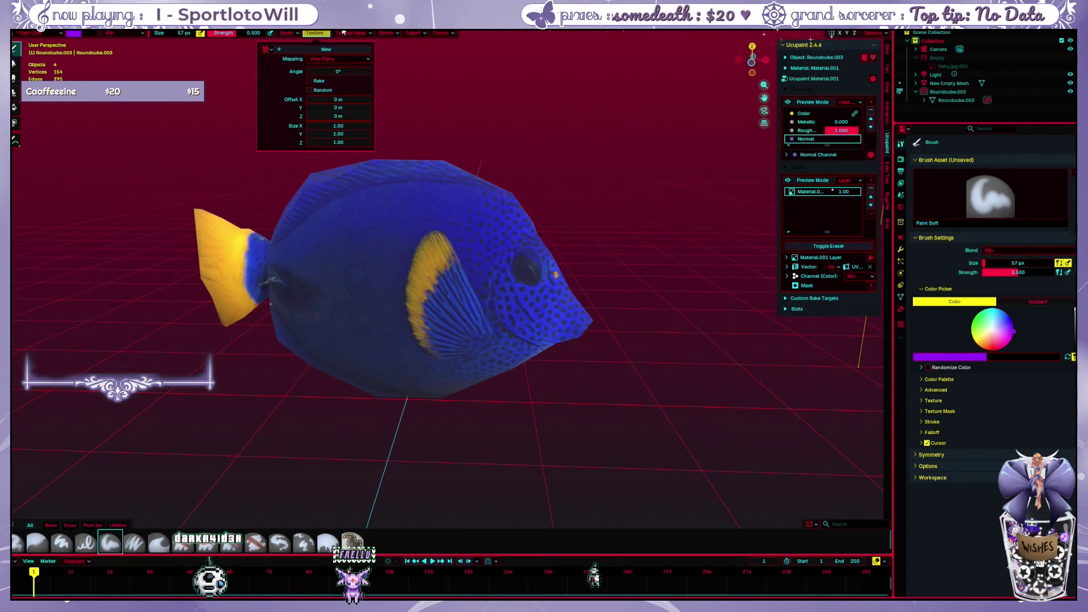
pyautogui.moveTo(386, 33)
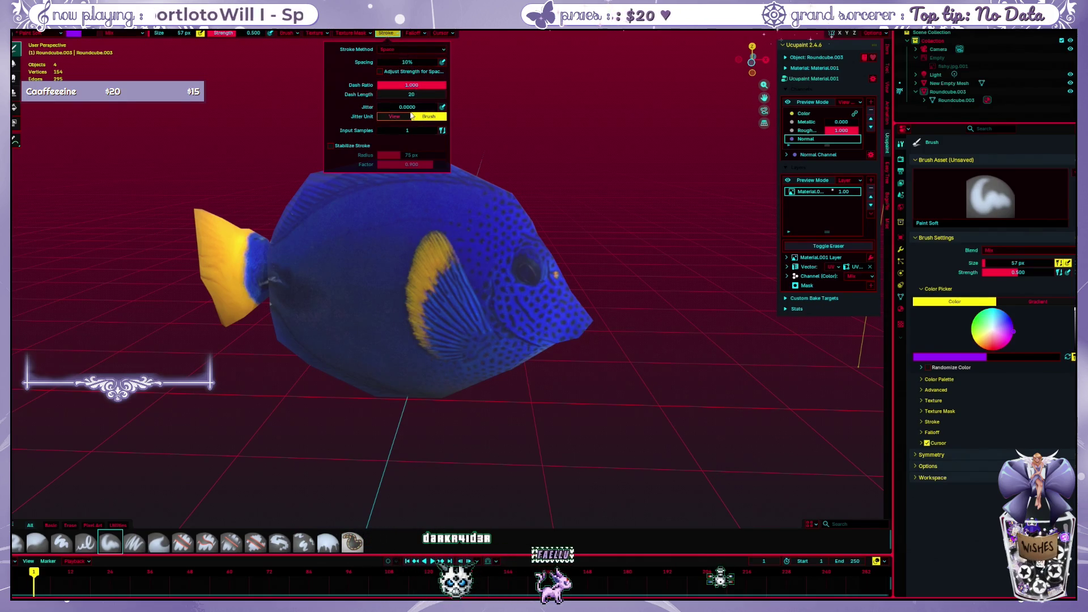
pyautogui.click(608, 141)
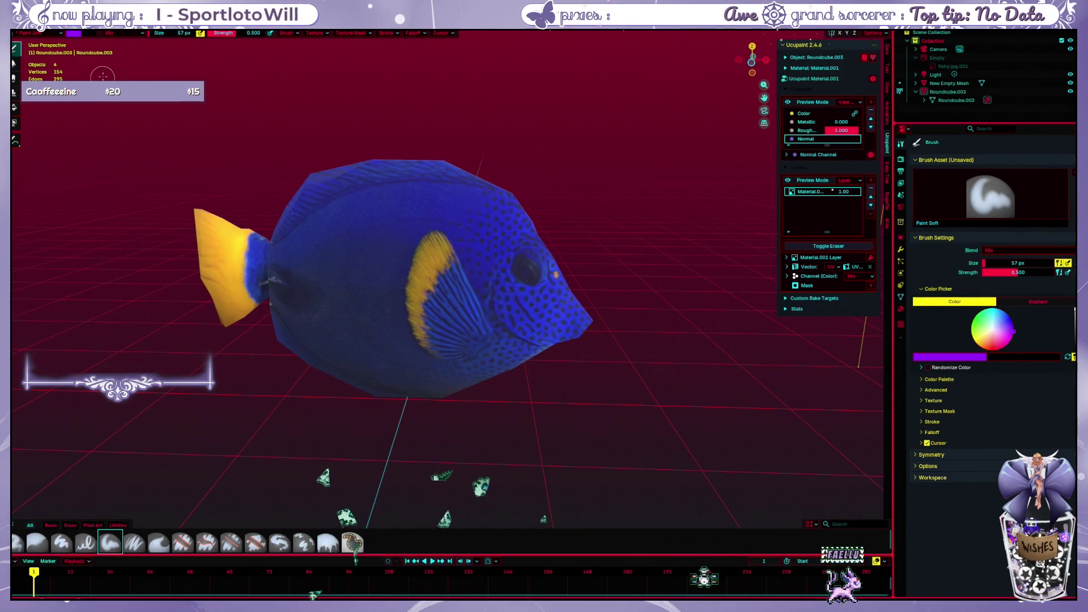
# Orbit around the fish and dismiss the View pie menu without changing the view
pyautogui.moveTo(193, 135); pyautogui.dragTo(388, 197, button='middle')
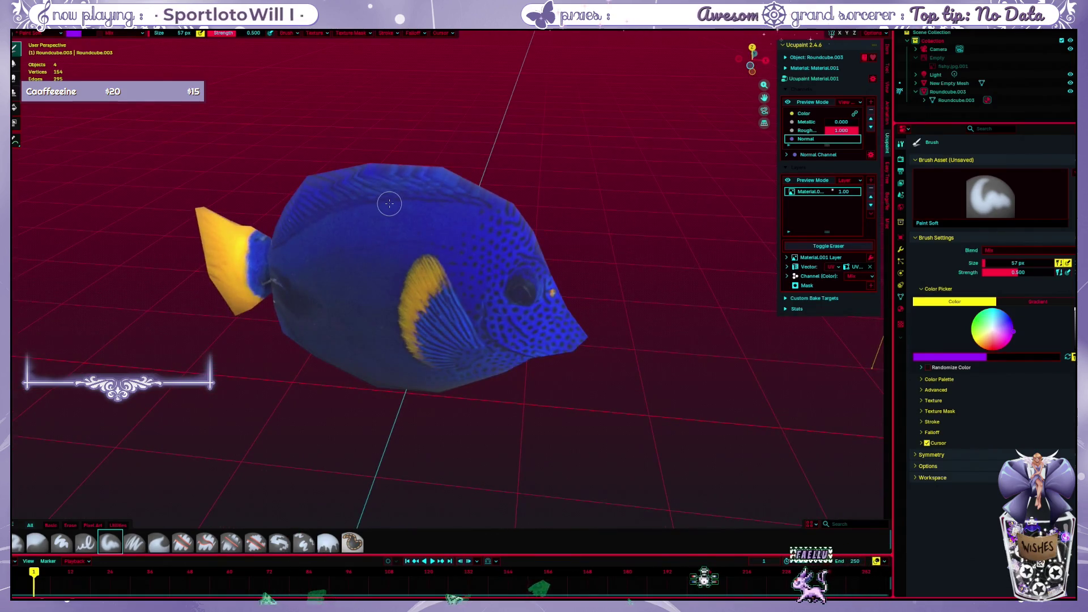
pyautogui.press('`')
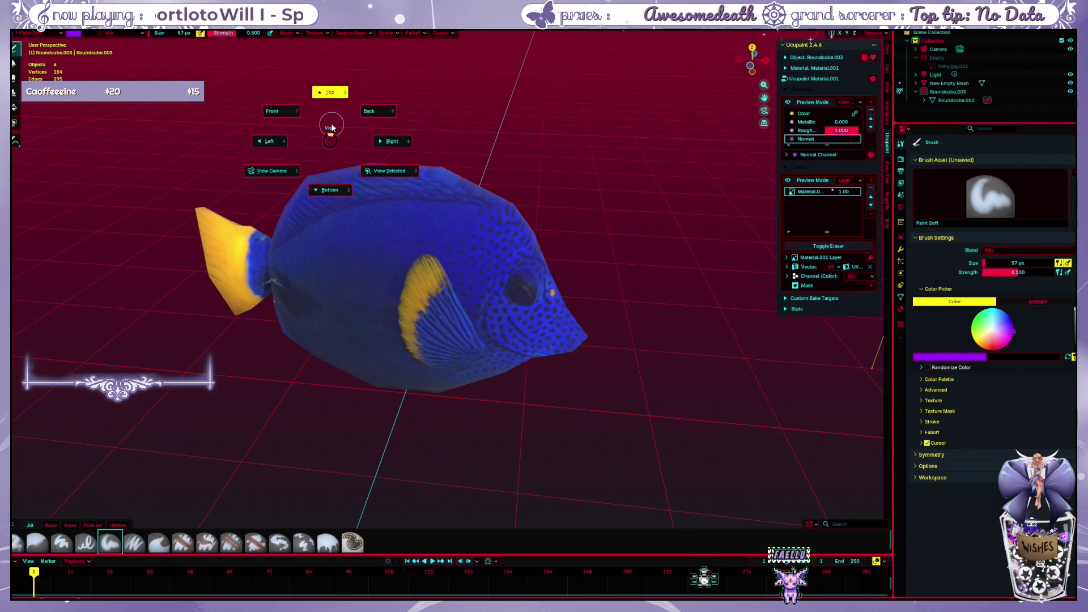
pyautogui.press('Escape')
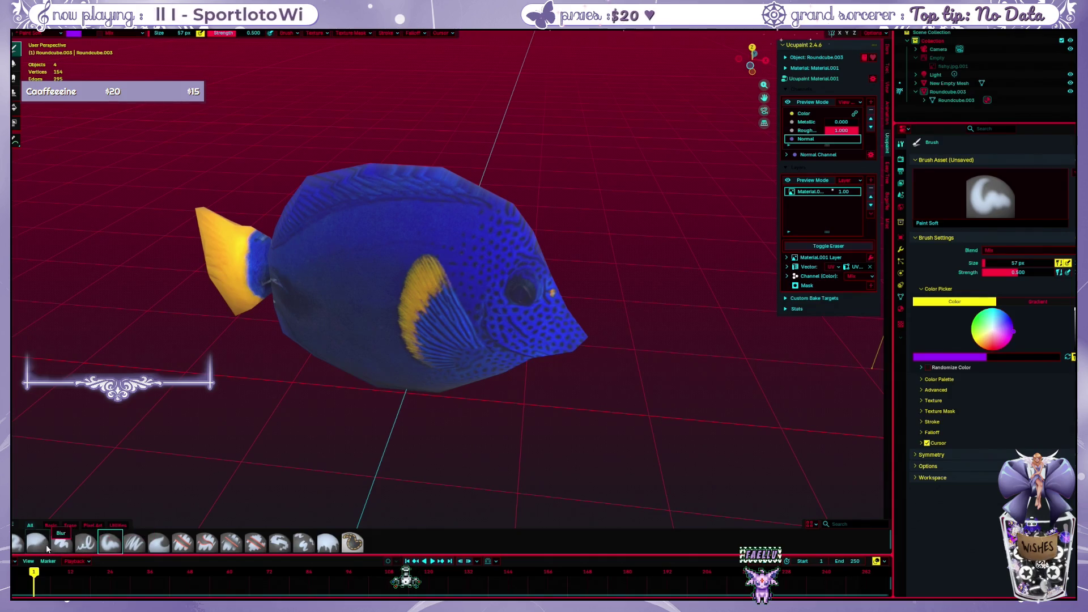
# Switch to the Airbrush at about 0.5 strength and undo each purple test dab on the fish
pyautogui.click(37, 543)
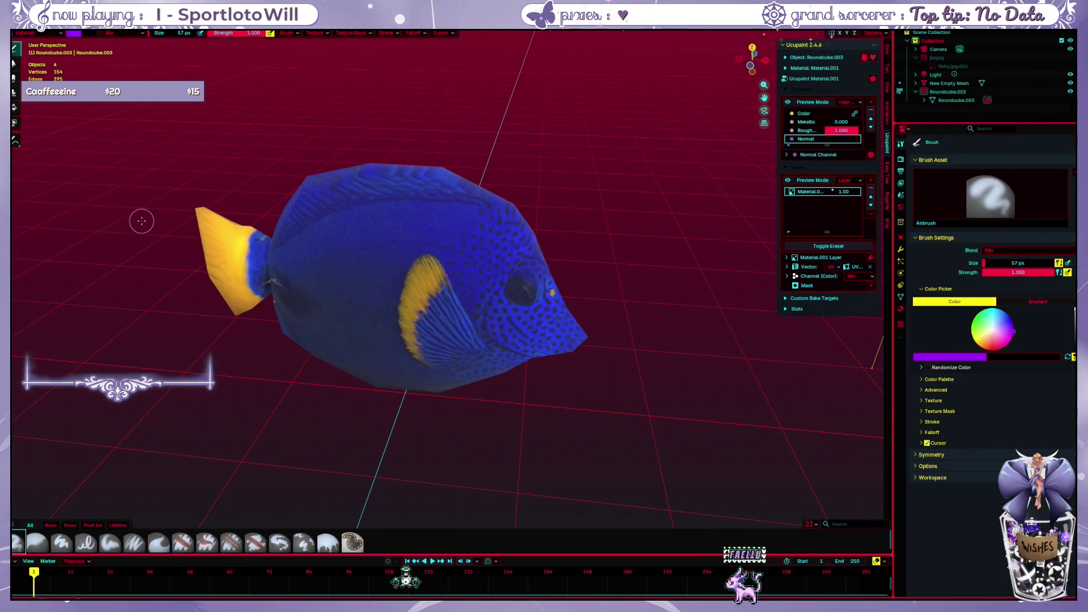
pyautogui.moveTo(243, 36); pyautogui.dragTo(204, 35)
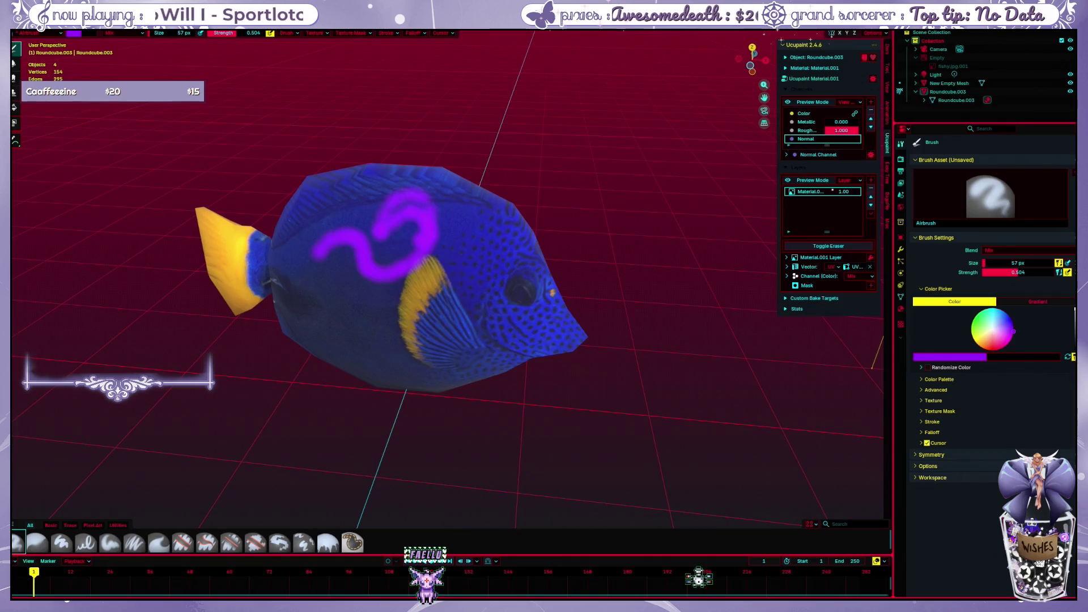
pyautogui.hotkey('ctrl', 'z')
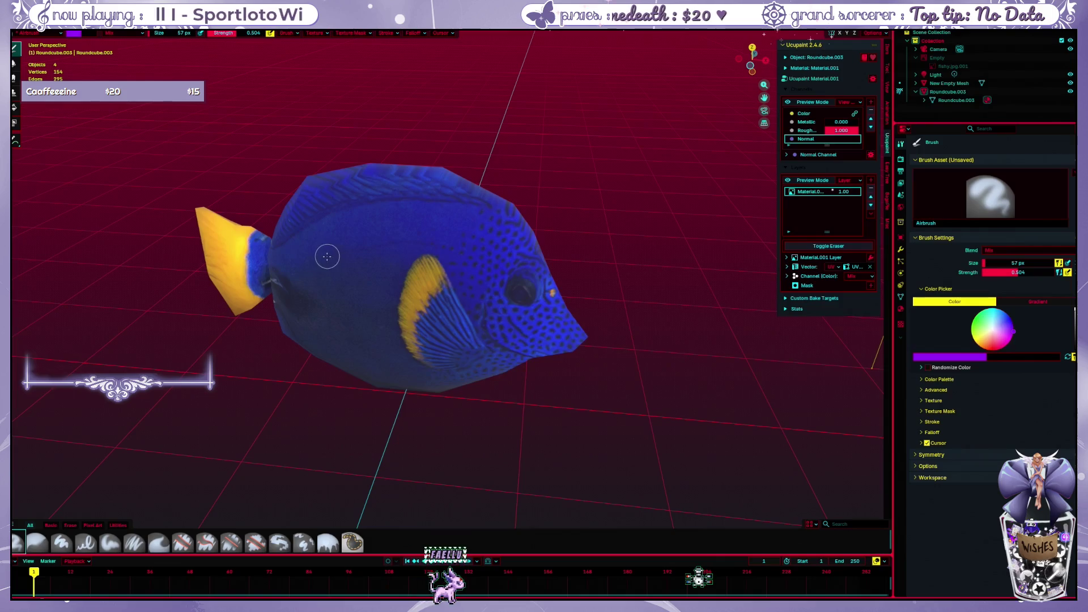
pyautogui.click(328, 257)
pyautogui.moveTo(328, 255); pyautogui.dragTo(421, 237, button='middle')
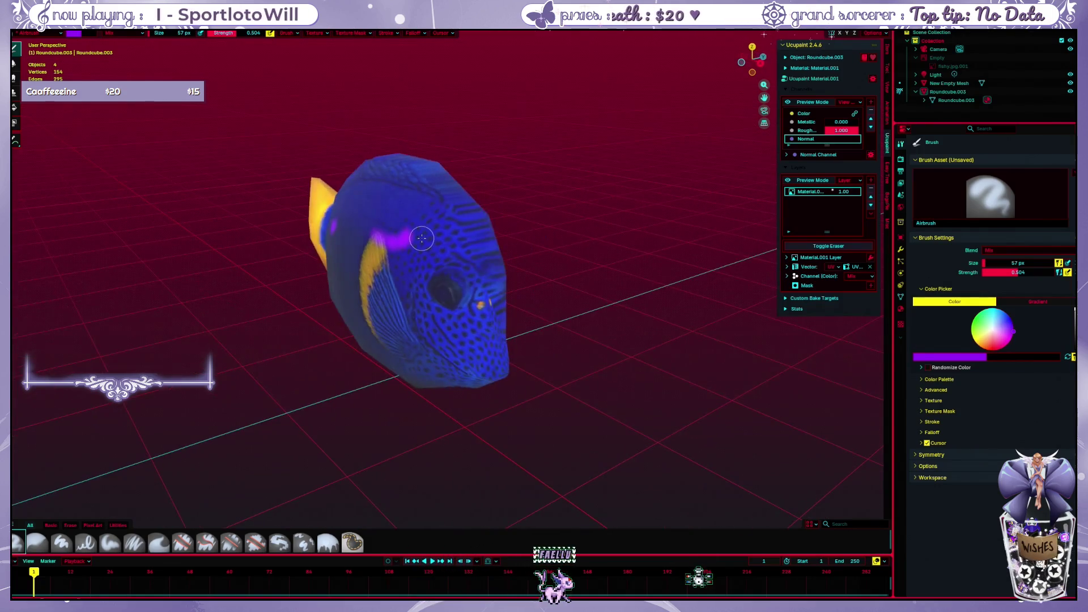
pyautogui.hotkey('ctrl', 'z')
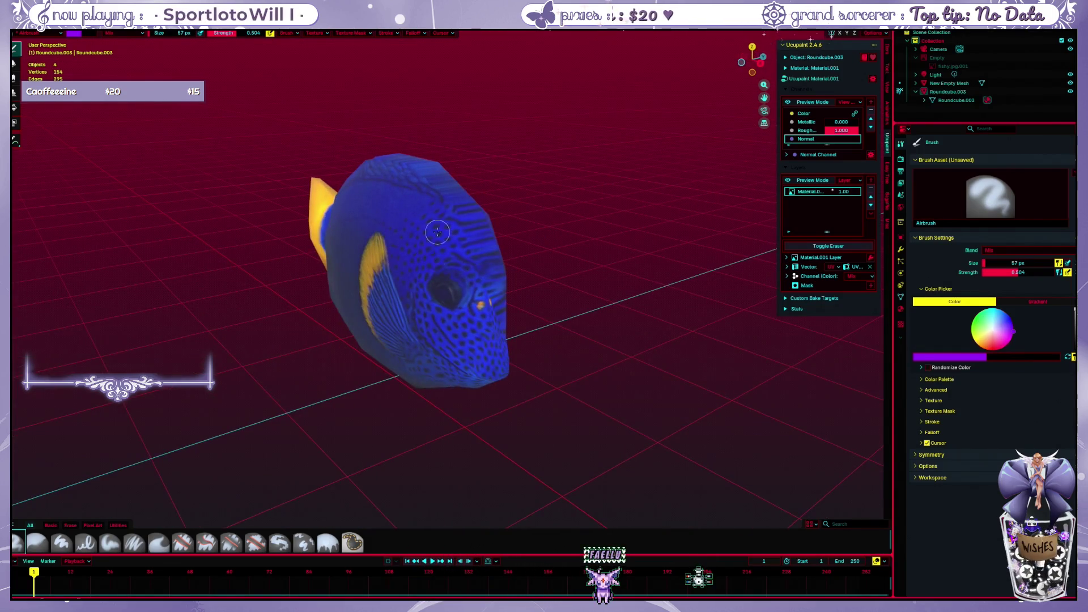
pyautogui.moveTo(437, 232); pyautogui.dragTo(521, 246, button='middle')
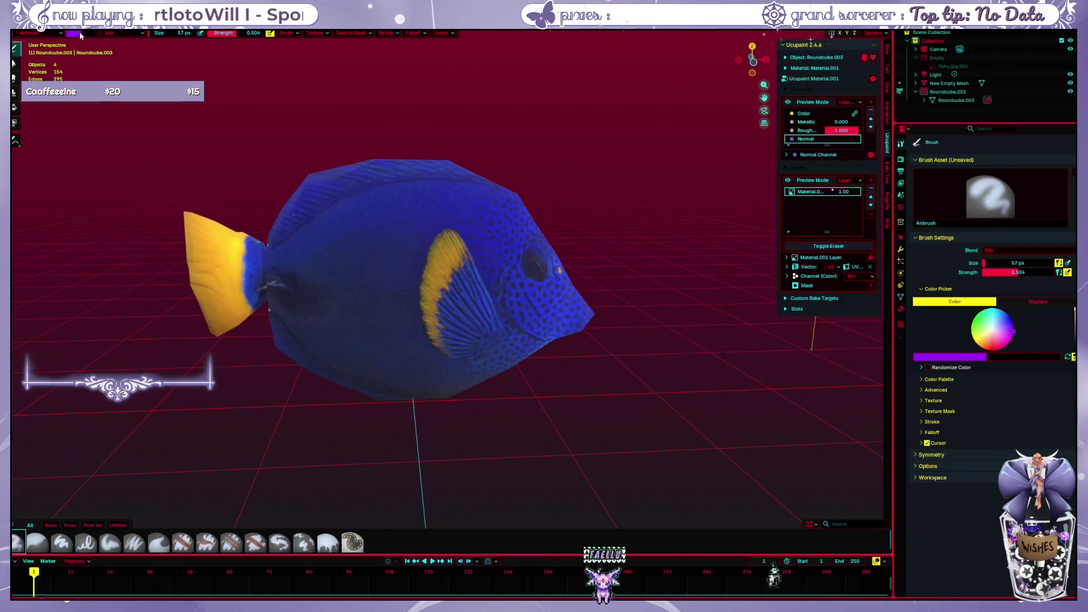
# Add a new white cube to the scene from Object Mode, placed in front of the fish
pyautogui.click(47, 34)
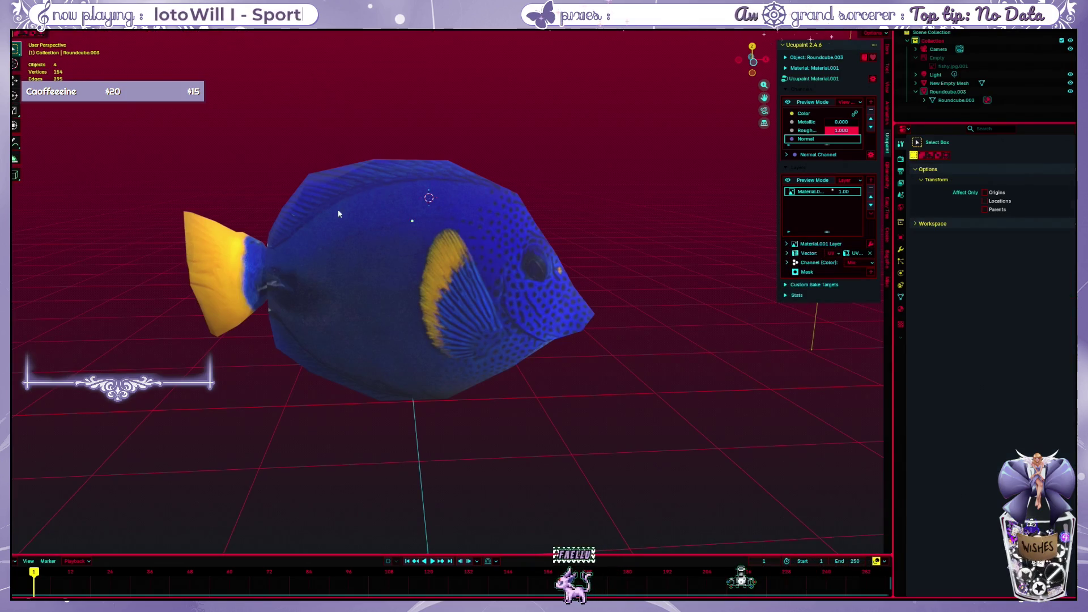
pyautogui.hotkey('shift', 'a')
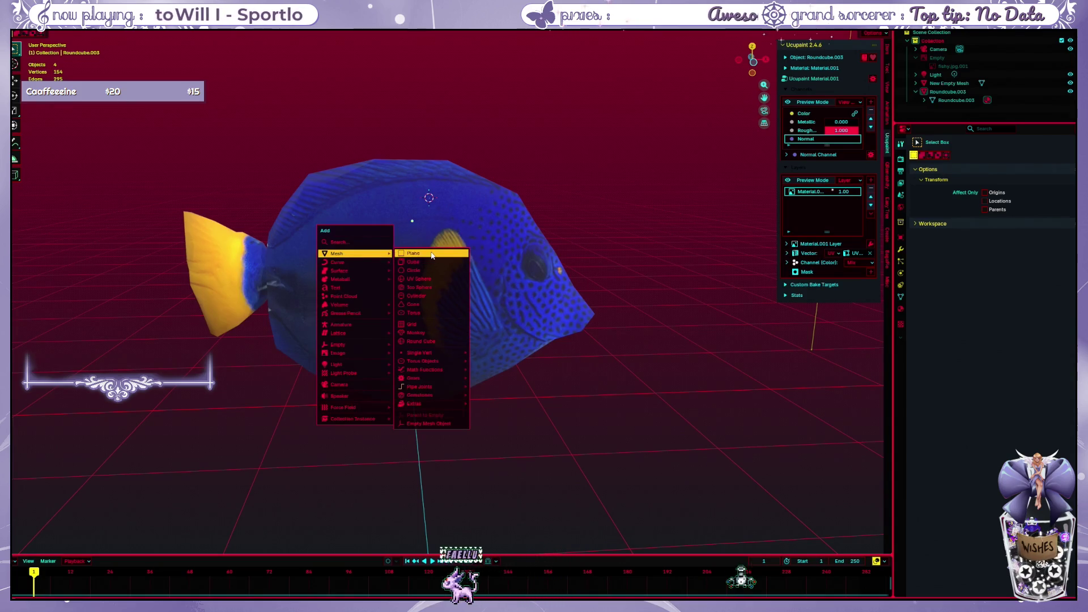
pyautogui.click(433, 261)
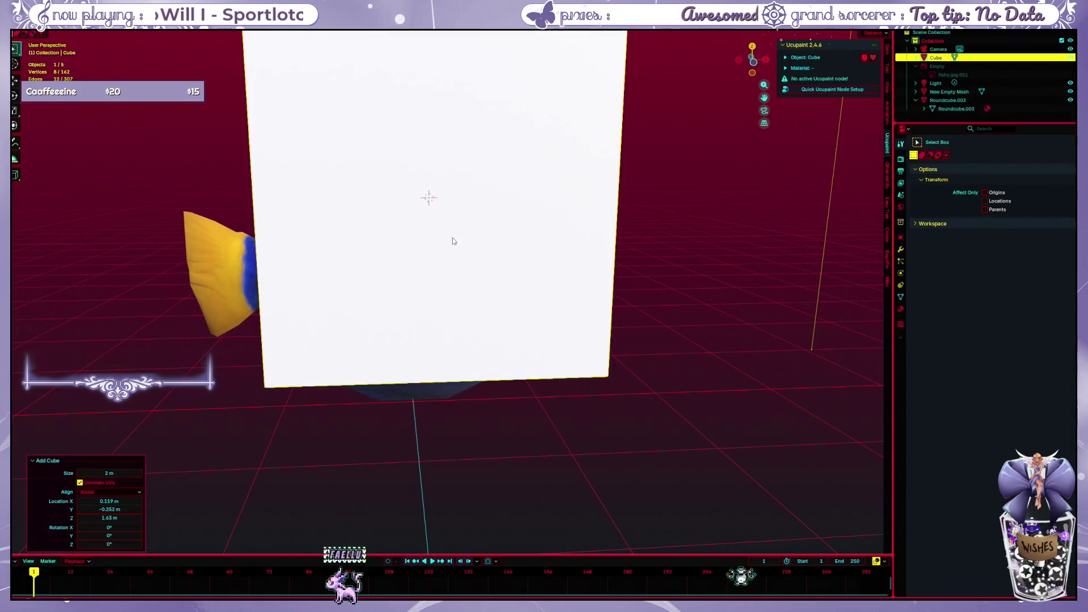
pyautogui.scroll(-2, 452, 237)
pyautogui.moveTo(452, 237); pyautogui.dragTo(493, 233, button='middle')
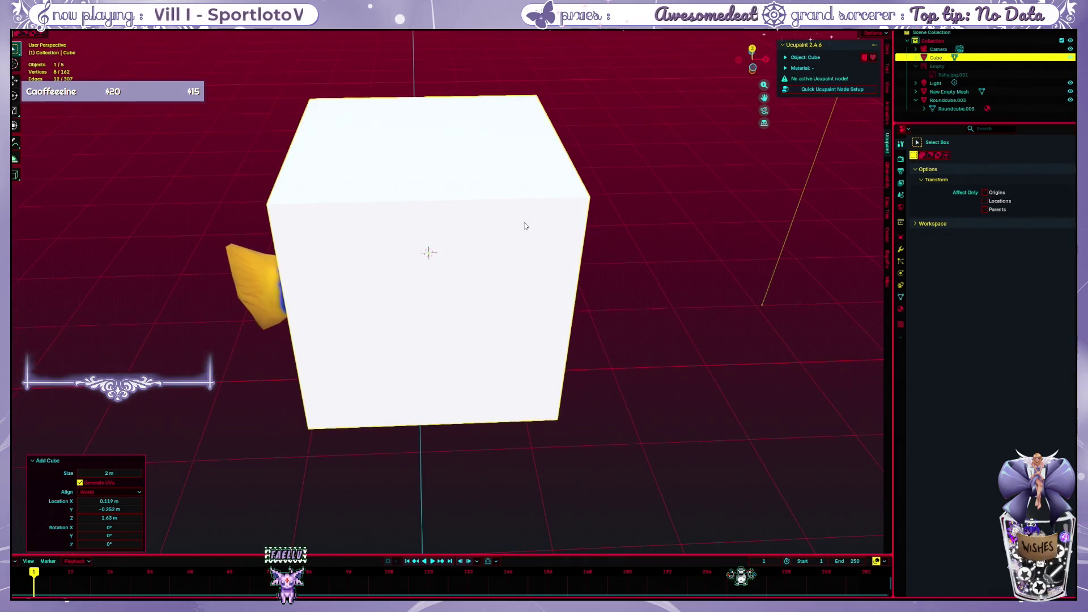
pyautogui.click(525, 225)
# Run Quick Ucupaint Node Setup on the cube and add a new image layer named Cube Layer
pyautogui.click(820, 91)
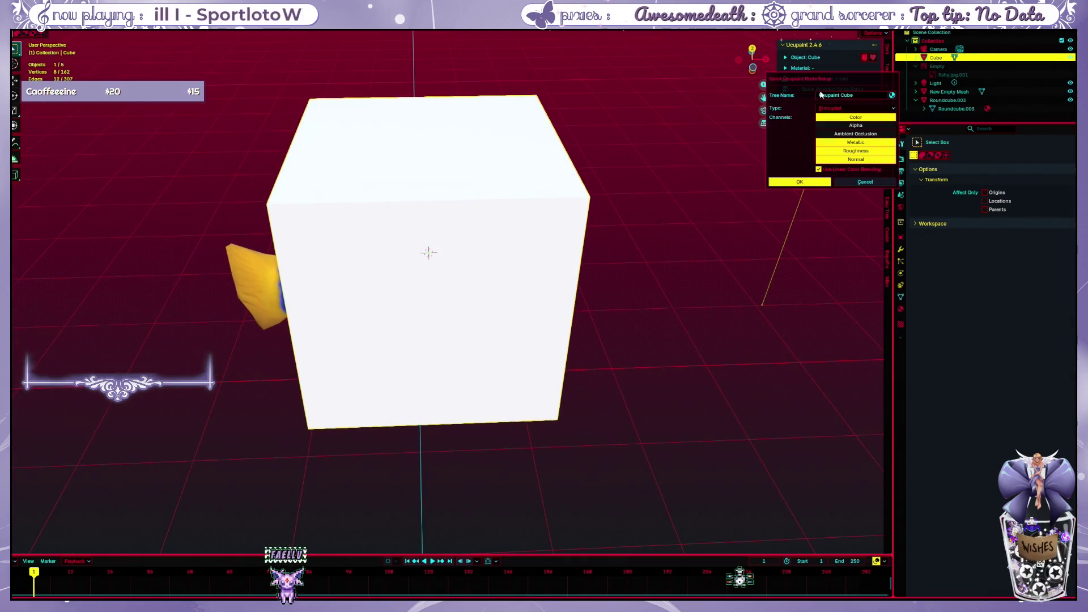
pyautogui.click(815, 180)
pyautogui.click(872, 180)
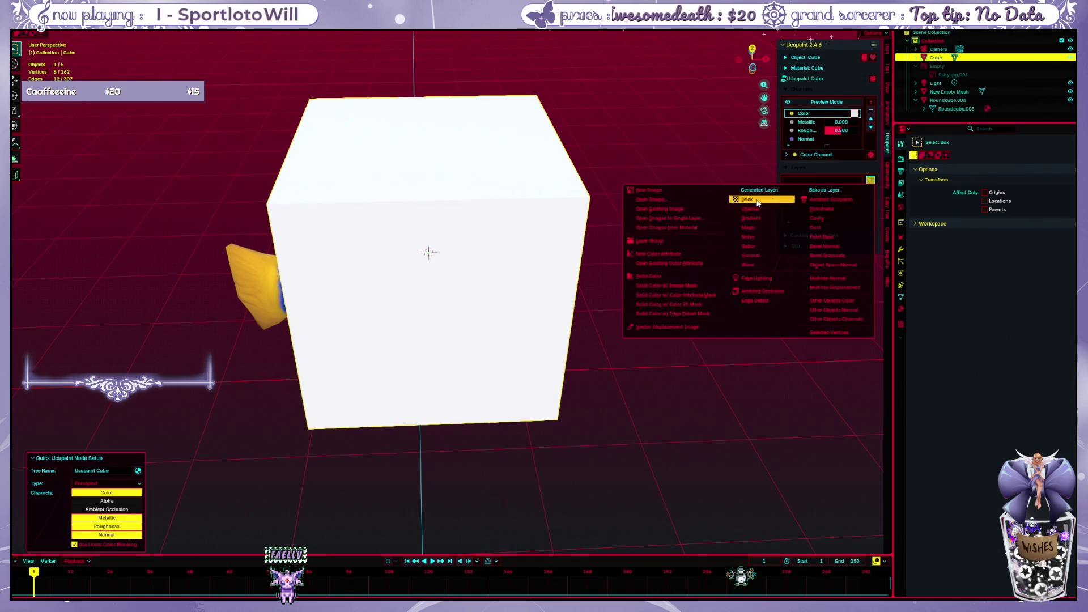
pyautogui.click(690, 193)
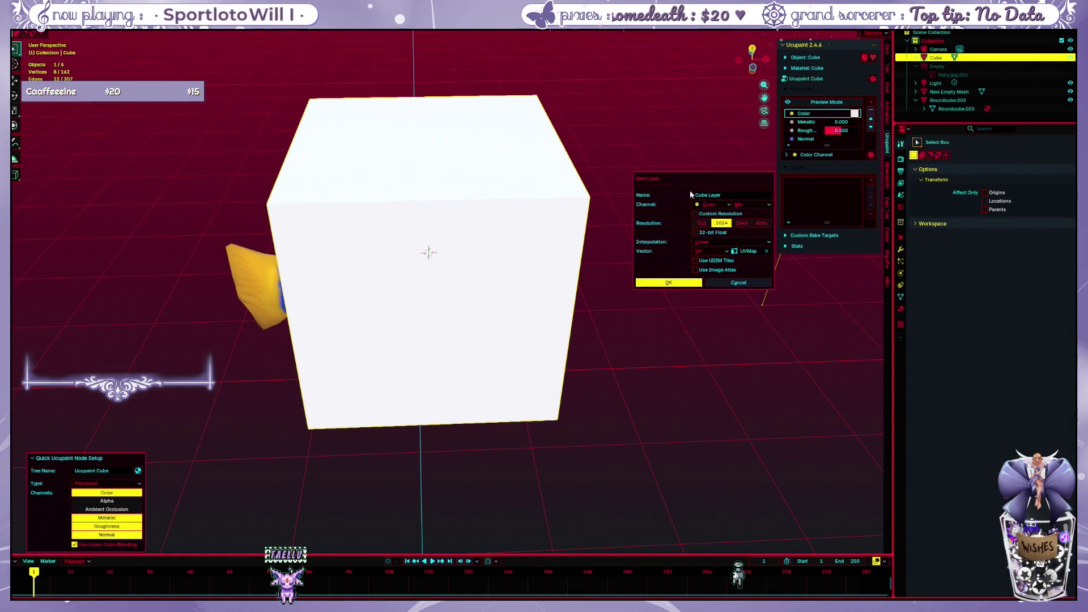
pyautogui.click(681, 284)
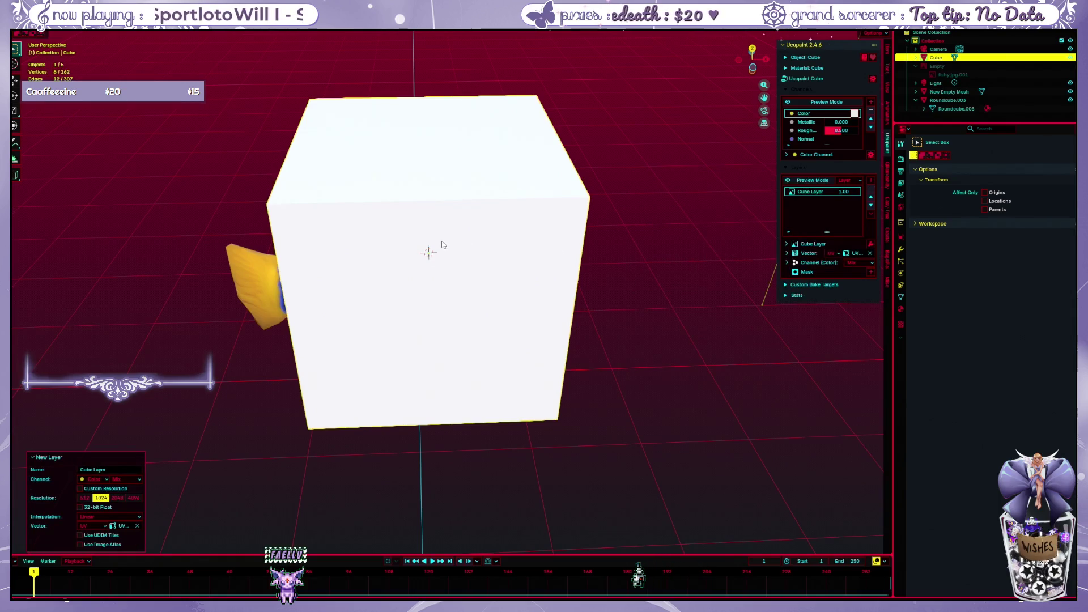
pyautogui.hotkey('ctrl', 'Tab')
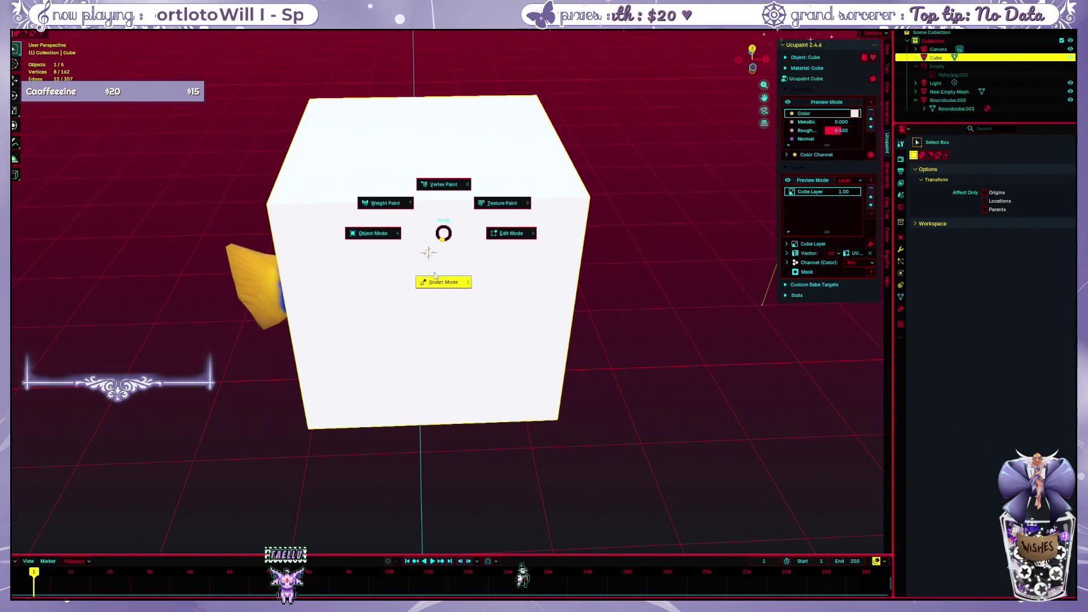
# Airbrush several purple strokes and dots on the cube in Texture Paint, then undo them all
pyautogui.click(502, 203)
pyautogui.moveTo(449, 195); pyautogui.dragTo(433, 315)
pyautogui.moveTo(510, 207); pyautogui.dragTo(520, 303)
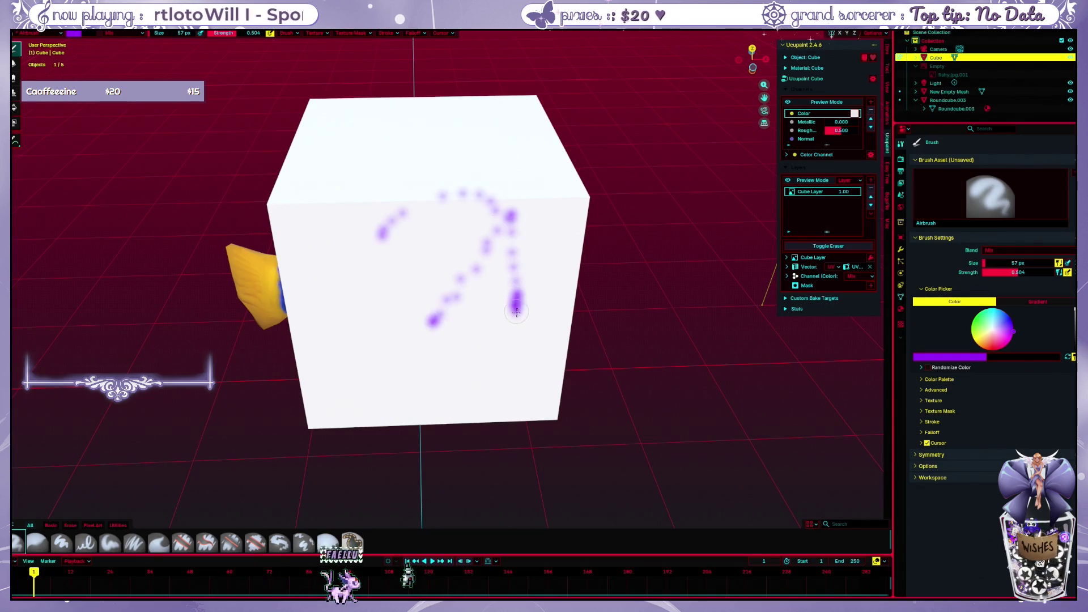
pyautogui.moveTo(527, 225); pyautogui.dragTo(544, 294)
pyautogui.moveTo(442, 255); pyautogui.dragTo(374, 256)
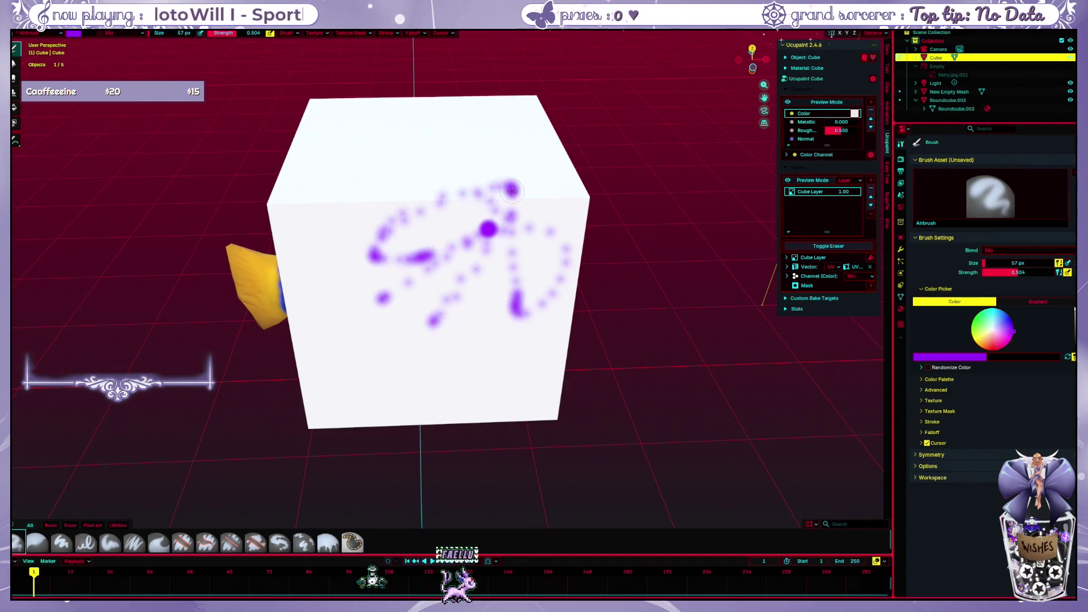
pyautogui.click(510, 191)
pyautogui.moveTo(408, 132)
pyautogui.mouseDown()
pyautogui.moveTo(324, 255)
pyautogui.moveTo(402, 287)
pyautogui.mouseUp()
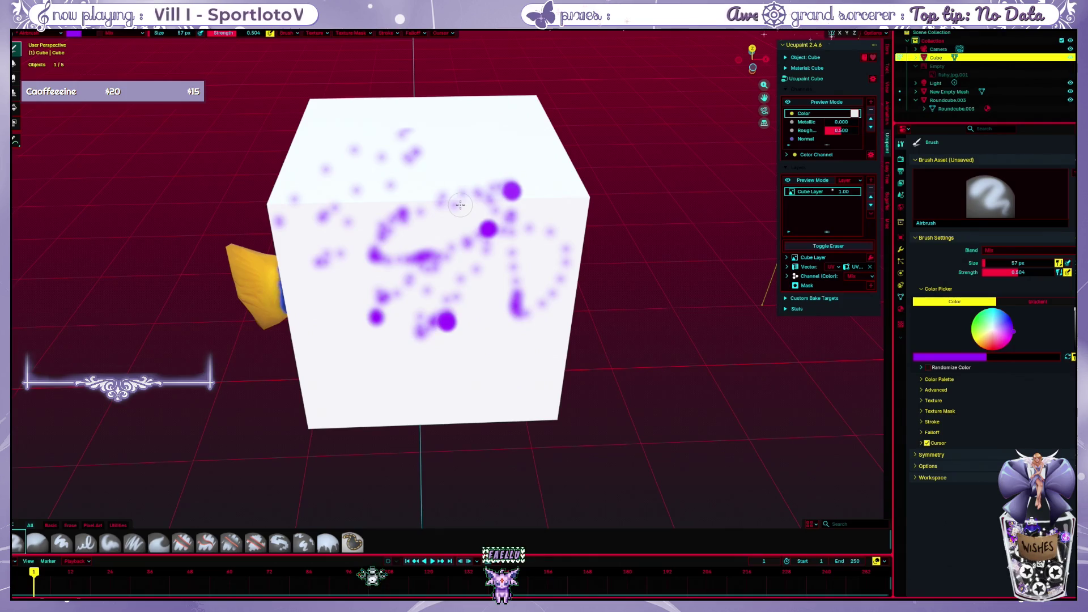
pyautogui.hotkey('ctrl', 'z')
pyautogui.hotkey('ctrl', 'z')
pyautogui.hotkey('ctrl', 'z')
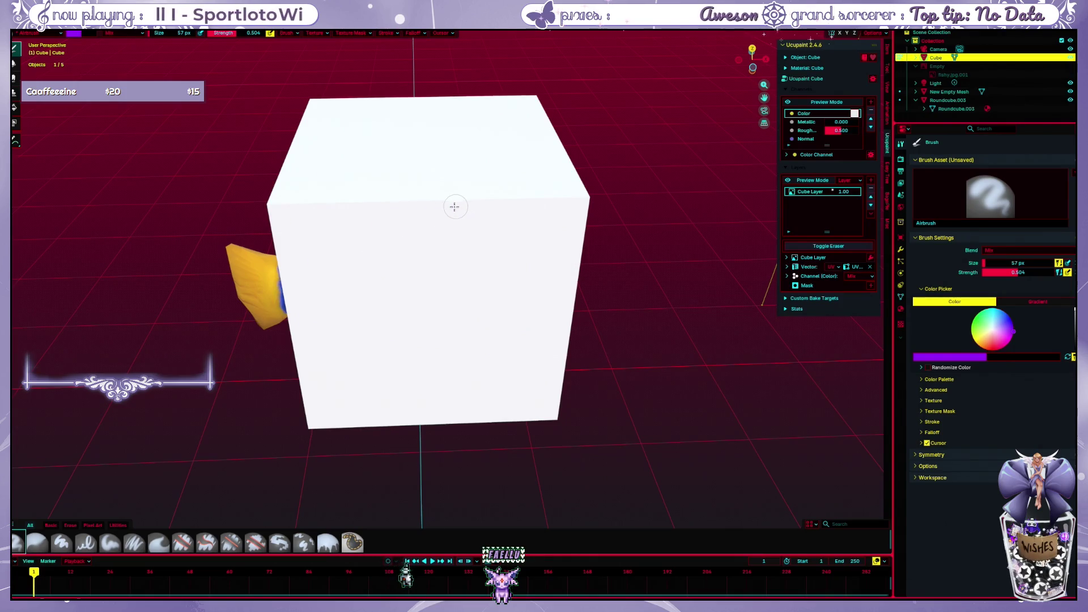
pyautogui.hotkey('ctrl', 'z')
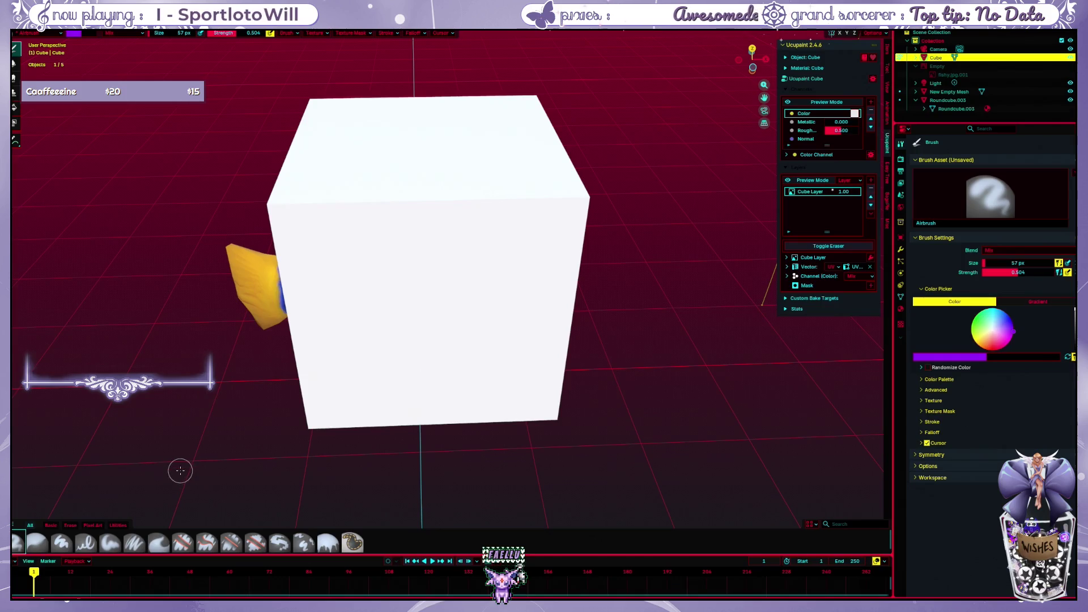
pyautogui.click(110, 543)
# Paint looping, S-shaped and wavy Paint Soft test strokes on the cube, undoing each one
pyautogui.moveTo(376, 317); pyautogui.dragTo(513, 227)
pyautogui.hotkey('ctrl', 'z')
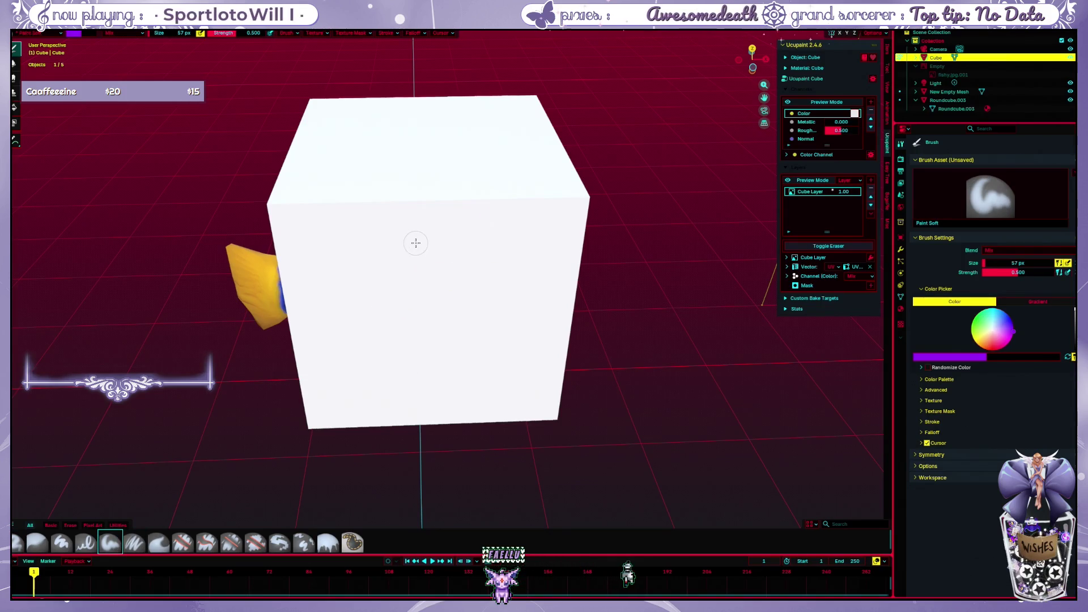
pyautogui.moveTo(395, 259); pyautogui.dragTo(426, 245)
pyautogui.hotkey('ctrl', 'z')
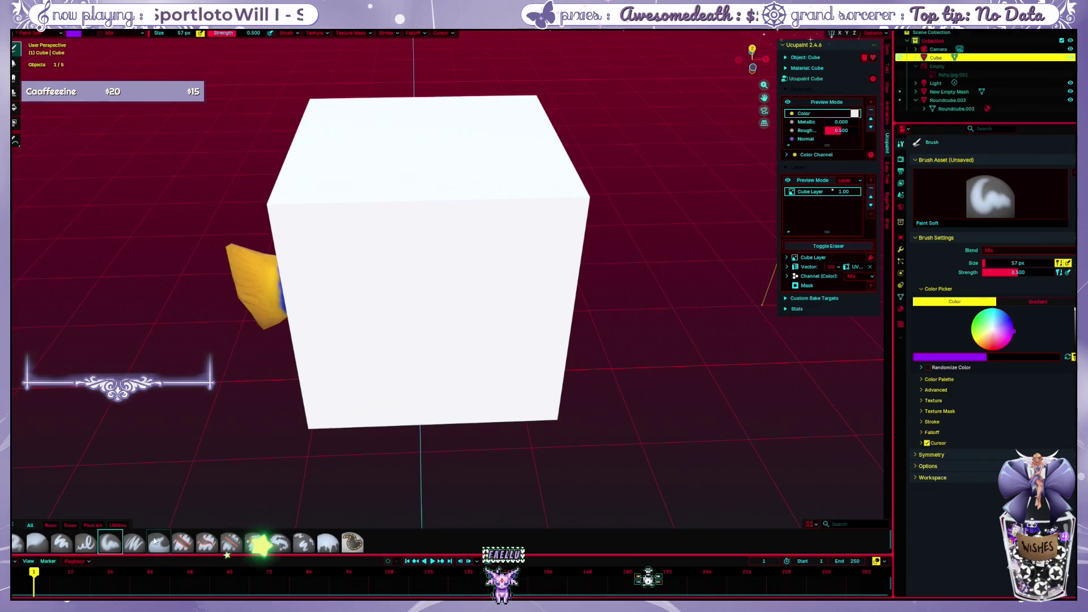
pyautogui.moveTo(336, 356); pyautogui.dragTo(509, 200)
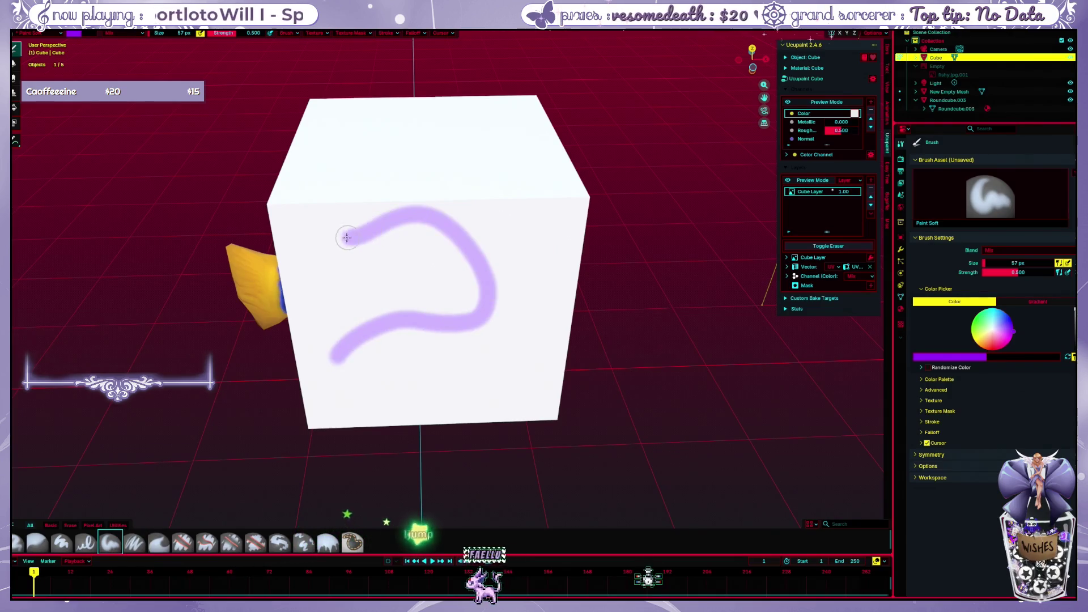
pyautogui.hotkey('ctrl', 'z')
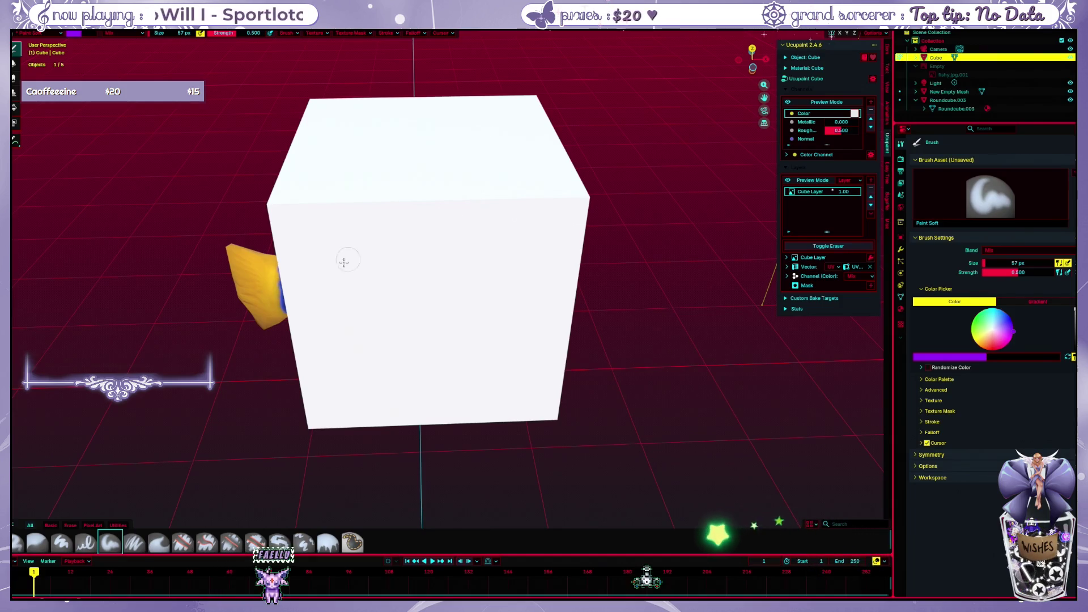
pyautogui.moveTo(377, 229); pyautogui.dragTo(489, 219)
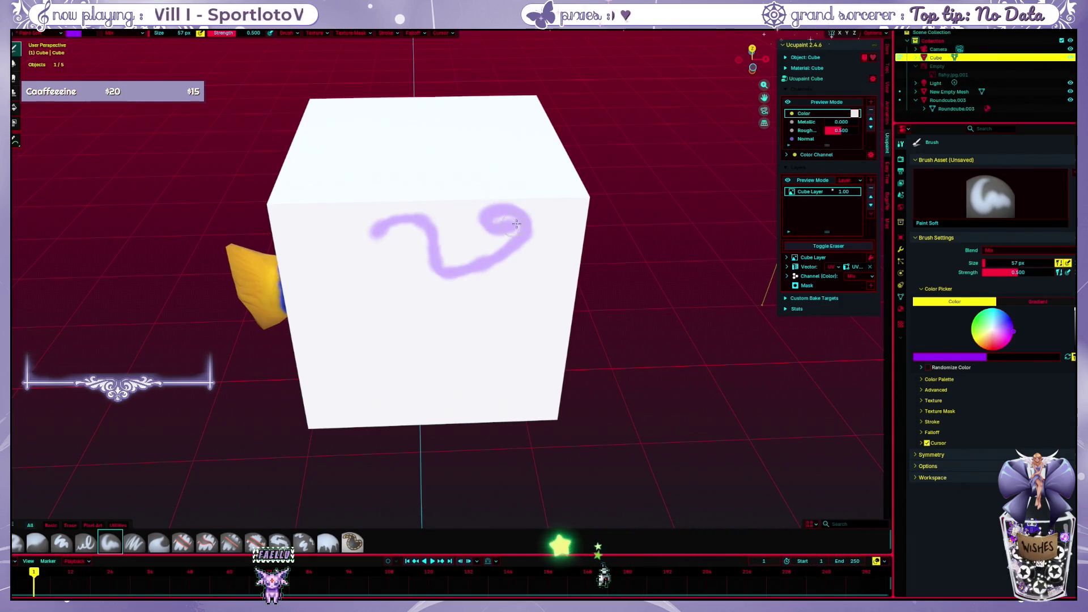
pyautogui.hotkey('ctrl', 'z')
pyautogui.moveTo(358, 259); pyautogui.dragTo(477, 254)
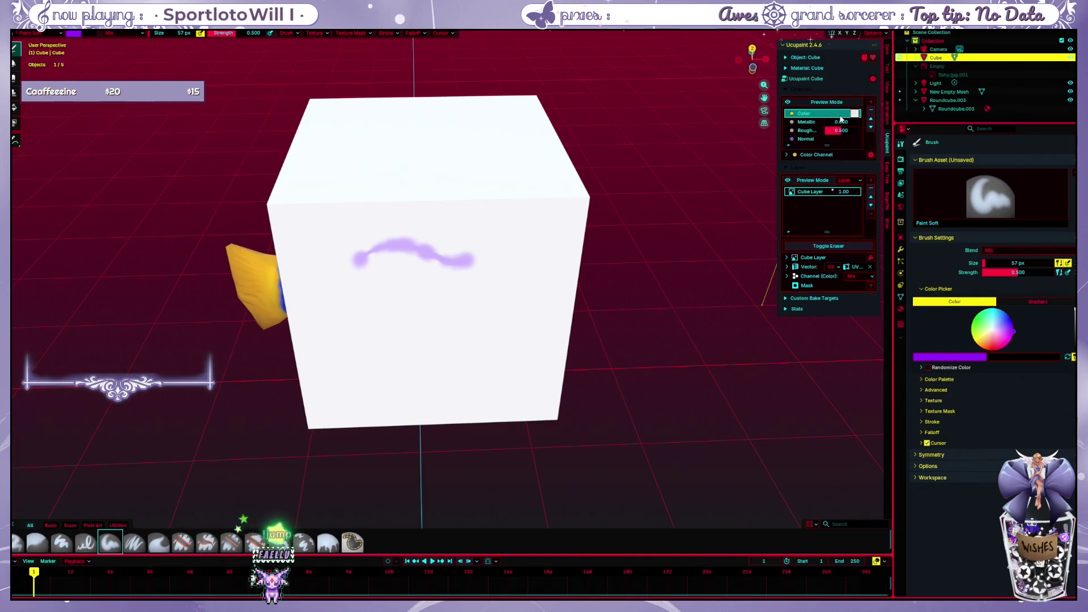
pyautogui.hotkey('ctrl', 'z')
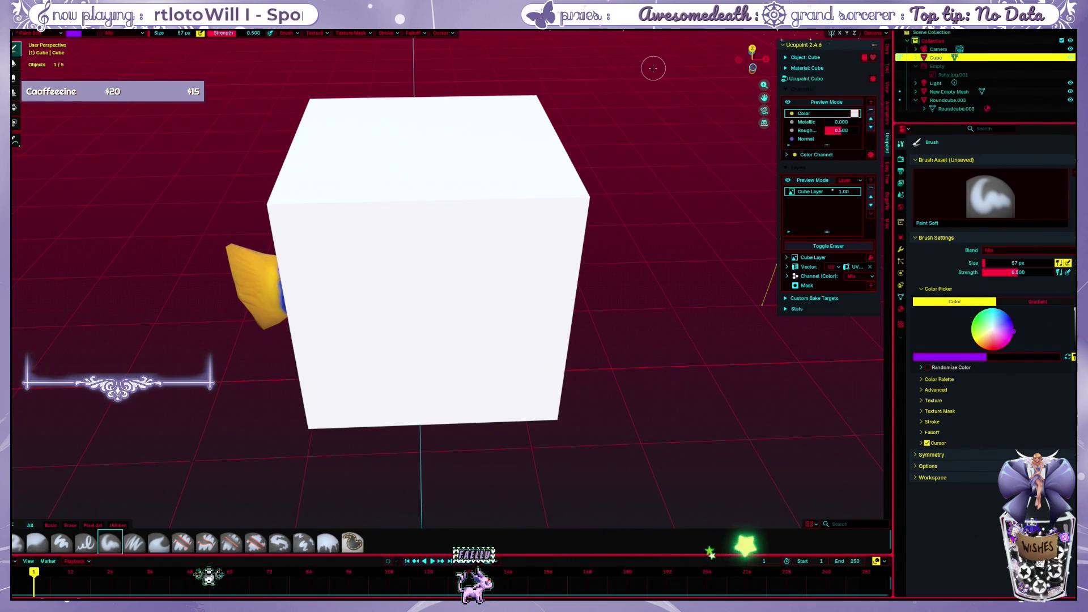
# Check the brush Falloff presets, painting and undoing one more freehand stroke in between
pyautogui.click(411, 34)
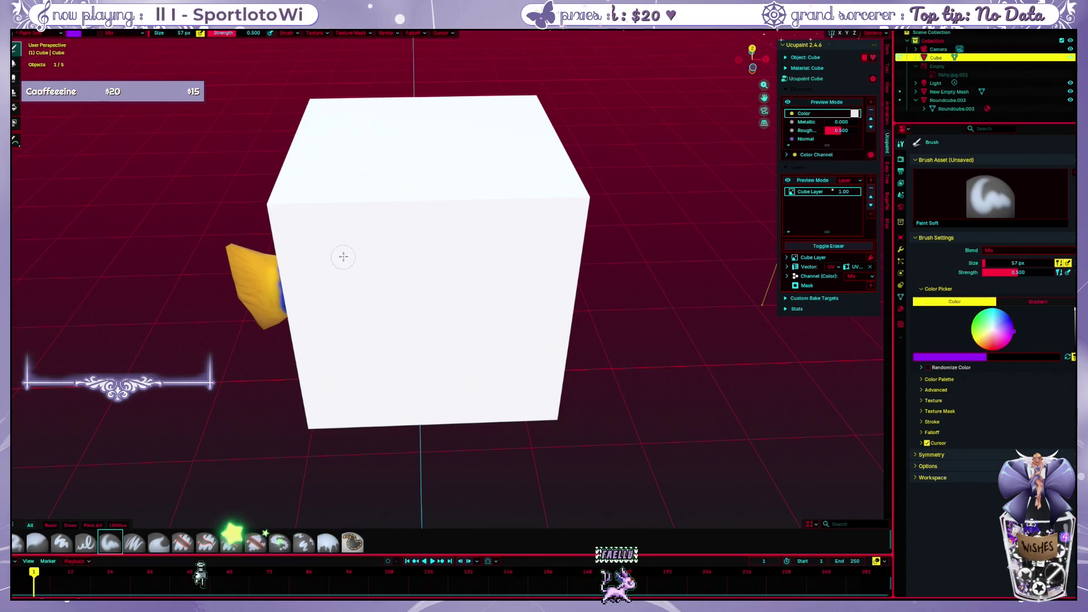
pyautogui.moveTo(374, 235); pyautogui.dragTo(504, 145)
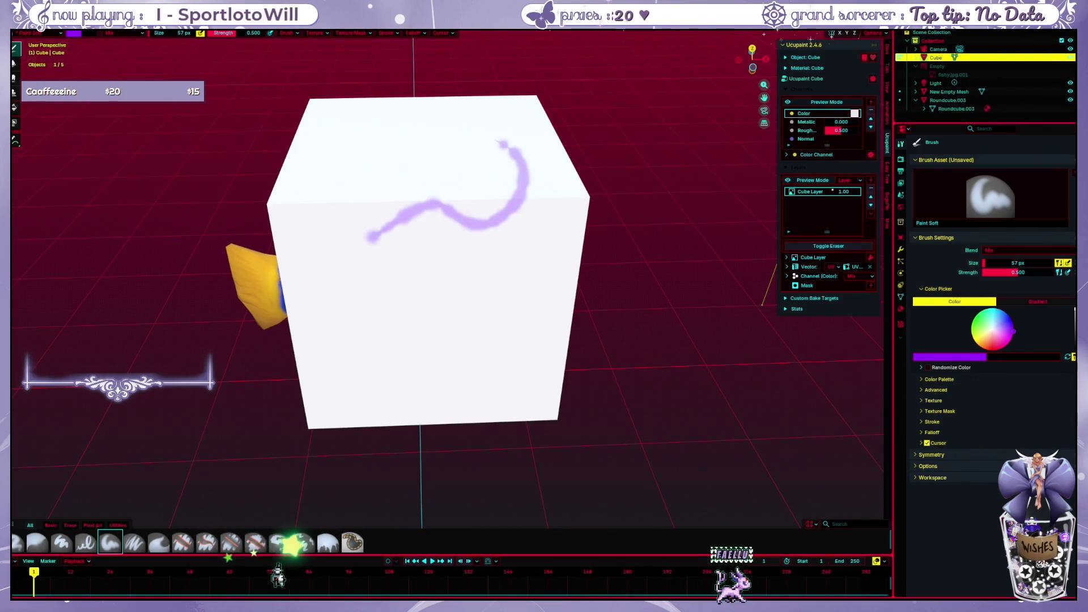
pyautogui.hotkey('ctrl', 'z')
pyautogui.click(415, 33)
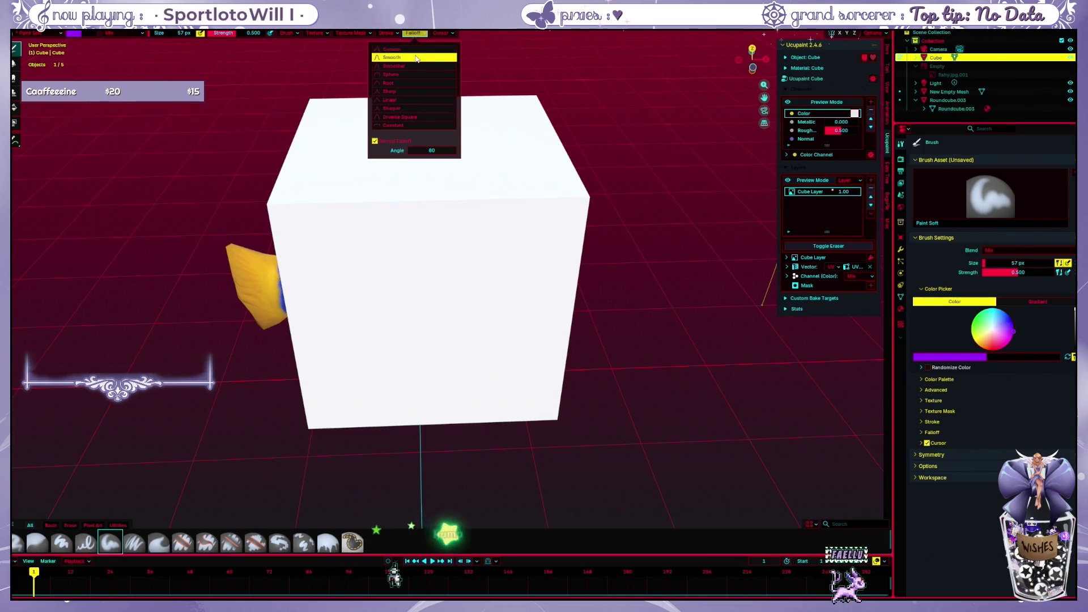
pyautogui.moveTo(387, 33)
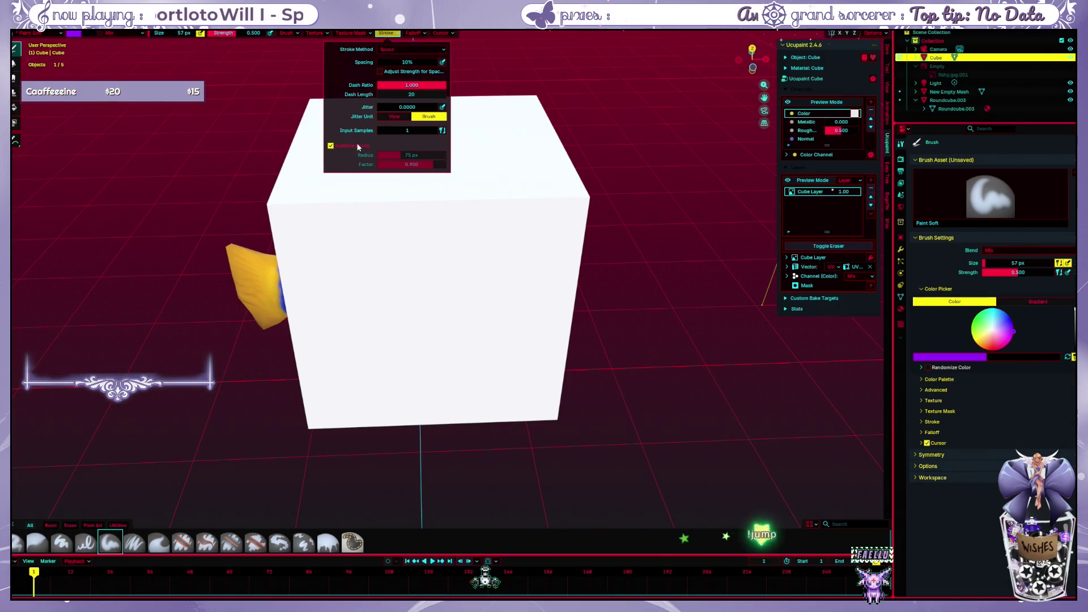
# Enable Stabilize Stroke and paint curved test strokes on the cube, undoing each one
pyautogui.click(331, 145)
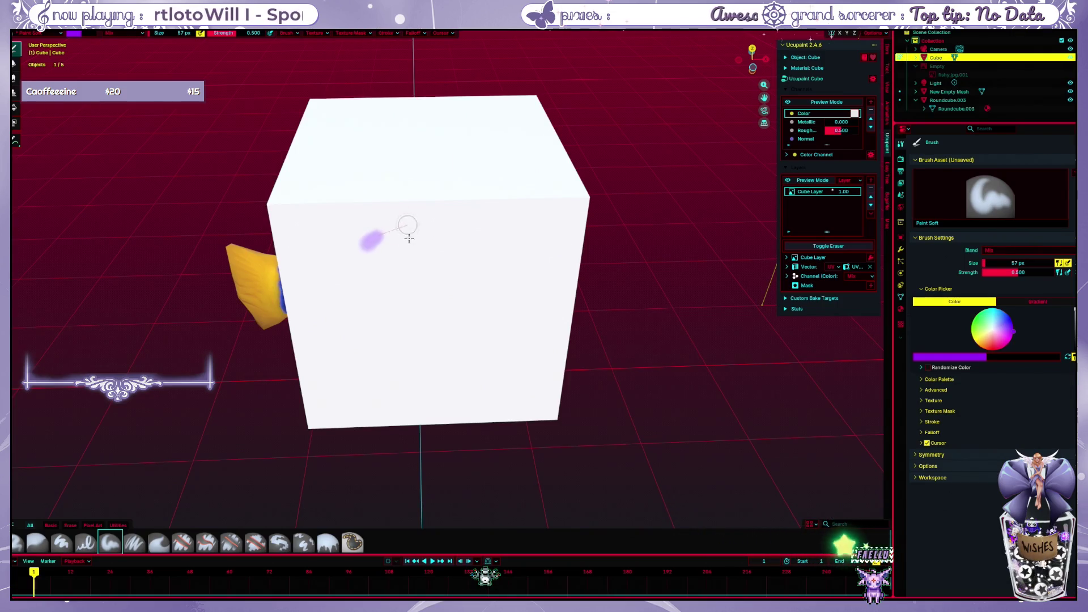
pyautogui.moveTo(408, 236); pyautogui.dragTo(452, 332)
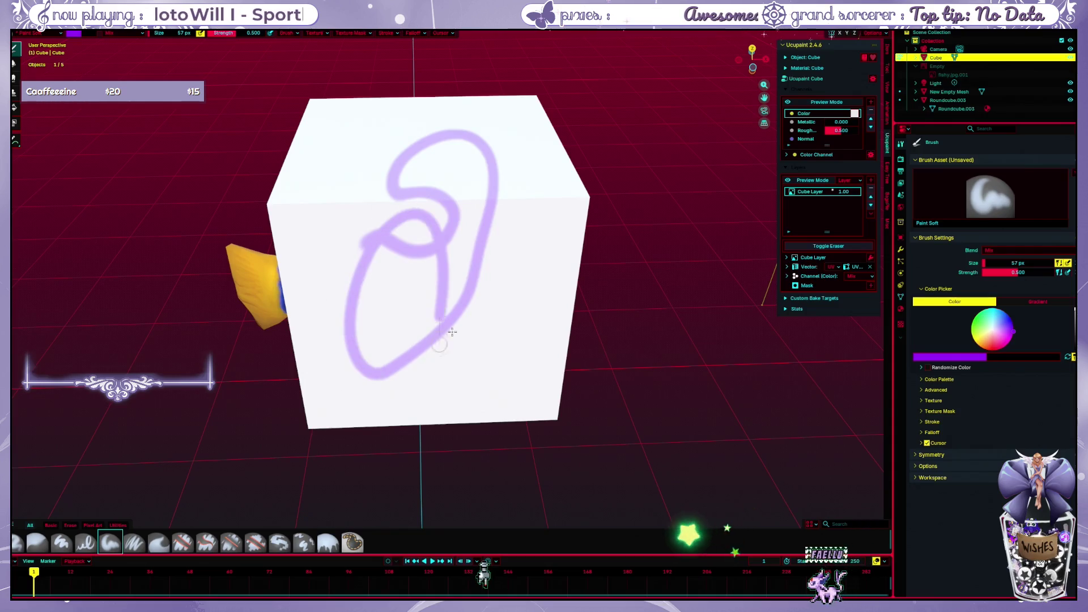
pyautogui.hotkey('ctrl', 'z')
pyautogui.moveTo(381, 199)
pyautogui.mouseDown()
pyautogui.moveTo(400, 304)
pyautogui.moveTo(438, 287)
pyautogui.moveTo(454, 156)
pyautogui.mouseUp()
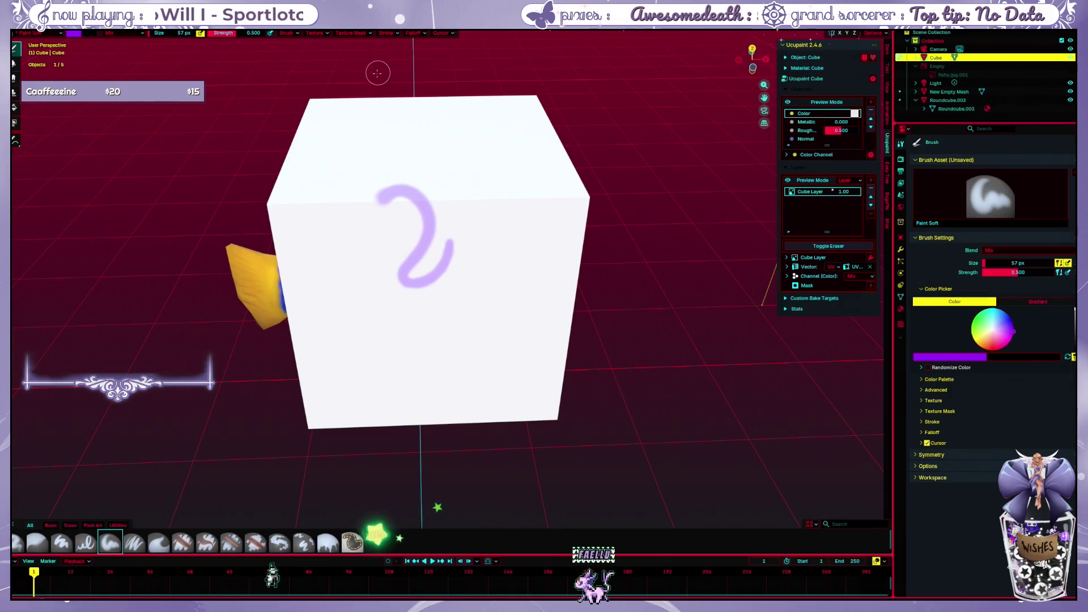
pyautogui.hotkey('ctrl', 'z')
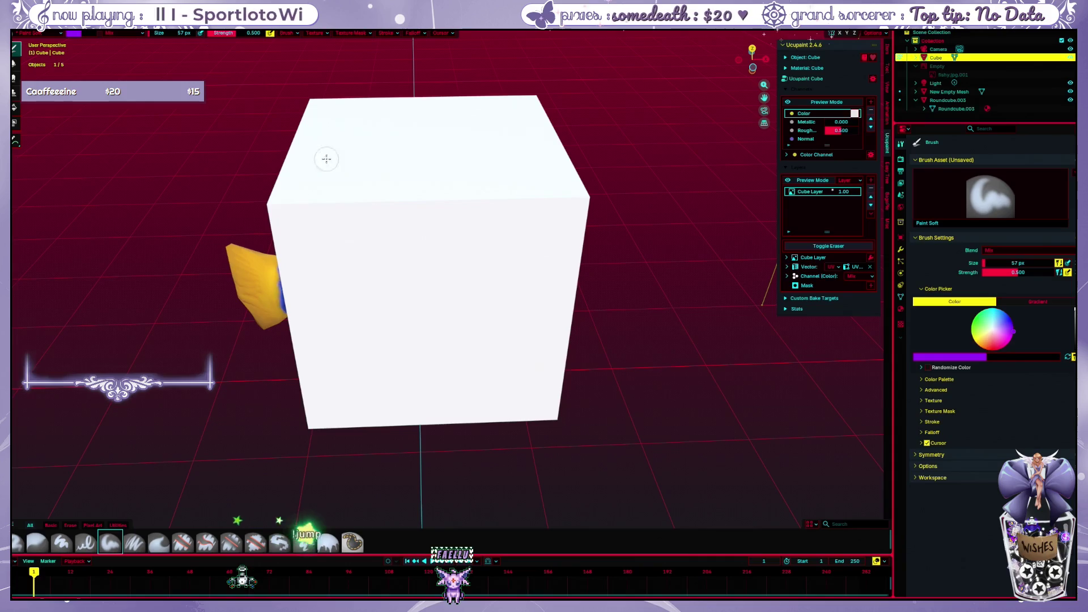
pyautogui.moveTo(340, 188); pyautogui.dragTo(425, 271)
pyautogui.rightClick(493, 186)
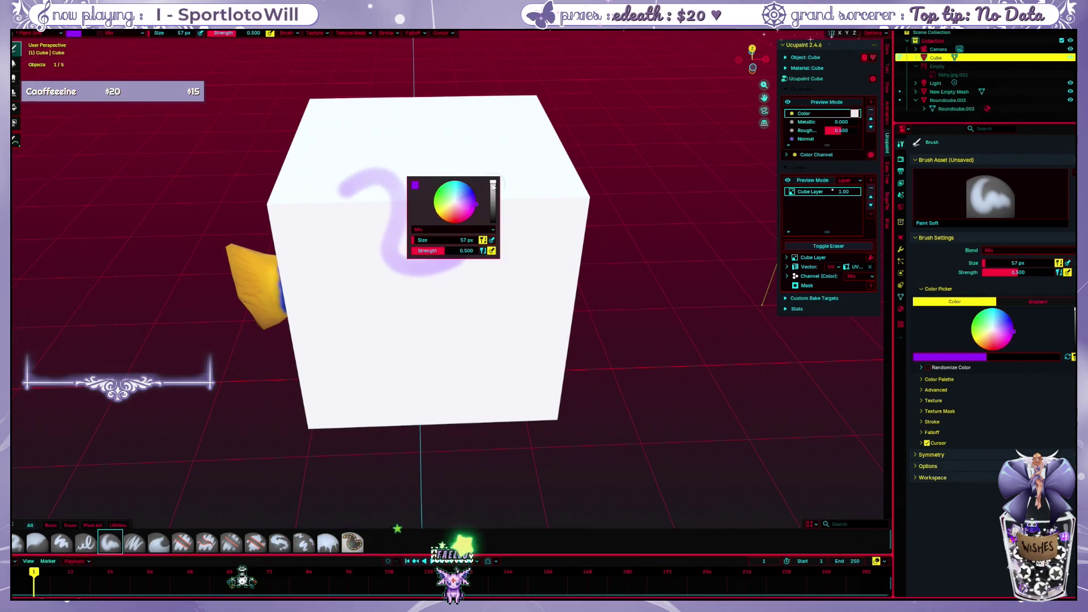
pyautogui.hotkey('ctrl', 'z')
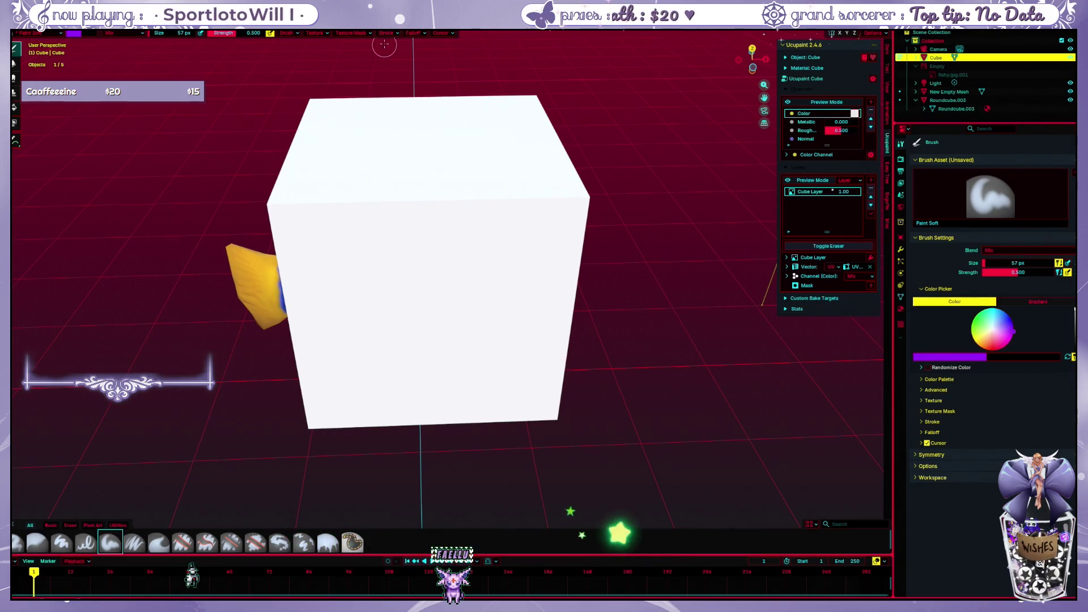
# Disable Stabilize Stroke and leave two horizontal purple strokes across the cube, upper and lower
pyautogui.click(384, 33)
pyautogui.click(349, 146)
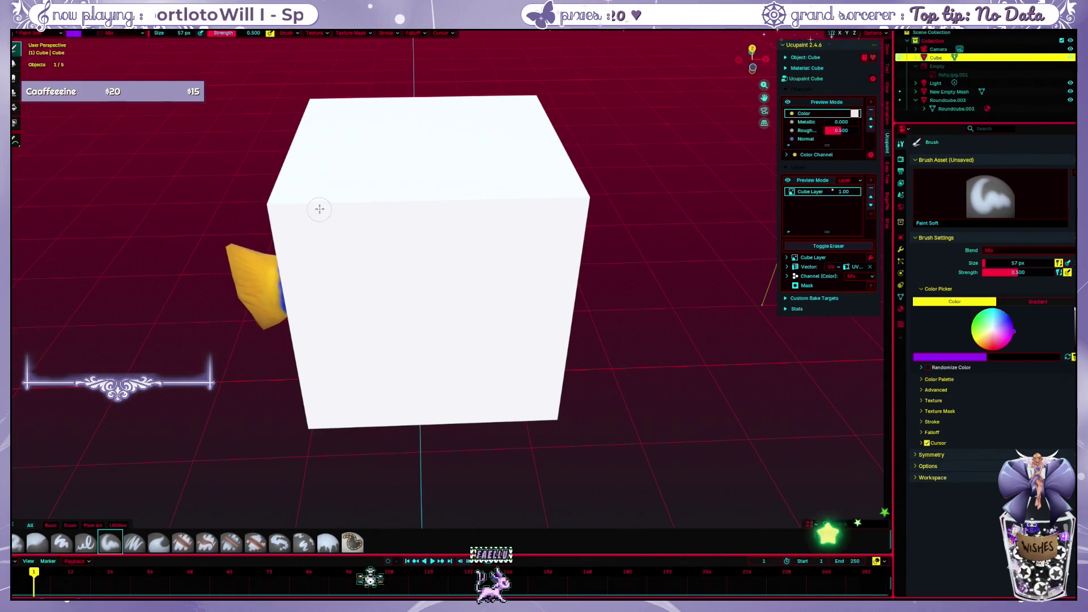
pyautogui.moveTo(384, 153); pyautogui.dragTo(519, 142)
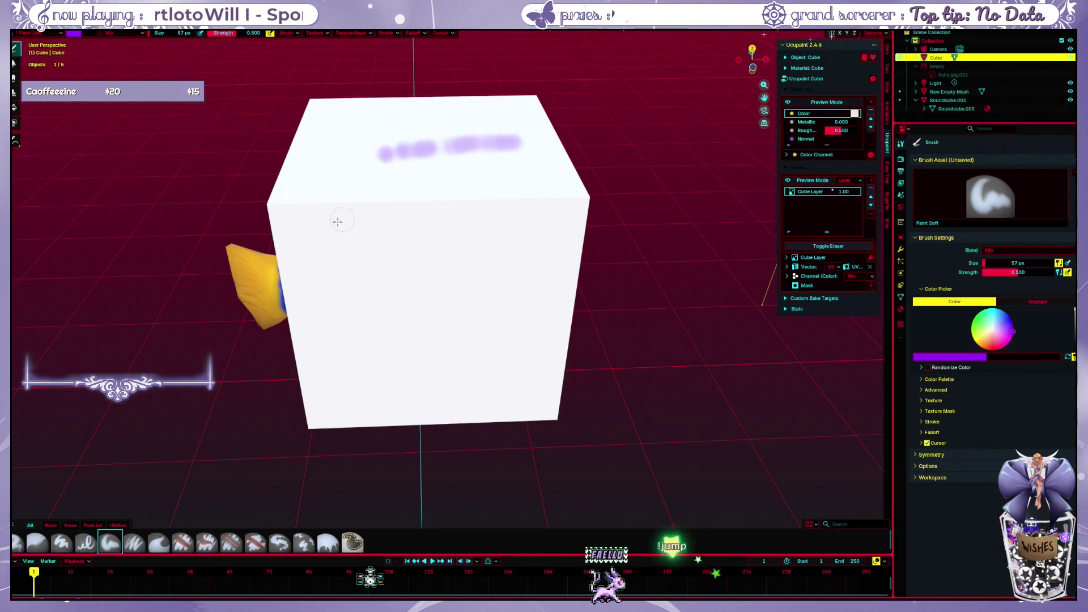
pyautogui.moveTo(313, 238)
pyautogui.mouseDown()
pyautogui.moveTo(388, 213)
pyautogui.moveTo(587, 194)
pyautogui.mouseUp()
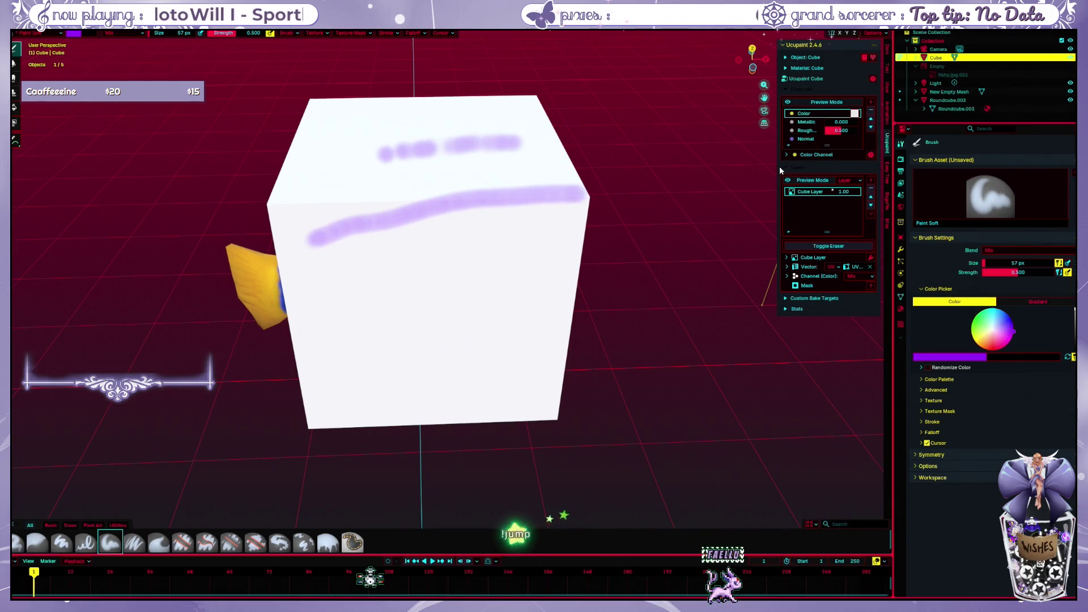
pyautogui.hotkey('ctrl', 'z')
pyautogui.moveTo(348, 261); pyautogui.dragTo(536, 240)
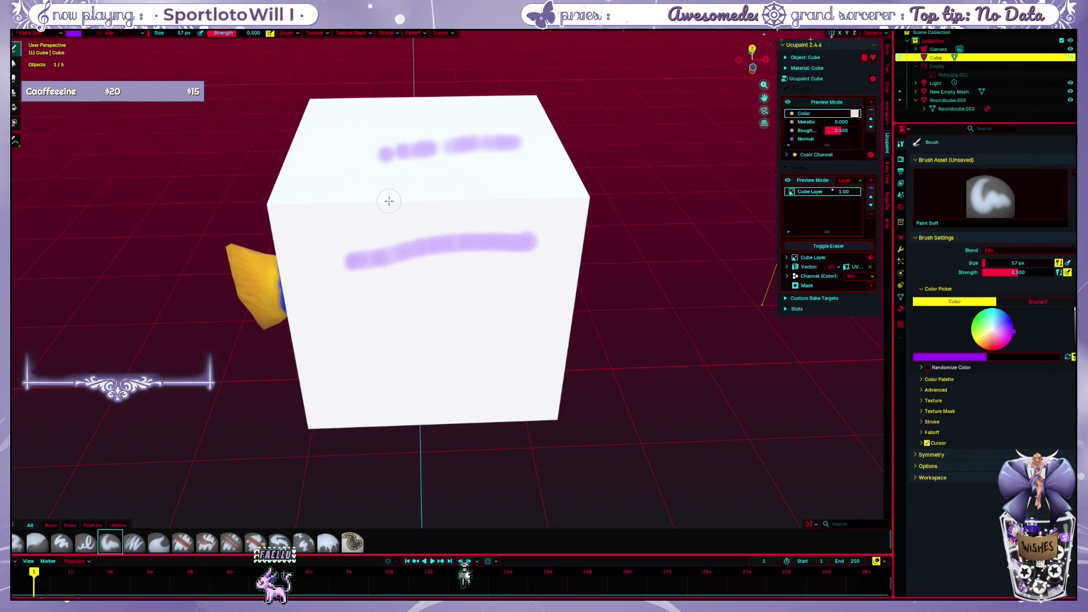
# Undo every purple stroke on the cube, including a new loop and S-curve, leaving it white
pyautogui.moveTo(392, 201); pyautogui.dragTo(434, 225)
pyautogui.hotkey('ctrl', 'z')
pyautogui.hotkey('ctrl', 'z')
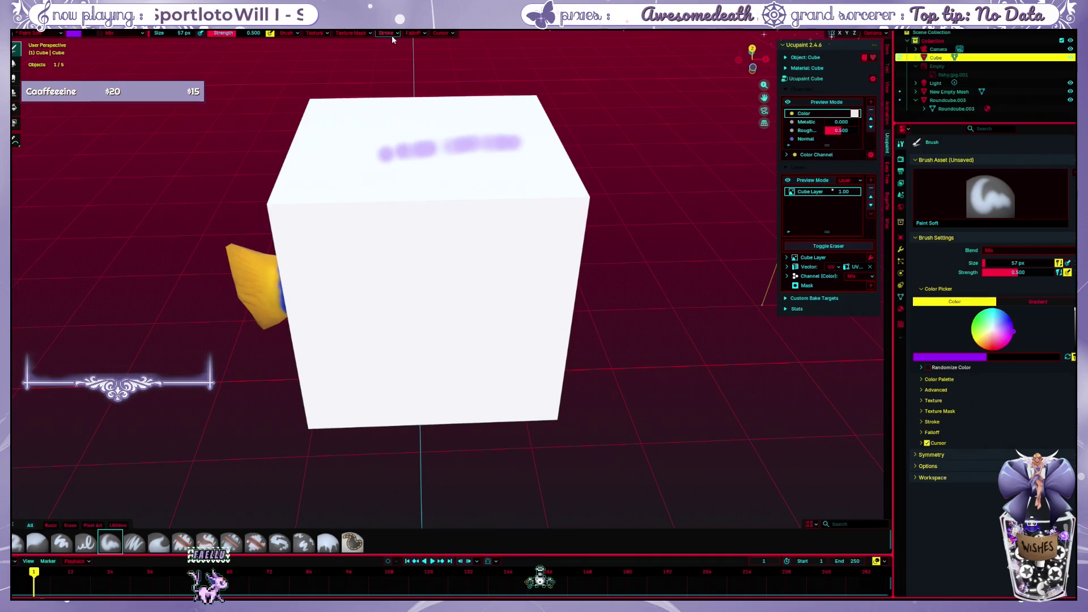
pyautogui.hotkey('ctrl', 'z')
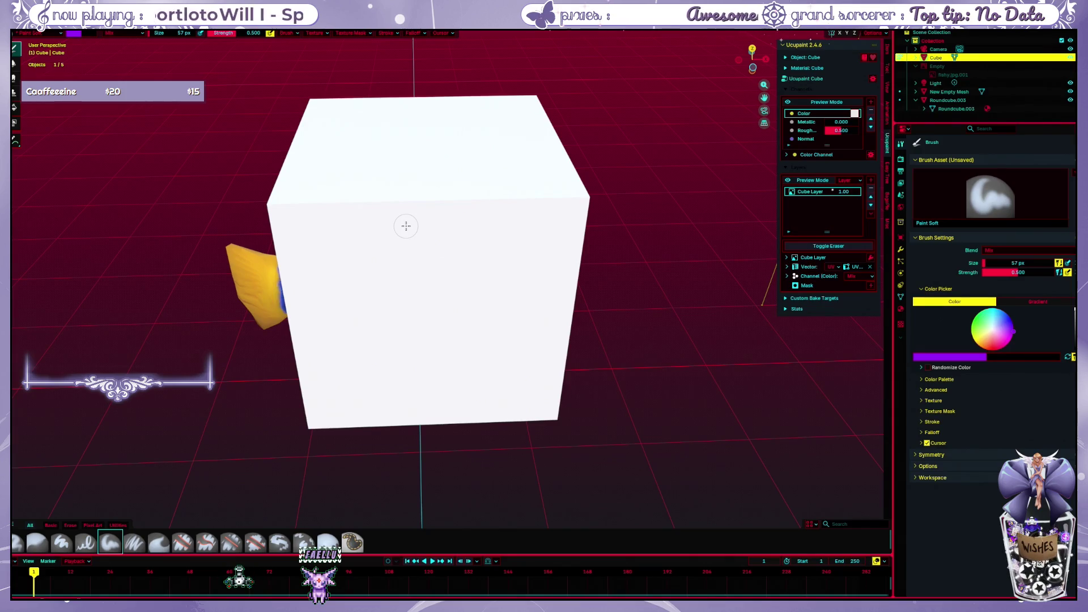
pyautogui.moveTo(478, 242); pyautogui.dragTo(527, 276)
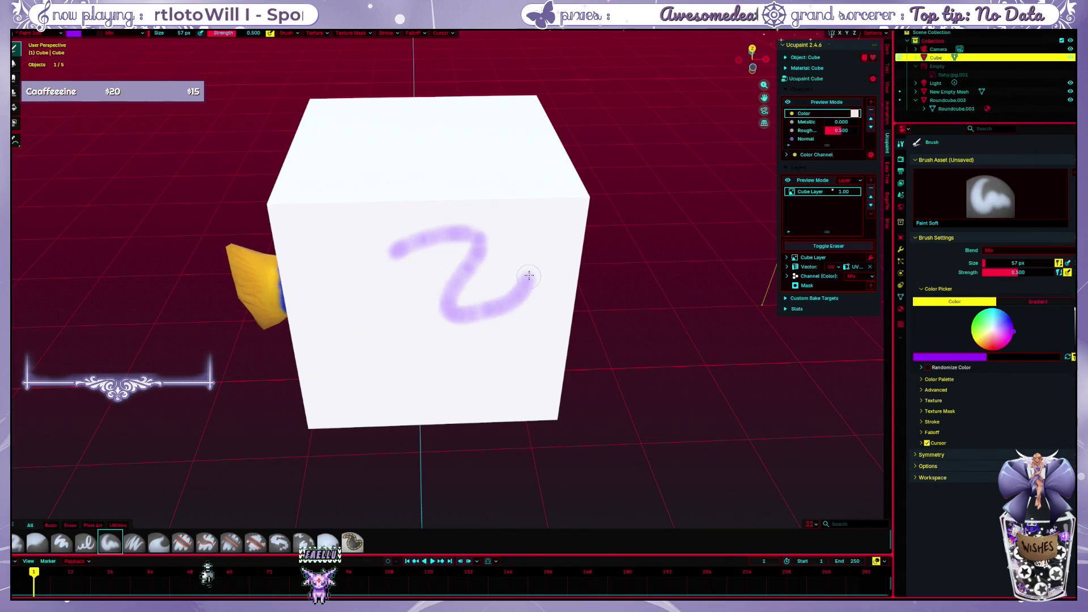
pyautogui.hotkey('ctrl', 'z')
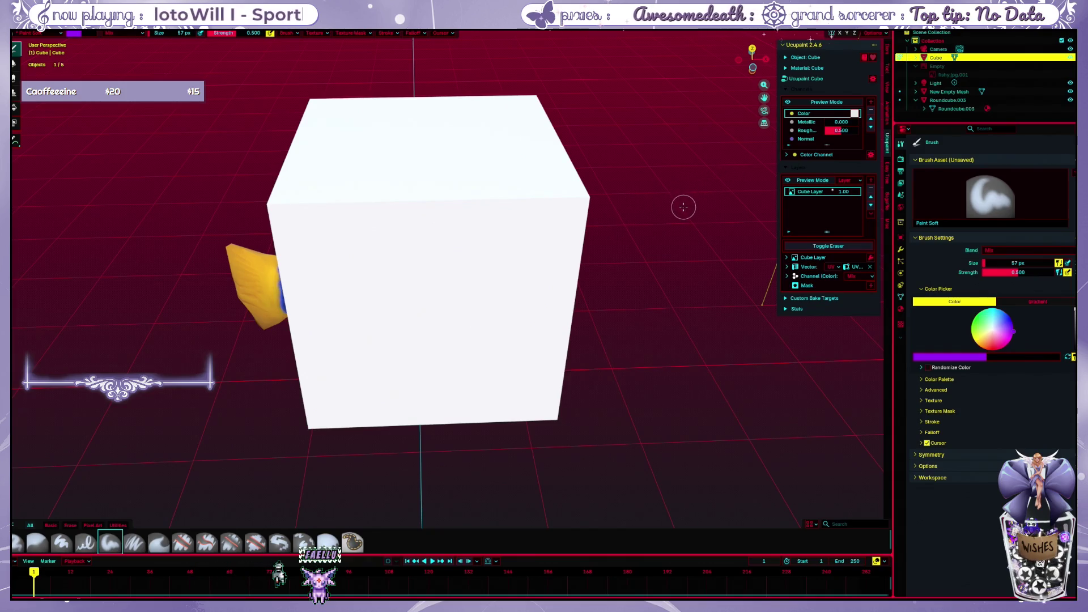
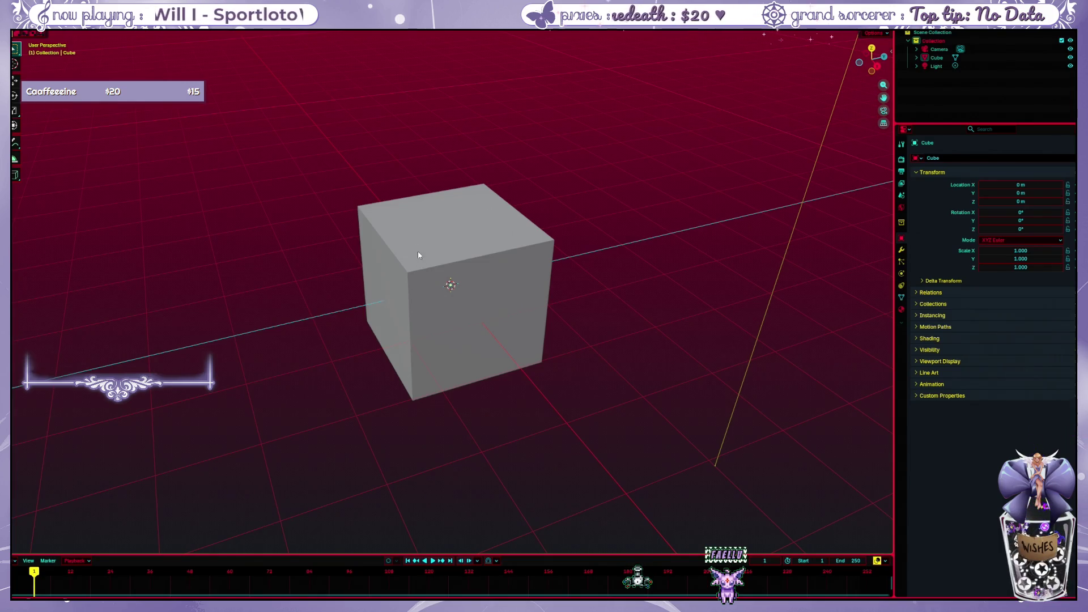
# Toggle the cube into texture painting and back to object mode via the mode pie menu
pyautogui.hotkey('ctrl', 'Tab')
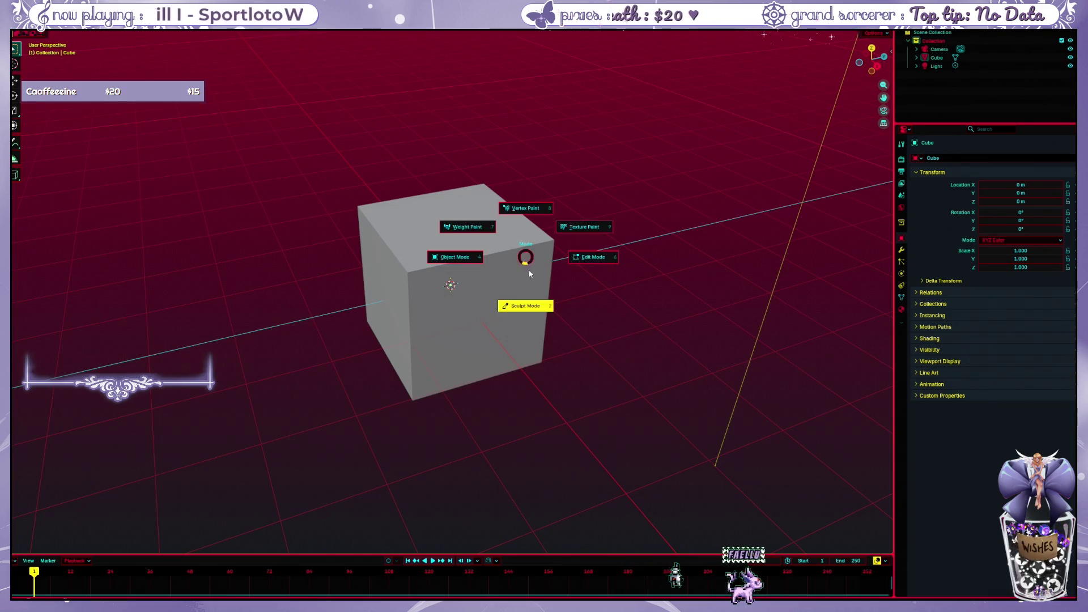
pyautogui.click(586, 228)
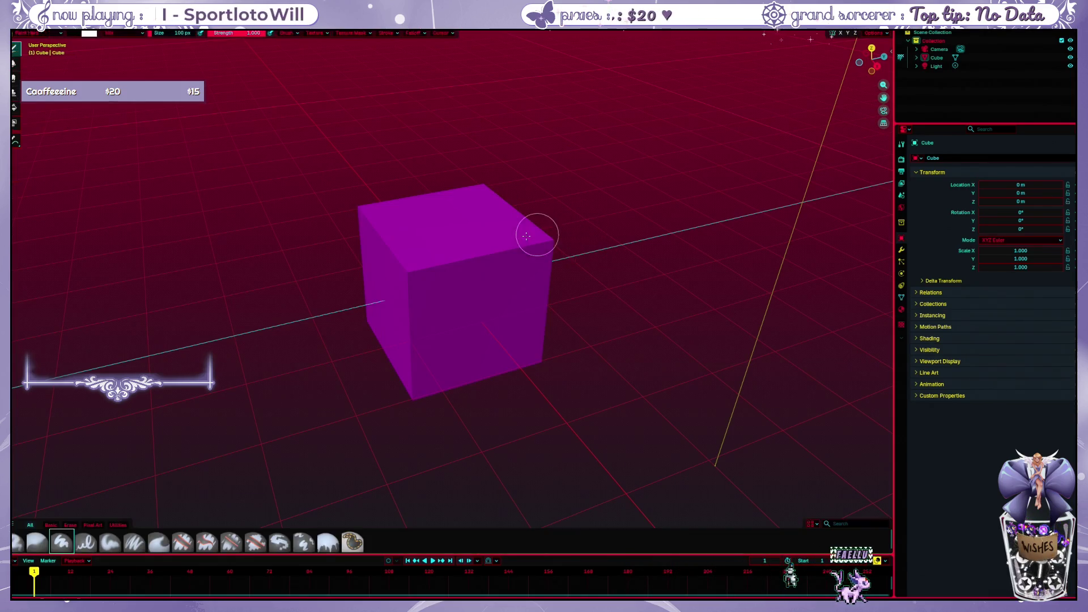
pyautogui.hotkey('ctrl', 'Tab')
pyautogui.click(412, 255)
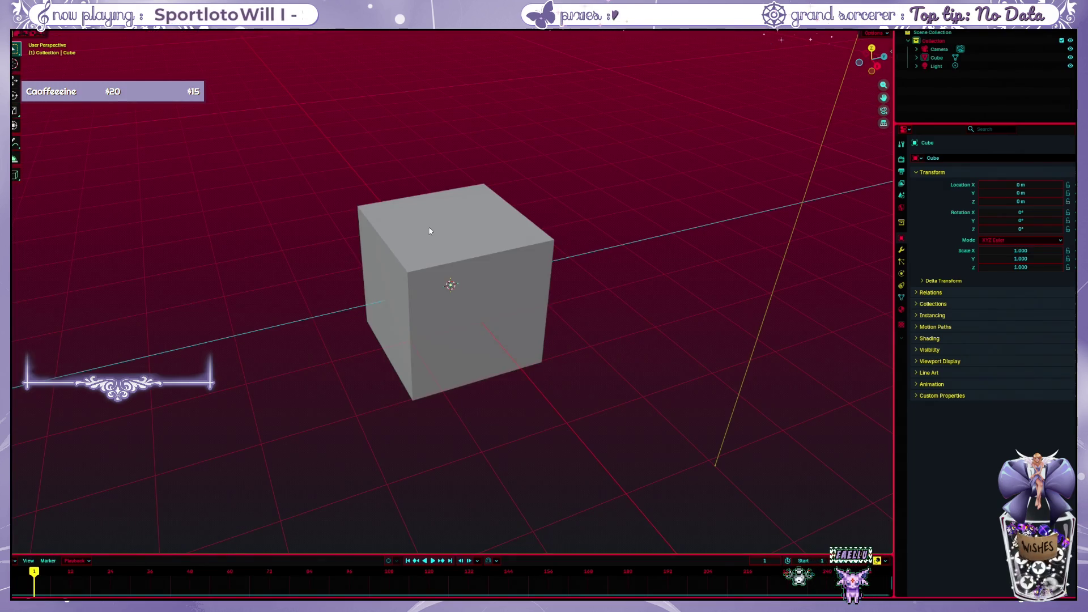
pyautogui.moveTo(544, 124)
pyautogui.mouseDown(button='middle')
pyautogui.moveTo(591, 138)
pyautogui.moveTo(568, 130)
pyautogui.mouseUp(button='middle')
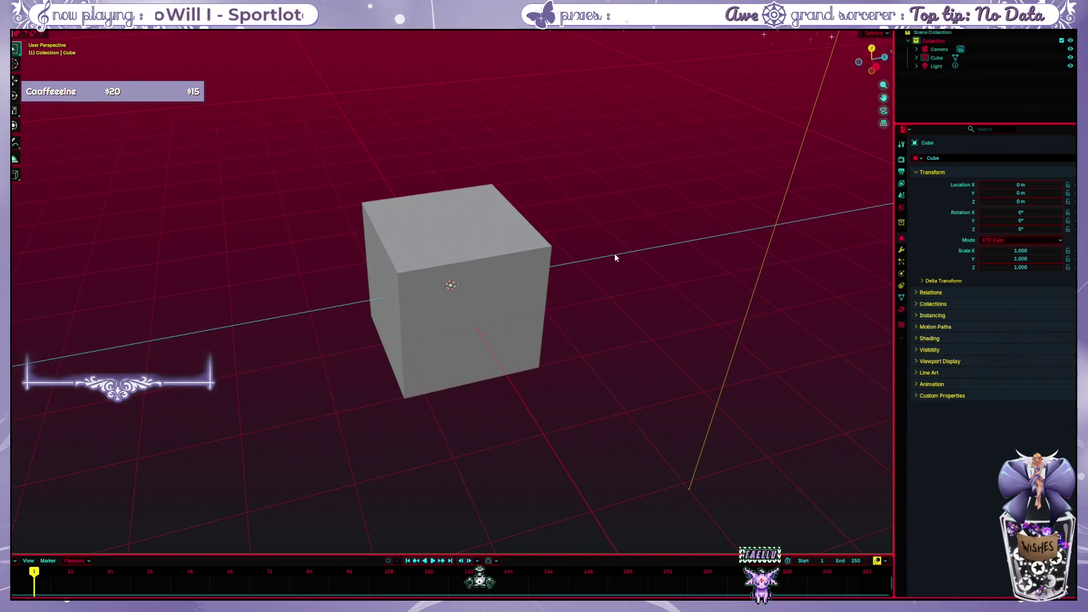
pyautogui.hotkey('ctrl', 'Tab')
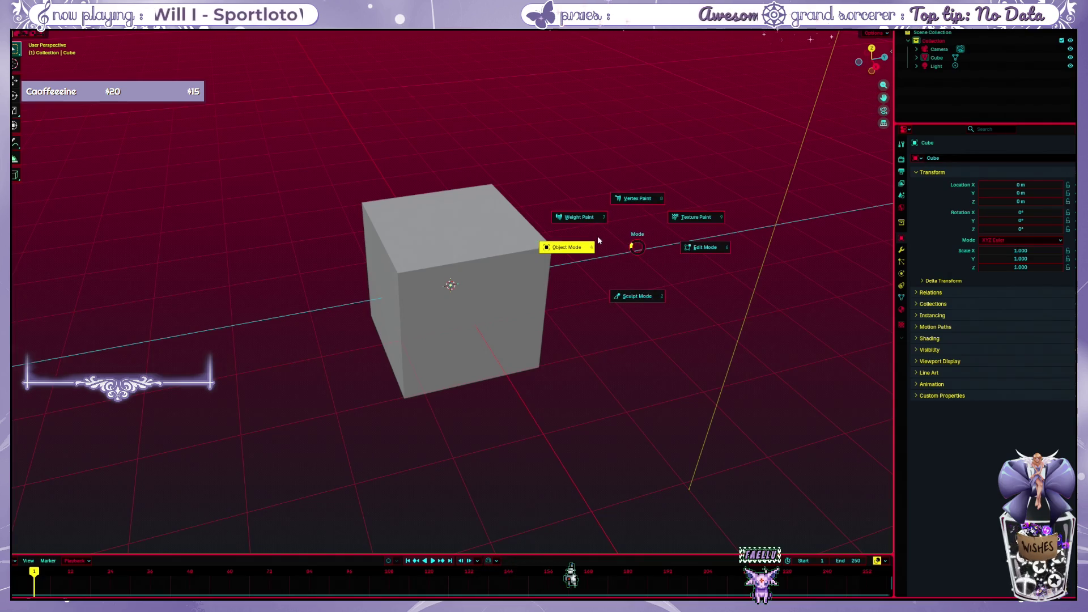
pyautogui.click(597, 241)
# Run Quick Ucupaint Node Setup on the cube and add a new material layer
pyautogui.press('n')
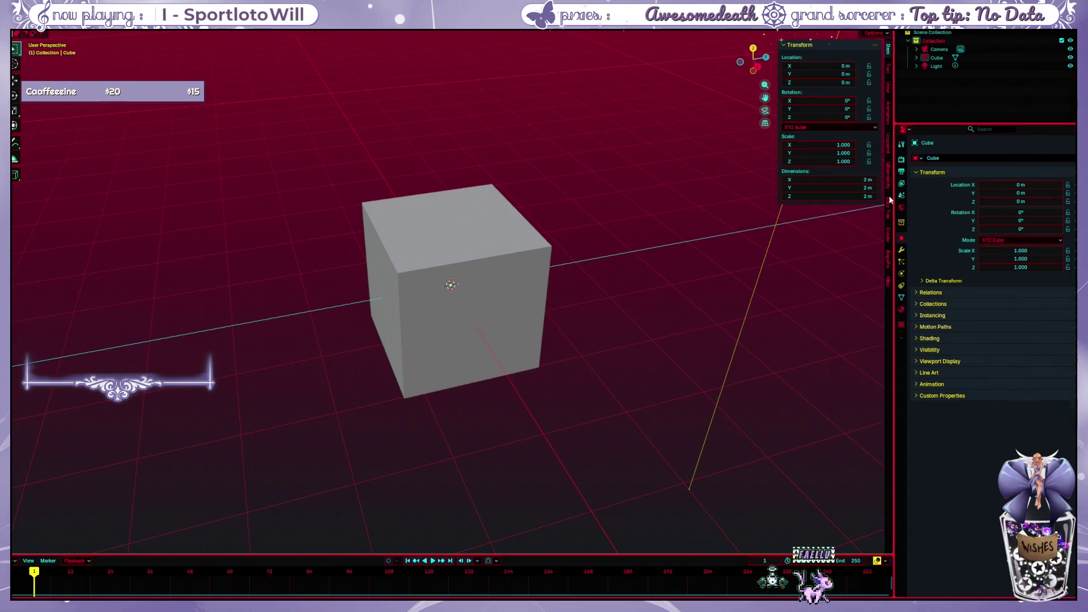
pyautogui.click(886, 151)
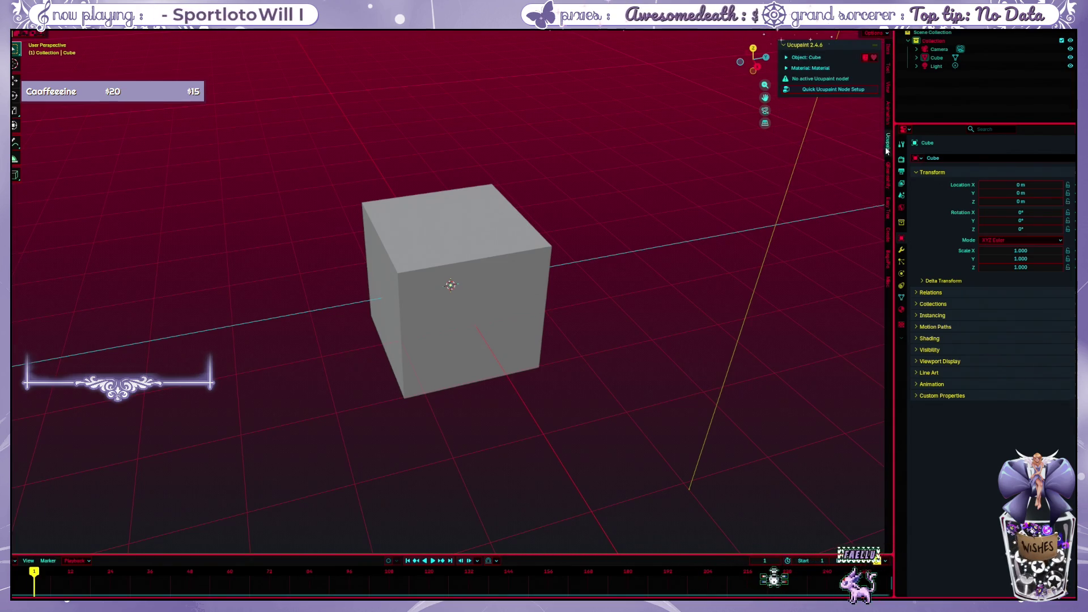
pyautogui.click(828, 89)
pyautogui.click(795, 184)
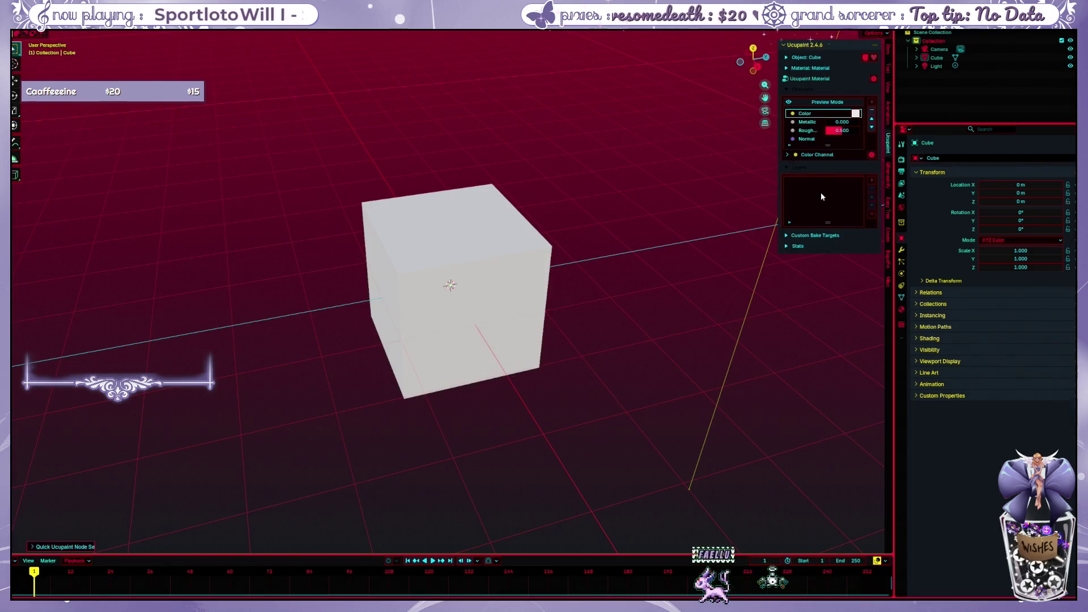
pyautogui.click(872, 179)
pyautogui.click(746, 202)
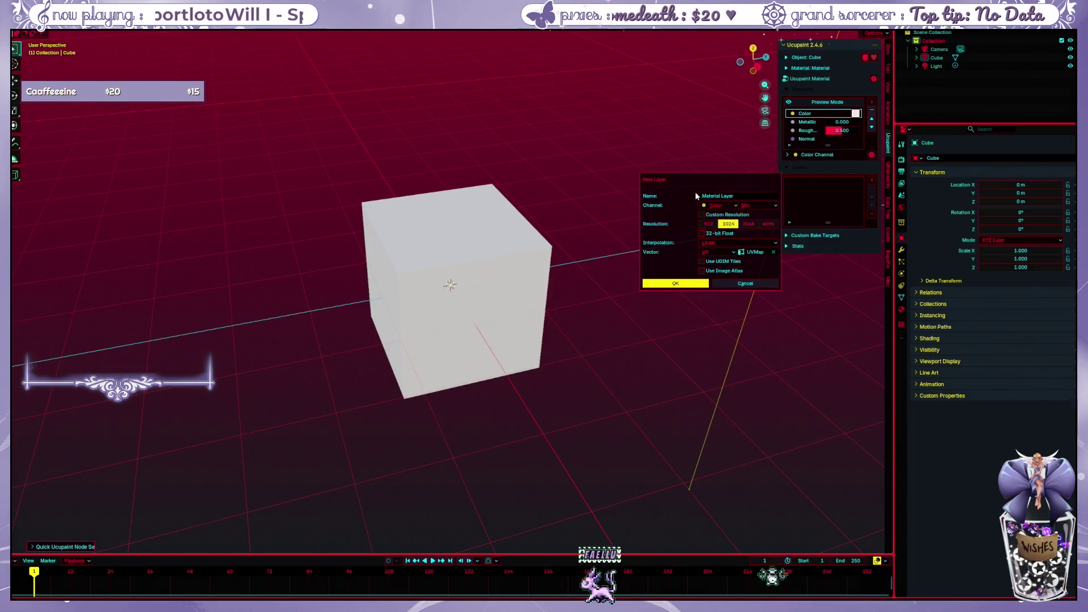
pyautogui.click(691, 281)
pyautogui.scroll(3, 609, 264)
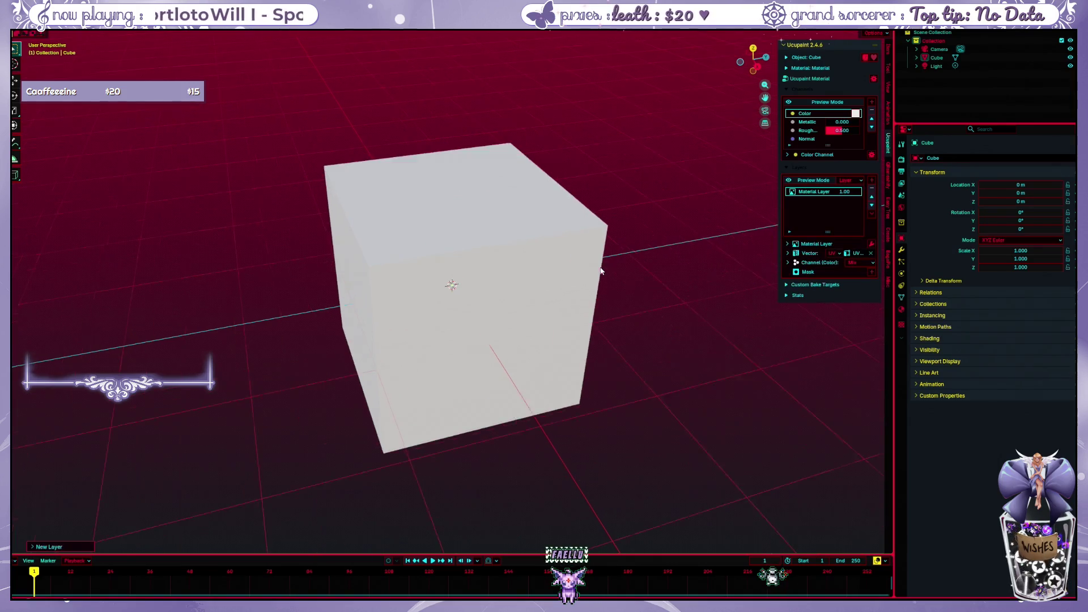
# Switch the cube into texture painting mode
pyautogui.hotkey('ctrl', 'Tab')
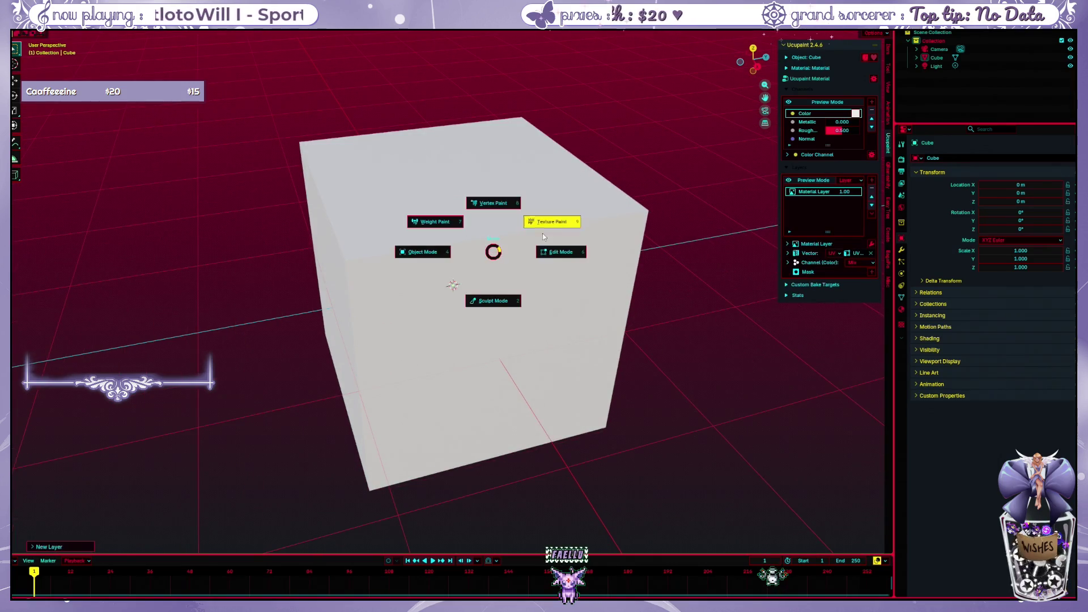
pyautogui.click(553, 223)
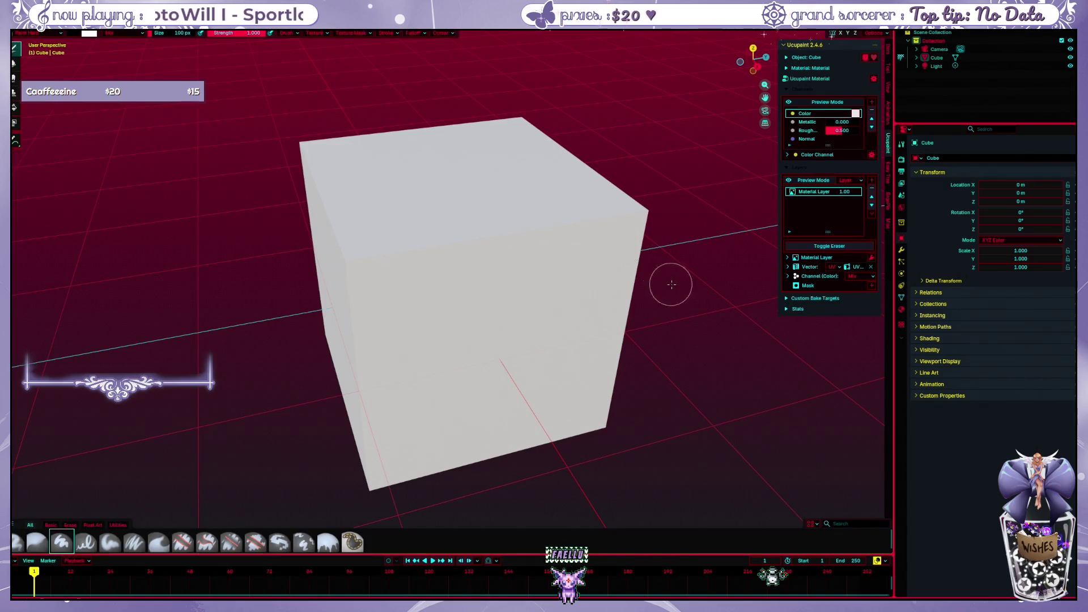
# Paint black strokes across the cube's top and front faces
pyautogui.moveTo(671, 284); pyautogui.dragTo(654, 279, button='middle')
pyautogui.moveTo(380, 208); pyautogui.dragTo(450, 223)
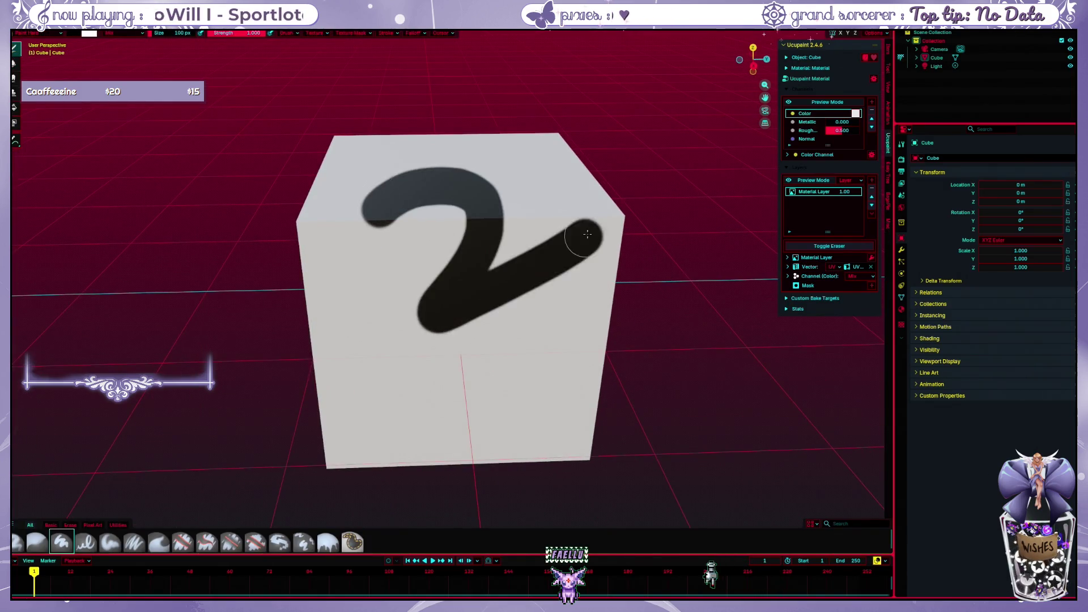
pyautogui.moveTo(497, 190); pyautogui.dragTo(457, 190)
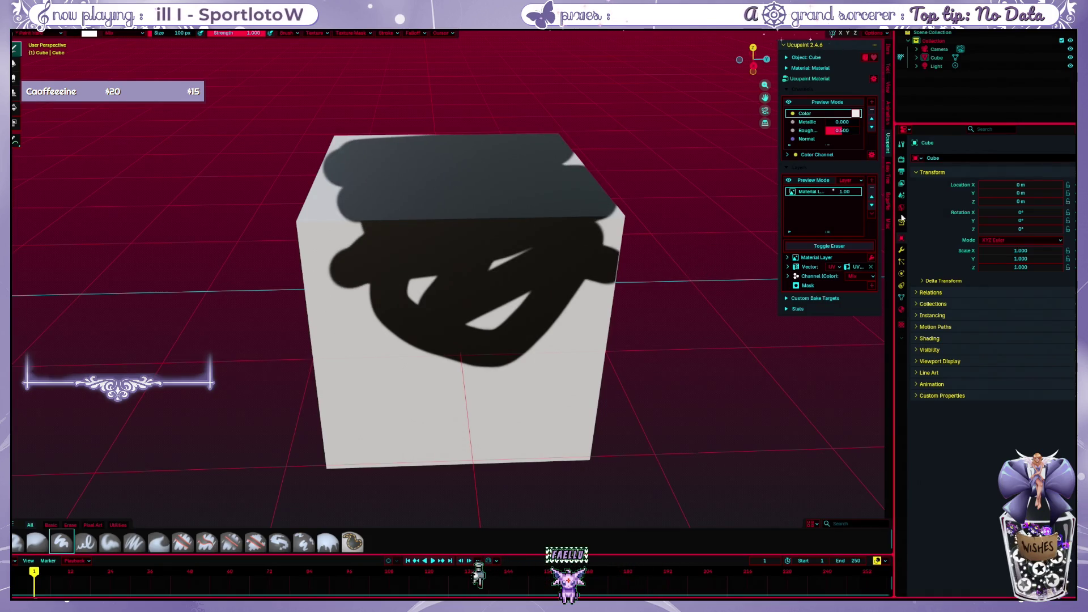
# Change the Color Management view transform from AgX to Standard and browse the Look options
pyautogui.click(902, 159)
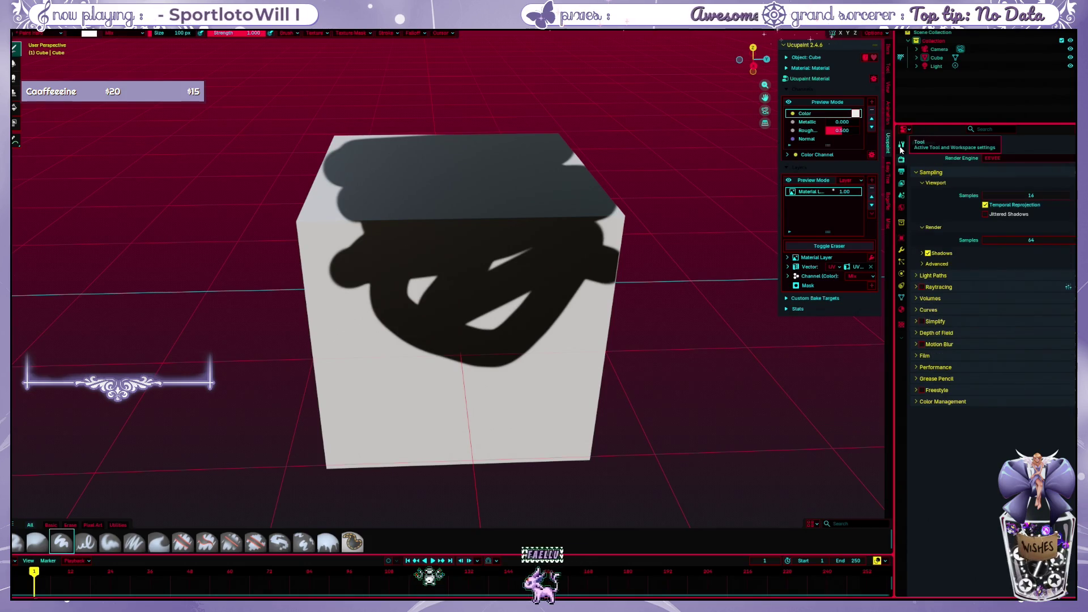
pyautogui.click(922, 401)
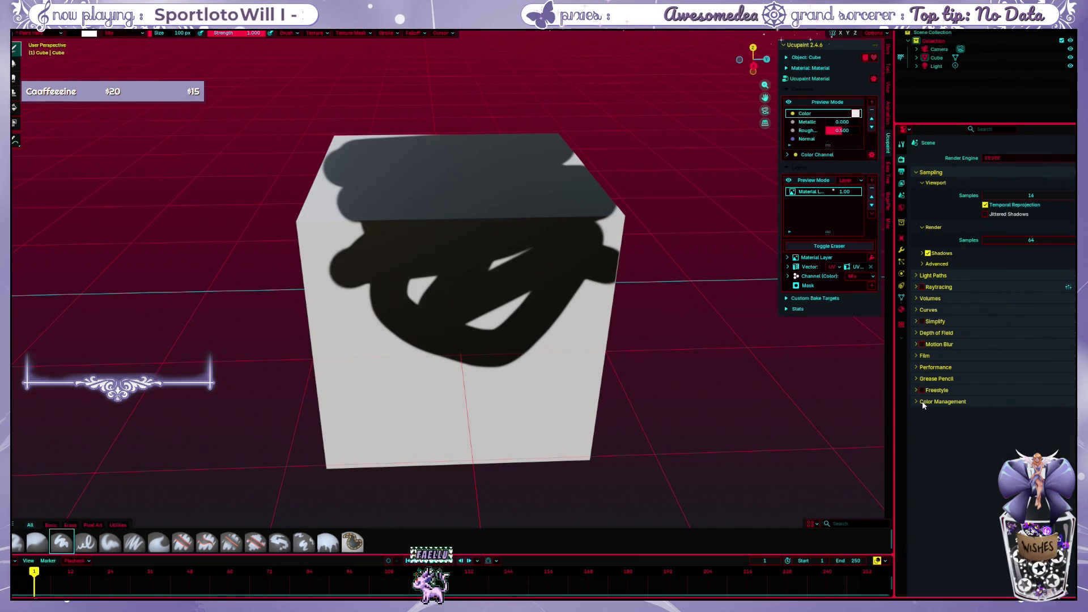
pyautogui.click(1002, 424)
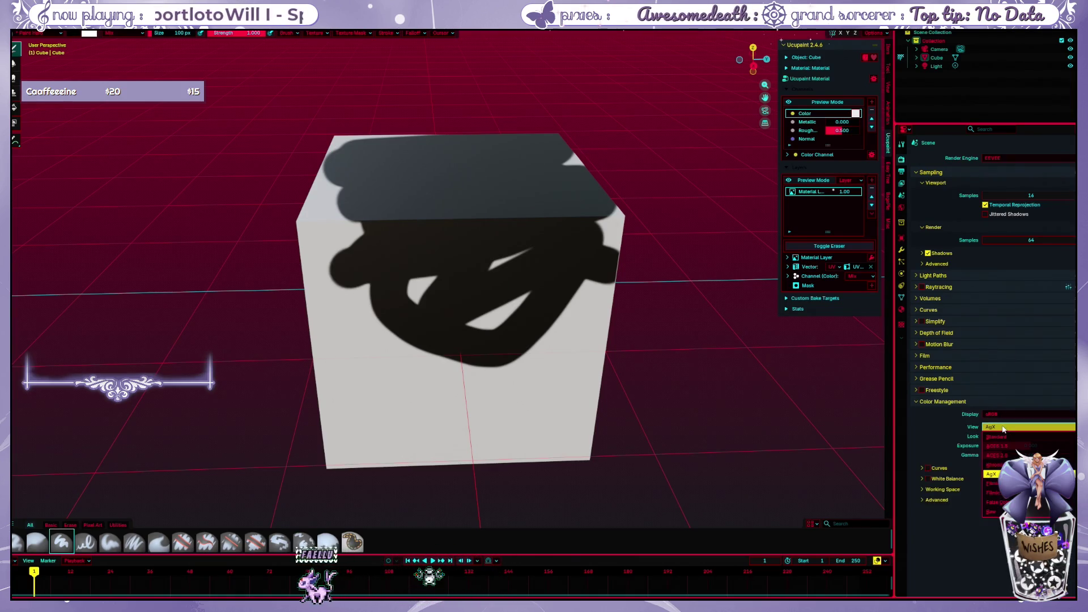
pyautogui.click(1005, 429)
pyautogui.click(1007, 434)
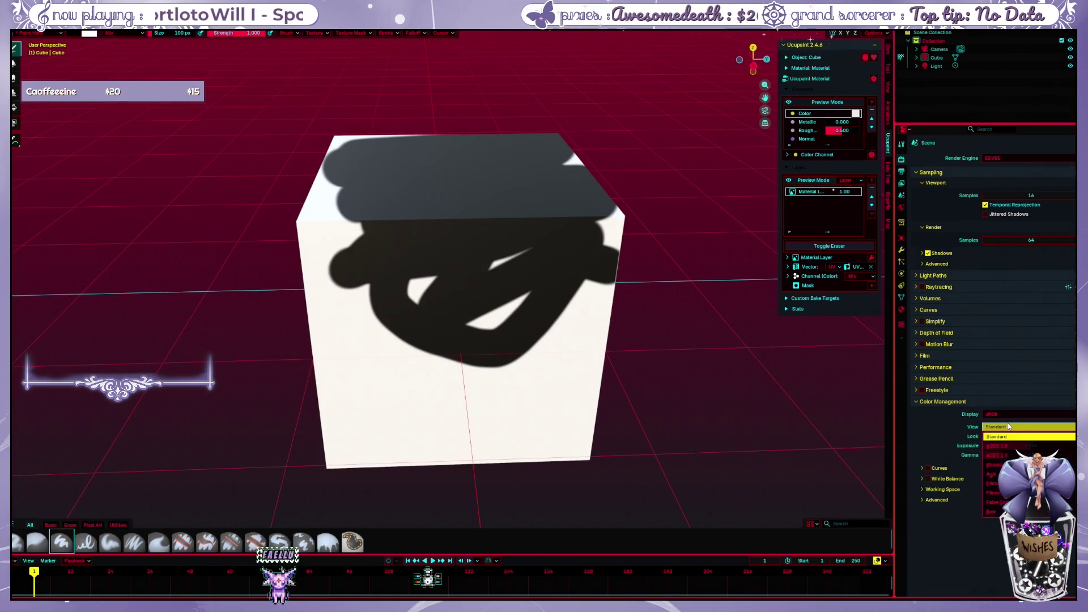
pyautogui.moveTo(723, 306)
pyautogui.mouseDown(button='middle')
pyautogui.moveTo(661, 269)
pyautogui.moveTo(678, 264)
pyautogui.mouseUp(button='middle')
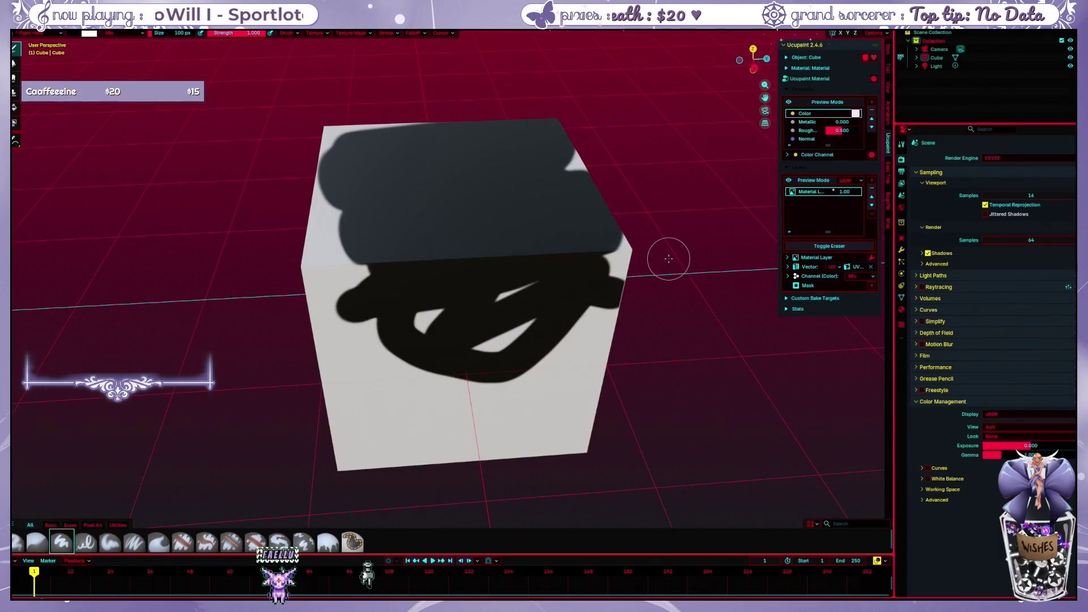
# Undo the dark paint and try single test strokes on the front and top faces, undoing each
pyautogui.hotkey('ctrl', 'z')
pyautogui.moveTo(514, 308); pyautogui.dragTo(493, 341)
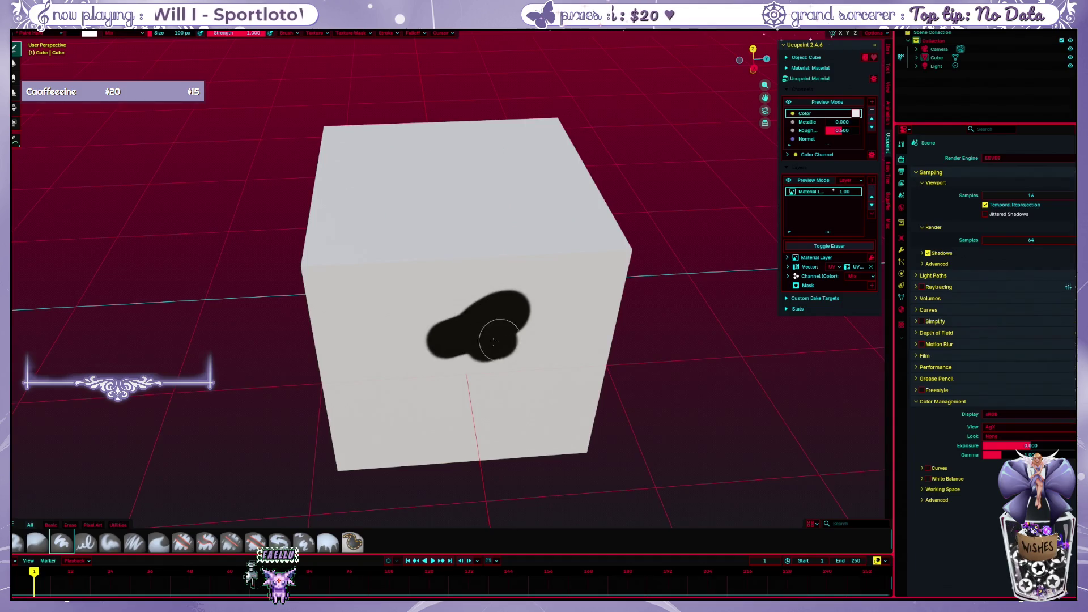
pyautogui.hotkey('ctrl', 'z')
pyautogui.moveTo(438, 191); pyautogui.dragTo(502, 233)
pyautogui.hotkey('ctrl', 'z')
pyautogui.moveTo(456, 99); pyautogui.dragTo(458, 271, button='middle')
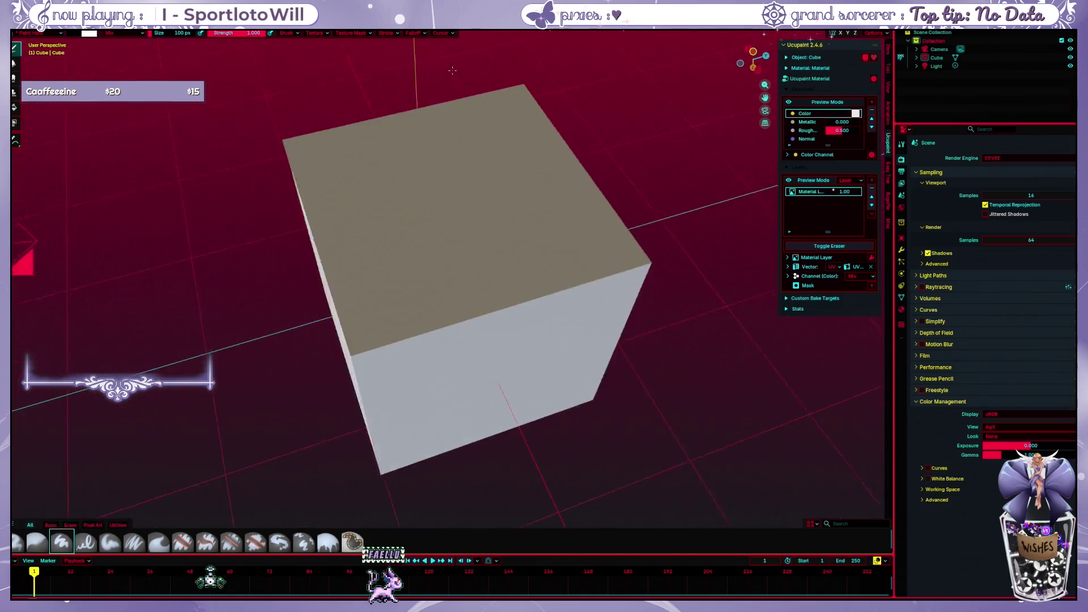
pyautogui.moveTo(454, 158); pyautogui.dragTo(510, 222)
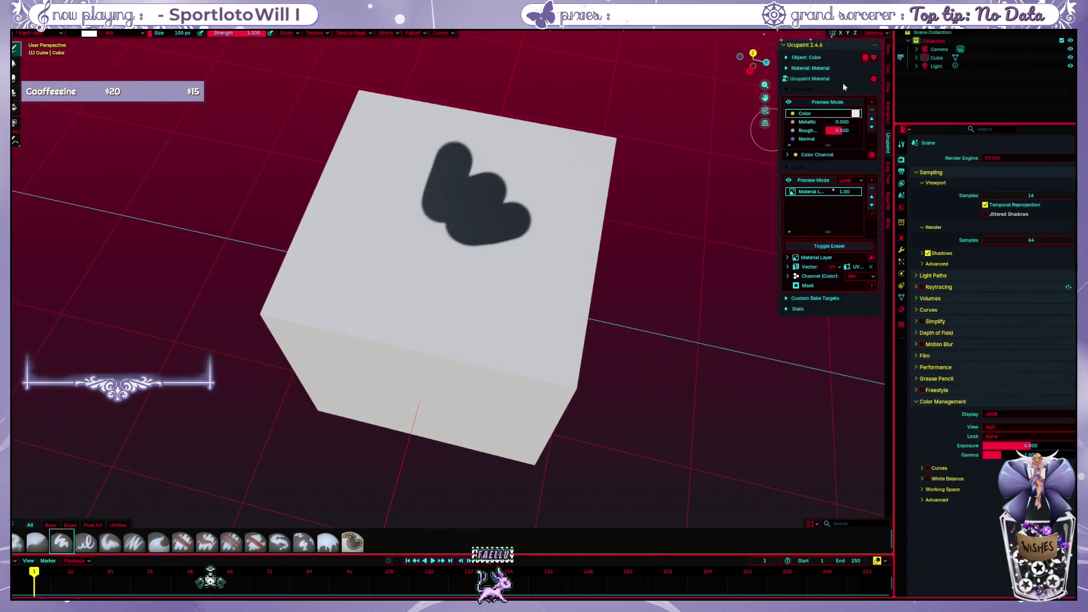
# Hide and select the scene Light, tilt the view, and undo further top-face test strokes
pyautogui.click(1070, 66)
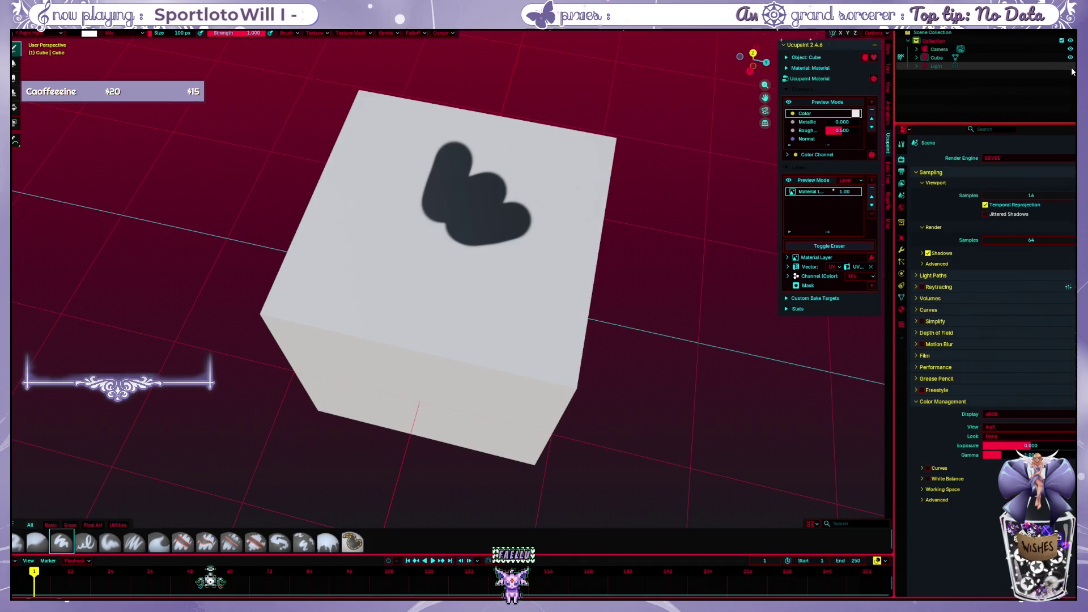
pyautogui.press('KP_Add')
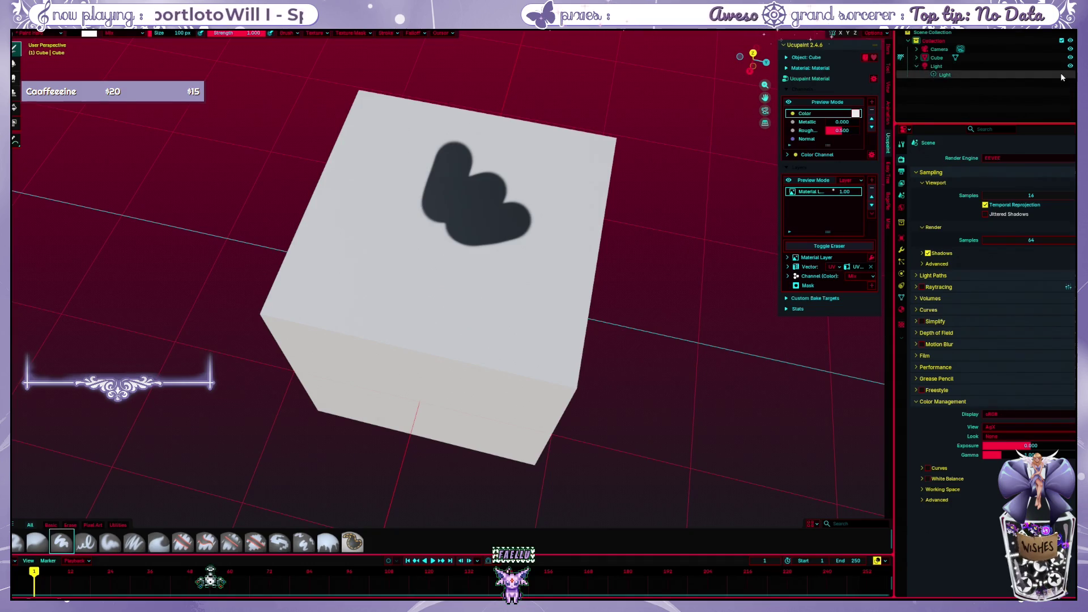
pyautogui.click(1024, 66)
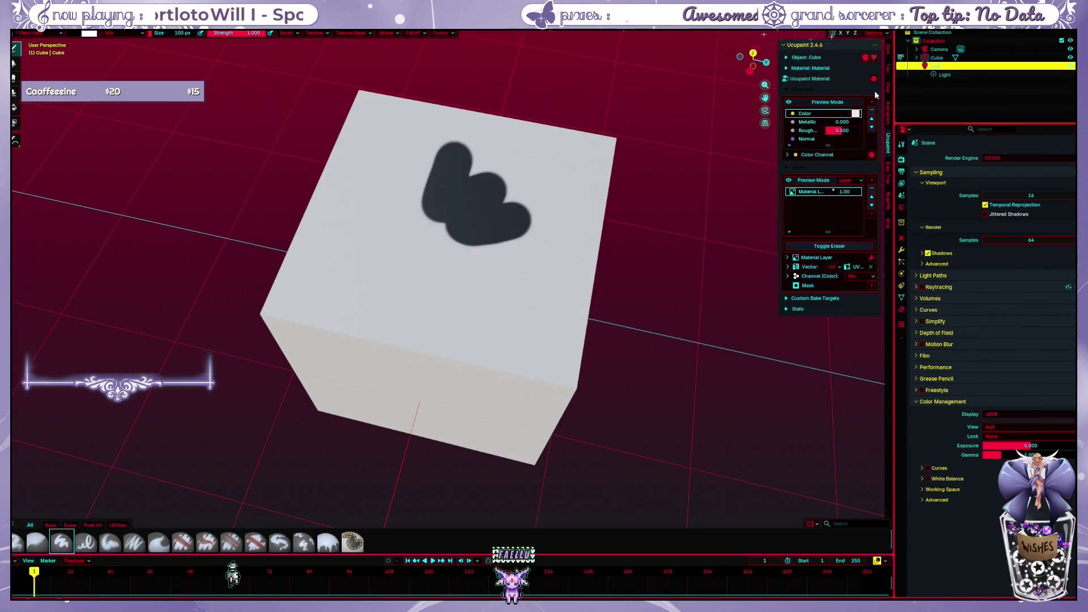
pyautogui.press('KP_8')
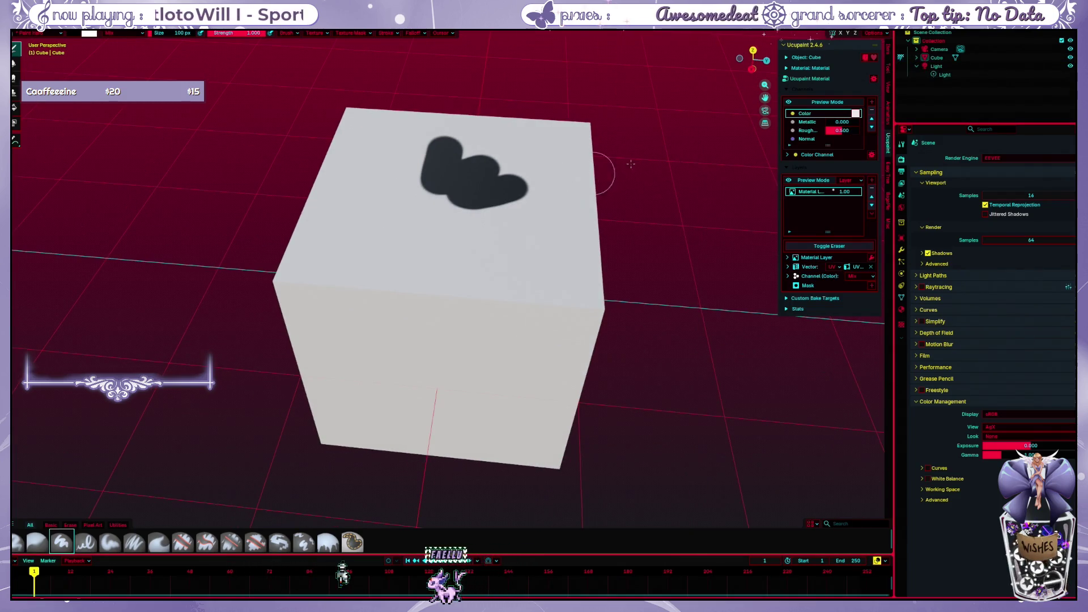
pyautogui.hotkey('ctrl', 'z')
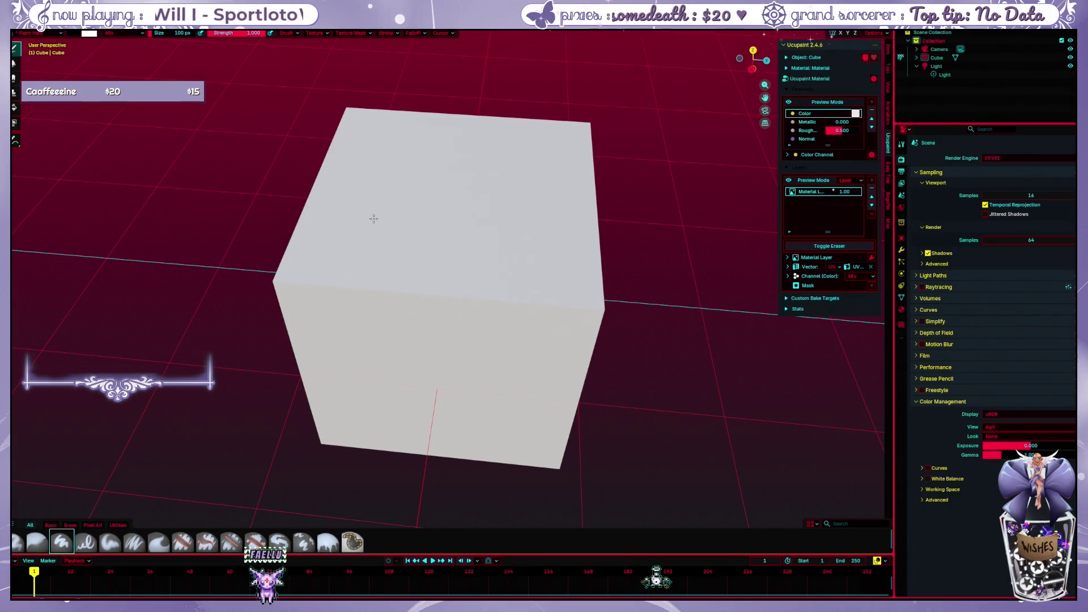
pyautogui.moveTo(375, 214); pyautogui.dragTo(535, 183)
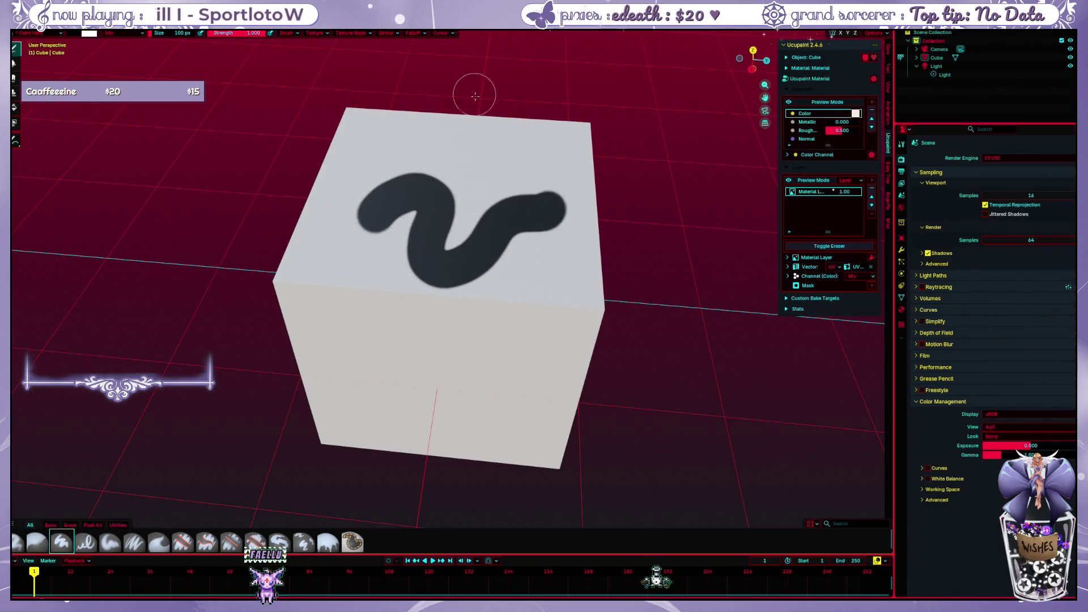
pyautogui.hotkey('ctrl', 'z')
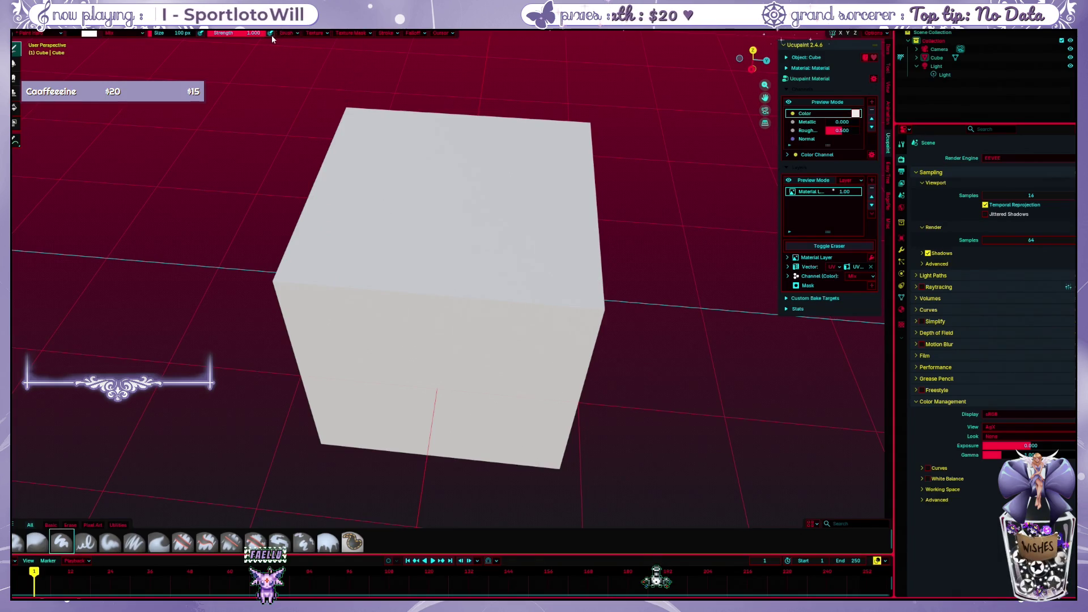
# Paint test strokes at brush strength 1.000 across the top and front, then undo them
pyautogui.moveTo(236, 38); pyautogui.dragTo(281, 38)
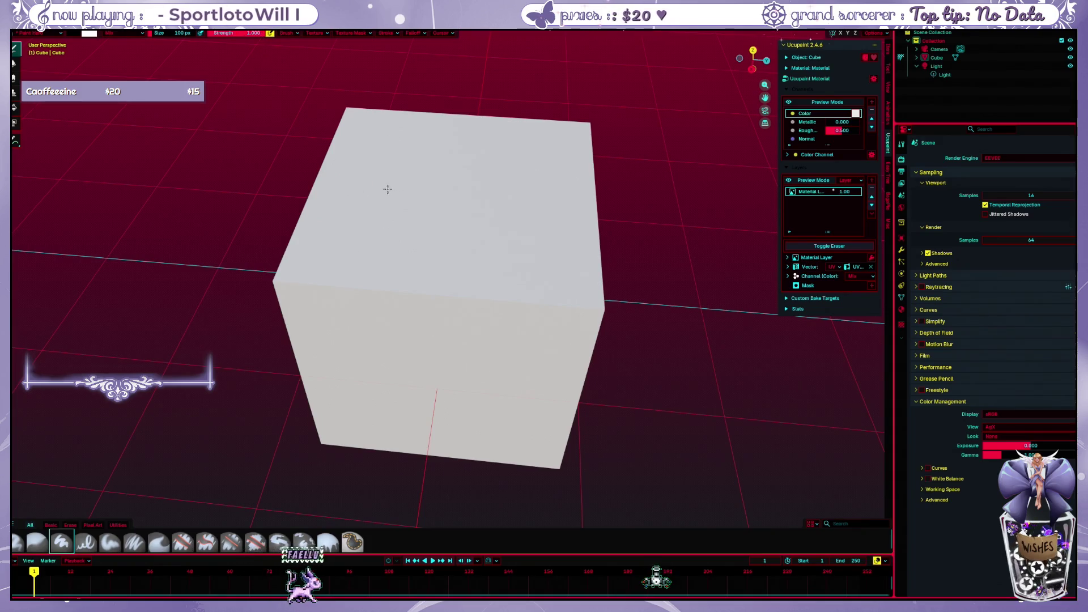
pyautogui.moveTo(386, 189)
pyautogui.mouseDown()
pyautogui.moveTo(532, 218)
pyautogui.moveTo(416, 332)
pyautogui.moveTo(380, 259)
pyautogui.moveTo(327, 232)
pyautogui.mouseUp()
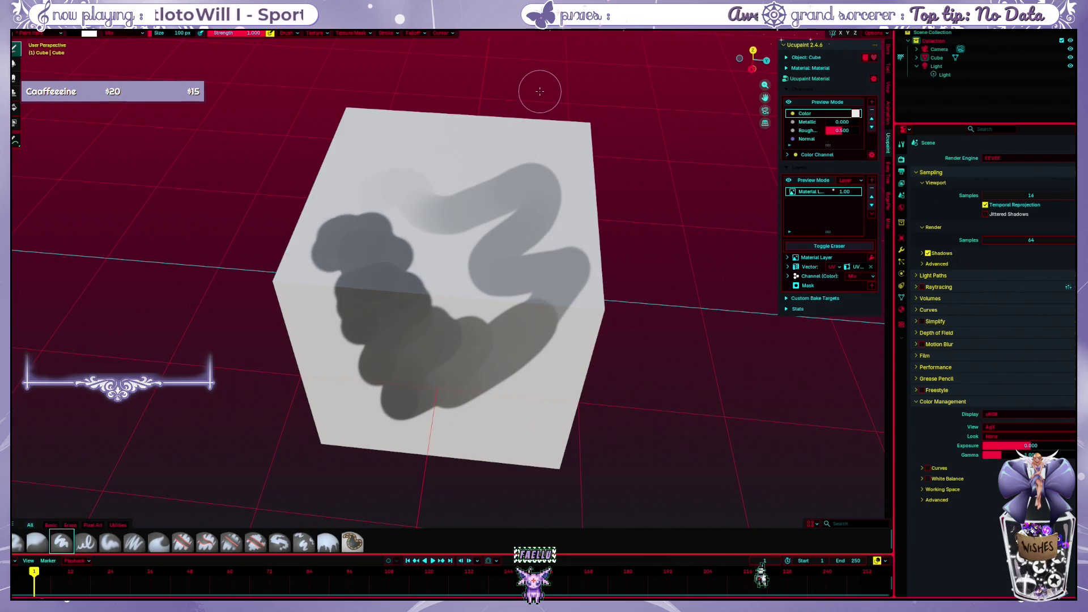
pyautogui.hotkey('ctrl', 'z')
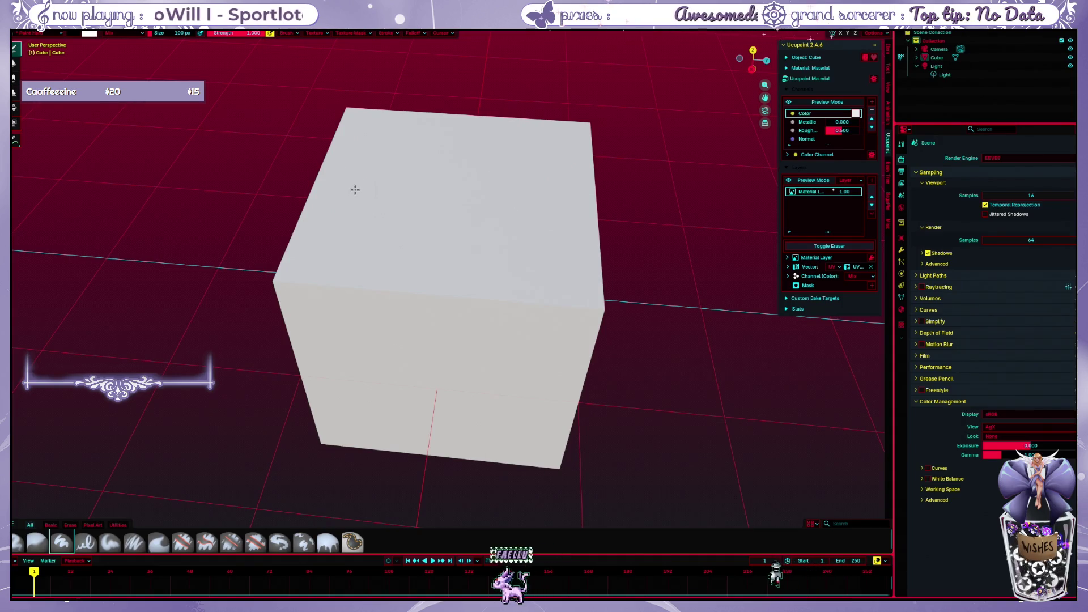
pyautogui.moveTo(357, 184)
pyautogui.mouseDown()
pyautogui.moveTo(456, 175)
pyautogui.moveTo(553, 308)
pyautogui.moveTo(379, 267)
pyautogui.moveTo(396, 351)
pyautogui.mouseUp()
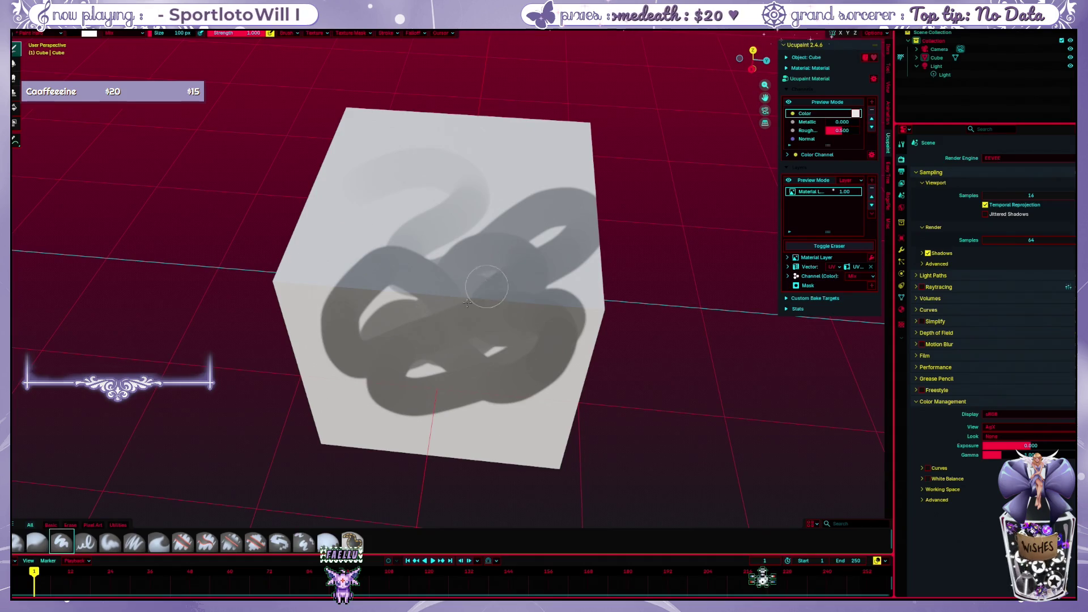
pyautogui.moveTo(443, 291)
pyautogui.mouseDown()
pyautogui.moveTo(482, 436)
pyautogui.moveTo(549, 427)
pyautogui.moveTo(461, 401)
pyautogui.mouseUp()
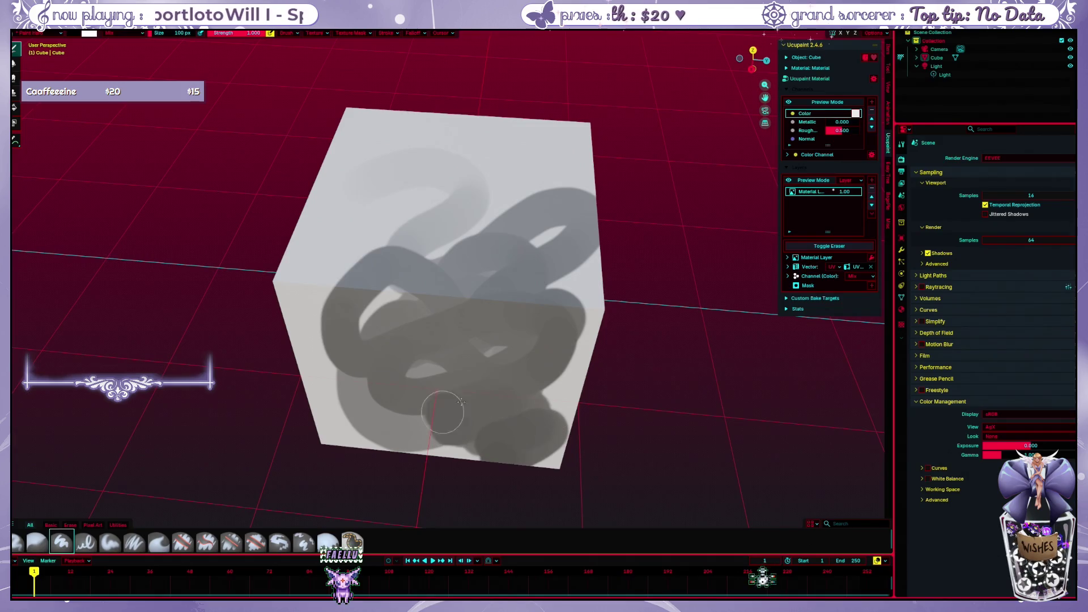
pyautogui.hotkey('ctrl', 'z')
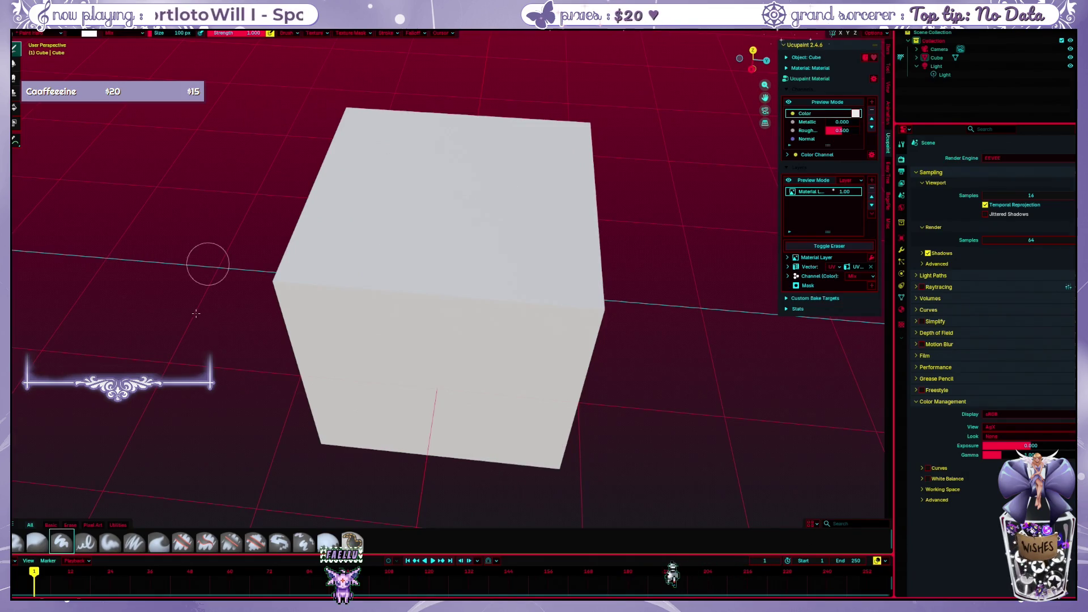
# Lower the brush strength to 0.5 and paint a fainter S-shaped test stroke, then undo it
pyautogui.click(249, 36)
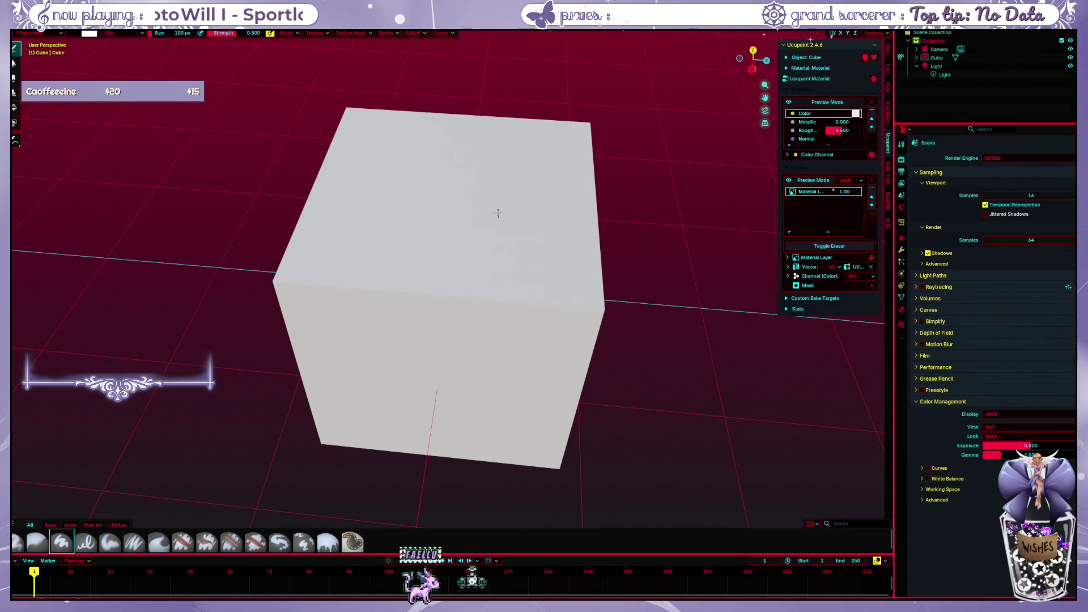
pyautogui.moveTo(419, 207)
pyautogui.mouseDown()
pyautogui.moveTo(456, 208)
pyautogui.moveTo(425, 281)
pyautogui.mouseUp()
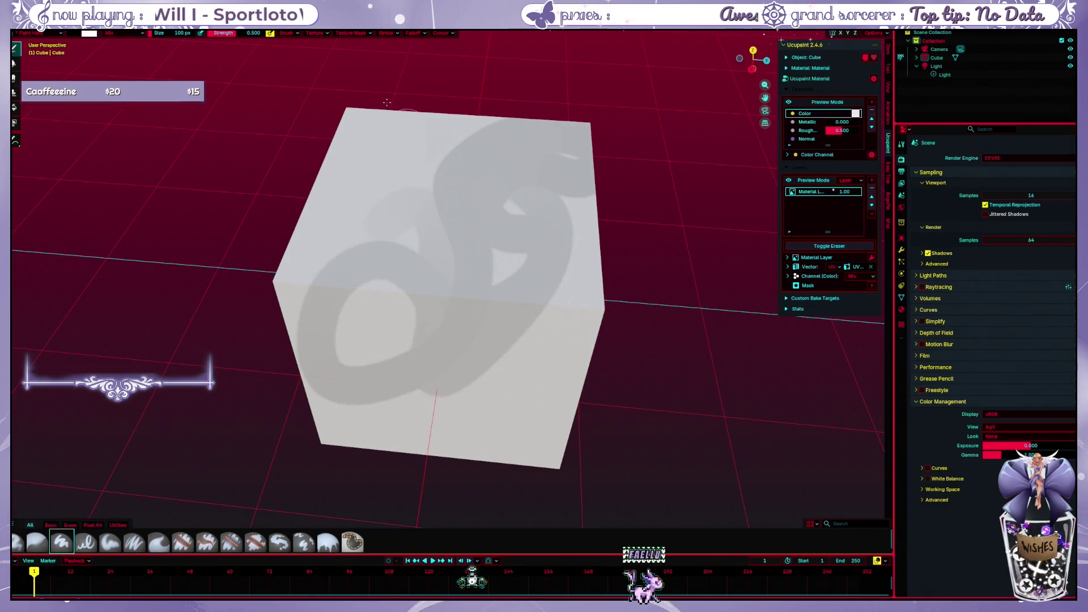
pyautogui.hotkey('ctrl', 'z')
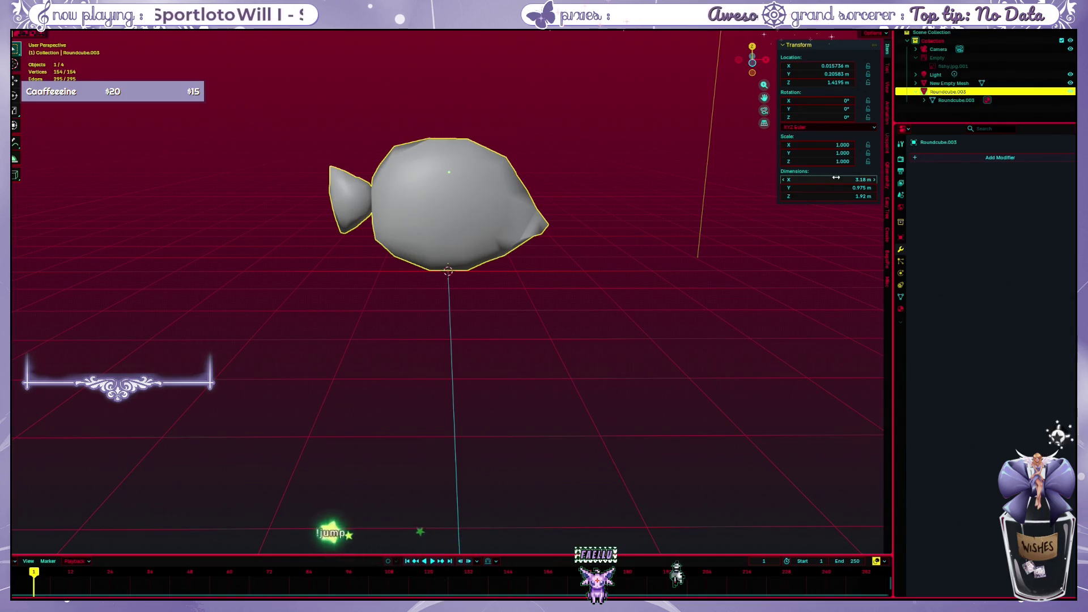
pyautogui.scroll(1, 622, 158)
pyautogui.scroll(1, 620, 145)
pyautogui.scroll(1, 620, 147)
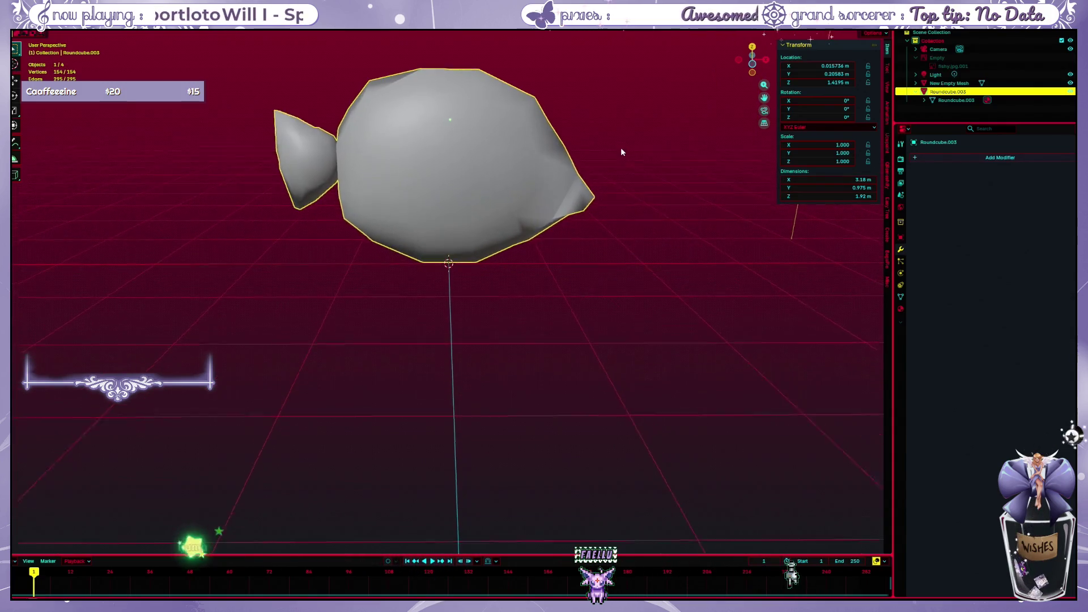
# Shift the view so the fish model sits lower in the viewport
pyautogui.keyDown('shift'); pyautogui.moveTo(602, 196); pyautogui.dragTo(597, 222, button='middle'); pyautogui.keyUp('shift')
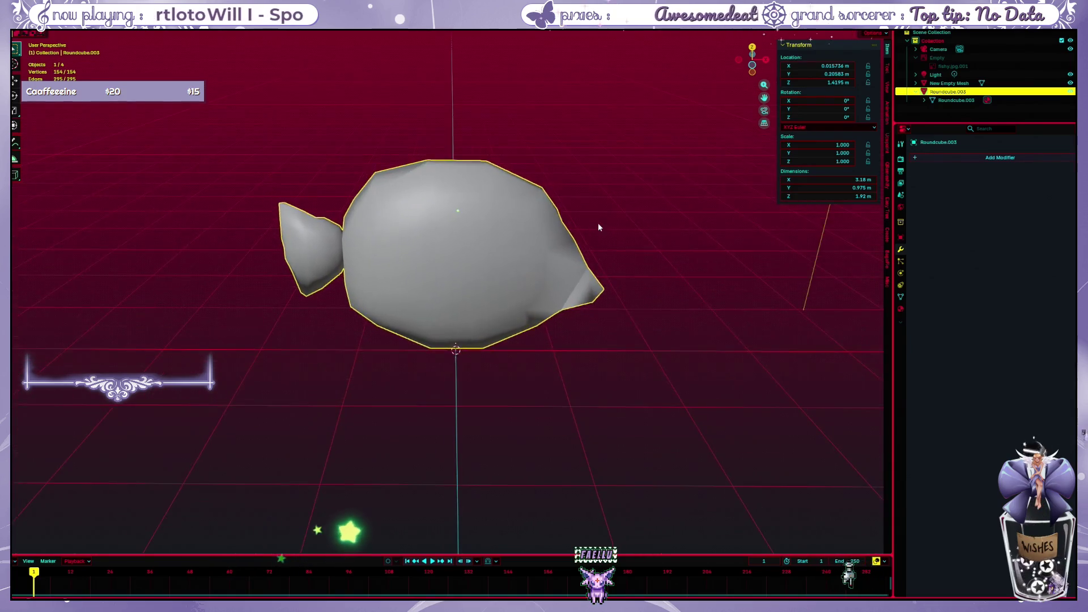
pyautogui.scroll(1, 597, 223)
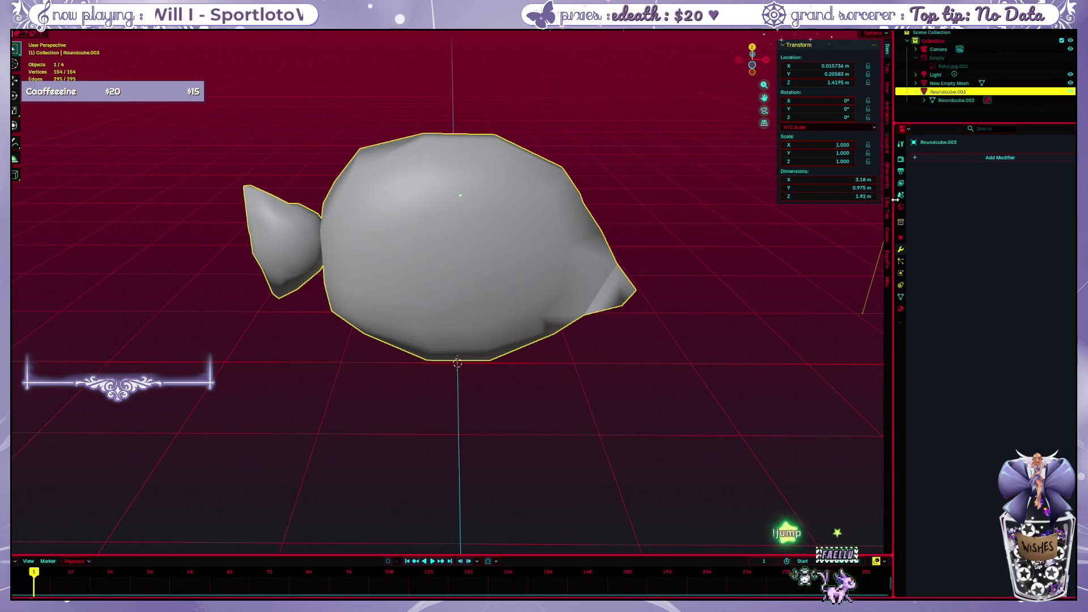
# Run Quick Ucupaint Node Setup on the fish and add a new paint layer
pyautogui.click(888, 152)
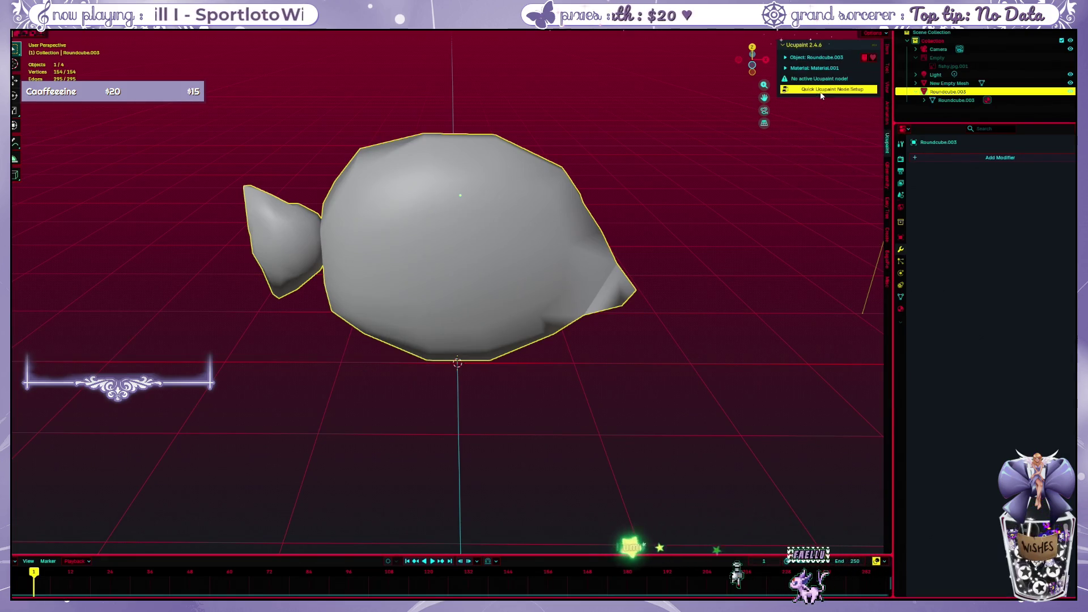
pyautogui.click(821, 90)
pyautogui.click(802, 175)
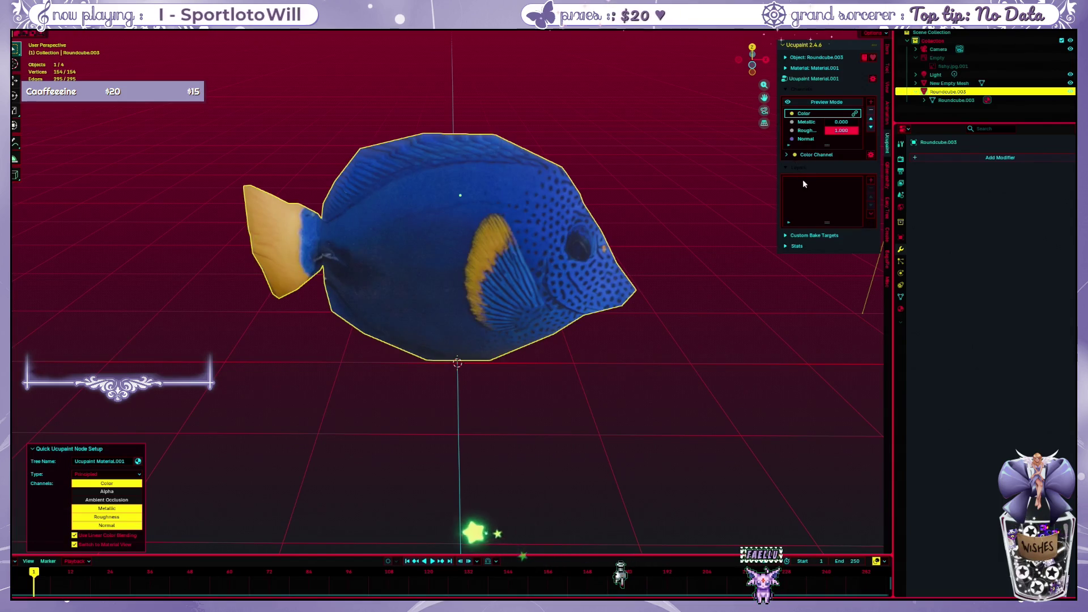
pyautogui.click(872, 180)
pyautogui.click(709, 195)
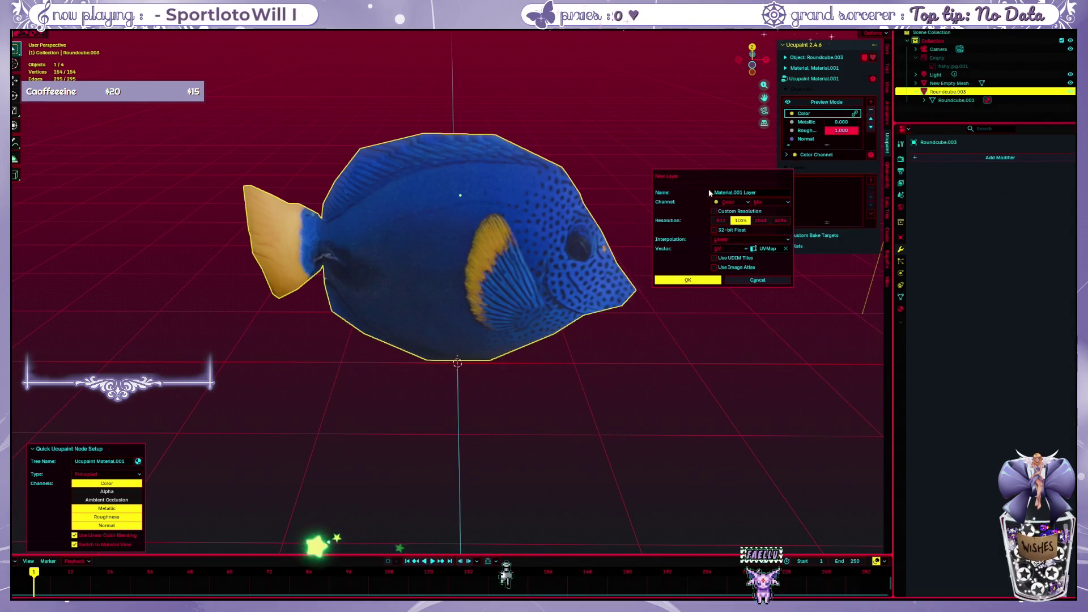
pyautogui.click(695, 278)
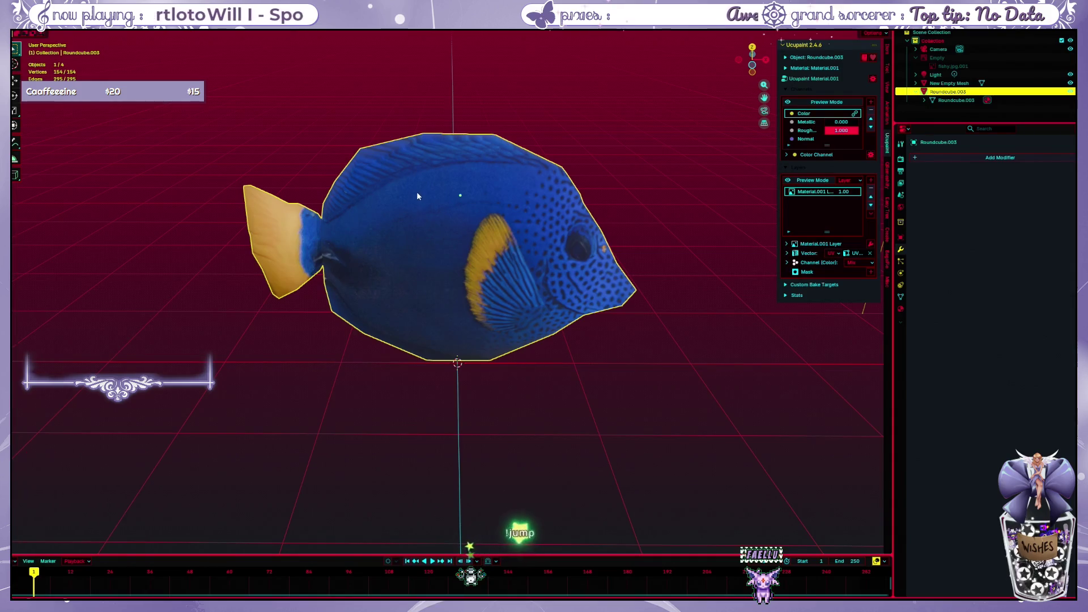
# Switch the fish to texture painting and try a test stroke, undoing it
pyautogui.hotkey('ctrl', 'Tab')
pyautogui.click(508, 153)
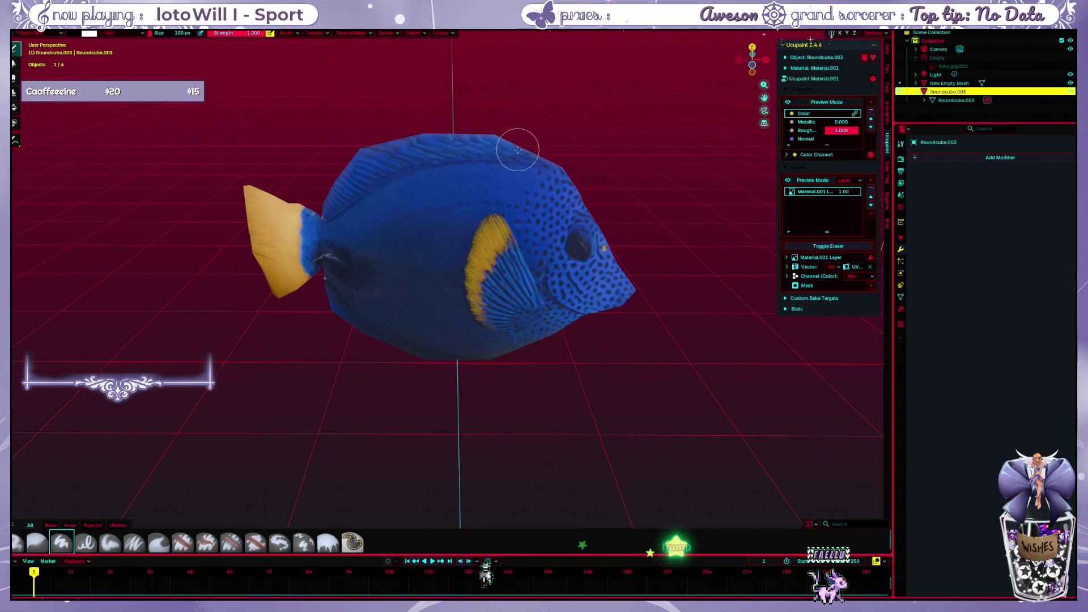
pyautogui.moveTo(481, 180)
pyautogui.mouseDown()
pyautogui.moveTo(457, 301)
pyautogui.moveTo(540, 285)
pyautogui.mouseUp()
pyautogui.hotkey('ctrl', 'z')
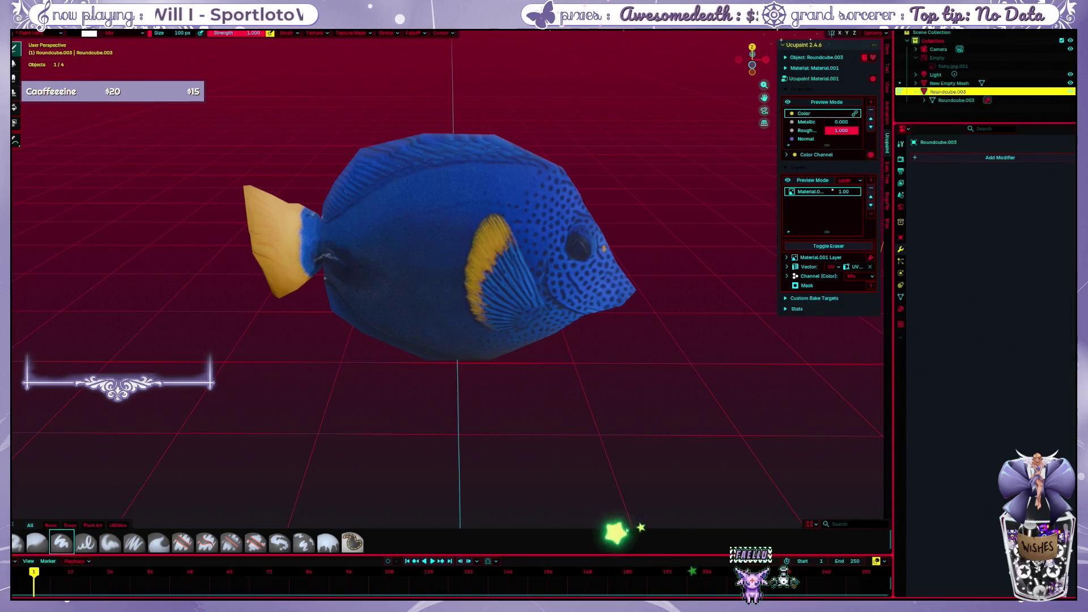
# Delete the Light from the scene in the outliner and show the active brush settings
pyautogui.click(1026, 75)
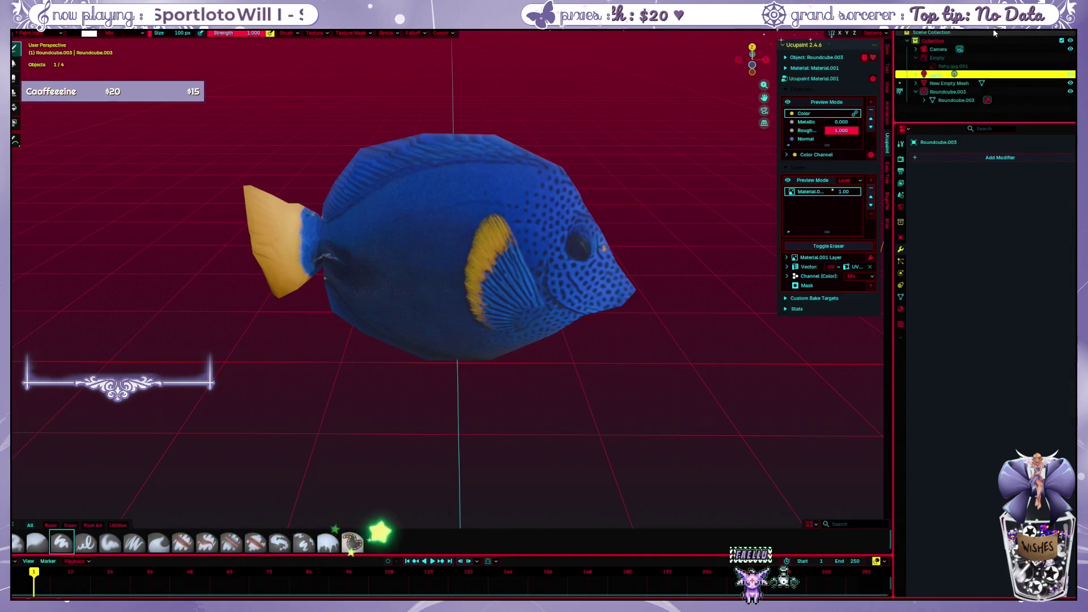
pyautogui.click(917, 75)
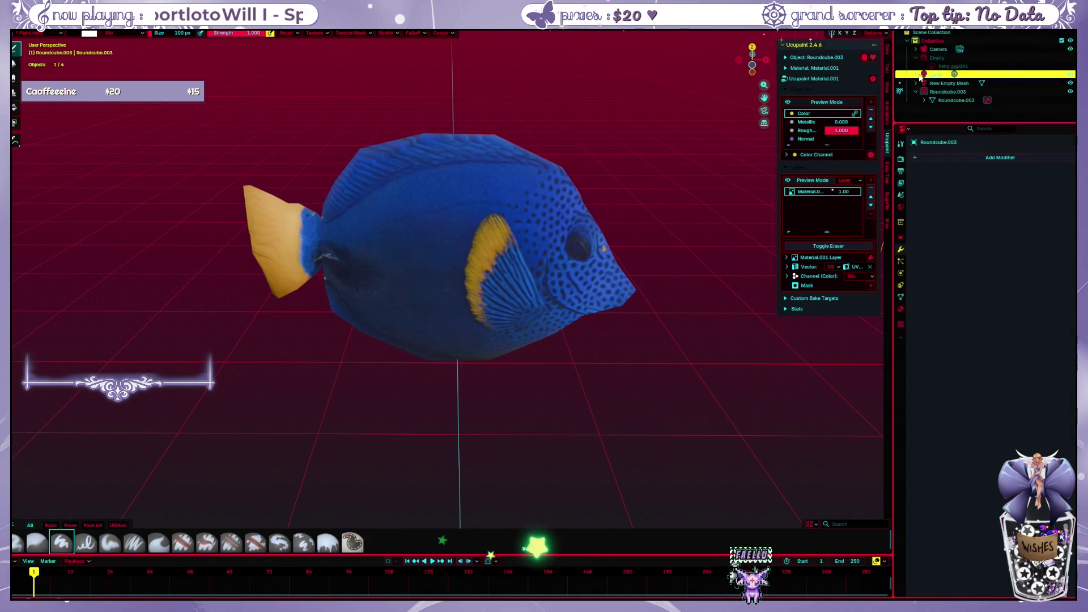
pyautogui.rightClick(942, 77)
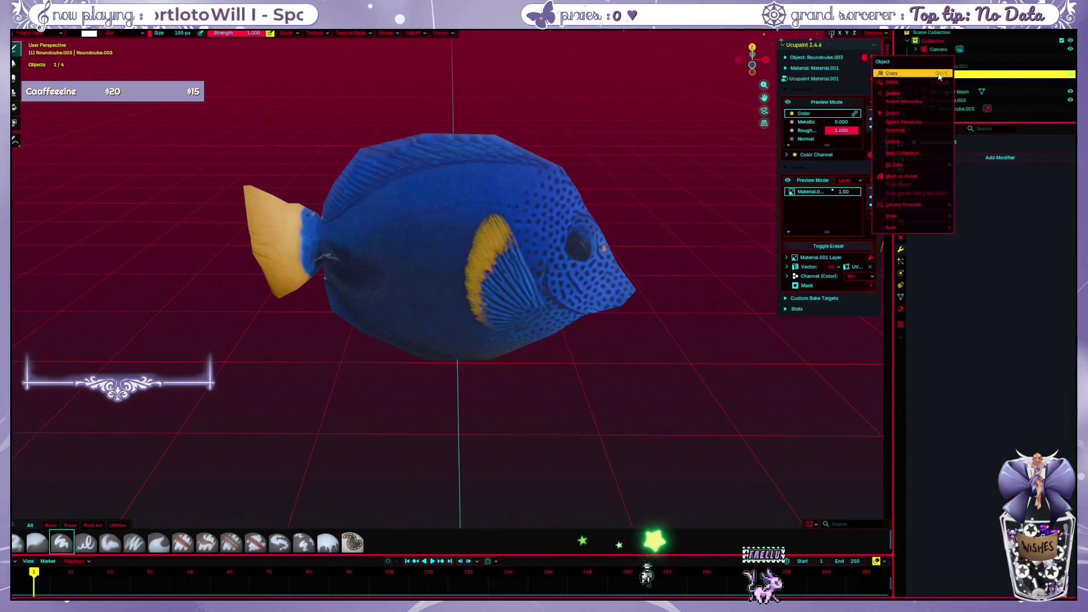
pyautogui.click(914, 94)
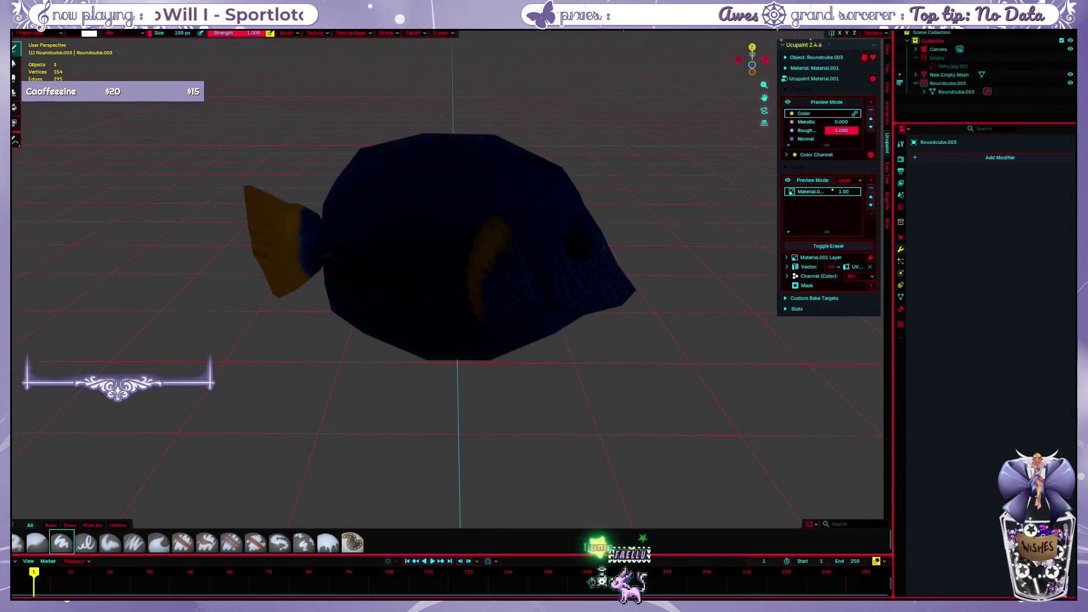
pyautogui.scroll(2, 722, 106)
pyautogui.scroll(2, 723, 105)
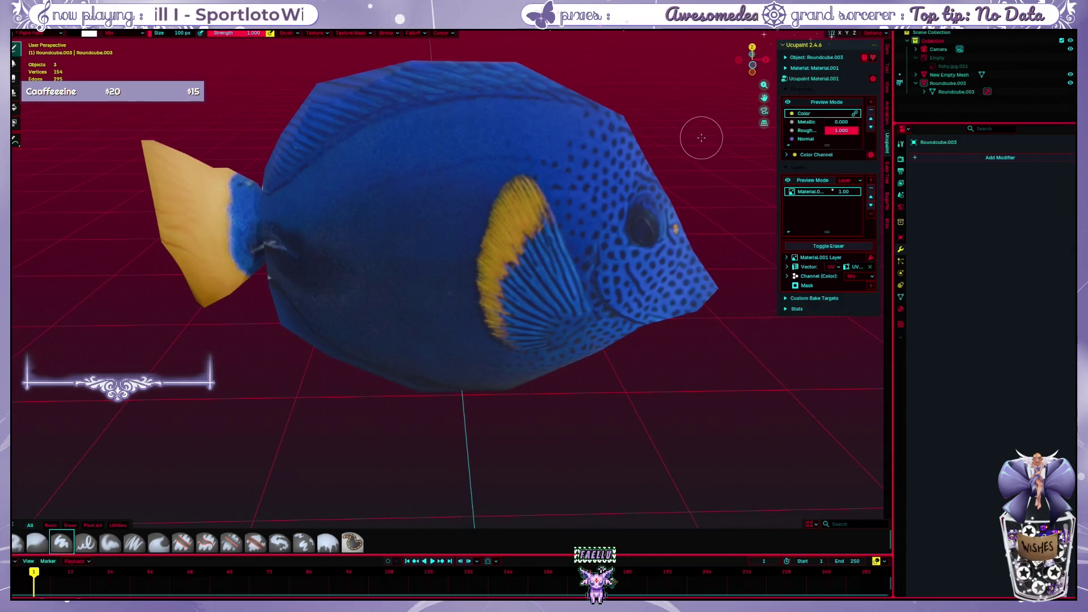
pyautogui.moveTo(701, 137); pyautogui.dragTo(677, 135, button='middle')
pyautogui.click(901, 144)
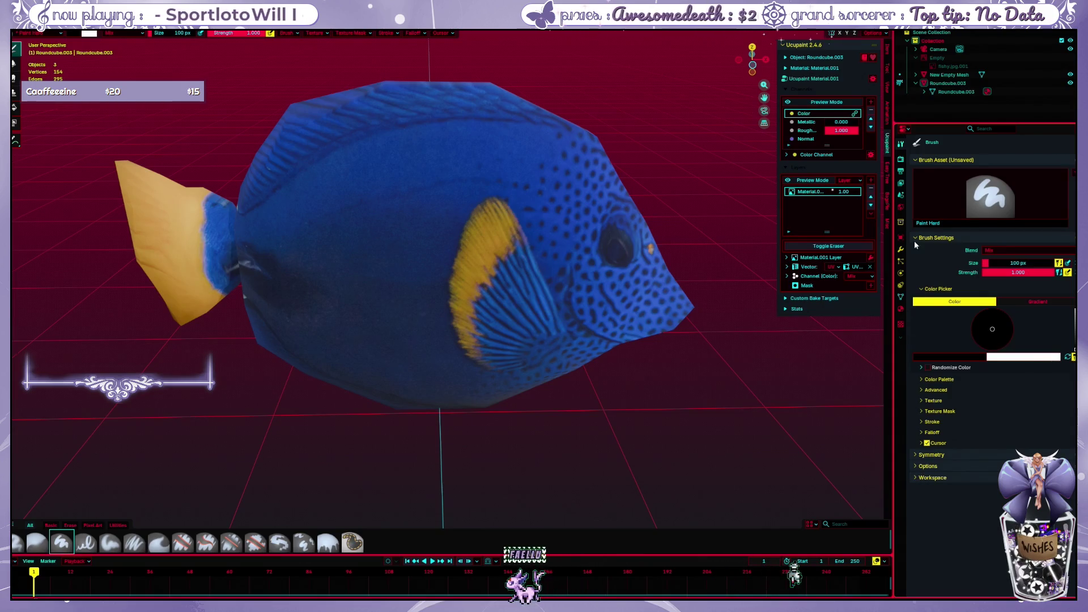
# Set the scene's Color Management view transform to Standard, keeping sRGB display
pyautogui.click(900, 158)
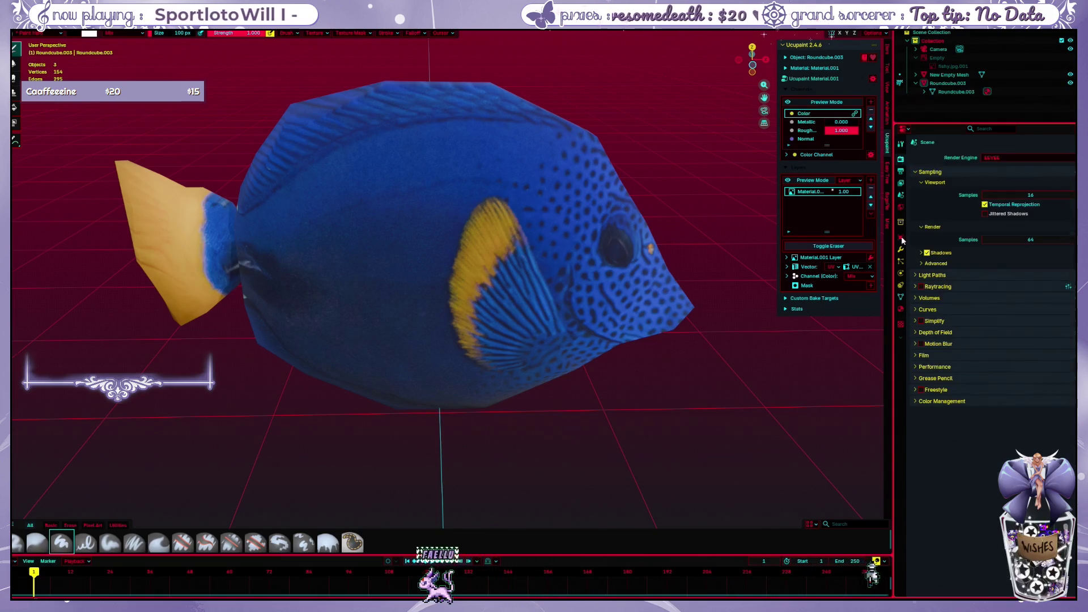
pyautogui.click(912, 401)
pyautogui.click(997, 415)
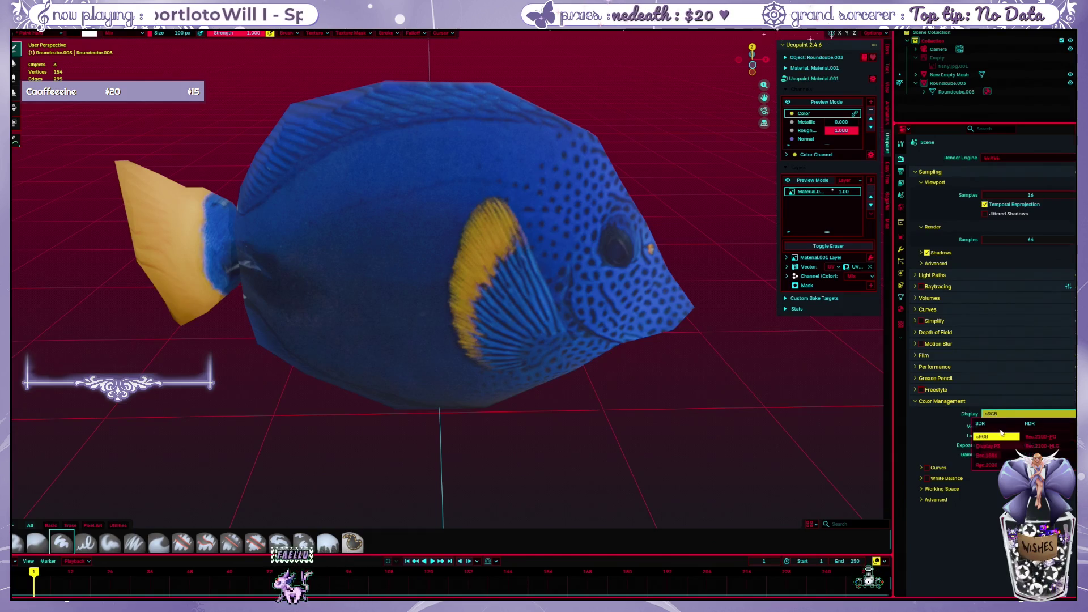
pyautogui.click(1000, 434)
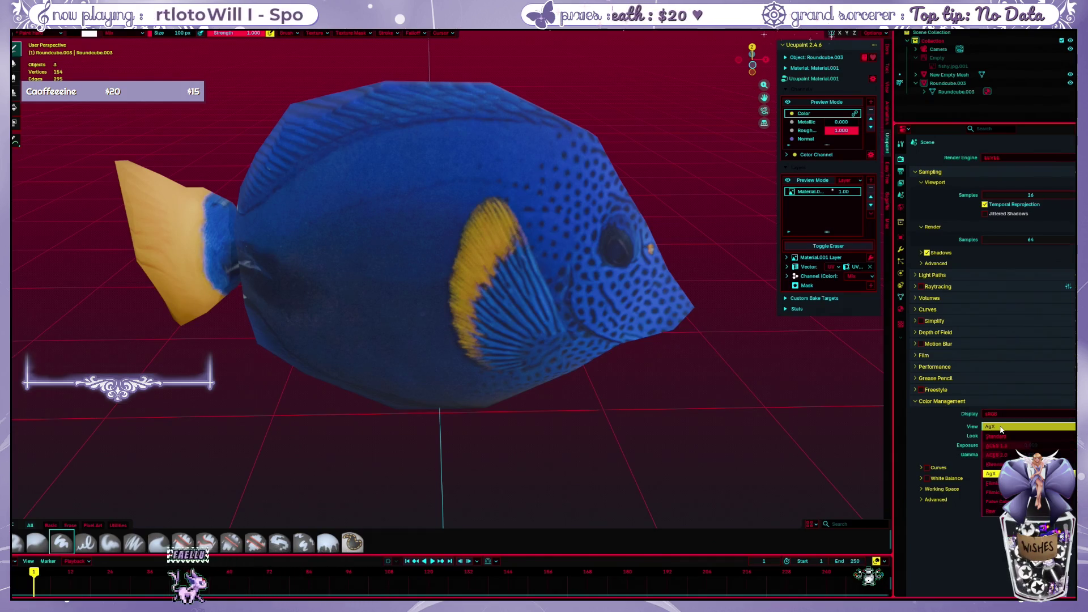
pyautogui.click(994, 510)
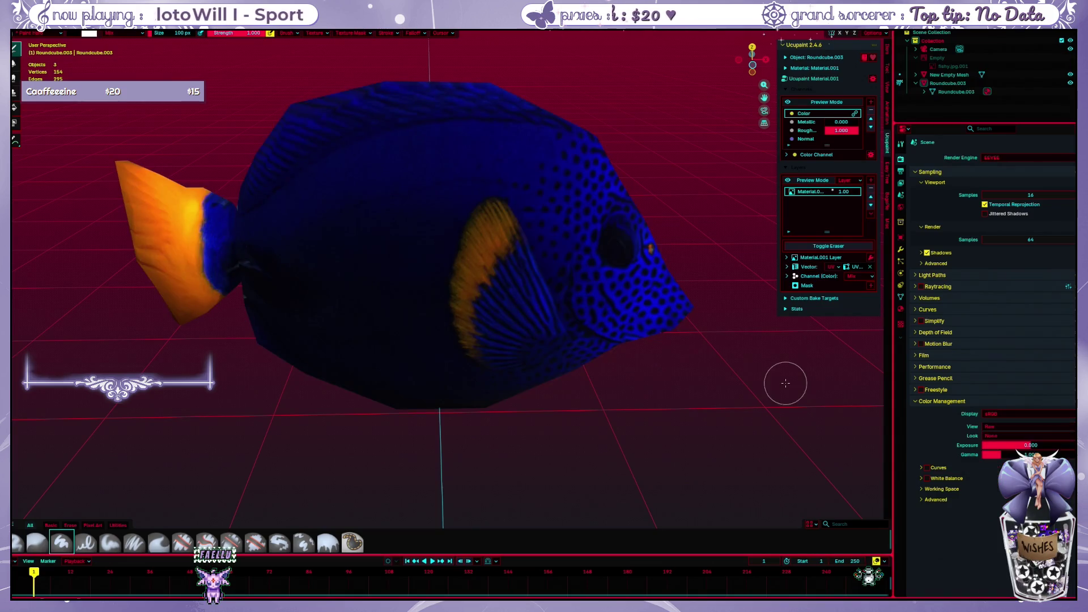
# Paint black test strokes on the fish body and head, undo them, and reopen the view transform list
pyautogui.moveTo(524, 211); pyautogui.dragTo(583, 348)
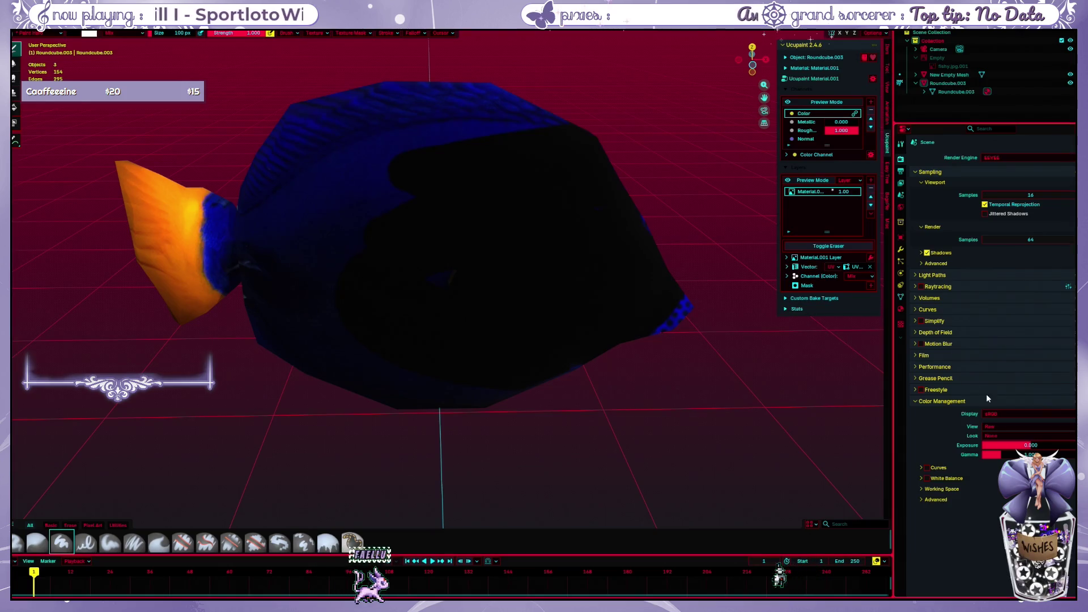
pyautogui.hotkey('ctrl', 'z')
pyautogui.hotkey('ctrl', 'z')
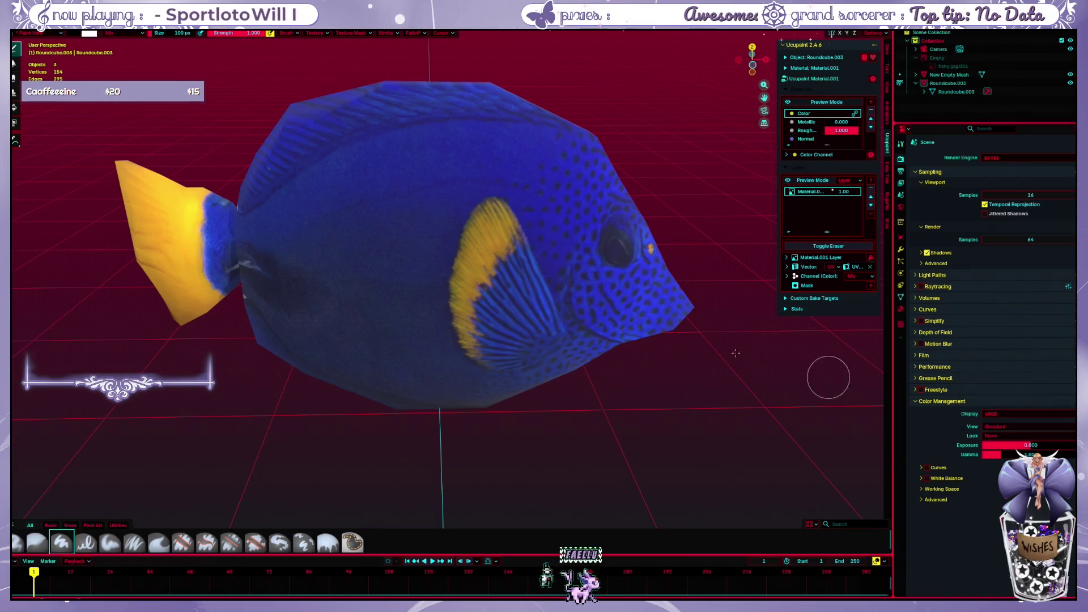
pyautogui.moveTo(529, 301); pyautogui.dragTo(508, 308)
pyautogui.hotkey('ctrl', 'z')
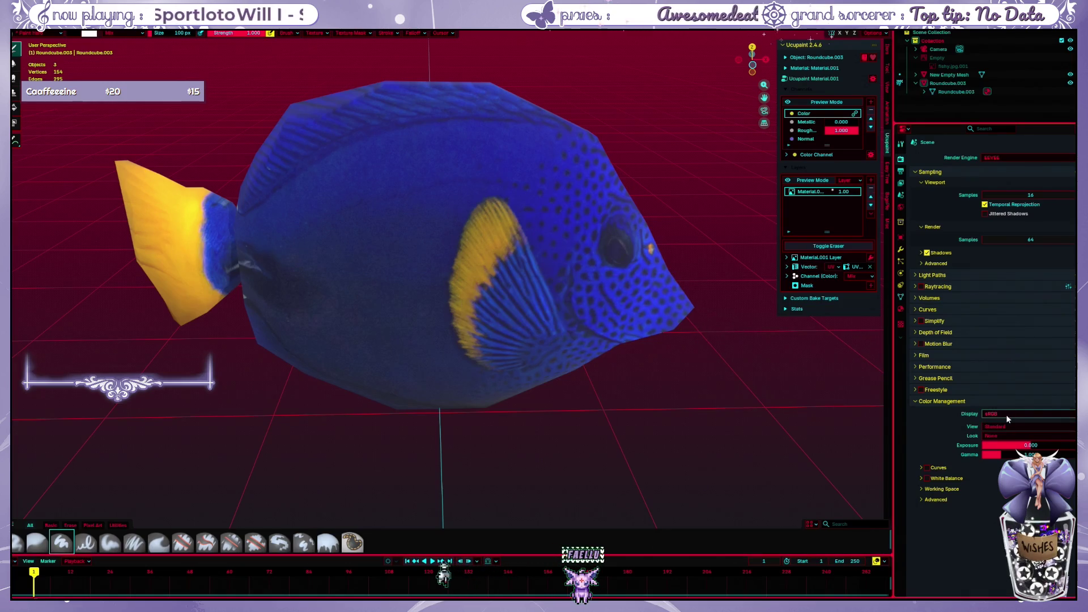
pyautogui.click(1006, 427)
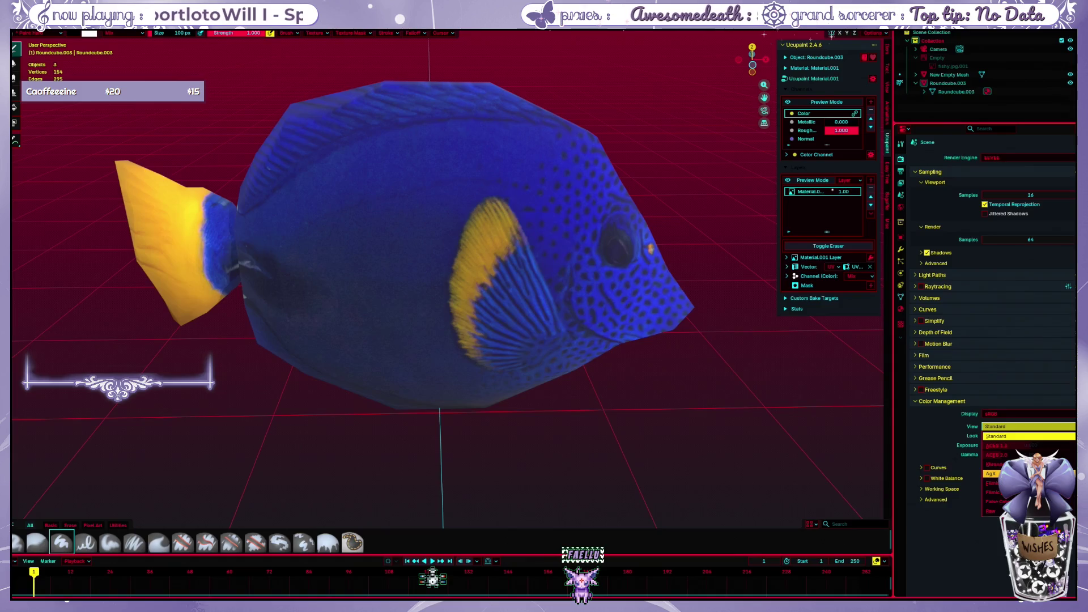
# Switch the view transform back to AgX and undo test strokes painted across the head
pyautogui.click(992, 473)
pyautogui.moveTo(626, 335)
pyautogui.mouseDown()
pyautogui.moveTo(530, 226)
pyautogui.moveTo(621, 271)
pyautogui.mouseUp()
pyautogui.hotkey('ctrl', 'z')
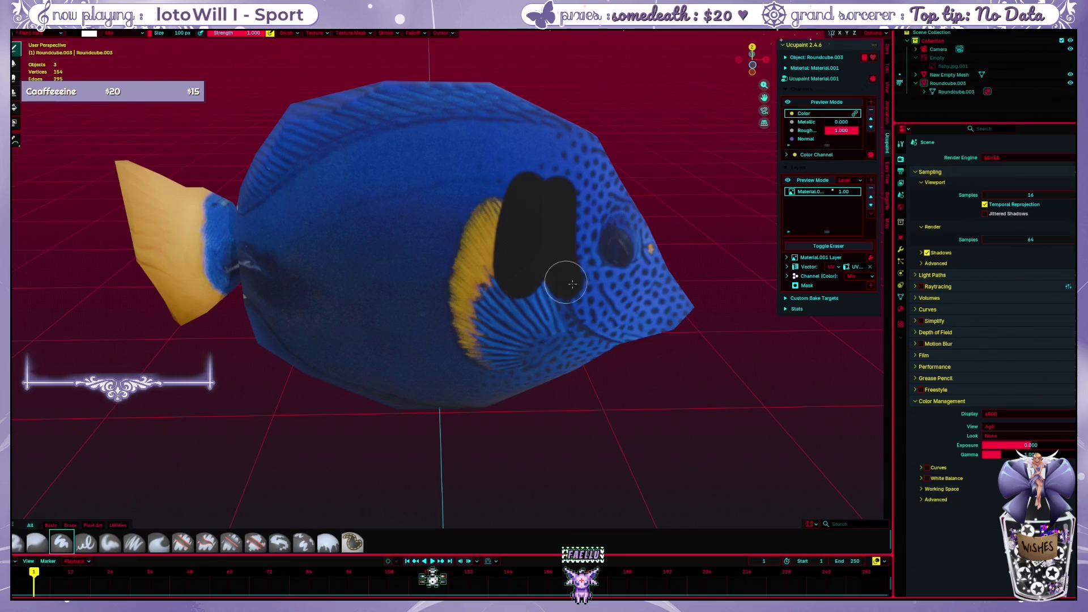
pyautogui.moveTo(621, 270)
pyautogui.mouseDown(button='middle')
pyautogui.moveTo(631, 202)
pyautogui.moveTo(590, 251)
pyautogui.moveTo(692, 152)
pyautogui.mouseUp(button='middle')
pyautogui.hotkey('ctrl', 'z')
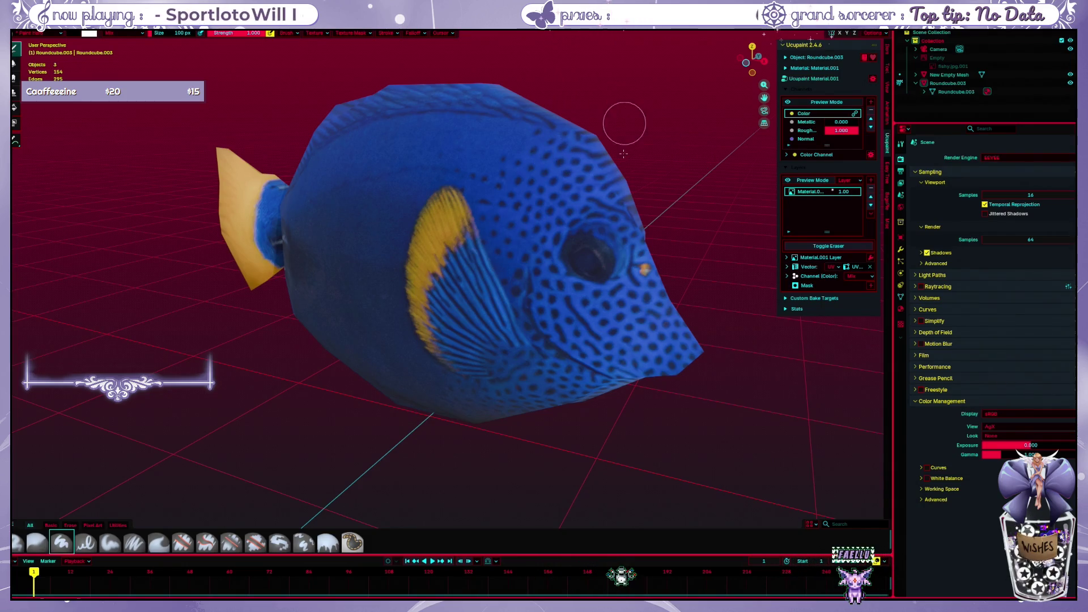
# Paint and undo a dark test stroke down the yellow fin, then bring up the mode pie menu
pyautogui.moveTo(623, 153); pyautogui.dragTo(599, 198, button='middle')
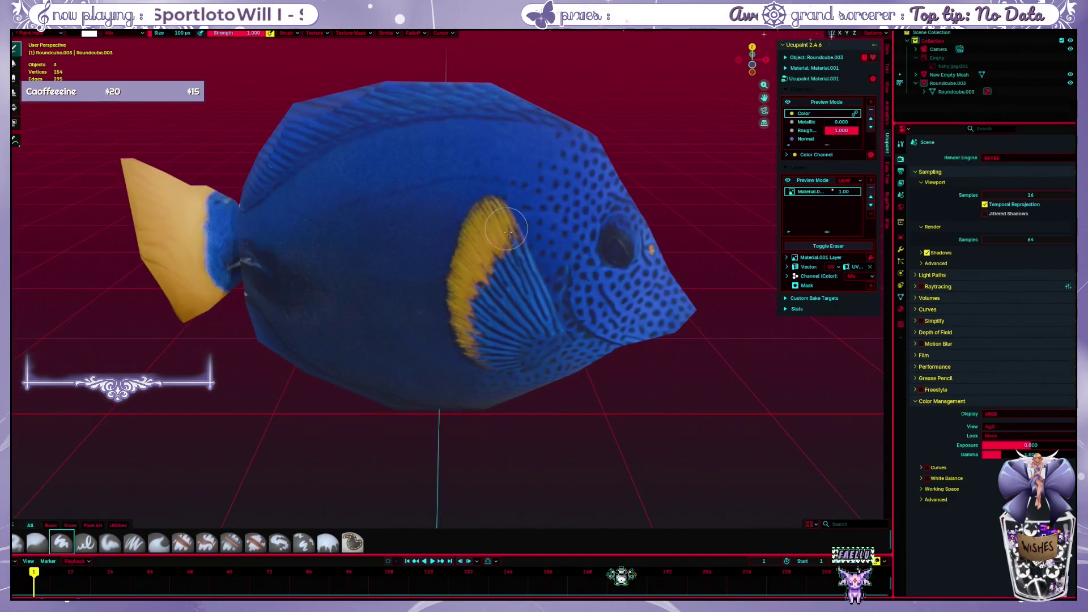
pyautogui.moveTo(508, 231)
pyautogui.mouseDown()
pyautogui.moveTo(462, 316)
pyautogui.moveTo(472, 362)
pyautogui.moveTo(489, 272)
pyautogui.moveTo(468, 371)
pyautogui.mouseUp()
pyautogui.hotkey('ctrl', 'z')
pyautogui.hotkey('ctrl', 'z')
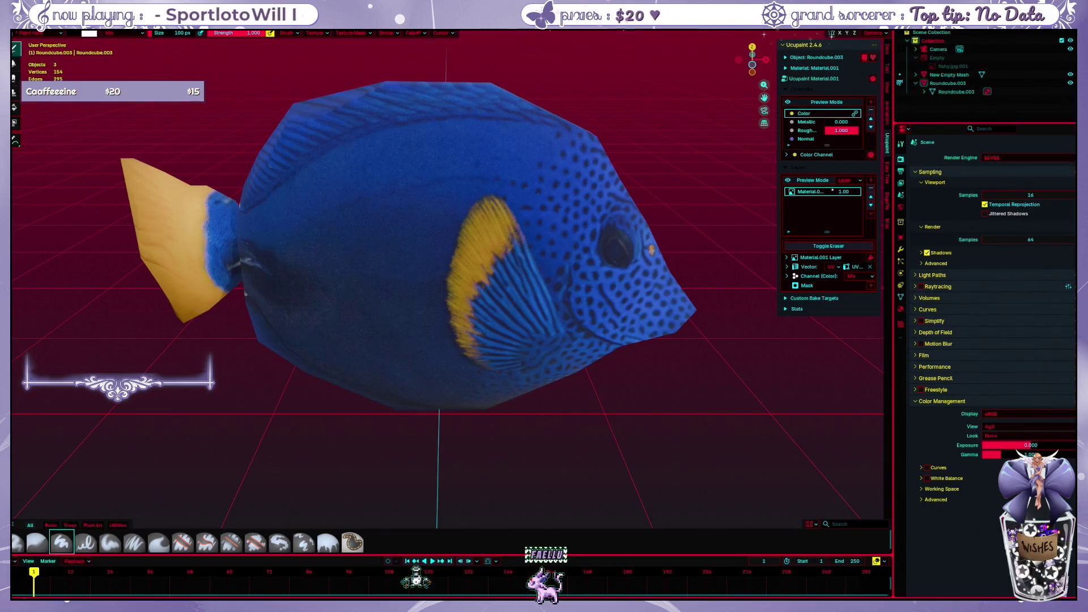
pyautogui.hotkey('ctrl', 'Tab')
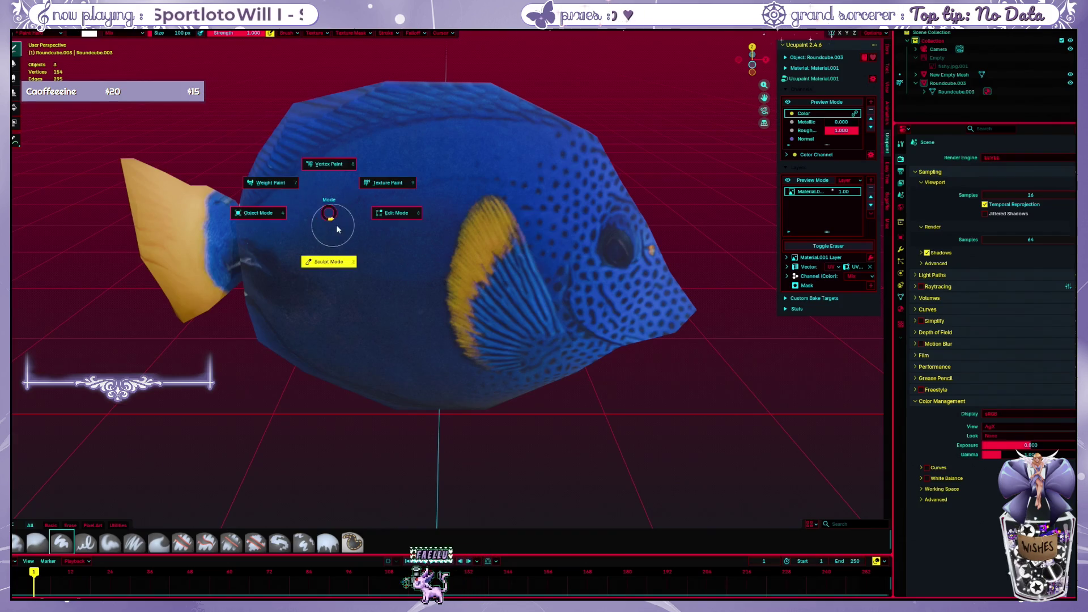
# Pick a light blue paint colour and try strokes around the fin, undoing each attempt
pyautogui.click(387, 182)
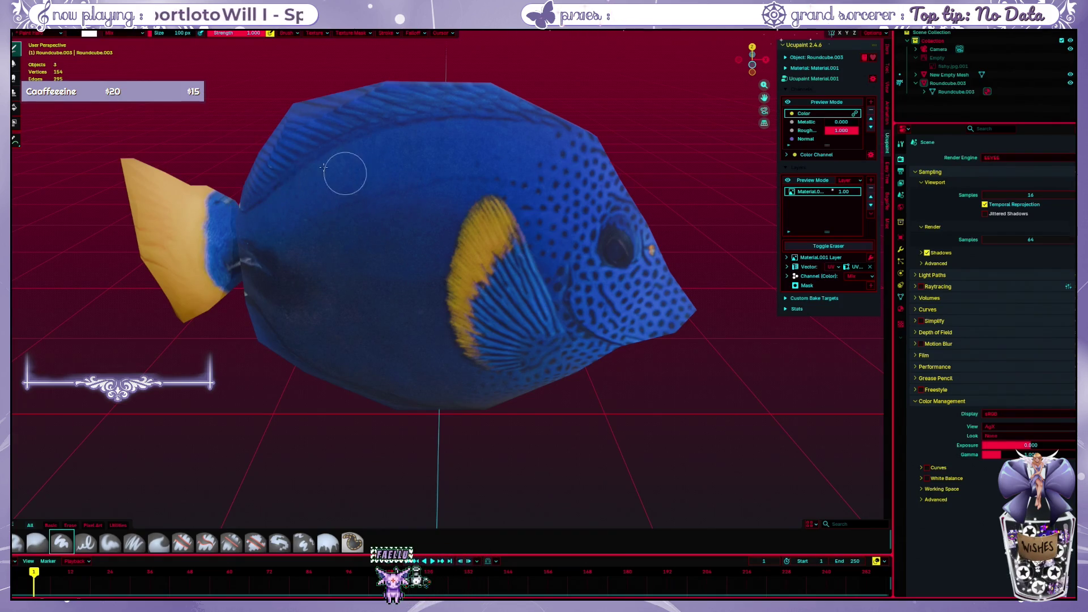
pyautogui.click(75, 35)
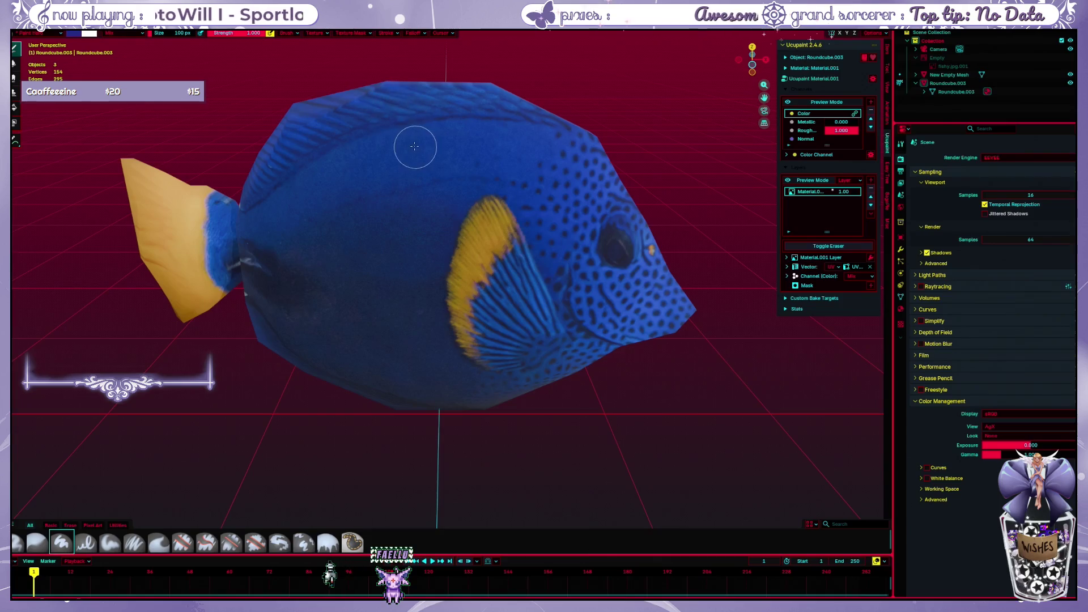
pyautogui.moveTo(422, 164)
pyautogui.mouseDown()
pyautogui.moveTo(409, 259)
pyautogui.moveTo(490, 344)
pyautogui.mouseUp()
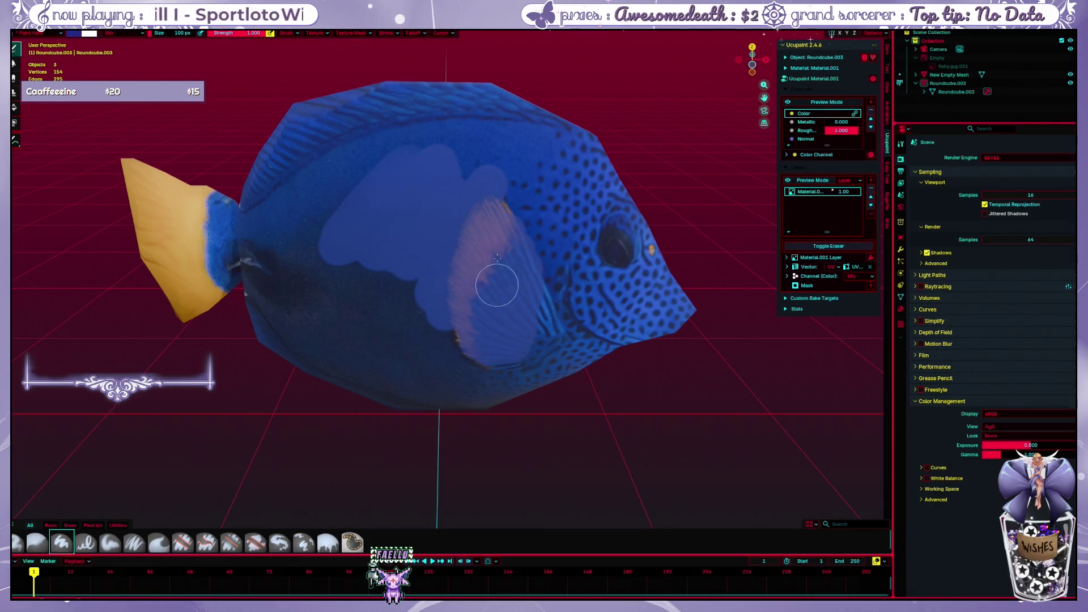
pyautogui.hotkey('ctrl', 'z')
pyautogui.hotkey('ctrl', 'z')
pyautogui.moveTo(480, 234); pyautogui.dragTo(438, 327)
pyautogui.moveTo(497, 183); pyautogui.dragTo(485, 256)
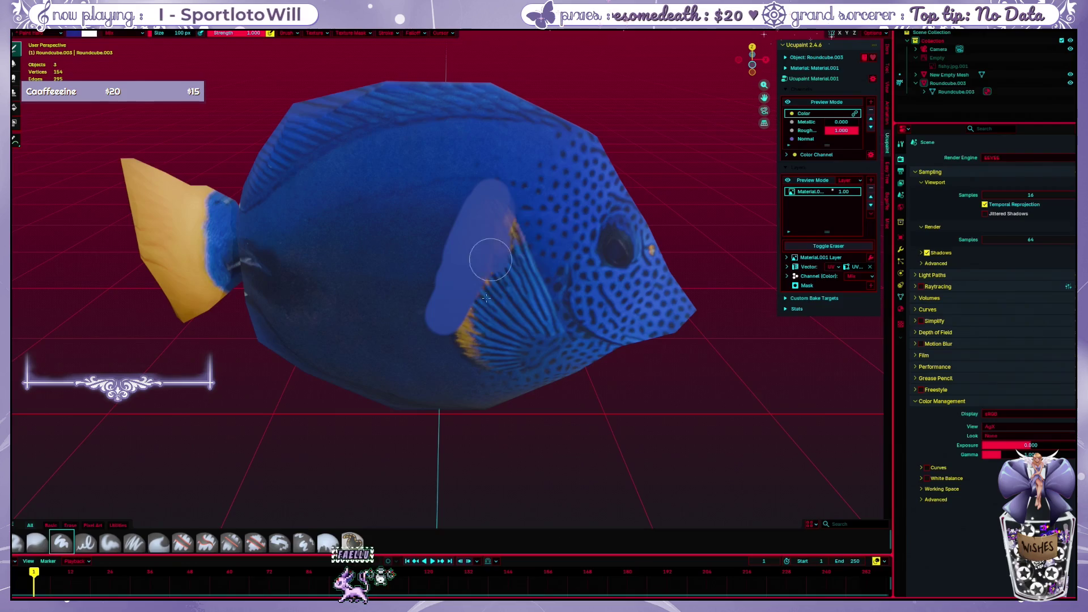
pyautogui.moveTo(527, 217); pyautogui.dragTo(493, 290)
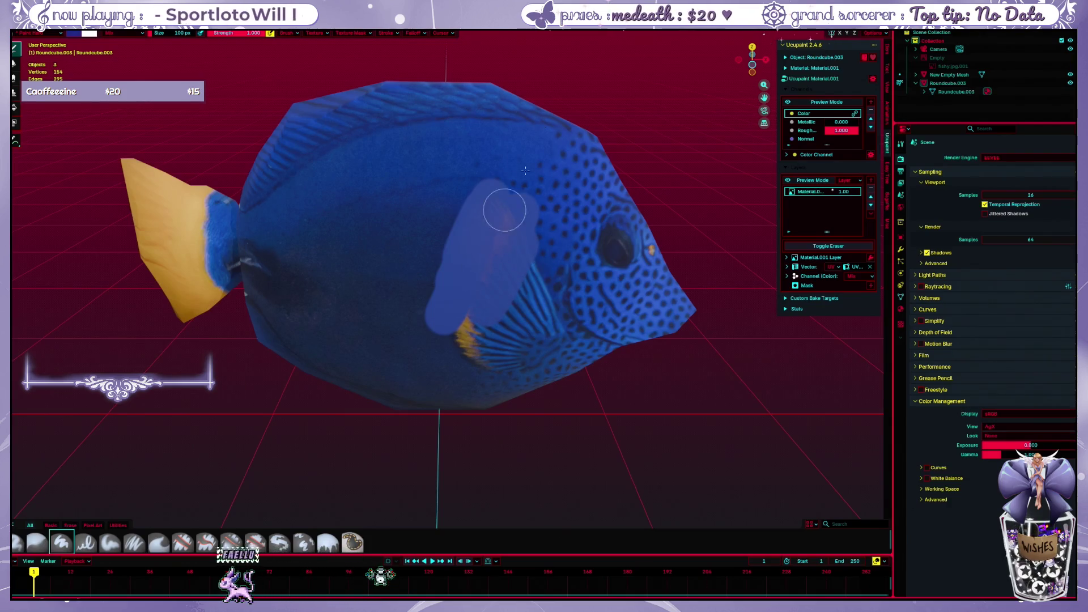
pyautogui.hotkey('ctrl', 'z')
pyautogui.moveTo(511, 181); pyautogui.dragTo(419, 288)
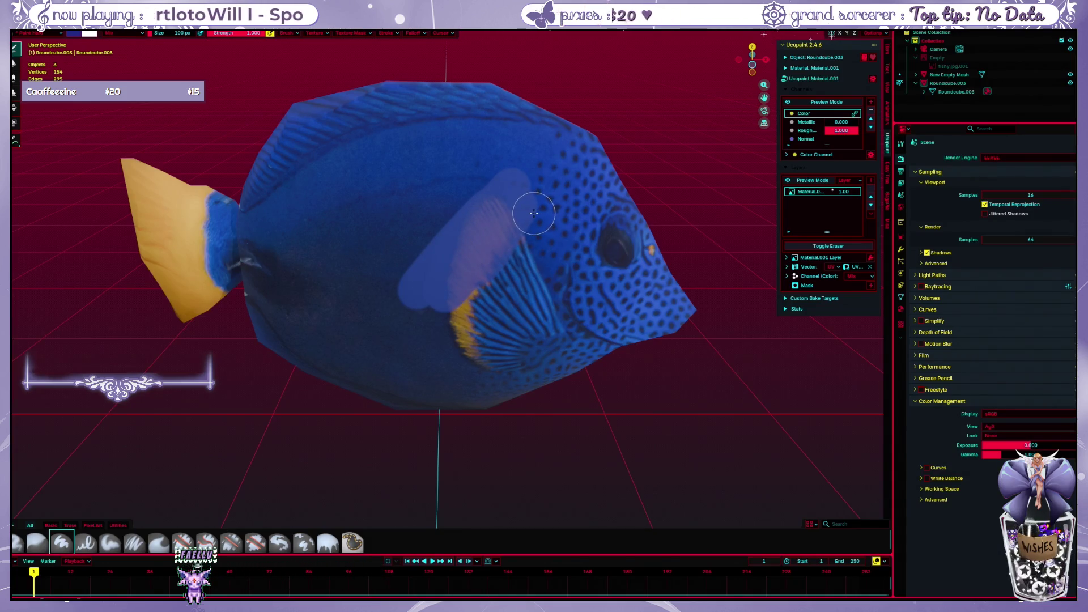
pyautogui.hotkey('ctrl', 'z')
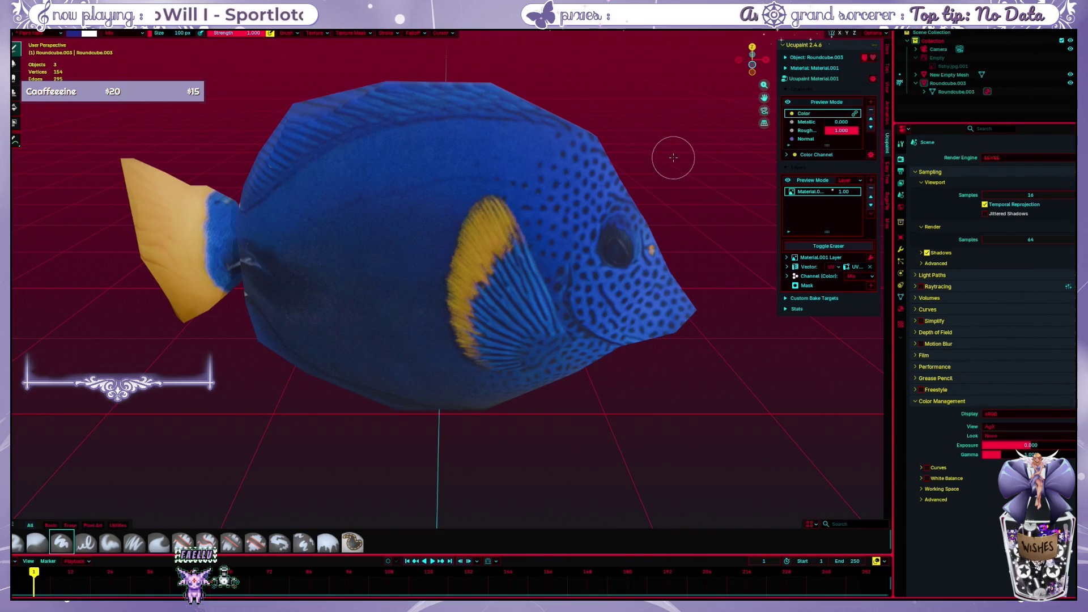
# Cover the dorsal ridge and spotted upper body with flat blue after discarding a lavender fin stroke
pyautogui.moveTo(430, 269); pyautogui.dragTo(440, 318)
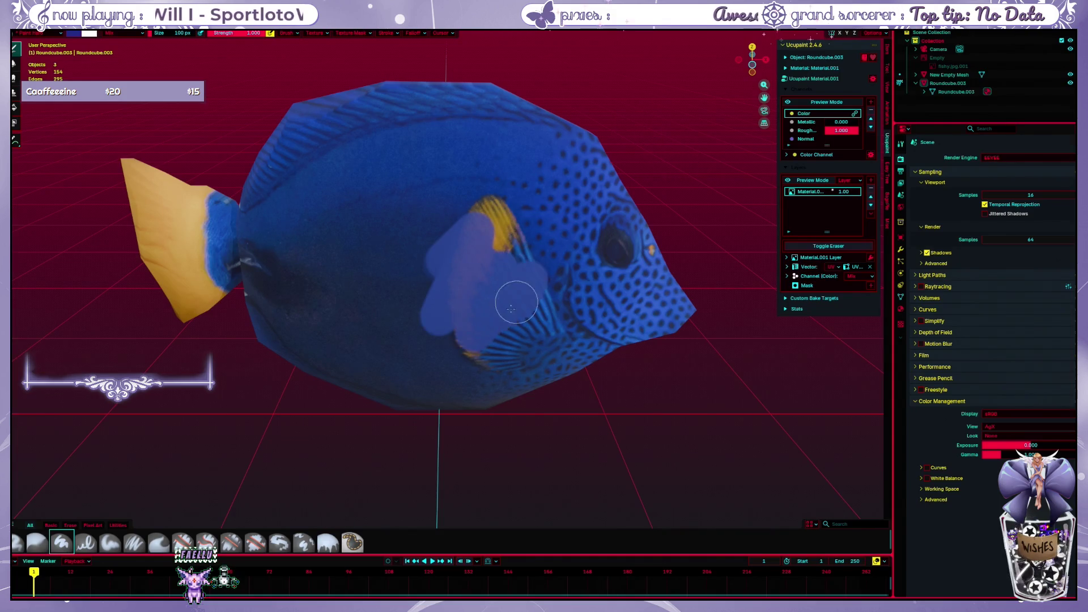
pyautogui.hotkey('ctrl', 'z')
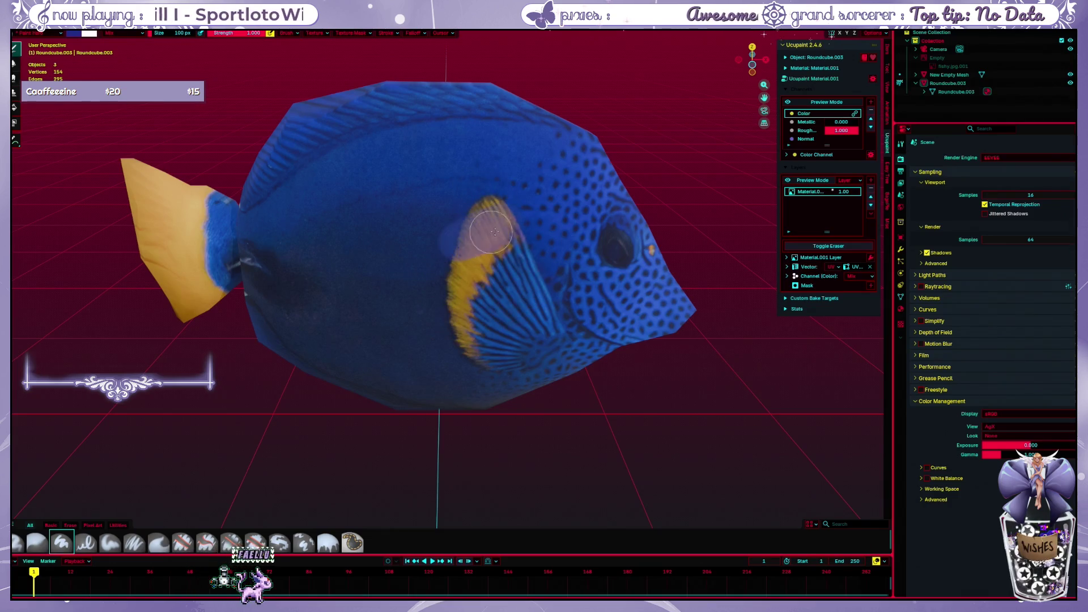
pyautogui.hotkey('ctrl', 'z')
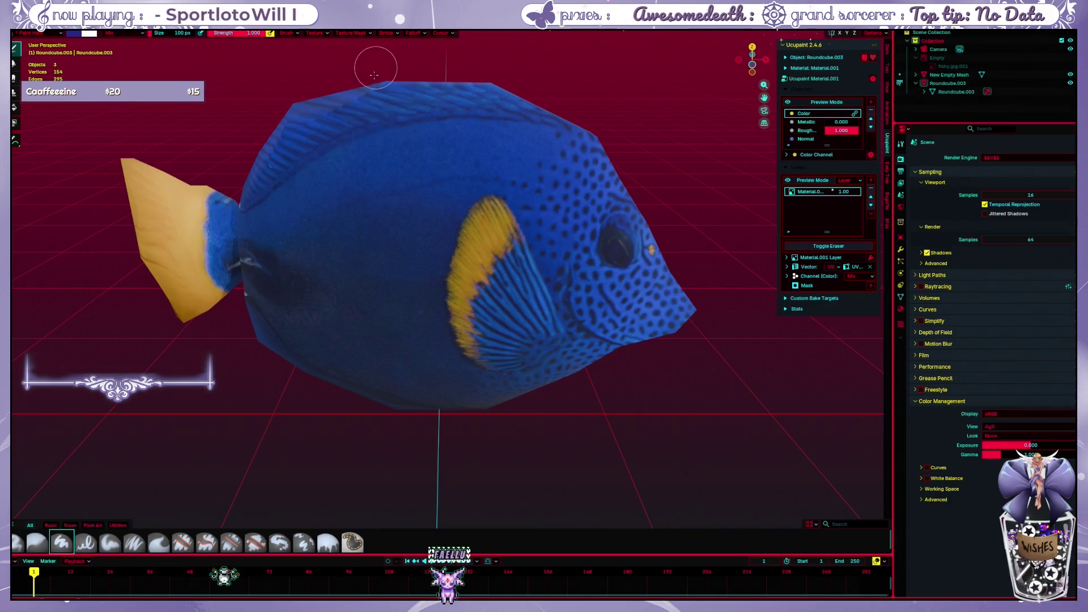
pyautogui.moveTo(348, 108)
pyautogui.mouseDown()
pyautogui.moveTo(280, 126)
pyautogui.moveTo(379, 138)
pyautogui.mouseUp()
pyautogui.moveTo(399, 200); pyautogui.dragTo(296, 273)
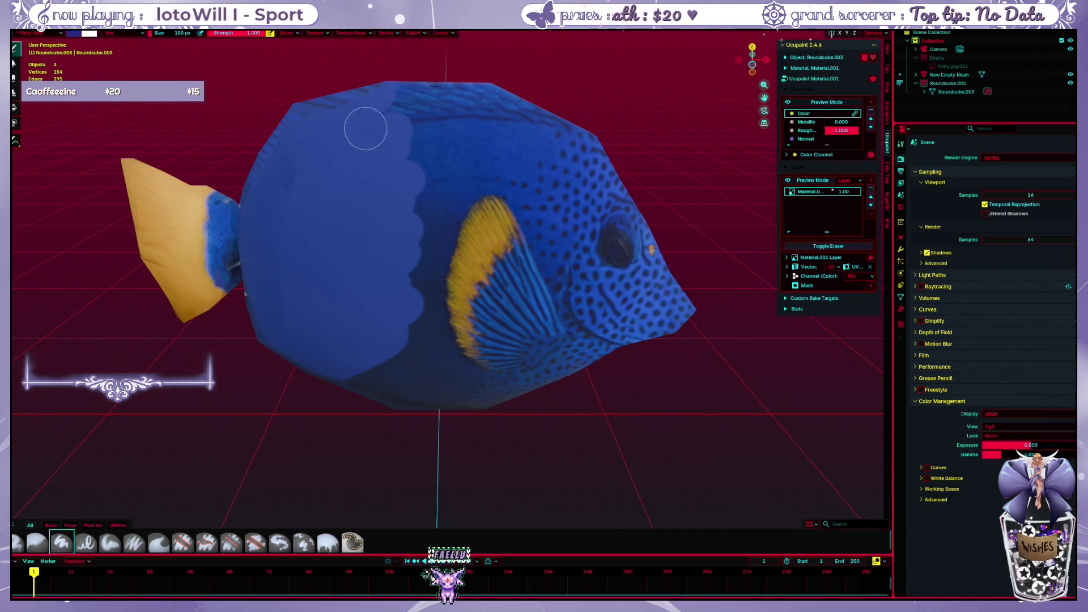
pyautogui.moveTo(300, 117); pyautogui.dragTo(438, 186)
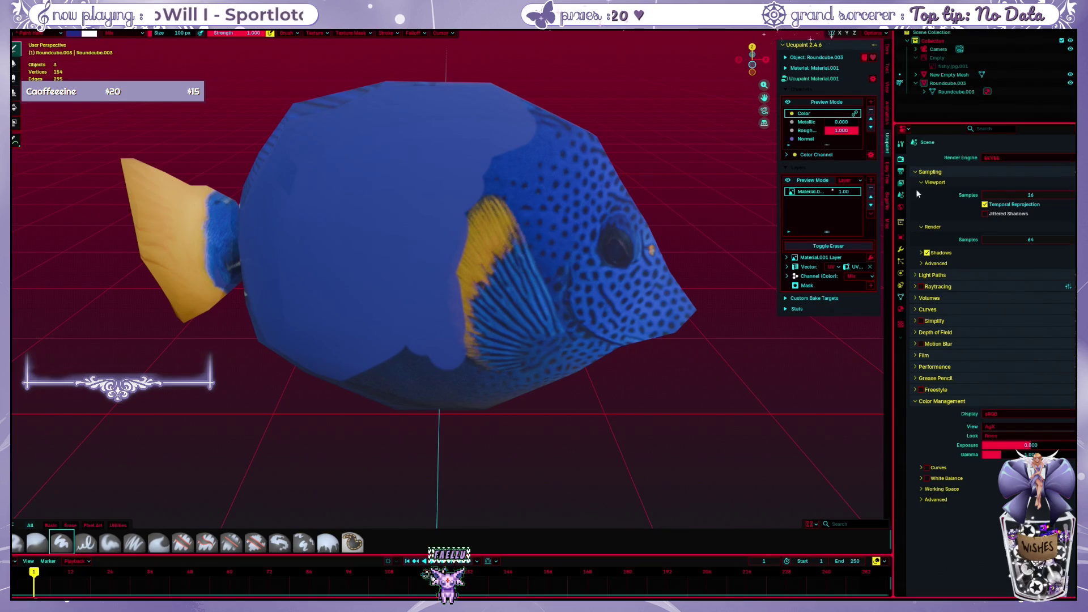
pyautogui.click(857, 194)
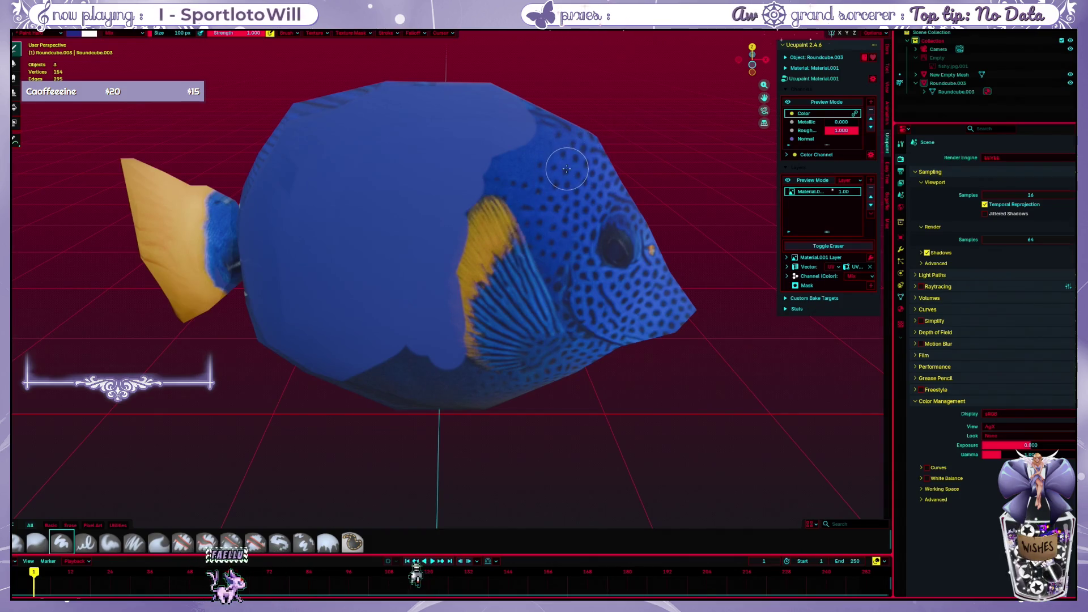
pyautogui.click(1069, 58)
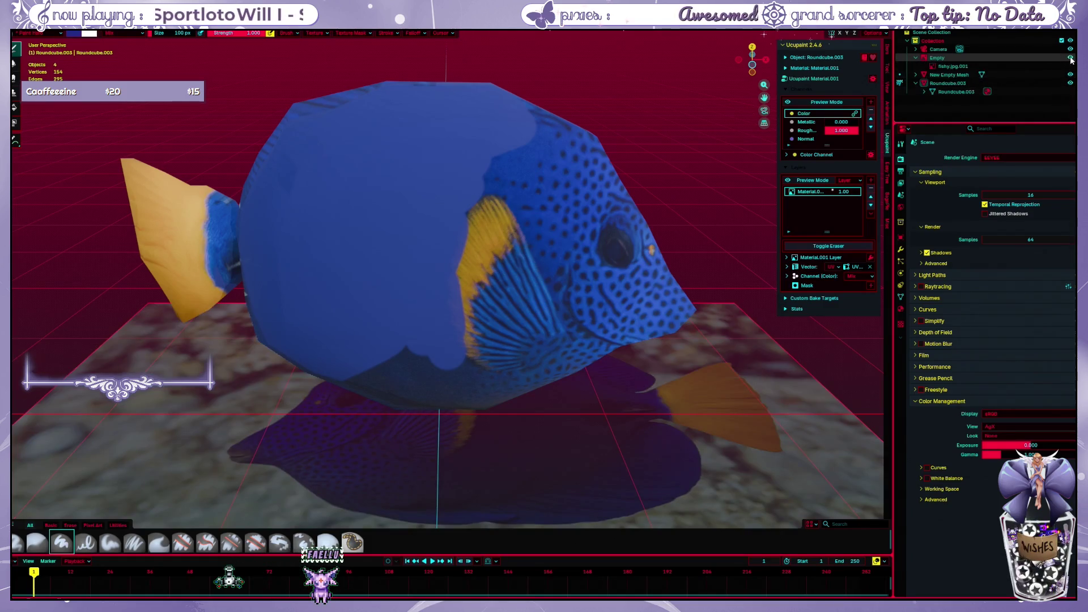
pyautogui.click(820, 191)
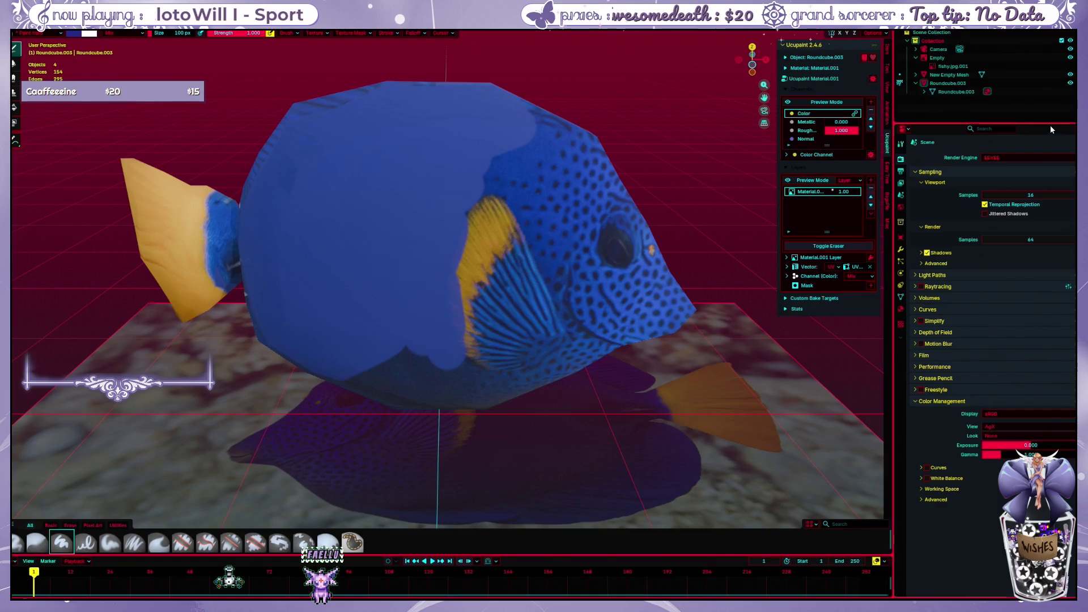
pyautogui.click(1069, 58)
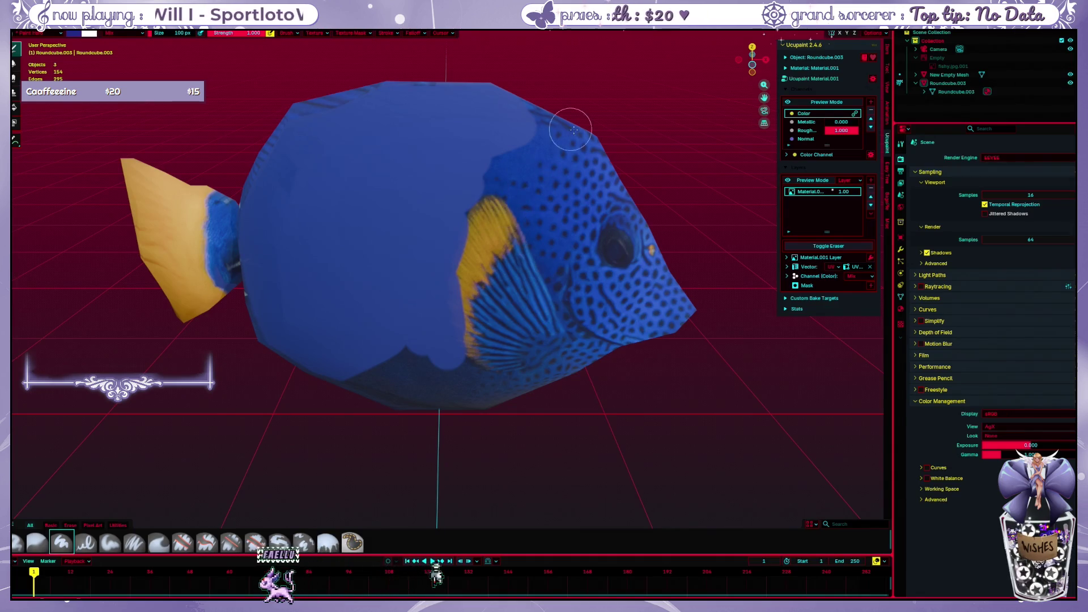
pyautogui.moveTo(520, 140)
pyautogui.mouseDown()
pyautogui.moveTo(545, 170)
pyautogui.moveTo(589, 295)
pyautogui.moveTo(592, 225)
pyautogui.mouseUp()
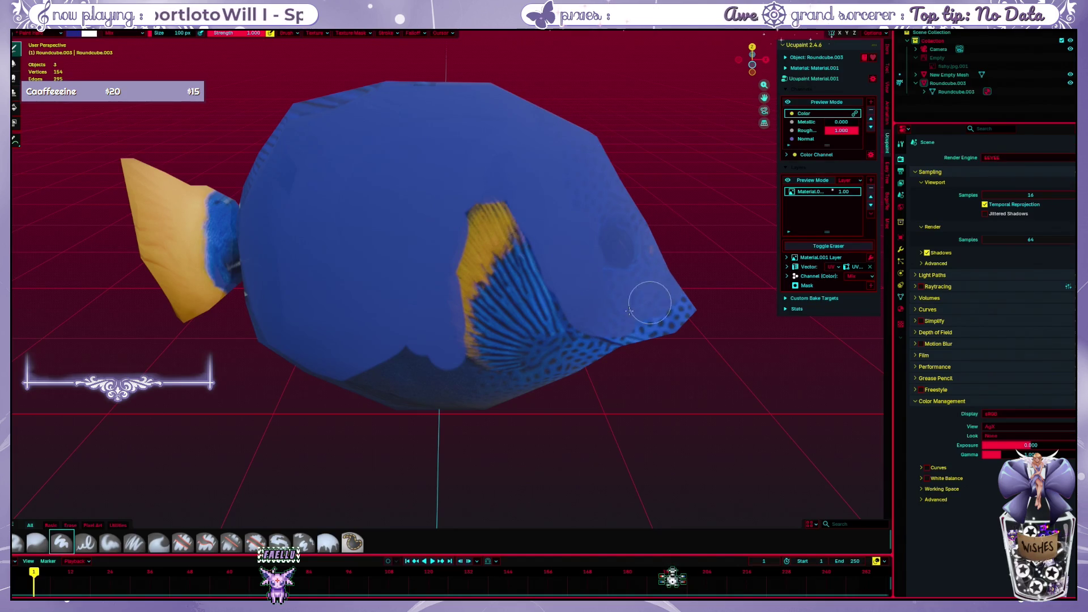
pyautogui.moveTo(662, 323); pyautogui.dragTo(485, 375)
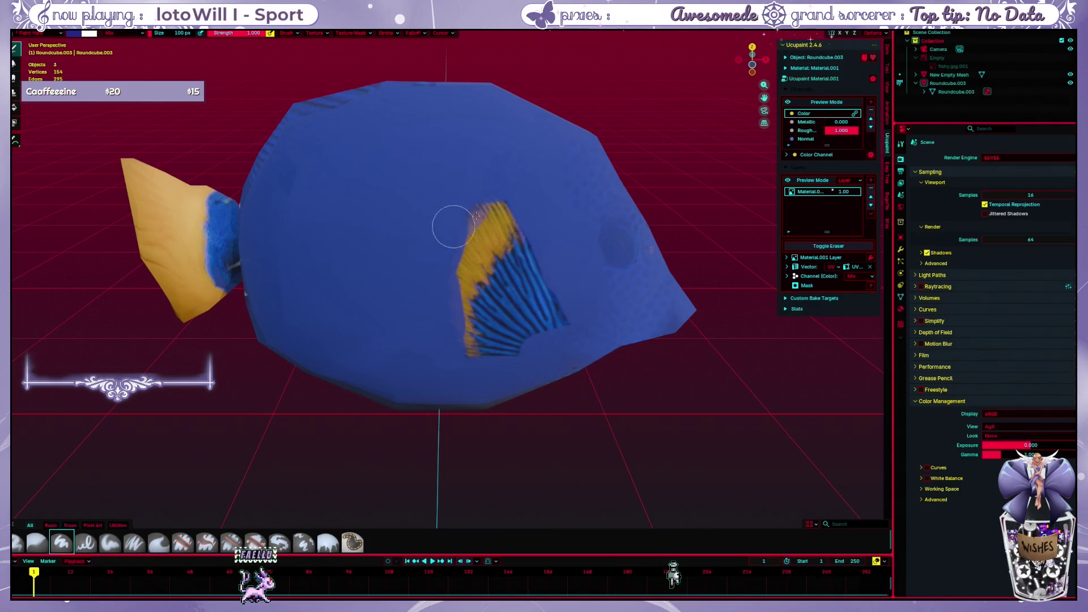
pyautogui.moveTo(454, 231)
pyautogui.mouseDown()
pyautogui.moveTo(505, 260)
pyautogui.moveTo(522, 315)
pyautogui.moveTo(566, 250)
pyautogui.mouseUp()
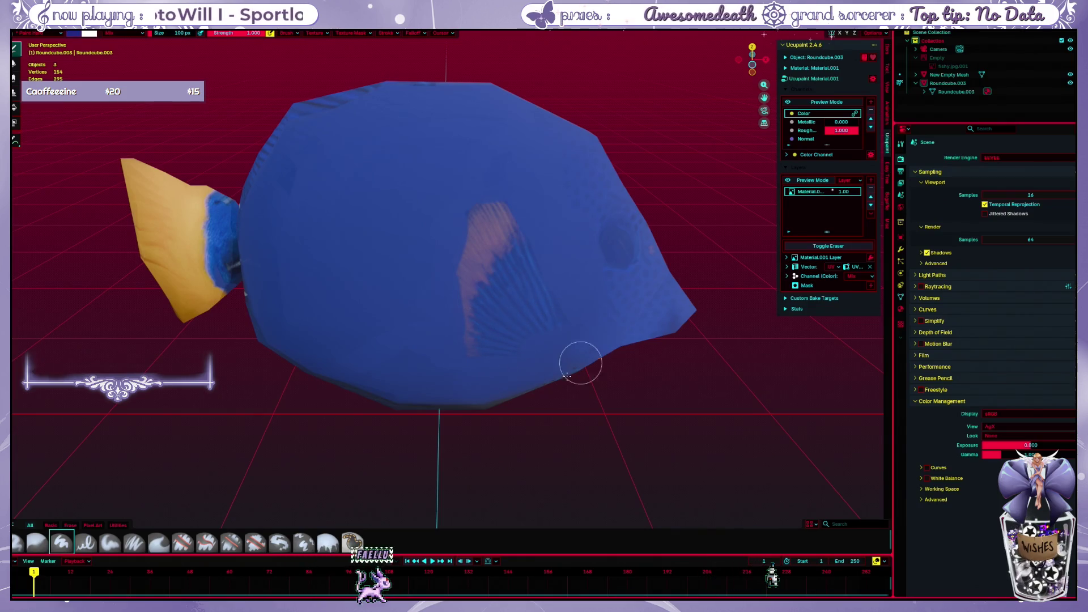
pyautogui.moveTo(223, 200); pyautogui.dragTo(207, 219)
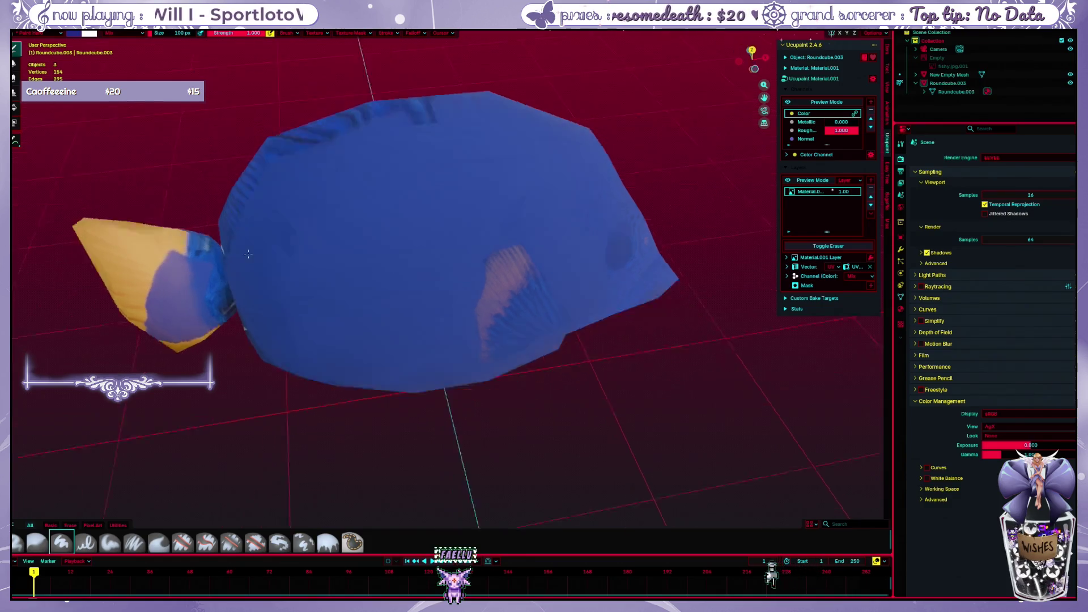
pyautogui.moveTo(216, 233); pyautogui.dragTo(180, 241, button='middle')
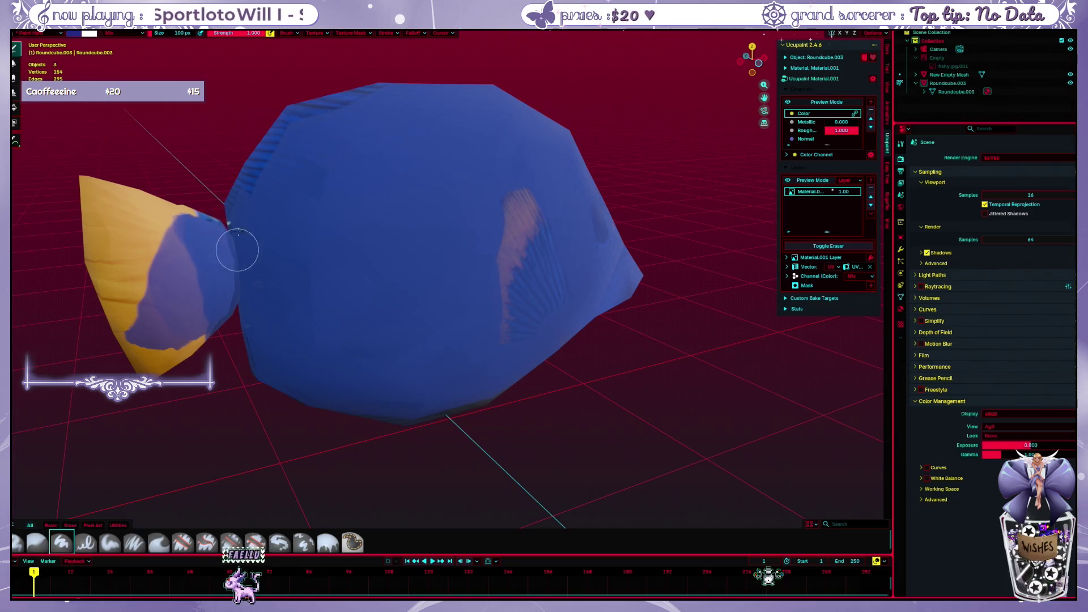
pyautogui.moveTo(237, 125); pyautogui.dragTo(272, 438, button='middle')
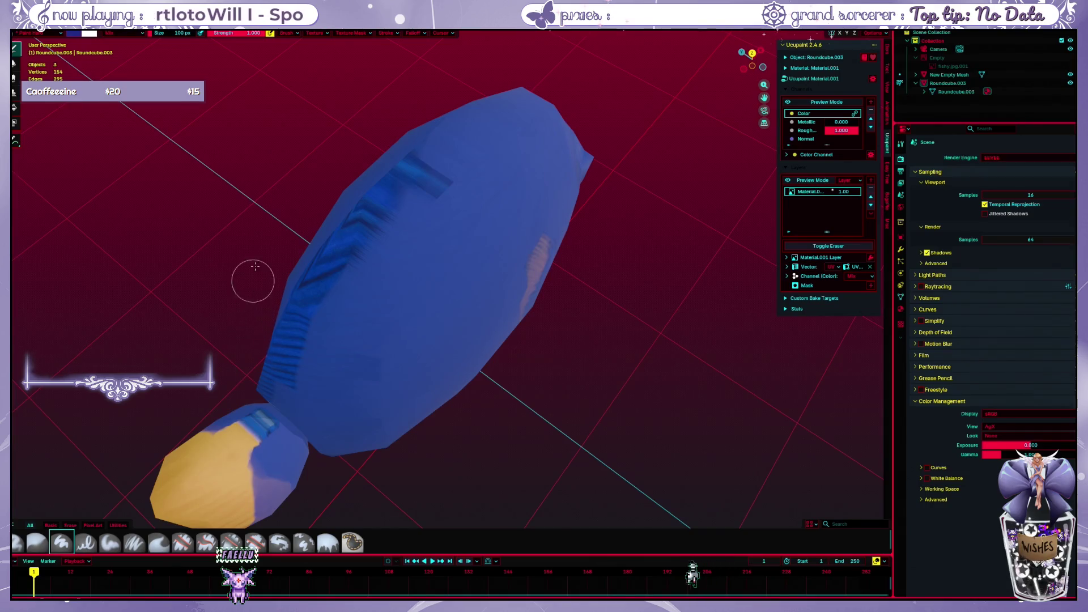
pyautogui.moveTo(318, 309); pyautogui.dragTo(396, 476, button='middle')
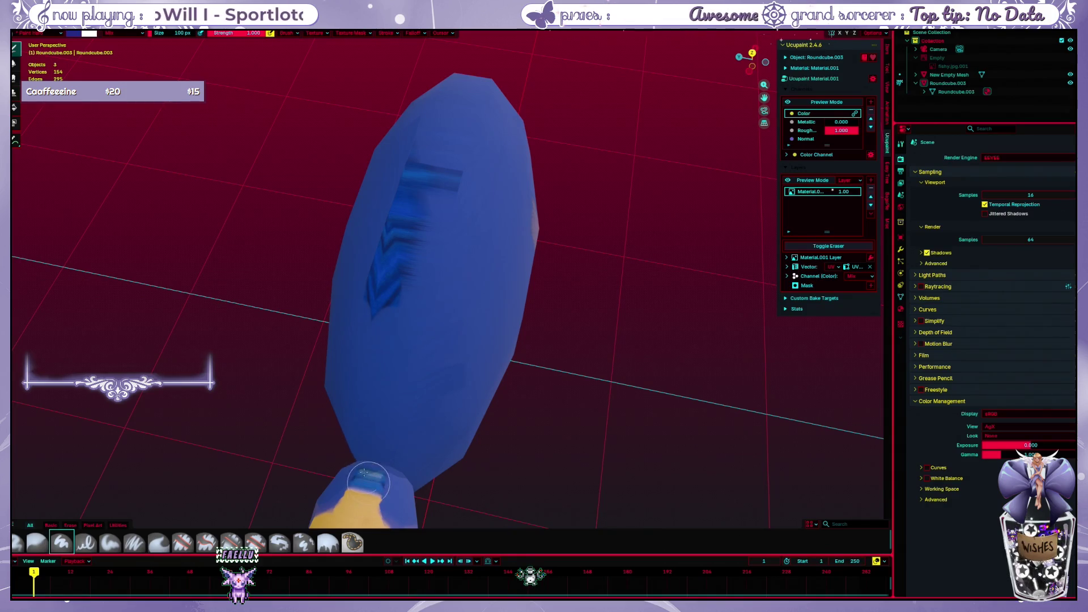
pyautogui.hotkey('ctrl', 'z')
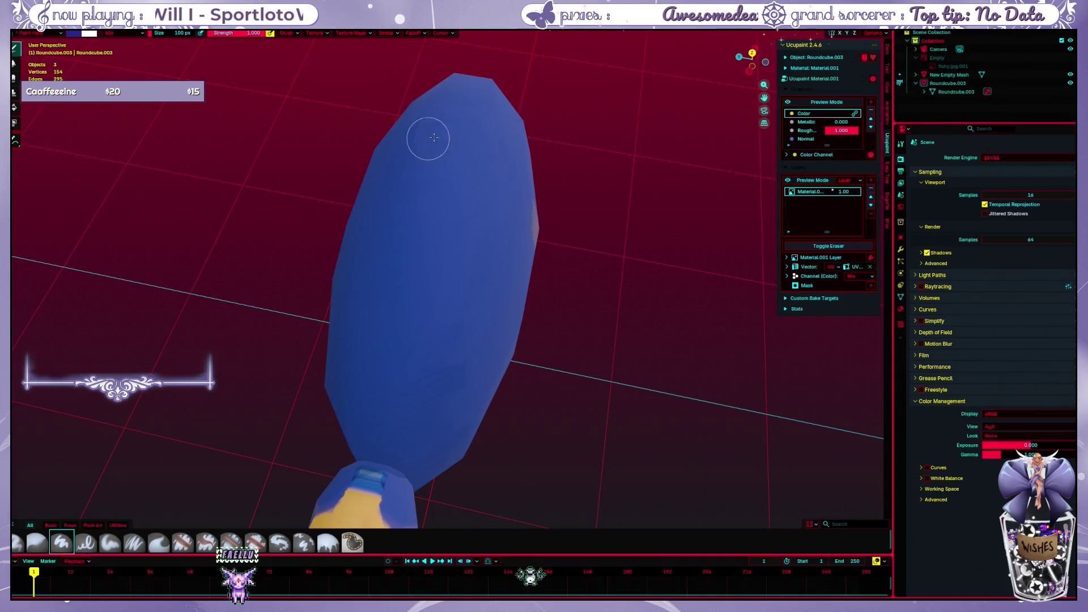
pyautogui.moveTo(556, 224)
pyautogui.mouseDown(button='middle')
pyautogui.moveTo(655, 236)
pyautogui.moveTo(578, 190)
pyautogui.mouseUp(button='middle')
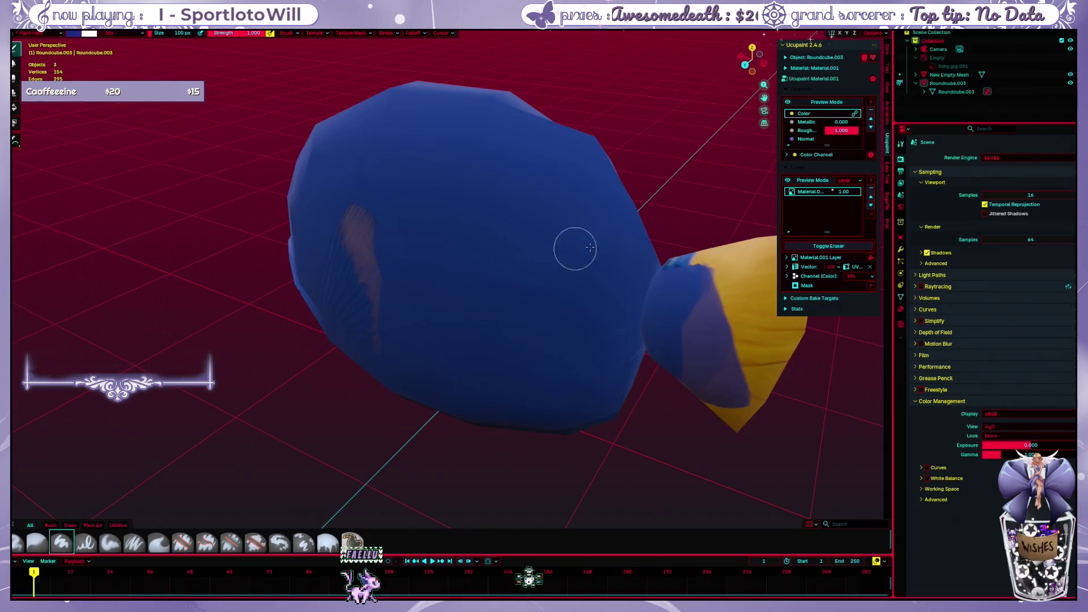
pyautogui.moveTo(683, 235); pyautogui.dragTo(395, 491, button='middle')
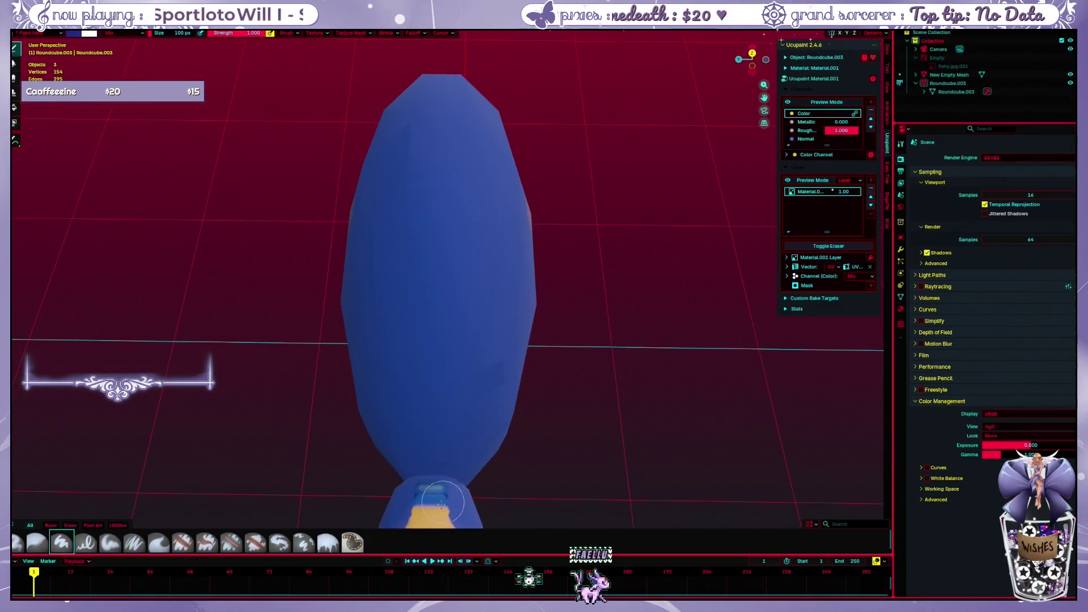
pyautogui.moveTo(395, 490); pyautogui.dragTo(301, 329, button='middle')
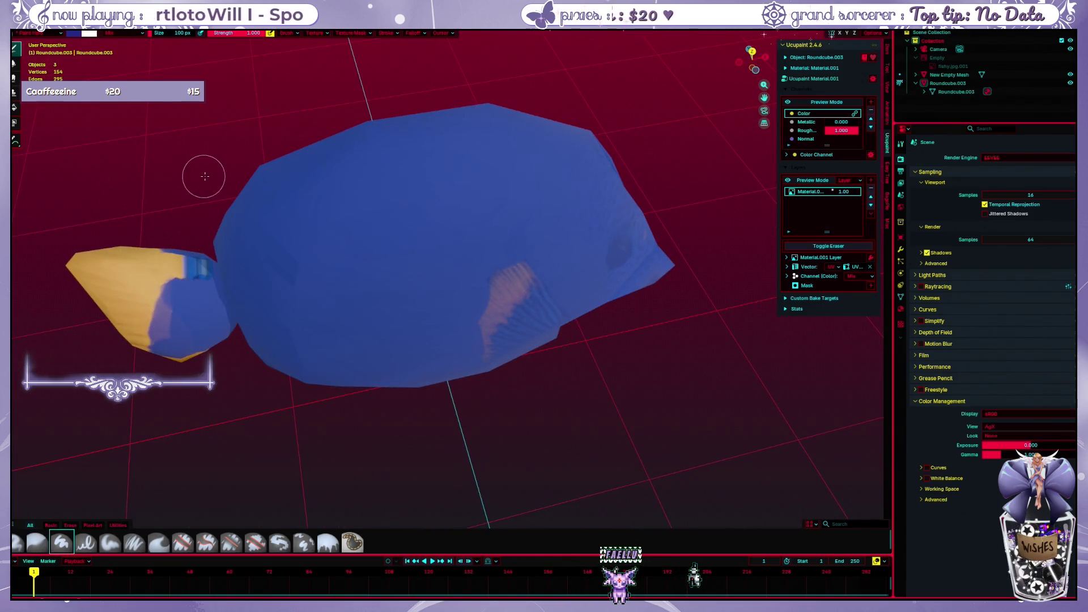
pyautogui.moveTo(204, 176); pyautogui.dragTo(231, 273, button='middle')
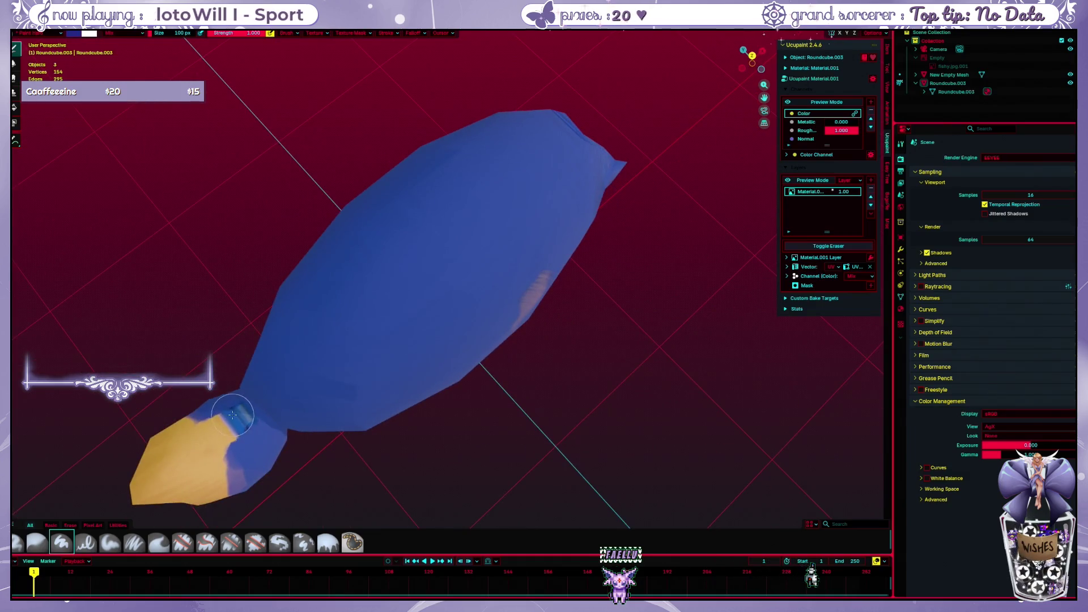
pyautogui.moveTo(289, 317); pyautogui.dragTo(279, 372, button='middle')
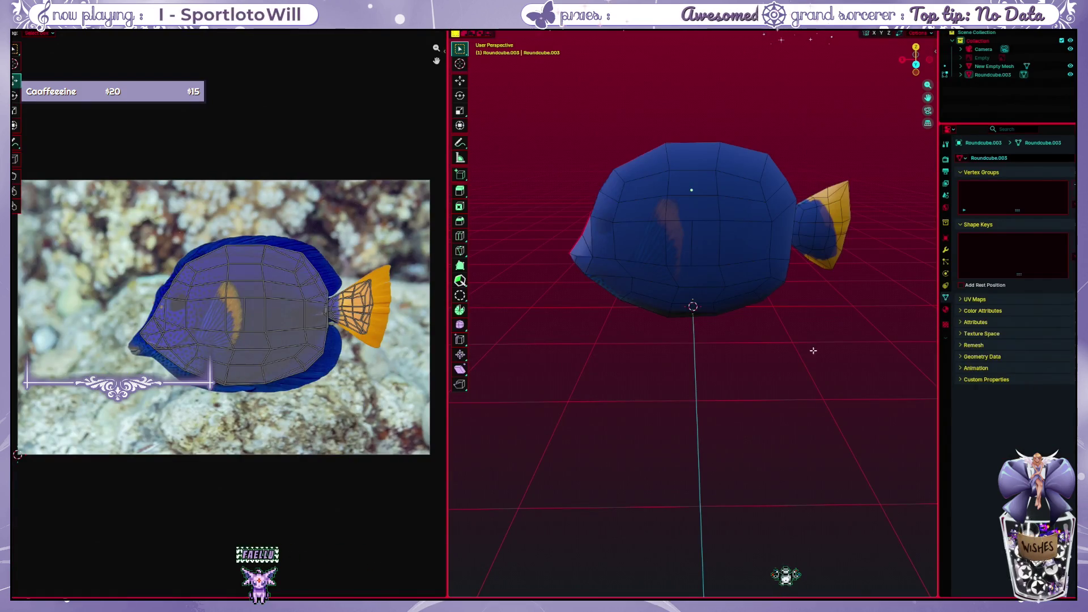
# Orbit the fish to view it obliquely and then from behind
pyautogui.moveTo(814, 351)
pyautogui.mouseDown(button='middle')
pyautogui.moveTo(762, 366)
pyautogui.moveTo(781, 286)
pyautogui.mouseUp(button='middle')
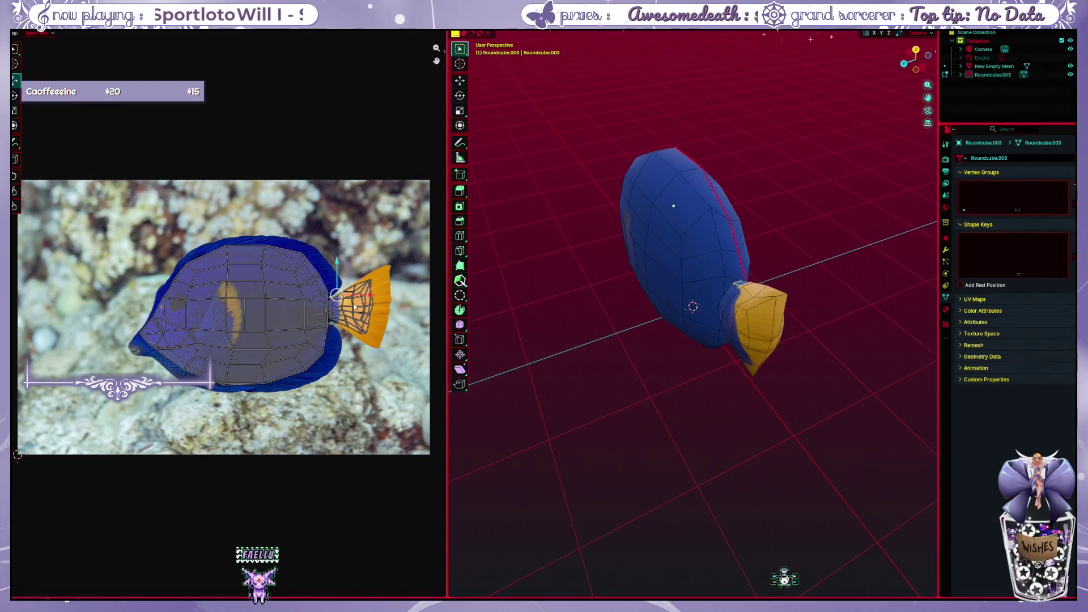
pyautogui.moveTo(740, 341); pyautogui.dragTo(779, 370, button='middle')
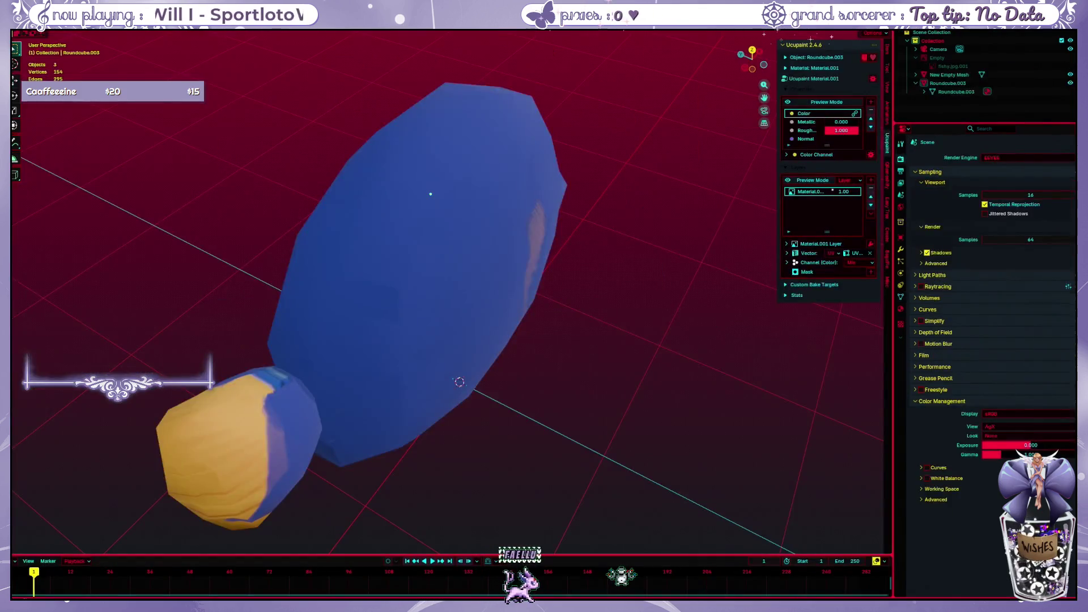
pyautogui.moveTo(295, 380)
pyautogui.mouseDown(button='middle')
pyautogui.moveTo(285, 433)
pyautogui.moveTo(257, 436)
pyautogui.mouseUp(button='middle')
pyautogui.click(258, 438)
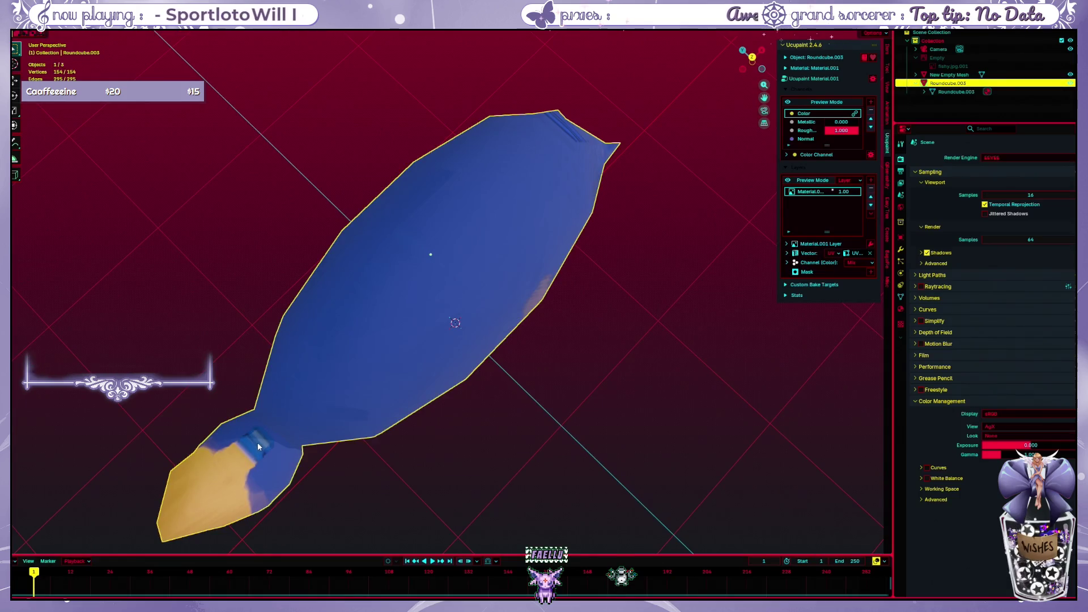
pyautogui.hotkey('ctrl', 'Tab')
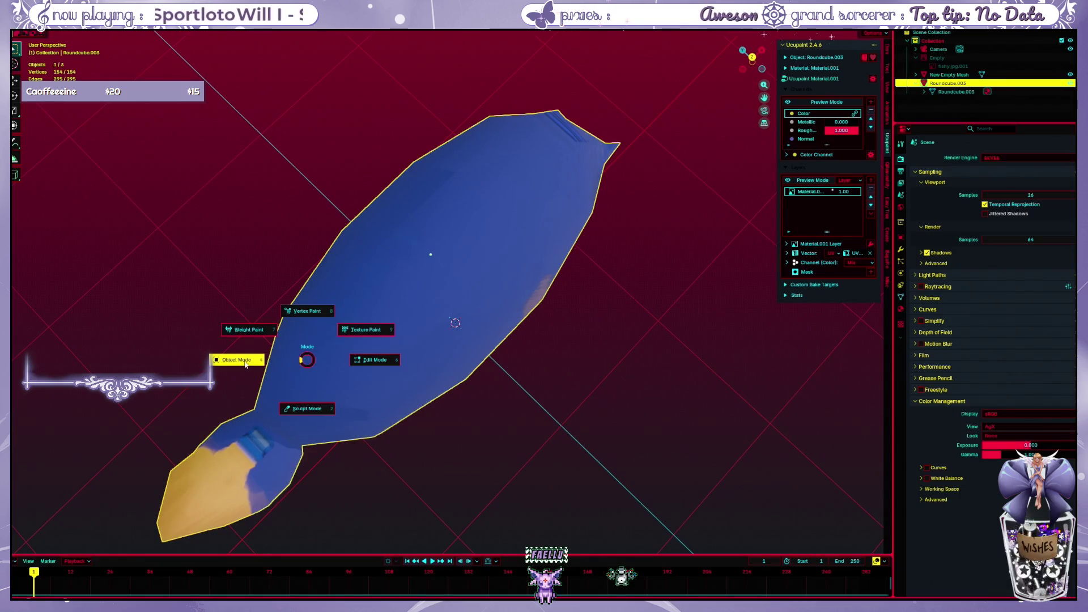
pyautogui.click(374, 360)
pyautogui.hotkey('ctrl', 'Tab')
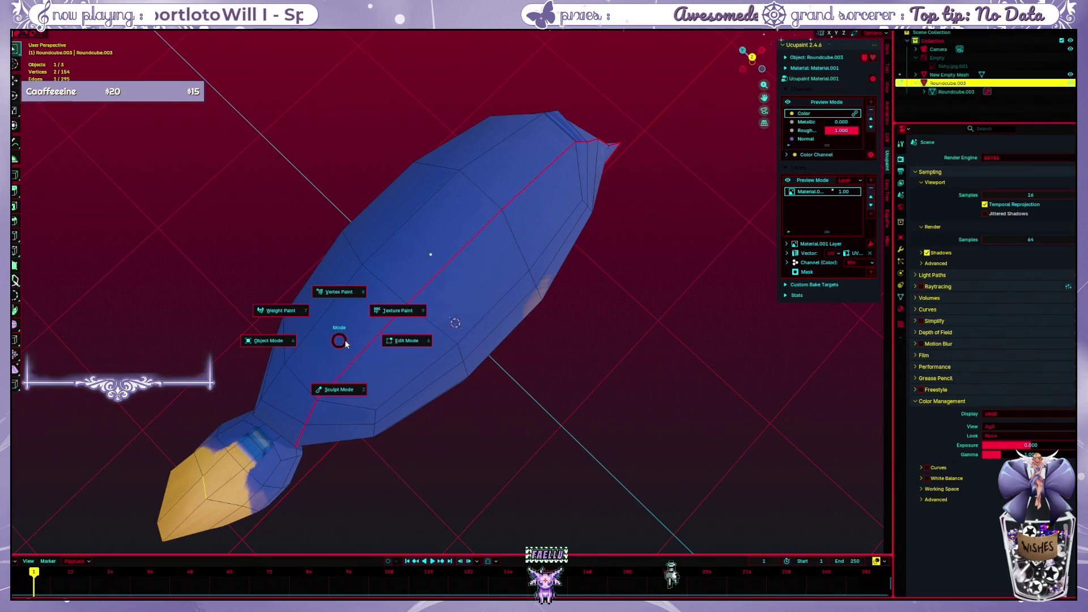
pyautogui.click(385, 315)
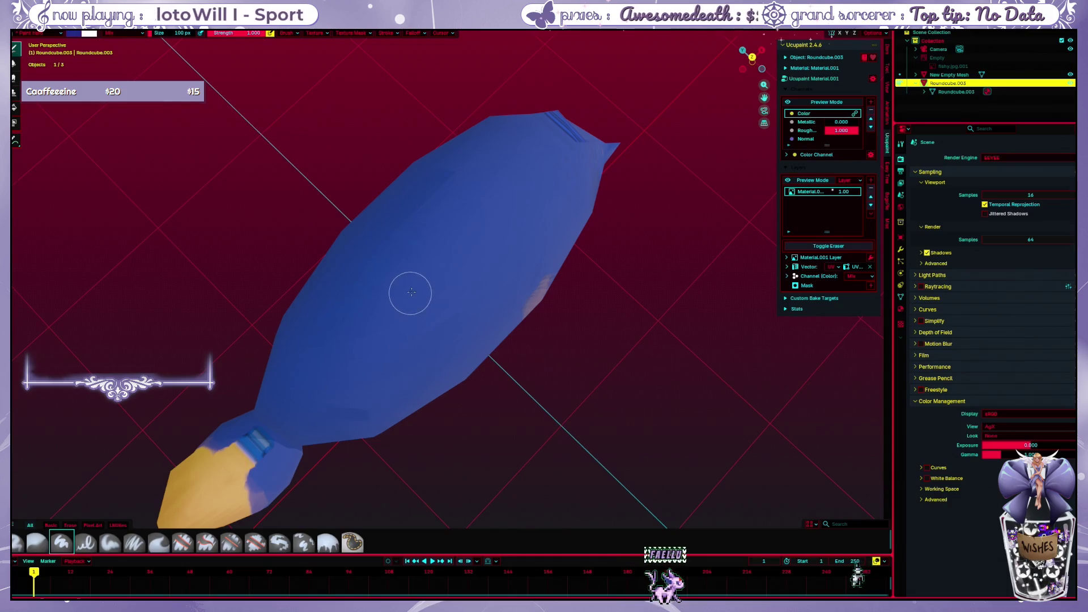
pyautogui.moveTo(408, 292)
pyautogui.mouseDown(button='middle')
pyautogui.moveTo(333, 315)
pyautogui.moveTo(510, 333)
pyautogui.mouseUp(button='middle')
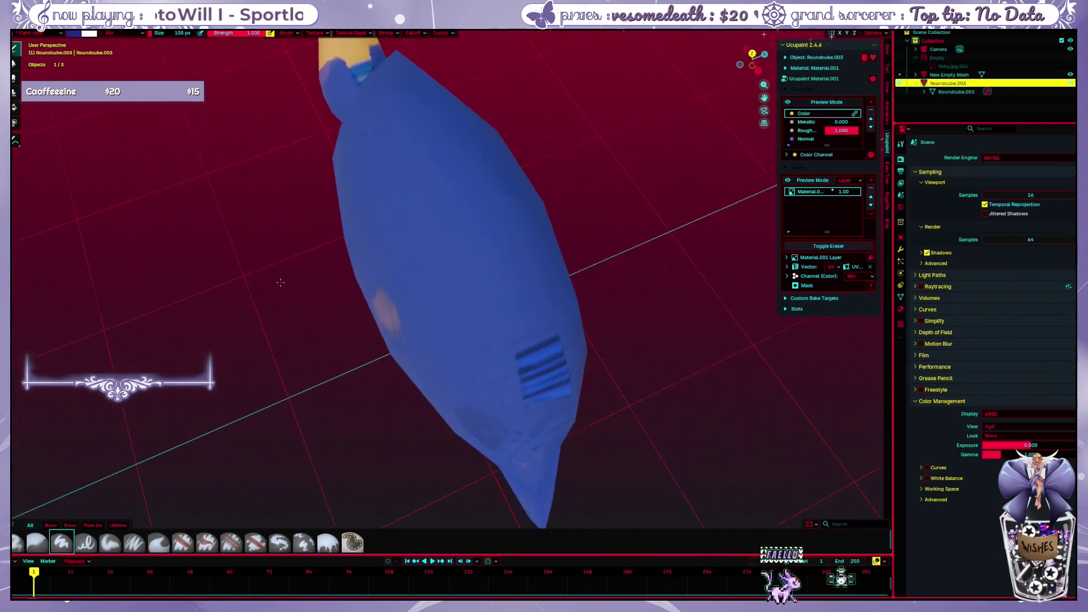
pyautogui.moveTo(545, 482); pyautogui.dragTo(158, 304, button='middle')
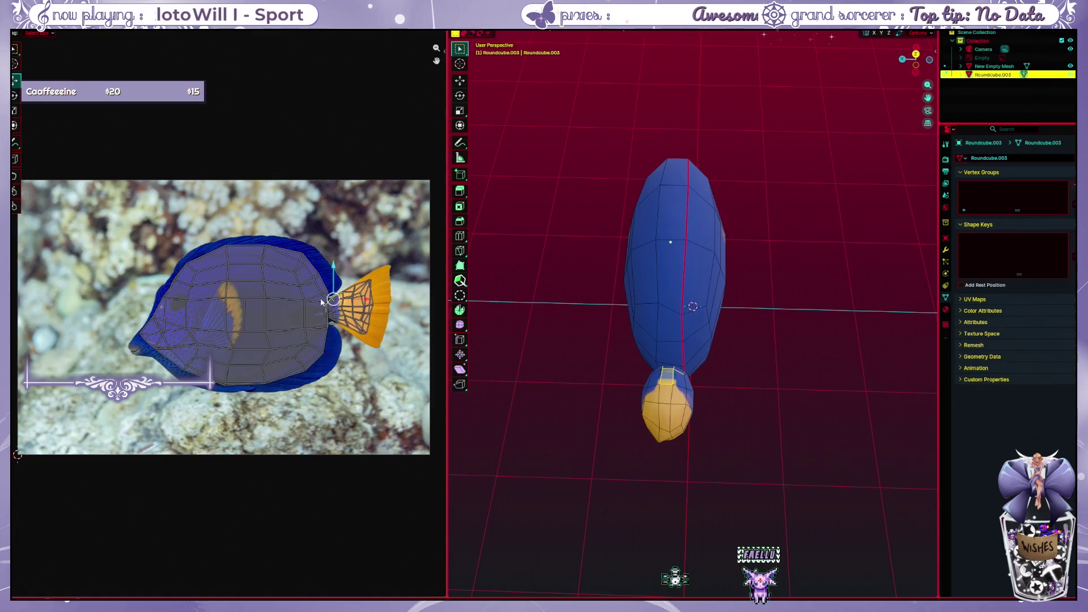
# Return the fish to object mode, deselect it, and switch to the Texture Paint workspace
pyautogui.press('Tab')
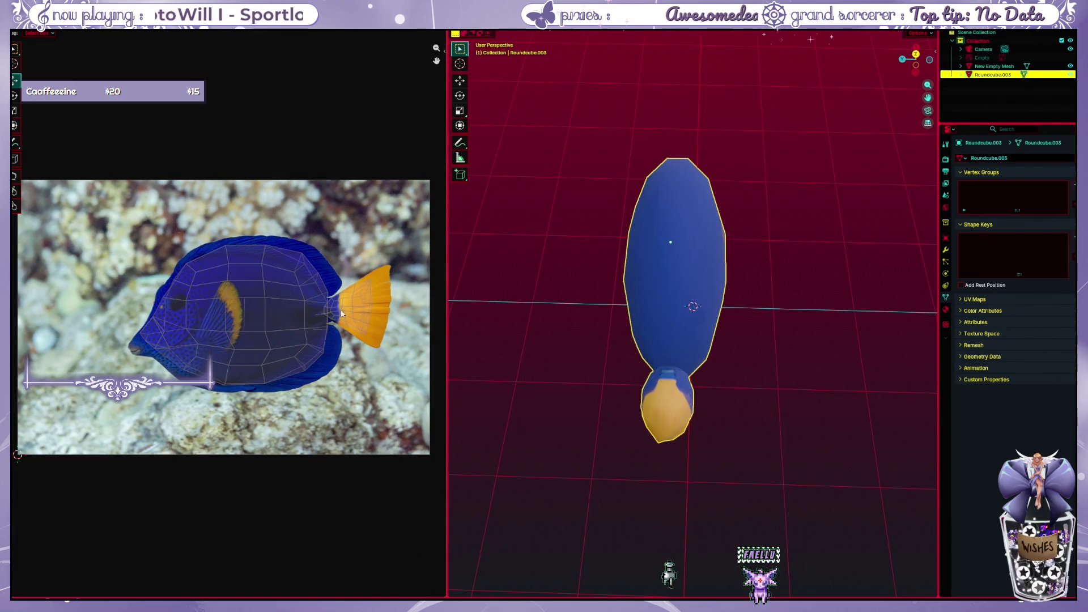
pyautogui.press('Tab')
pyautogui.press('Tab')
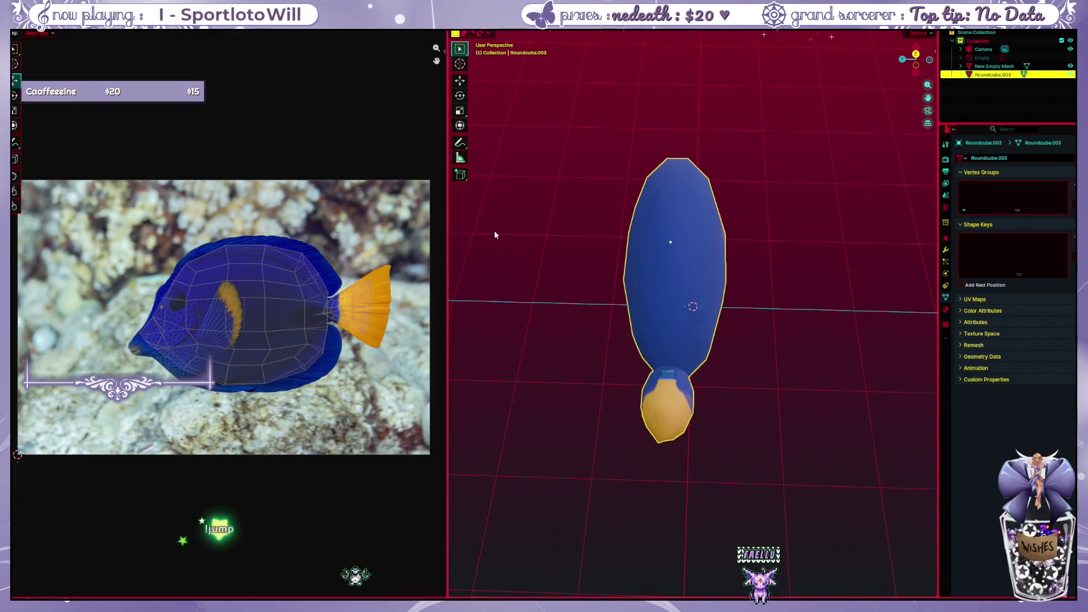
pyautogui.click(479, 250)
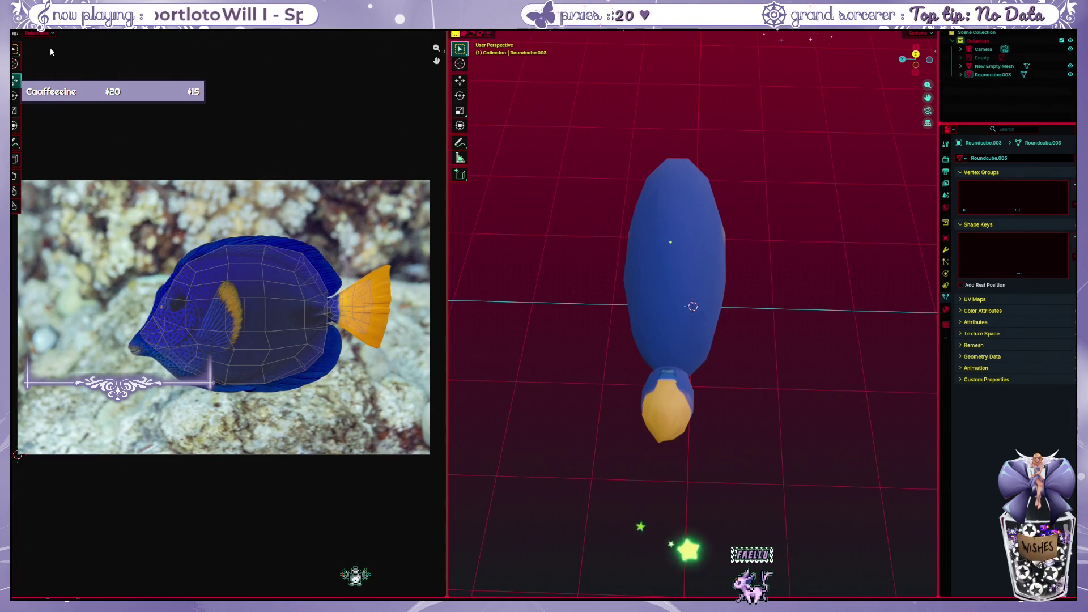
pyautogui.click(333, 34)
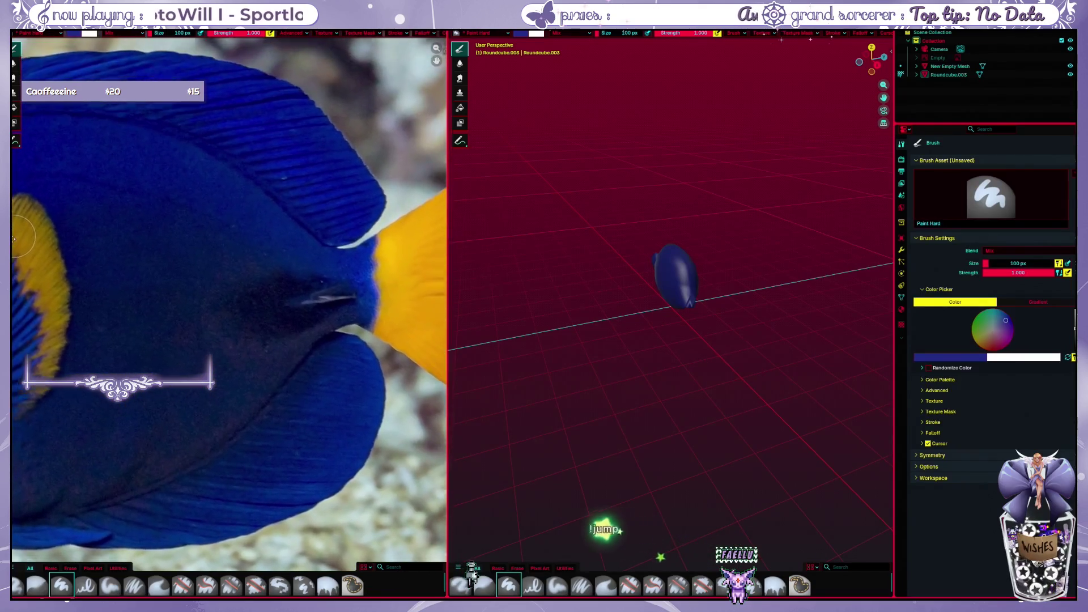
pyautogui.moveTo(555, 286)
pyautogui.mouseDown(button='middle')
pyautogui.moveTo(690, 392)
pyautogui.moveTo(627, 294)
pyautogui.moveTo(522, 291)
pyautogui.moveTo(493, 310)
pyautogui.moveTo(544, 255)
pyautogui.mouseUp(button='middle')
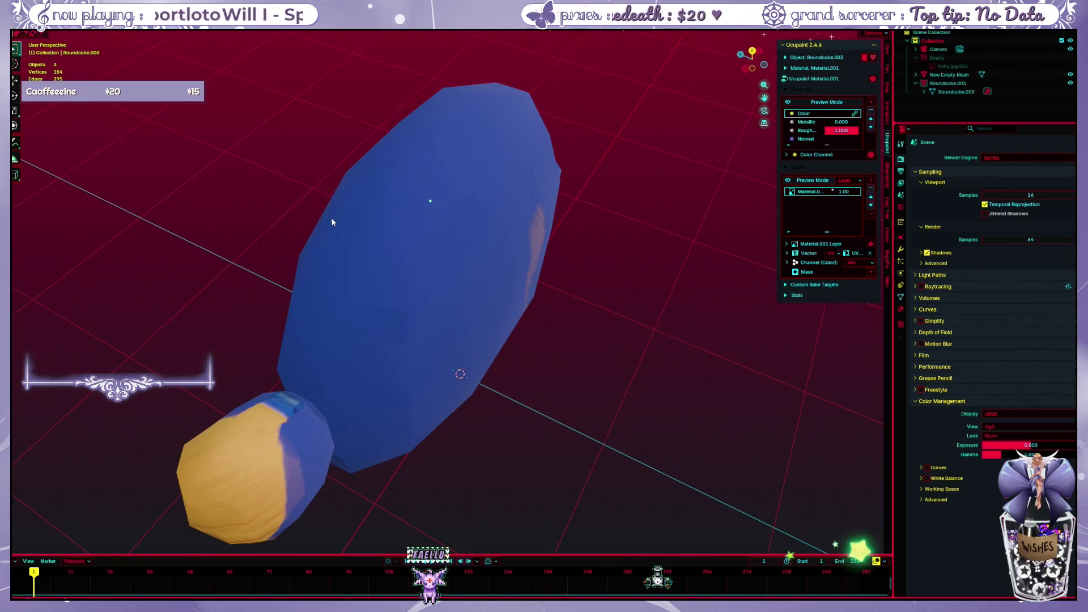
# Select the fish and switch it into Texture Paint mode
pyautogui.moveTo(396, 166)
pyautogui.mouseDown(button='middle')
pyautogui.moveTo(416, 239)
pyautogui.moveTo(398, 241)
pyautogui.mouseUp(button='middle')
pyautogui.moveTo(514, 212)
pyautogui.mouseDown(button='middle')
pyautogui.moveTo(354, 285)
pyautogui.moveTo(372, 311)
pyautogui.moveTo(281, 298)
pyautogui.moveTo(314, 289)
pyautogui.moveTo(272, 308)
pyautogui.moveTo(307, 279)
pyautogui.moveTo(260, 281)
pyautogui.mouseUp(button='middle')
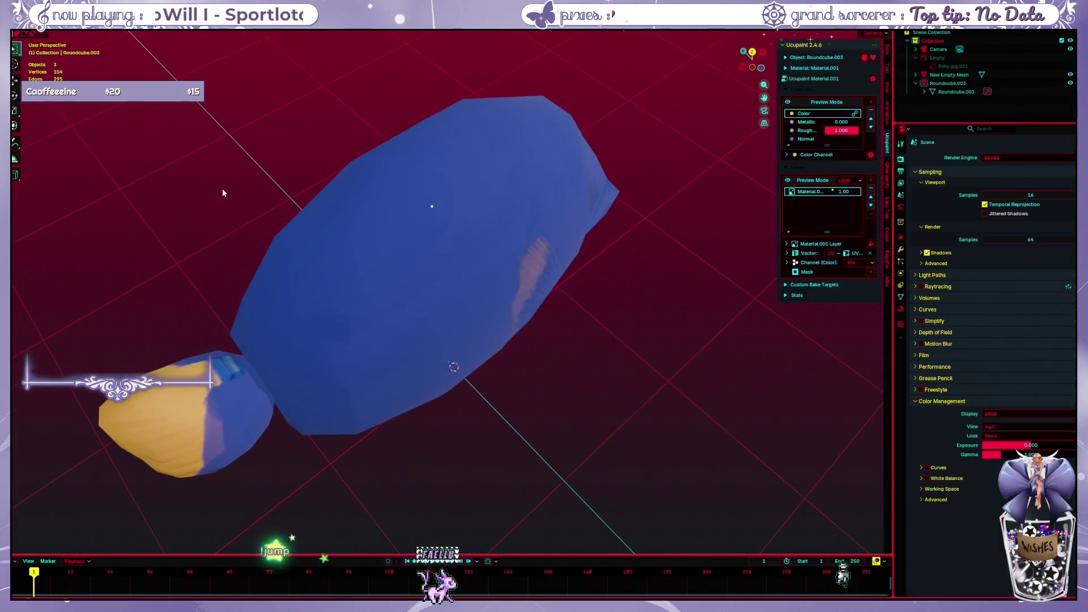
pyautogui.click(315, 267)
pyautogui.hotkey('ctrl', 'Tab')
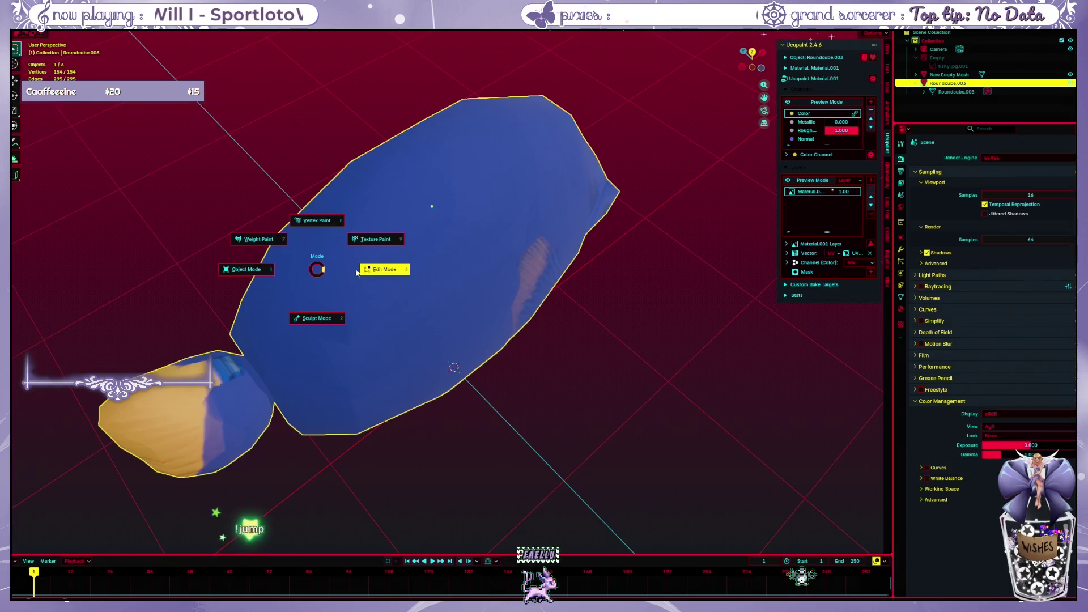
pyautogui.click(318, 248)
# Enlarge the paint brush radius to about 998 px
pyautogui.press('f')
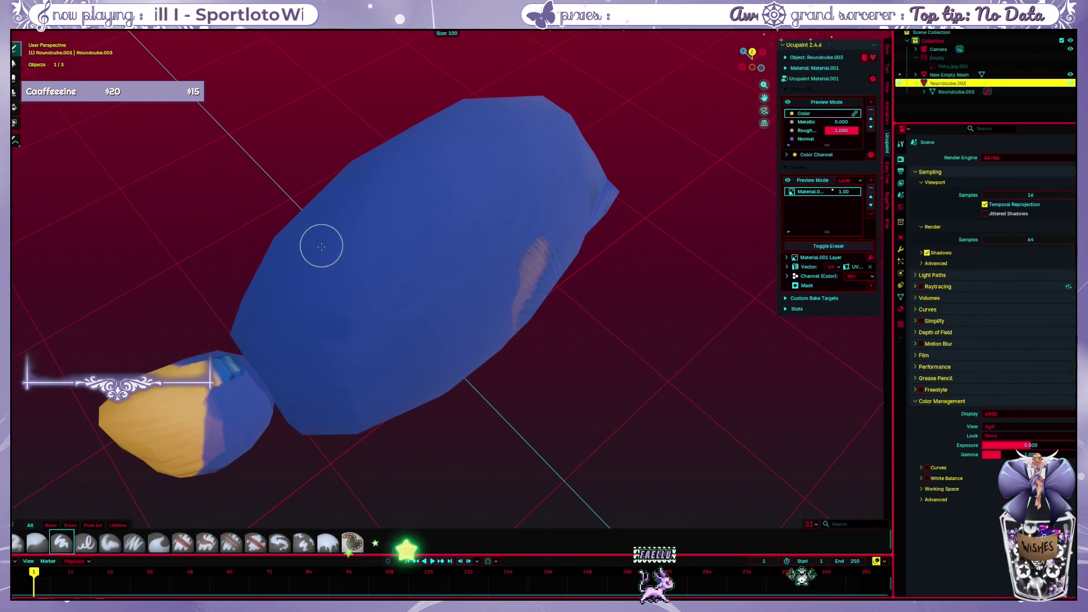
pyautogui.click(512, 266)
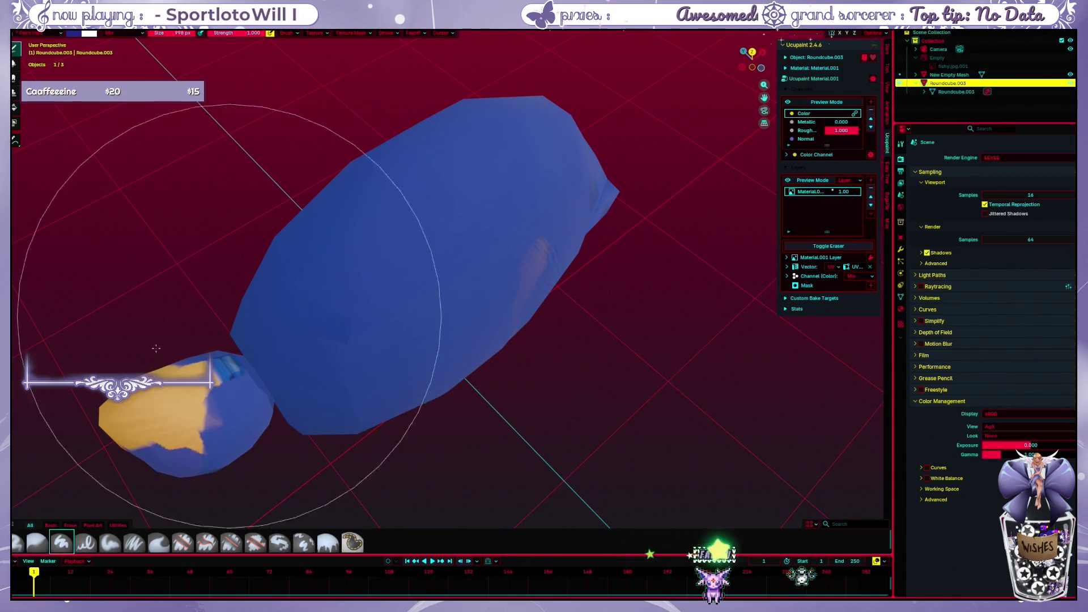
pyautogui.moveTo(351, 249)
pyautogui.mouseDown(button='middle')
pyautogui.moveTo(404, 315)
pyautogui.moveTo(251, 285)
pyautogui.moveTo(346, 253)
pyautogui.moveTo(373, 216)
pyautogui.moveTo(358, 207)
pyautogui.mouseUp(button='middle')
# Shrink the paint brush in two passes down to 234 px
pyautogui.moveTo(365, 205); pyautogui.dragTo(410, 232, button='middle')
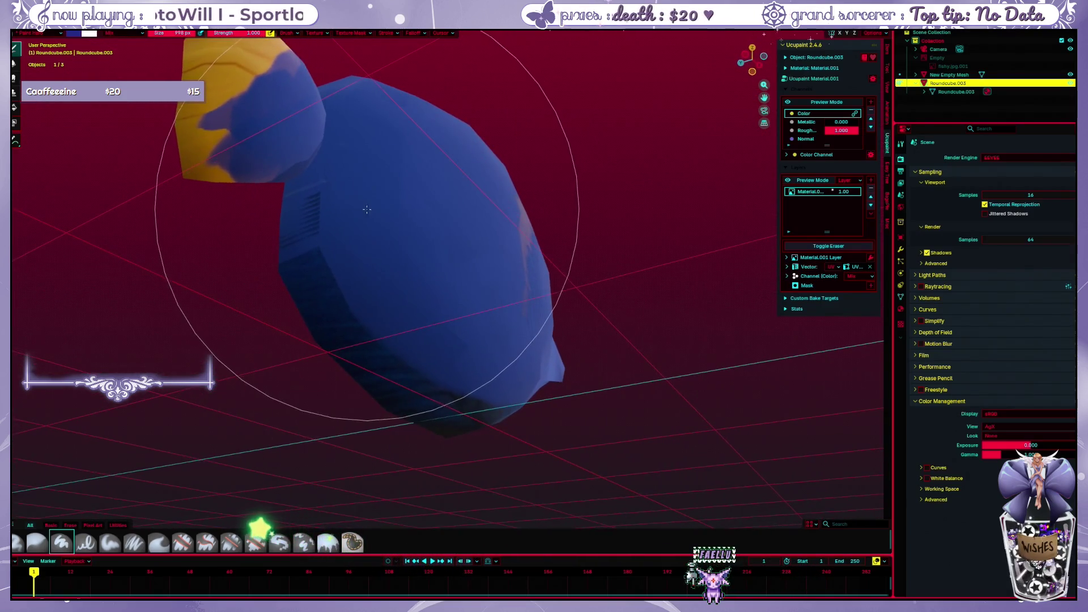
pyautogui.press('f')
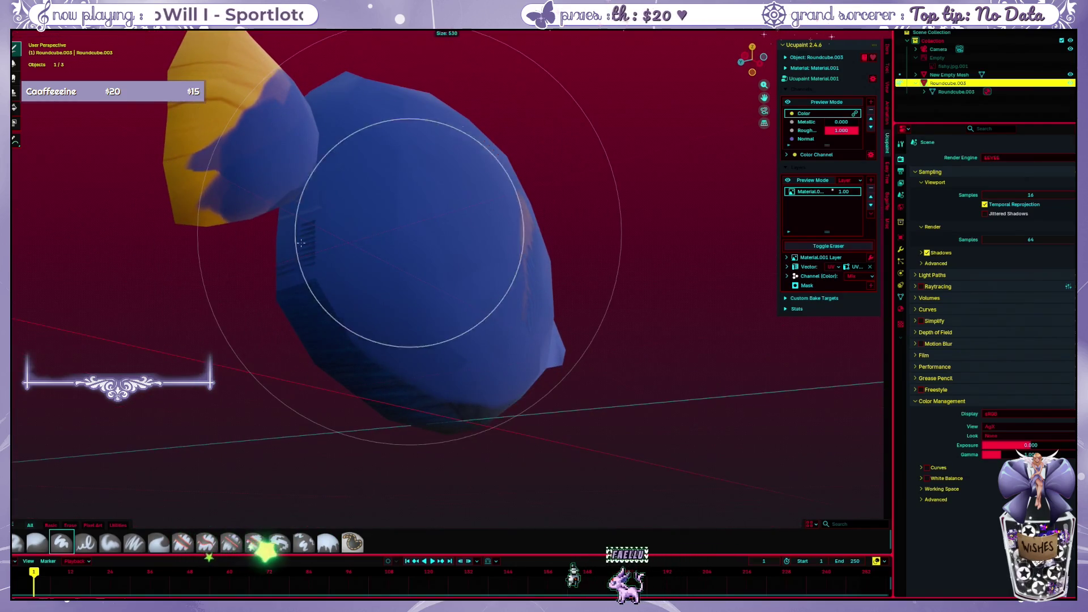
pyautogui.click(287, 243)
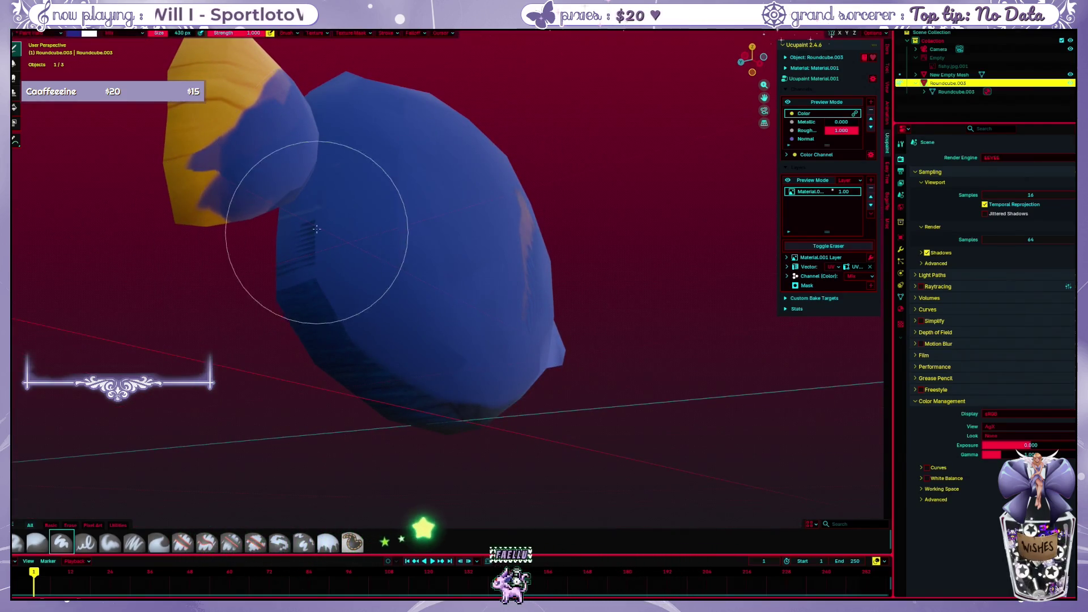
pyautogui.moveTo(325, 243); pyautogui.dragTo(264, 255, button='middle')
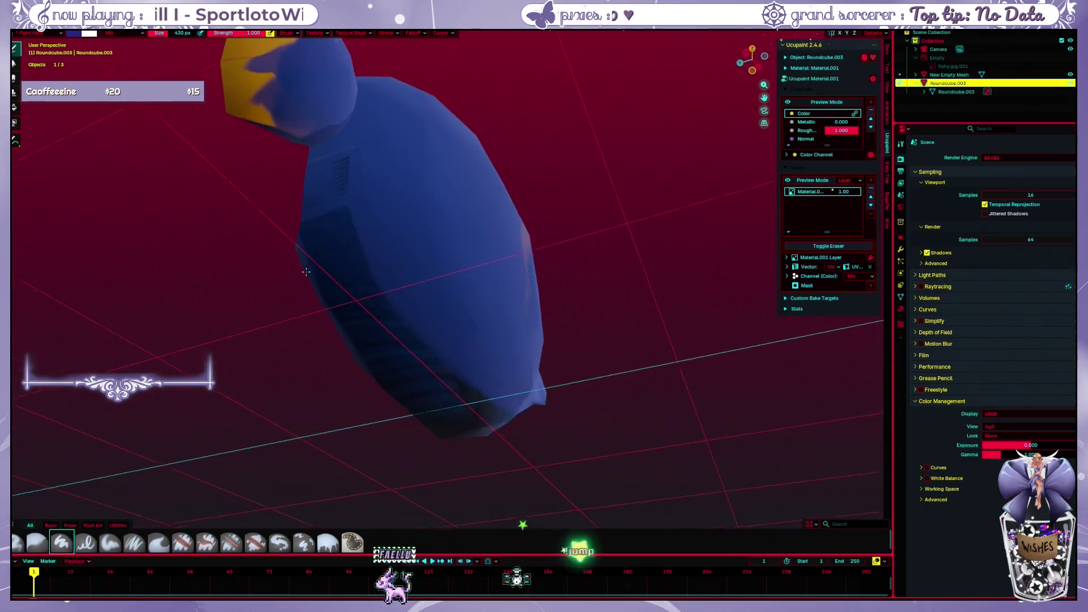
pyautogui.press('f')
pyautogui.click(311, 249)
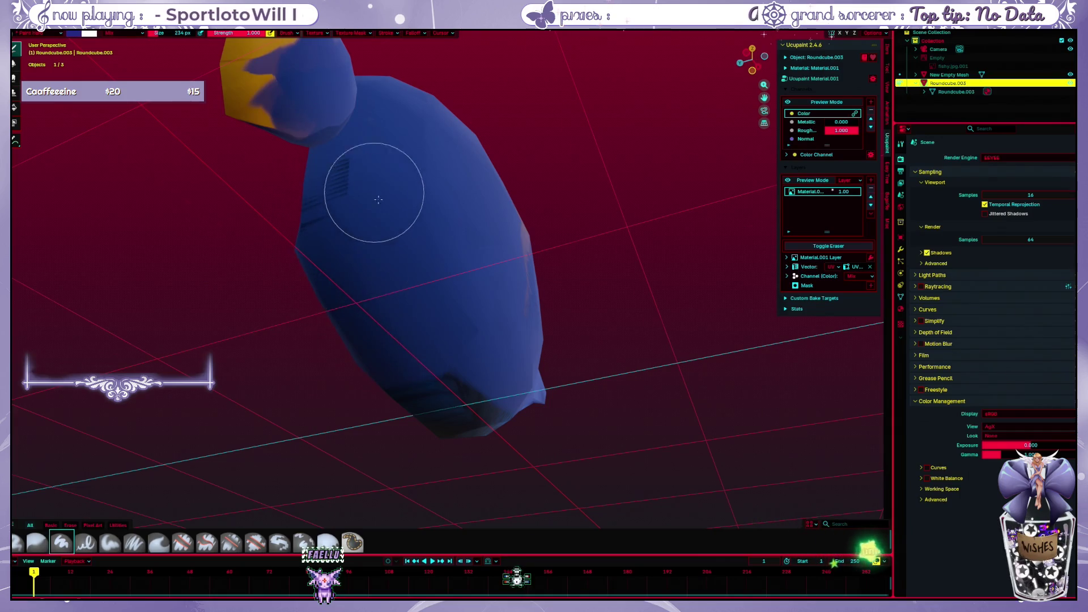
# Orbit around the fish from several angles and set a larger 722 px brush
pyautogui.moveTo(376, 182)
pyautogui.mouseDown(button='middle')
pyautogui.moveTo(387, 283)
pyautogui.moveTo(396, 210)
pyautogui.mouseUp(button='middle')
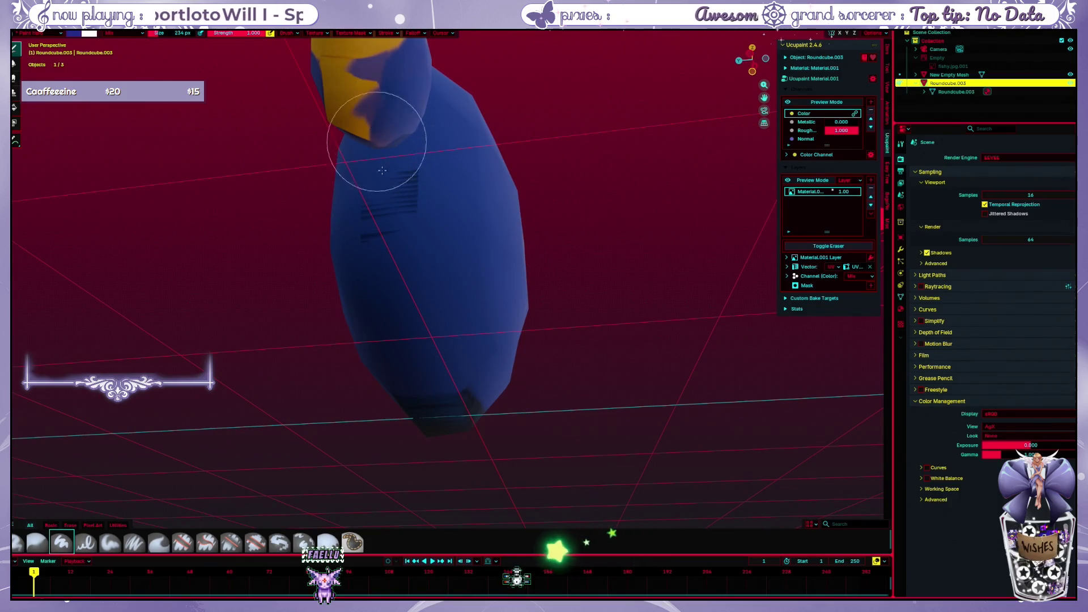
pyautogui.moveTo(389, 150)
pyautogui.mouseDown(button='middle')
pyautogui.moveTo(424, 211)
pyautogui.moveTo(409, 134)
pyautogui.mouseUp(button='middle')
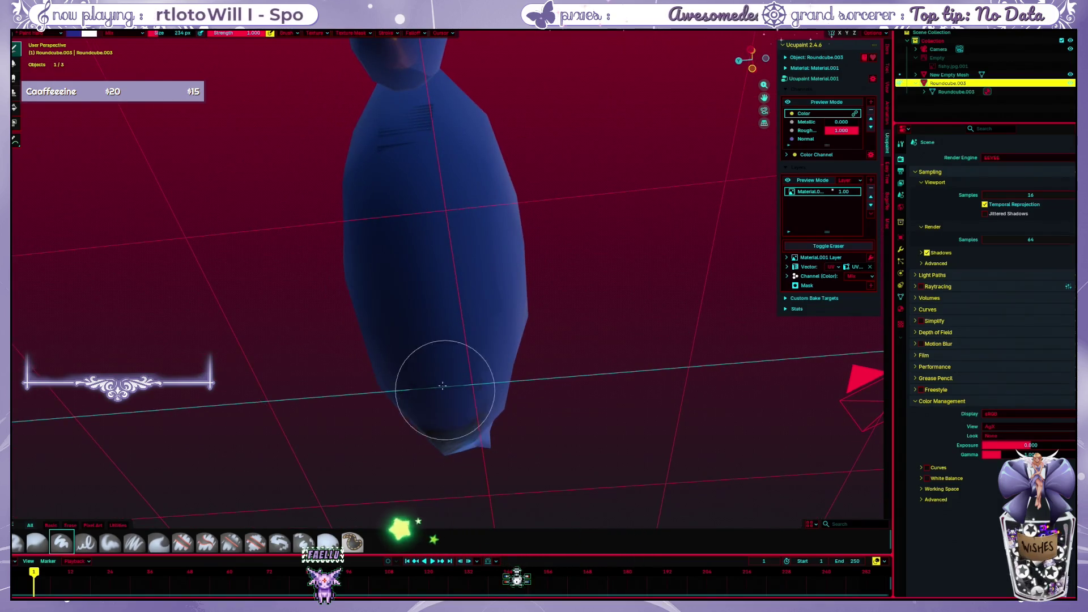
pyautogui.moveTo(446, 385); pyautogui.dragTo(417, 255, button='middle')
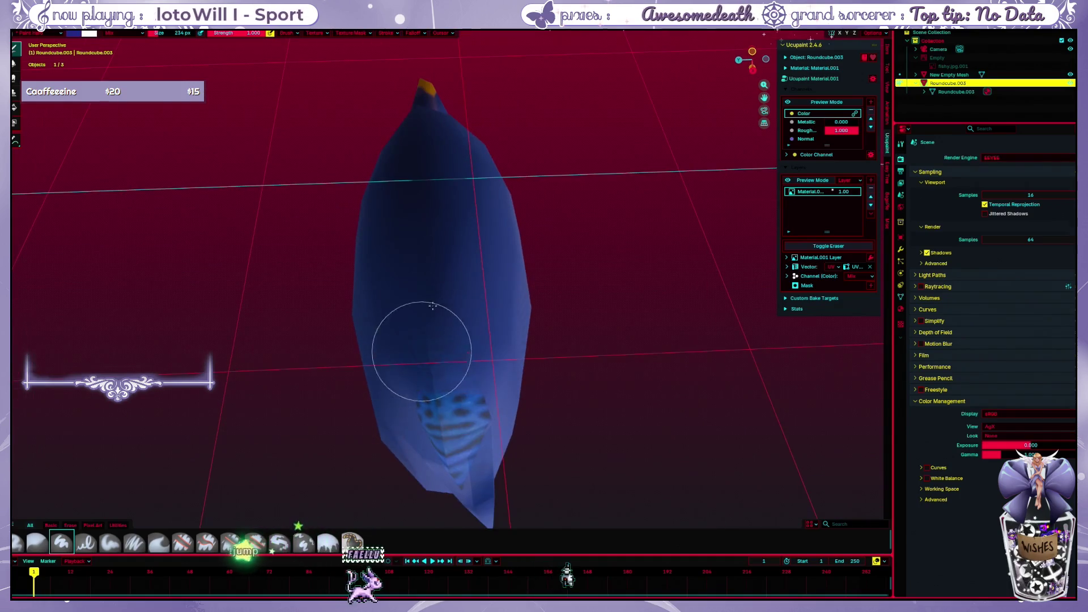
pyautogui.moveTo(444, 462); pyautogui.dragTo(478, 287, button='middle')
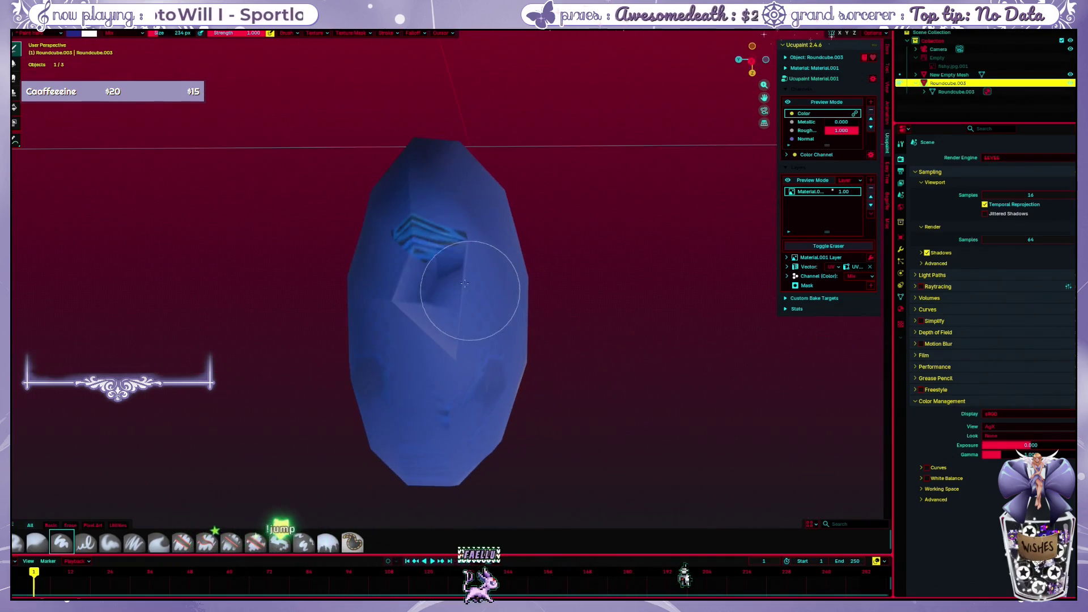
pyautogui.moveTo(437, 364)
pyautogui.mouseDown(button='middle')
pyautogui.moveTo(465, 285)
pyautogui.moveTo(564, 284)
pyautogui.moveTo(543, 61)
pyautogui.mouseUp(button='middle')
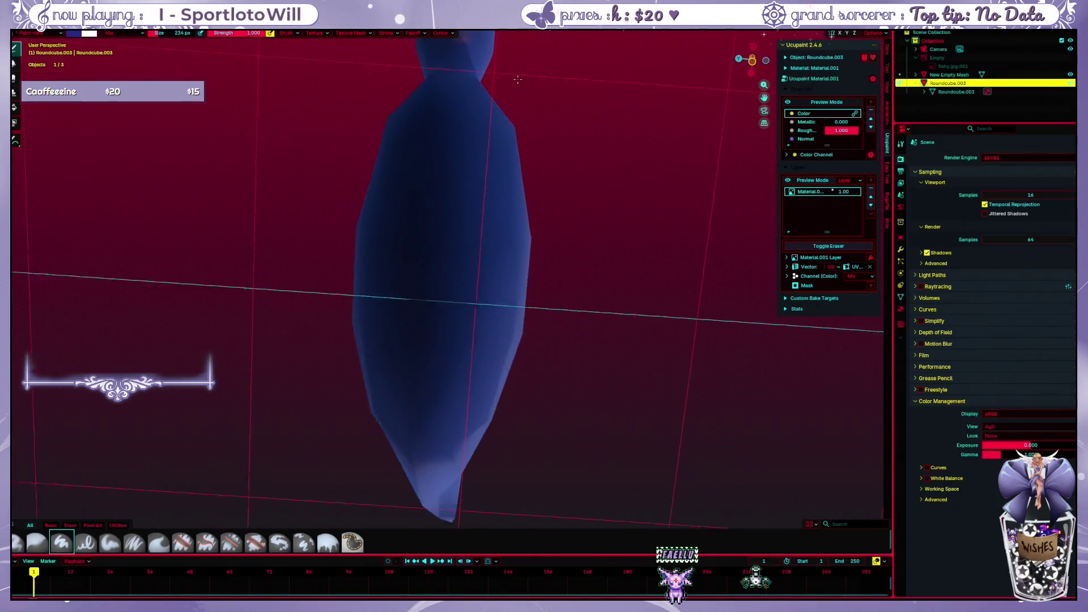
pyautogui.moveTo(542, 62)
pyautogui.mouseDown(button='middle')
pyautogui.moveTo(502, 123)
pyautogui.moveTo(417, 117)
pyautogui.mouseUp(button='middle')
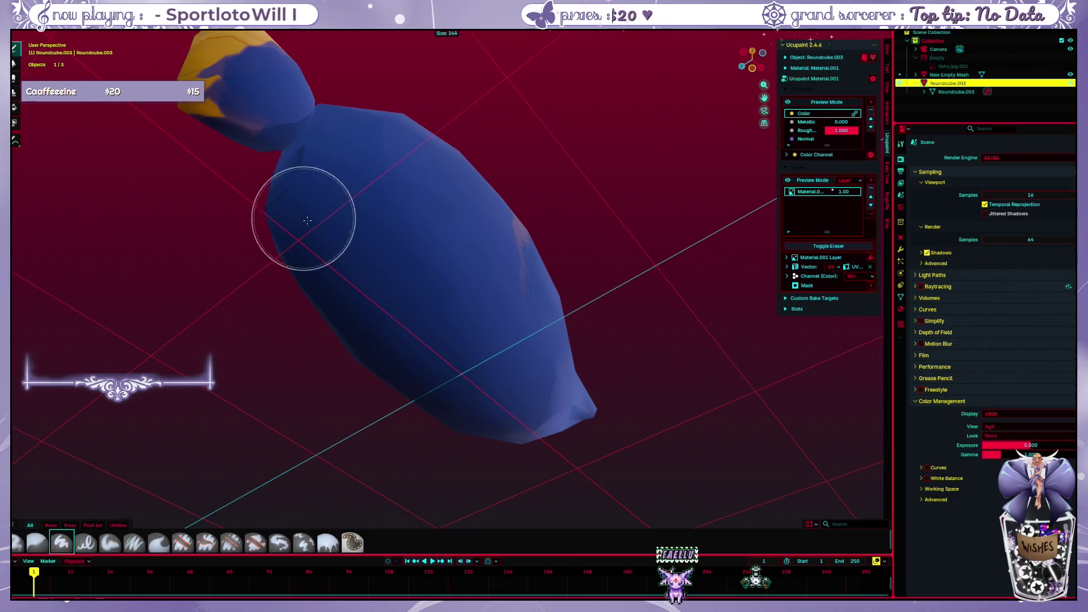
pyautogui.click(365, 228)
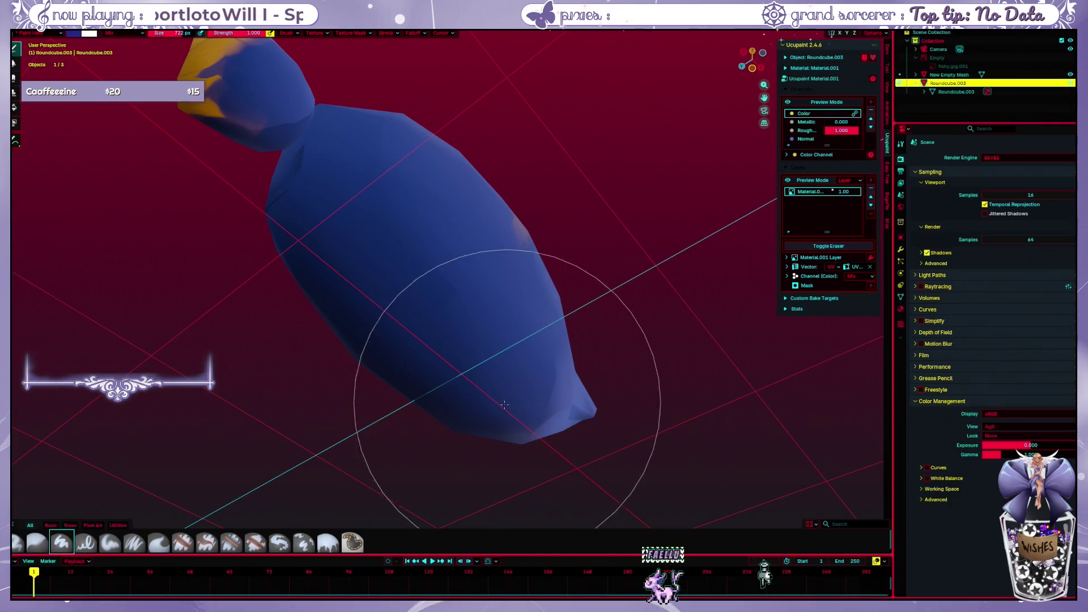
# Shrink the brush to 164 px and show the Tool tab brush settings with the colour picker
pyautogui.moveTo(486, 438)
pyautogui.mouseDown(button='middle')
pyautogui.moveTo(352, 197)
pyautogui.moveTo(323, 441)
pyautogui.mouseUp(button='middle')
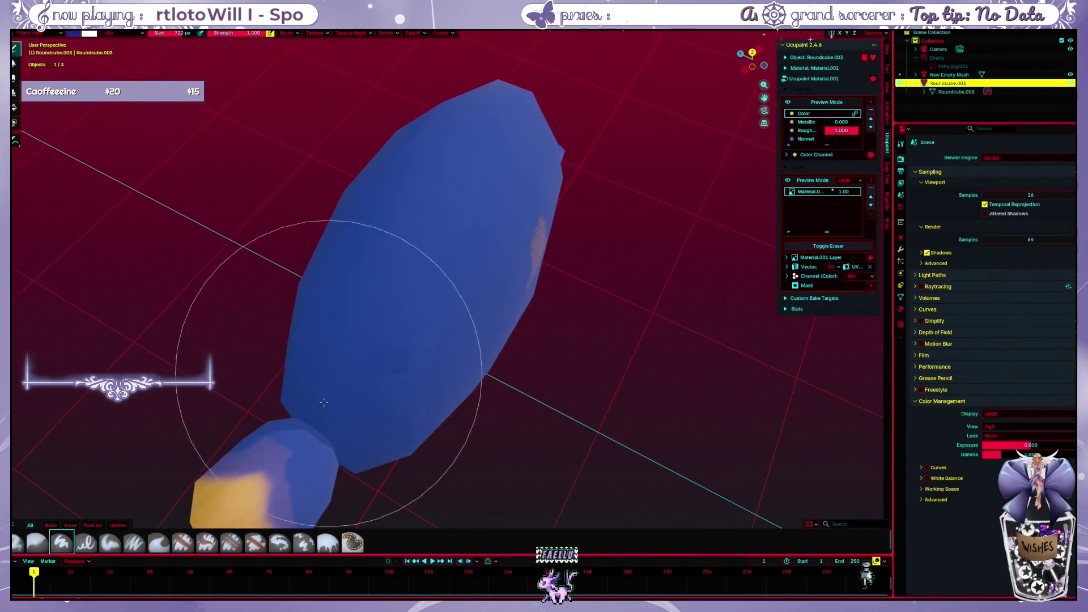
pyautogui.moveTo(387, 387)
pyautogui.mouseDown(button='middle')
pyautogui.moveTo(406, 228)
pyautogui.moveTo(433, 250)
pyautogui.mouseUp(button='middle')
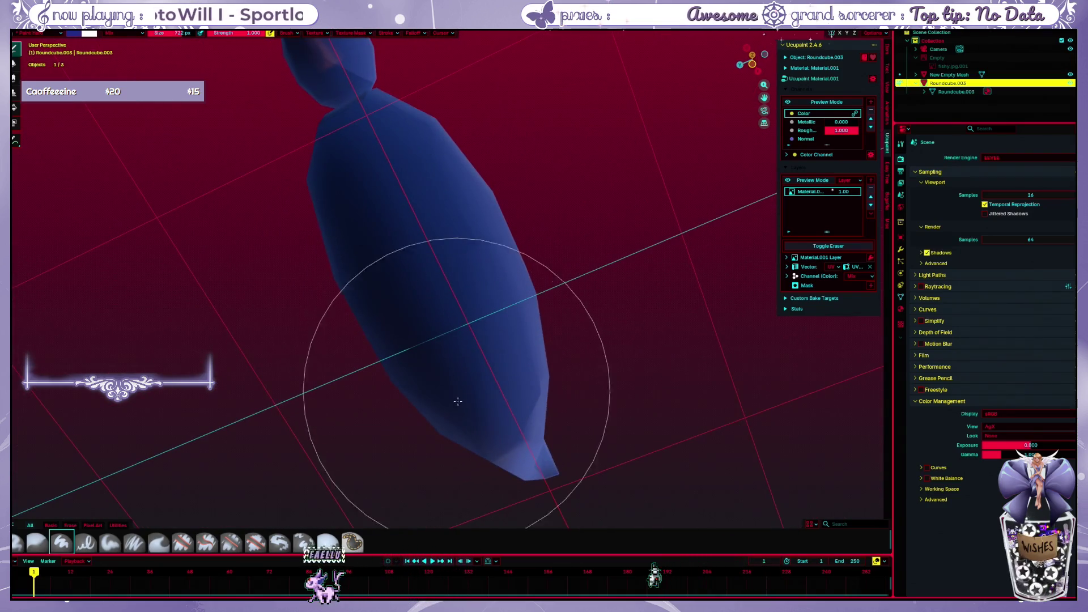
pyautogui.moveTo(563, 188); pyautogui.dragTo(462, 317, button='middle')
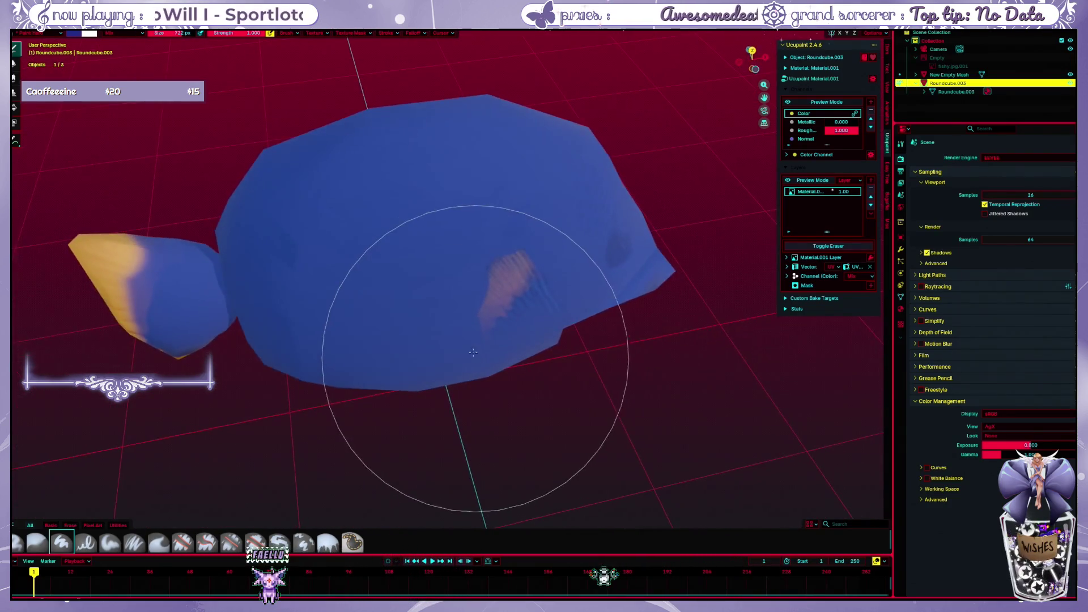
pyautogui.press('f')
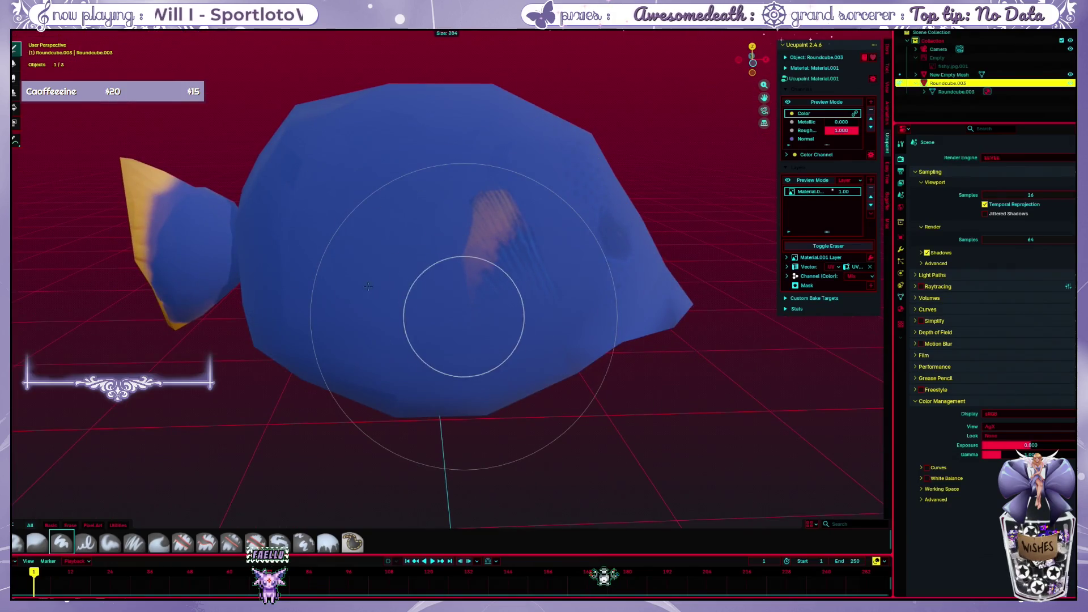
pyautogui.click(346, 297)
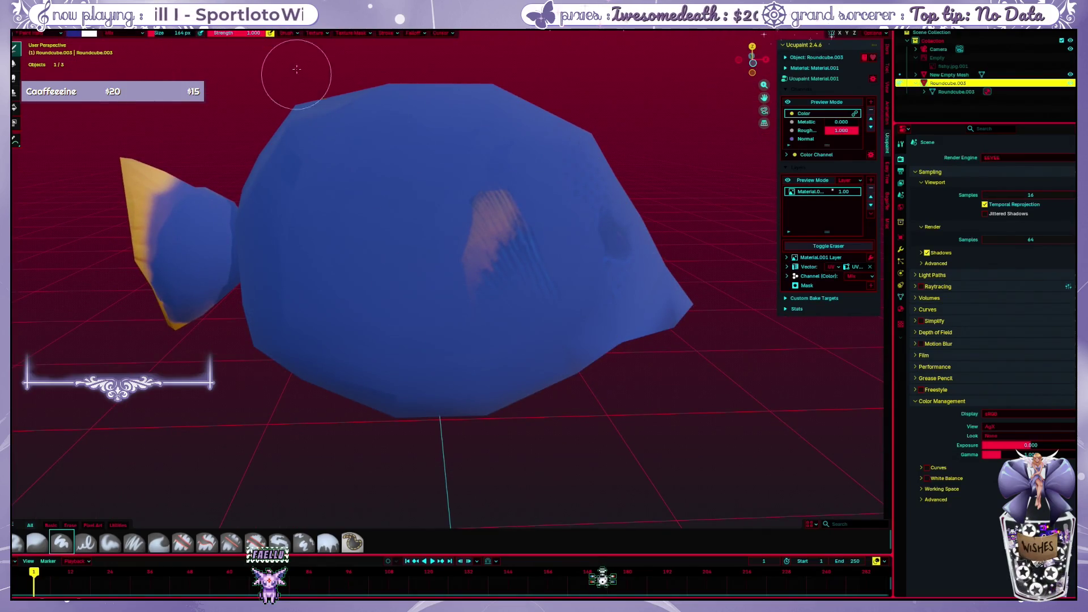
pyautogui.click(901, 144)
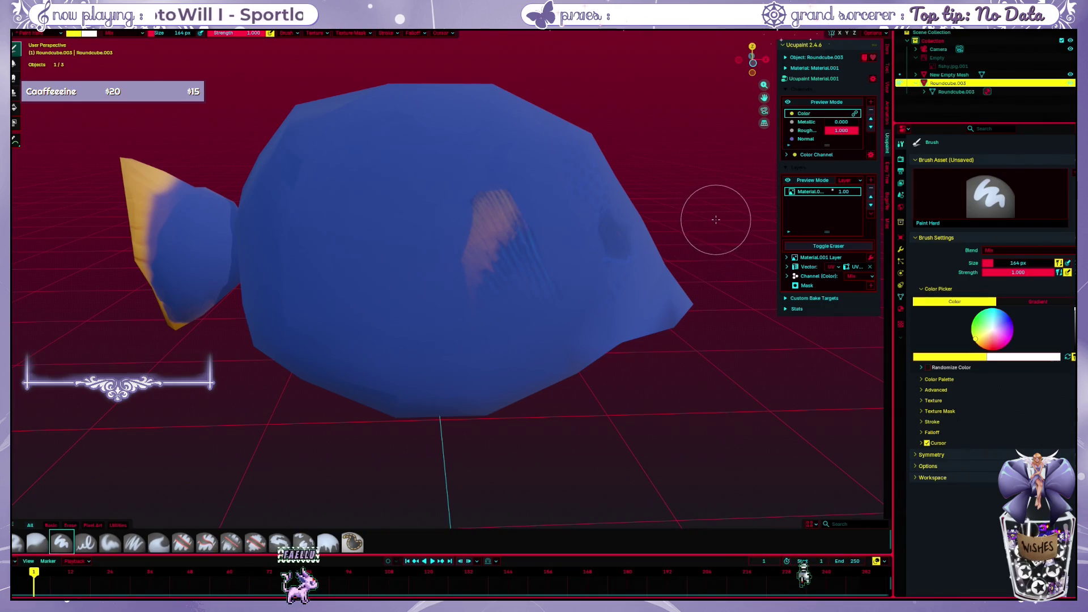
# Resize the brush to 44 px, lower its strength to about 0.4 and paint a yellow flank stroke
pyautogui.moveTo(715, 220); pyautogui.dragTo(499, 151, button='middle')
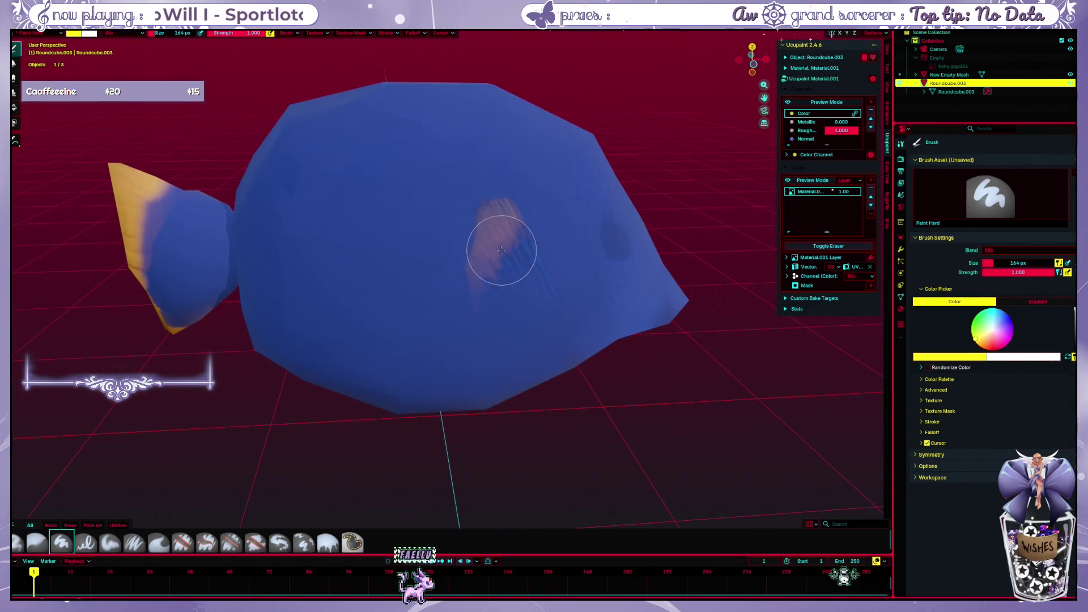
pyautogui.press('f')
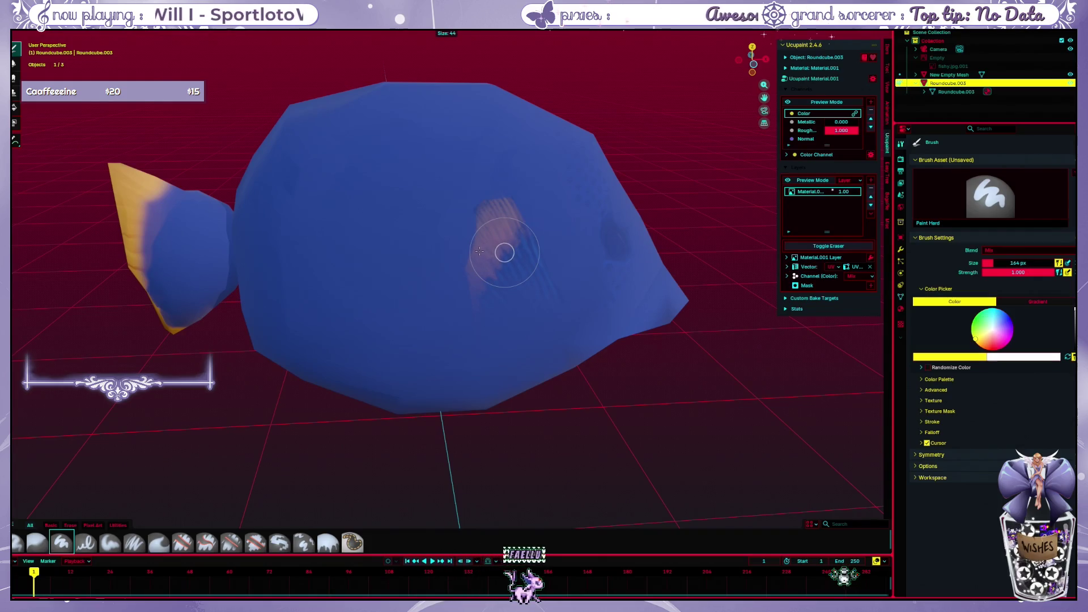
pyautogui.click(489, 251)
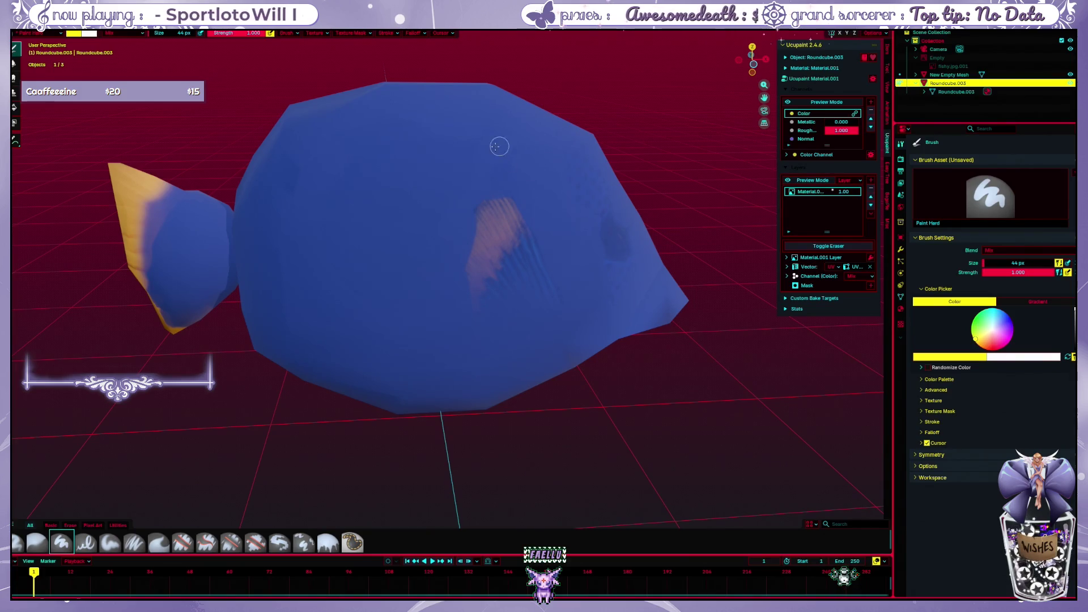
pyautogui.hotkey('ctrl', 'z')
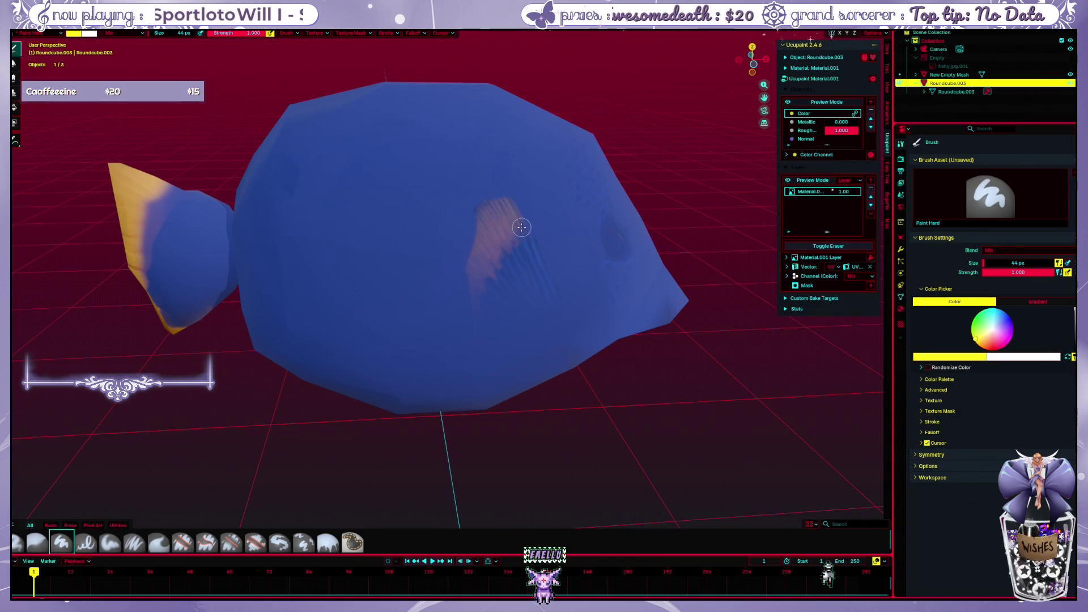
pyautogui.hotkey('ctrl', 'z')
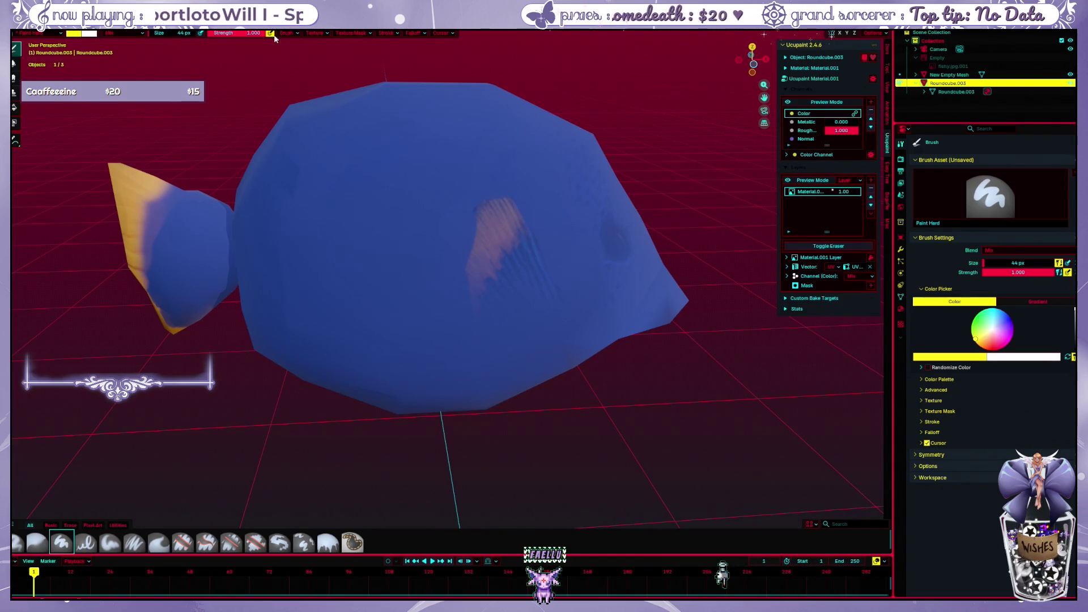
pyautogui.moveTo(245, 36); pyautogui.dragTo(217, 39)
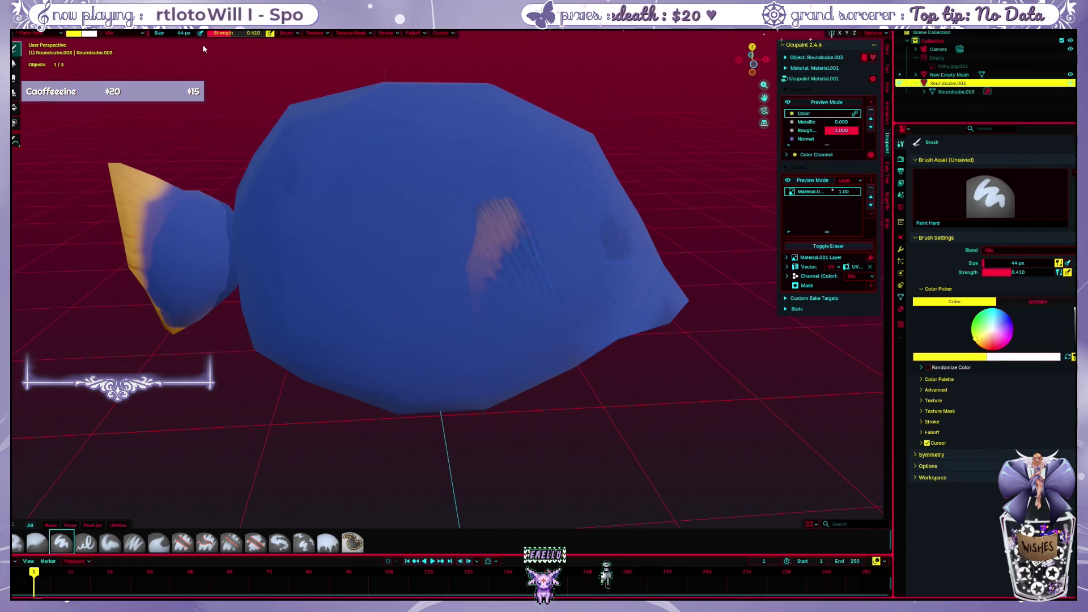
pyautogui.moveTo(515, 230); pyautogui.dragTo(503, 205)
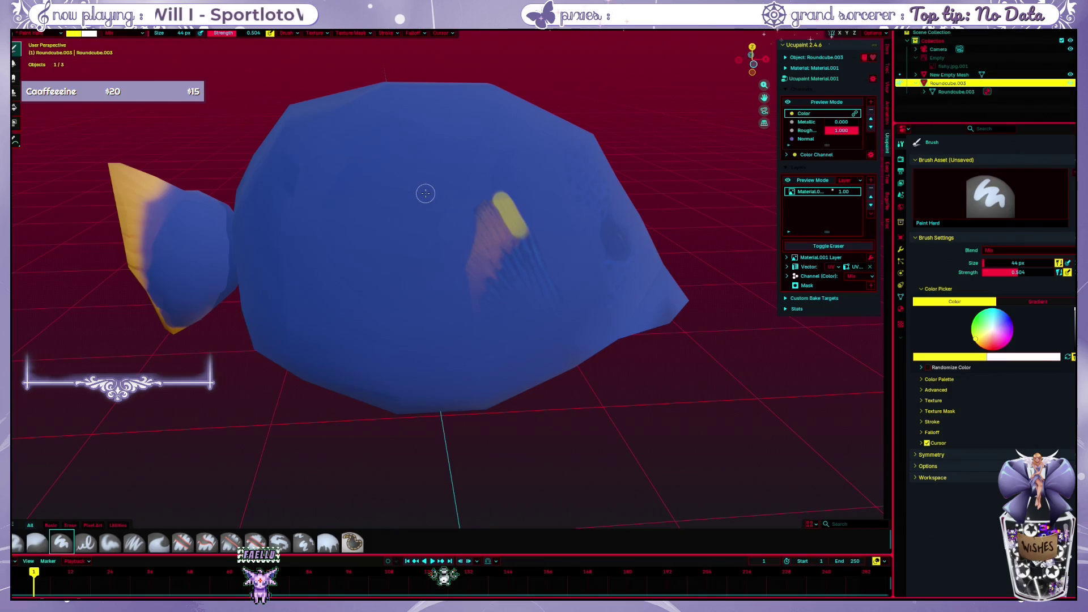
# Set the brush to 30 px and try curved yellow strokes up the flank, undoing them
pyautogui.press('f')
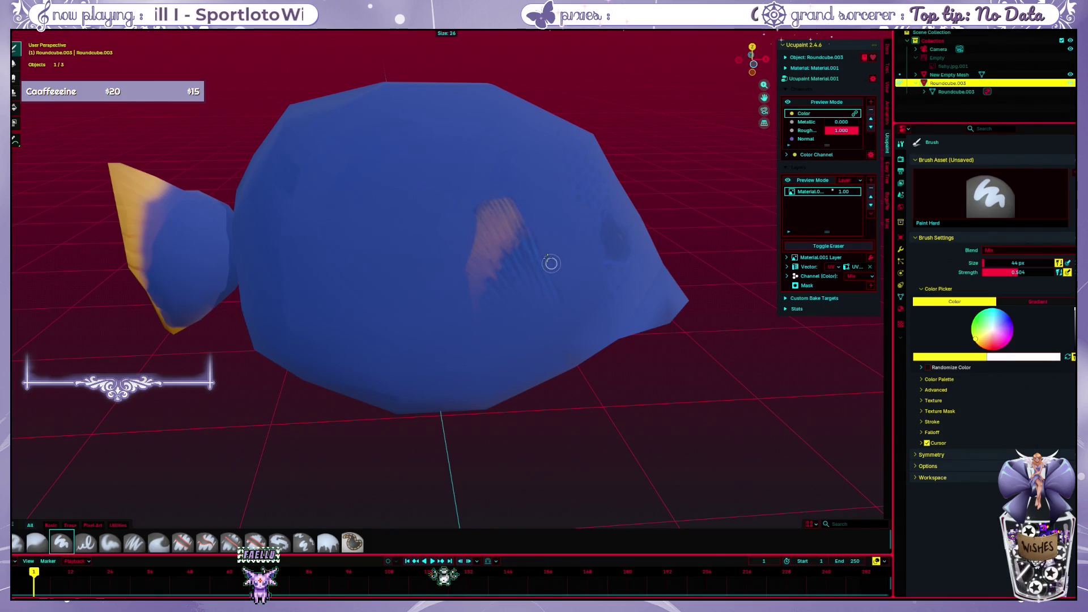
pyautogui.click(550, 255)
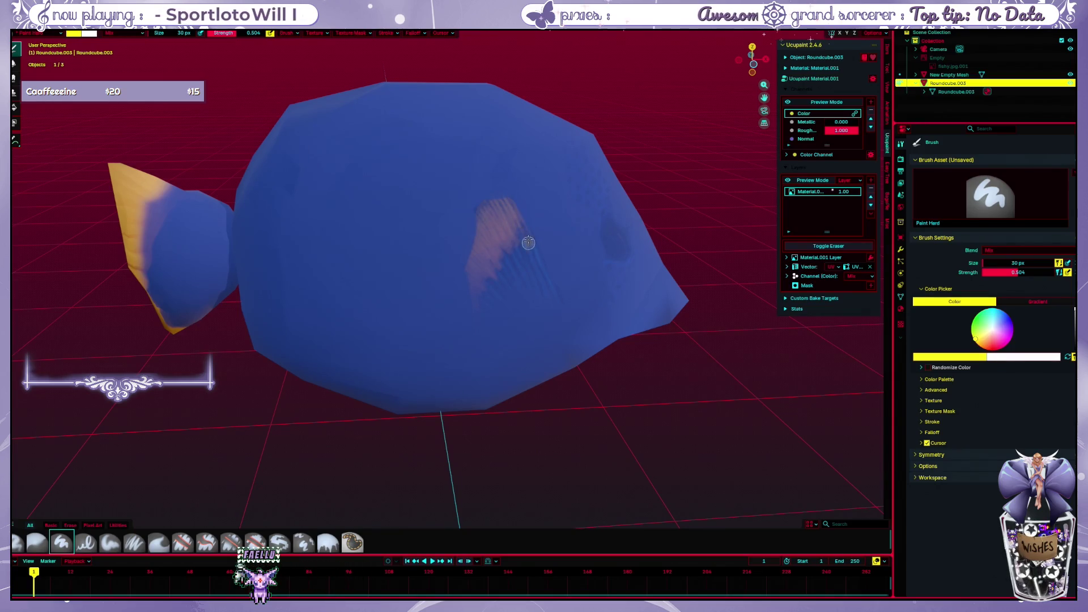
pyautogui.hotkey('ctrl', 'z')
pyautogui.moveTo(522, 236)
pyautogui.mouseDown()
pyautogui.moveTo(495, 200)
pyautogui.moveTo(470, 306)
pyautogui.mouseUp()
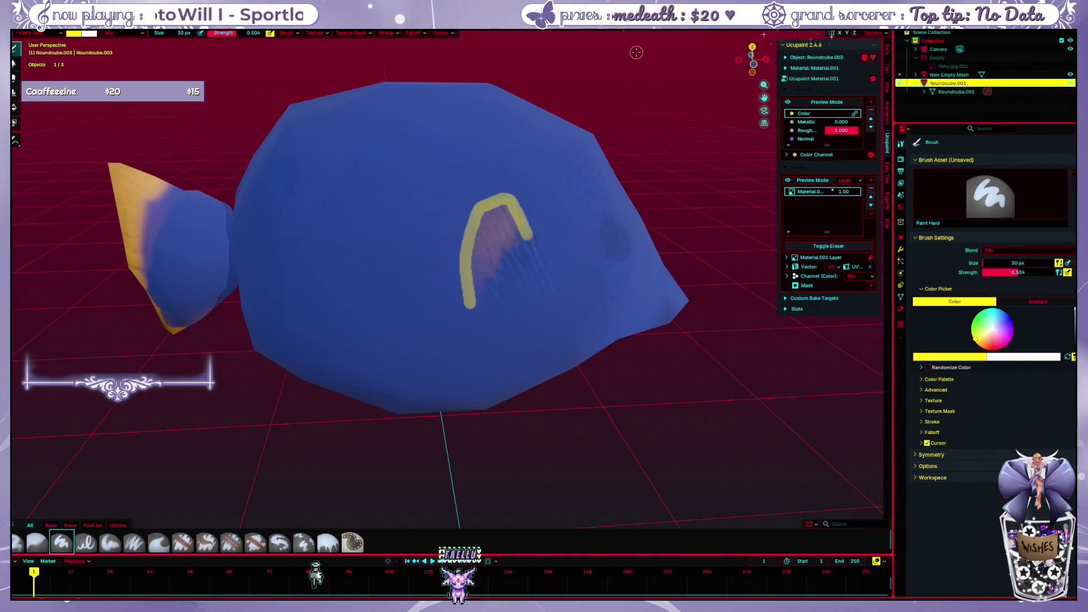
pyautogui.hotkey('ctrl', 'z')
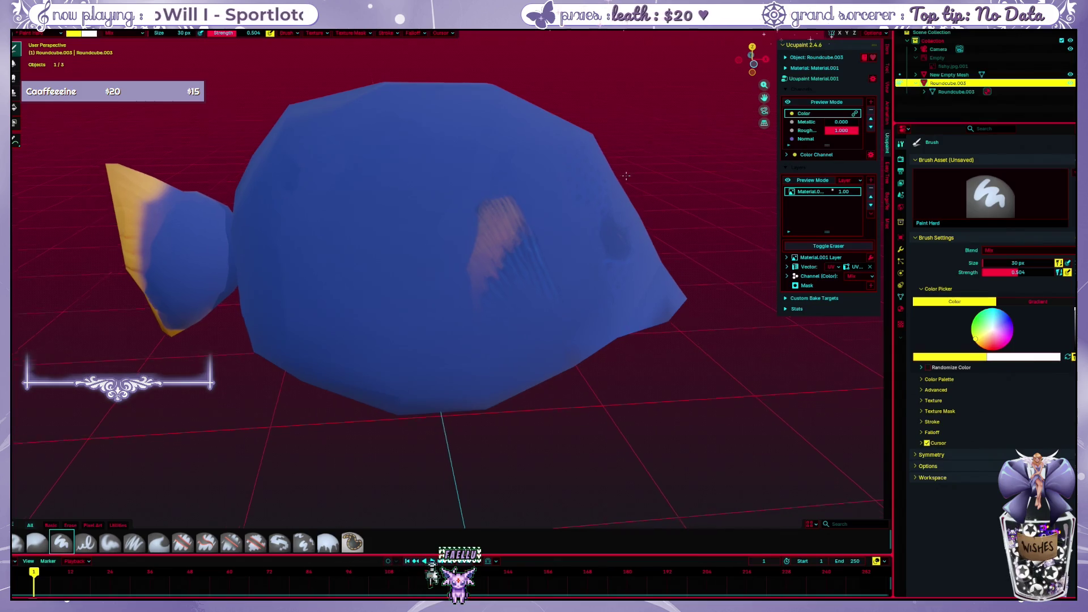
pyautogui.moveTo(591, 113); pyautogui.dragTo(514, 201, button='middle')
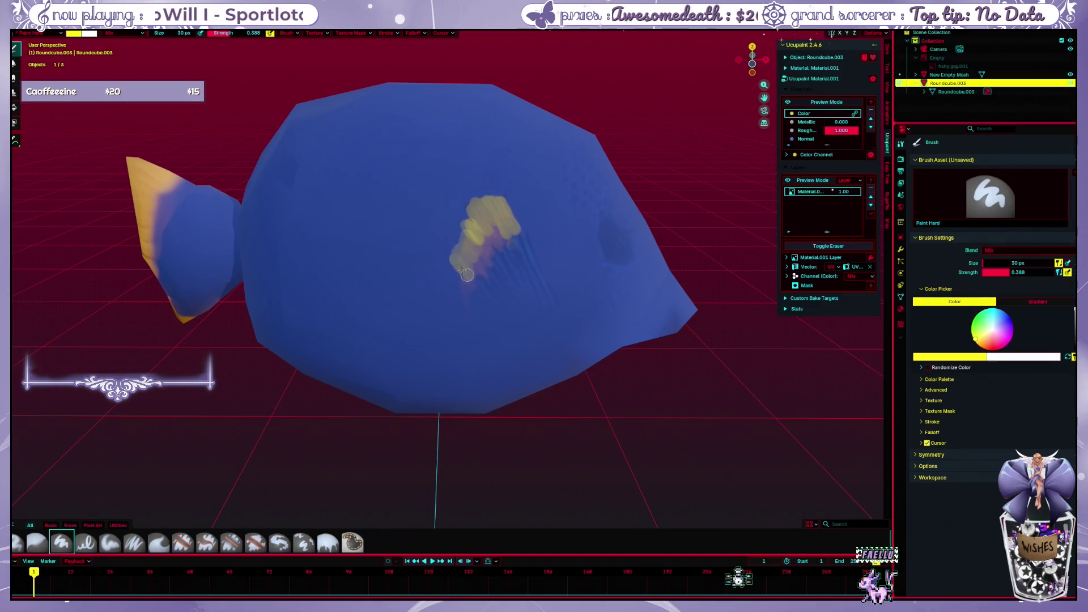
# Extend and trim the yellow stroke, then switch to the Paint Soft Pressure brush
pyautogui.moveTo(466, 273); pyautogui.dragTo(455, 288)
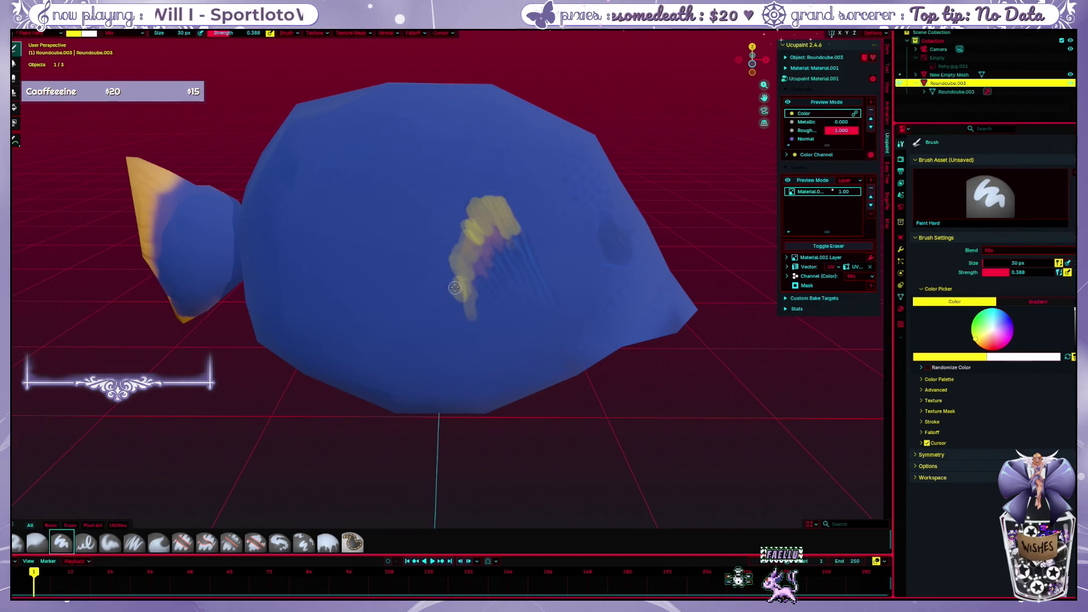
pyautogui.hotkey('ctrl', 'z')
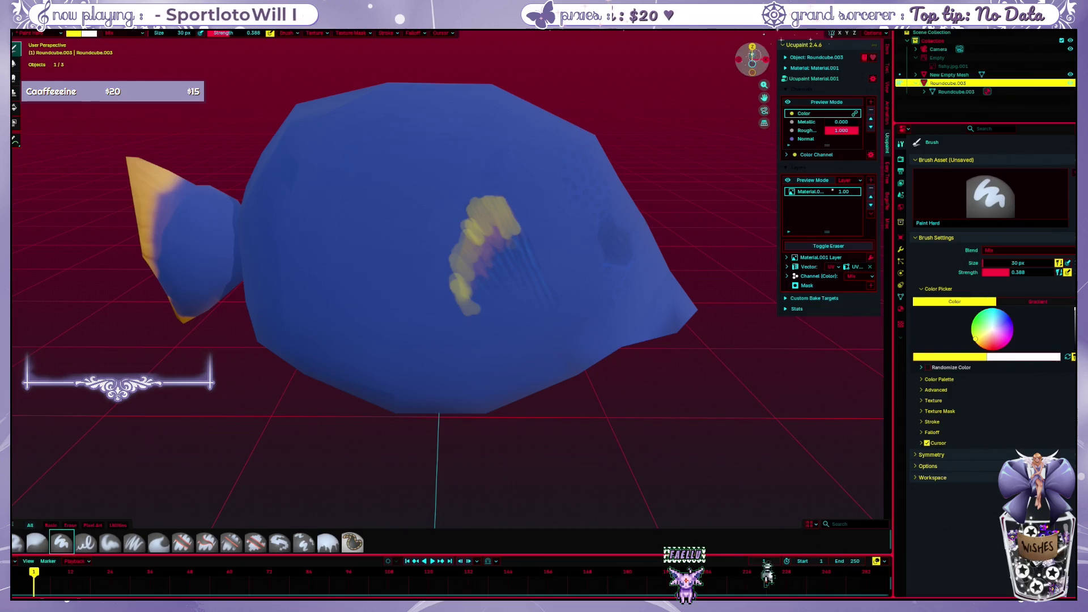
pyautogui.moveTo(638, 204); pyautogui.dragTo(614, 205, button='middle')
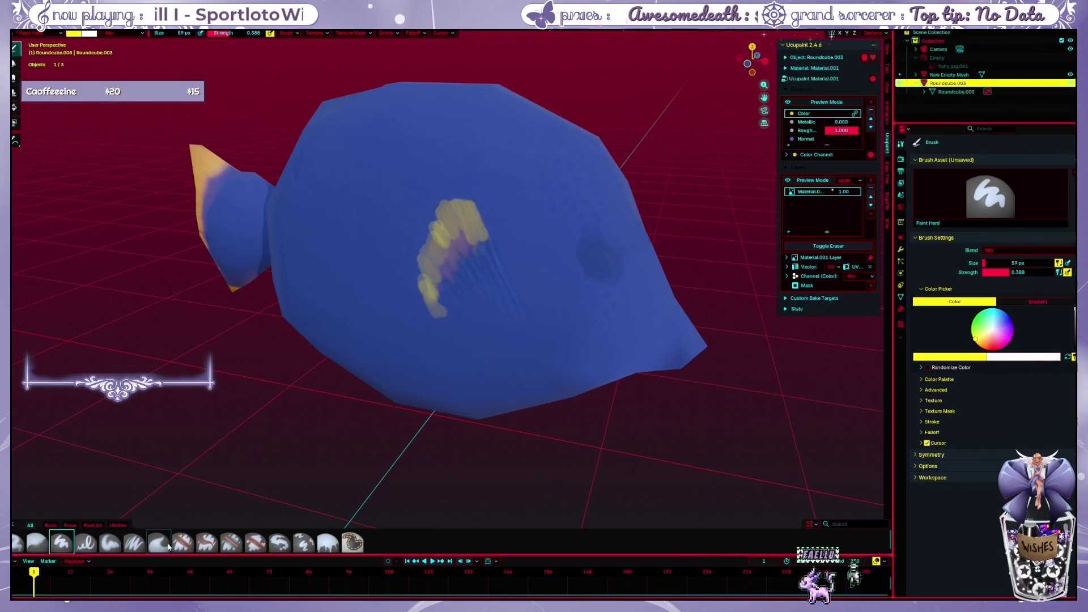
pyautogui.click(134, 542)
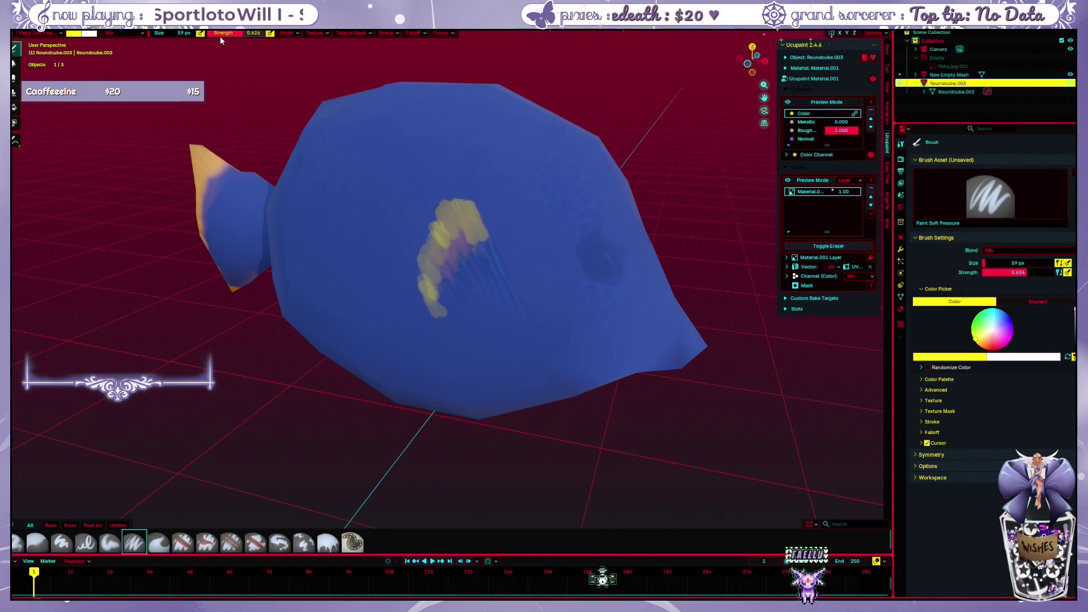
# Adjust the soft brush down to 80 px and repaint the blob's streaky middle yellow
pyautogui.moveTo(173, 32); pyautogui.dragTo(247, 33)
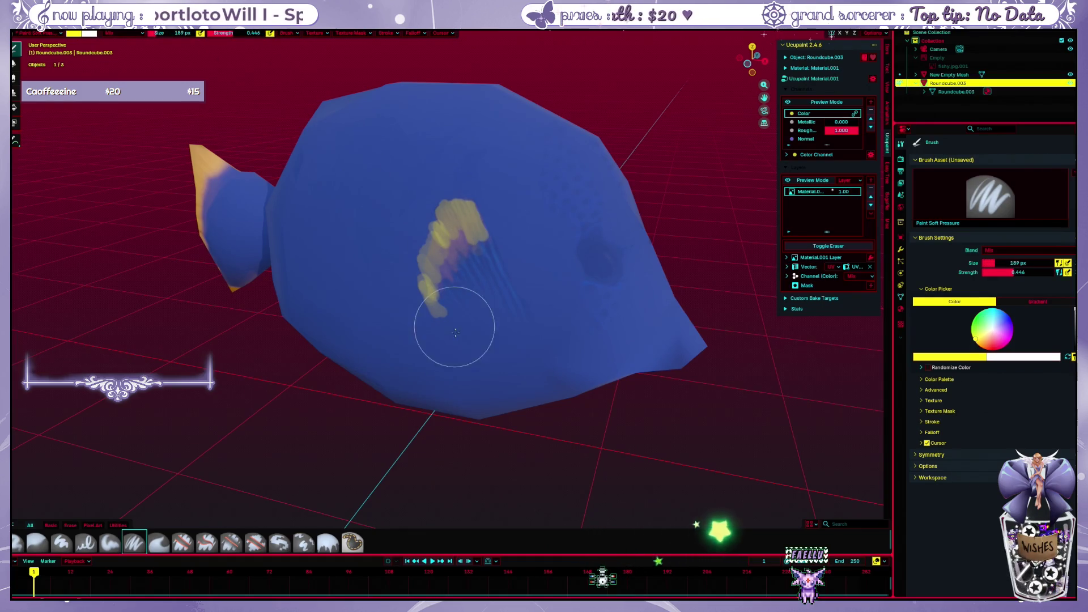
pyautogui.moveTo(180, 33); pyautogui.dragTo(169, 33)
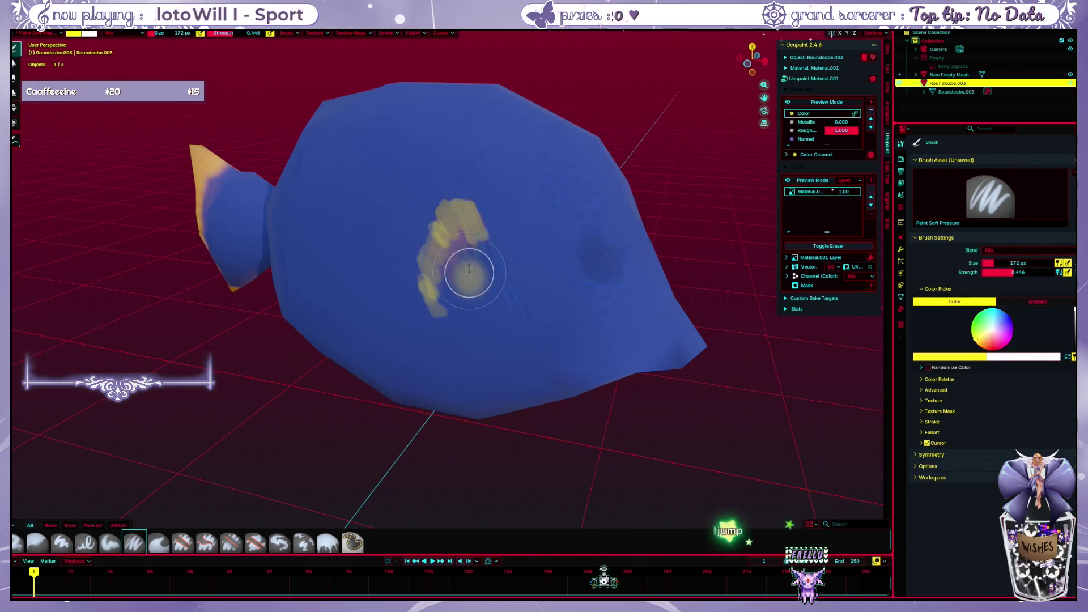
pyautogui.hotkey('ctrl', 'z')
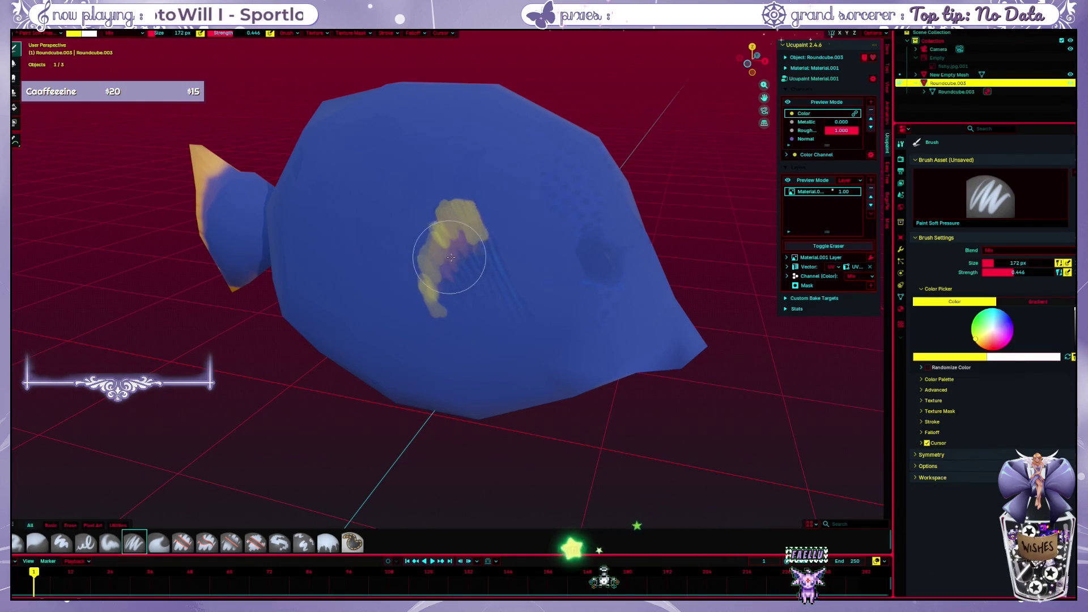
pyautogui.press('f')
pyautogui.click(466, 255)
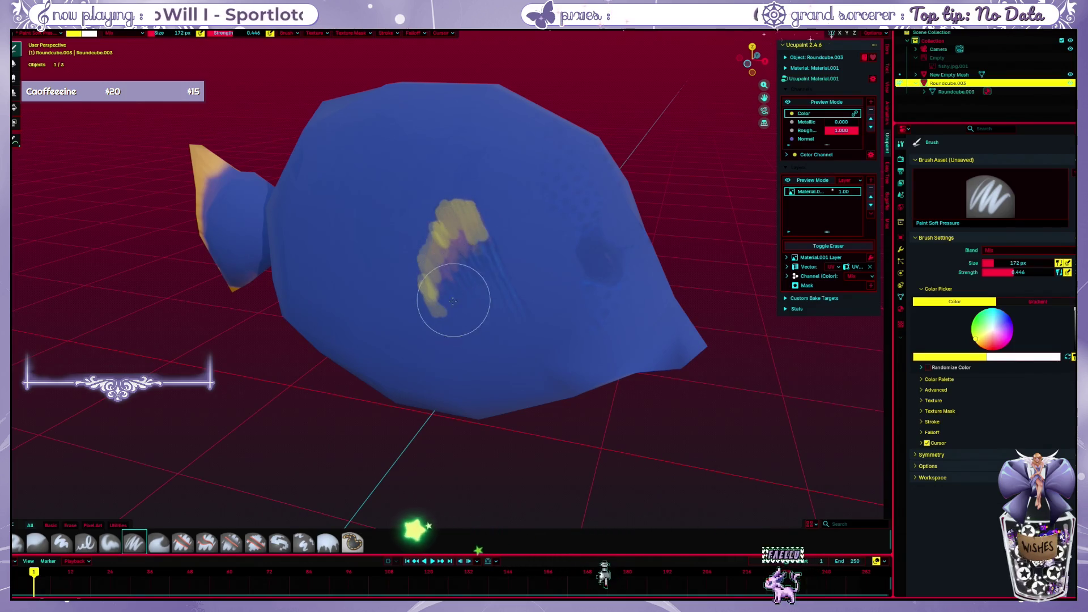
pyautogui.press('f')
pyautogui.click(458, 242)
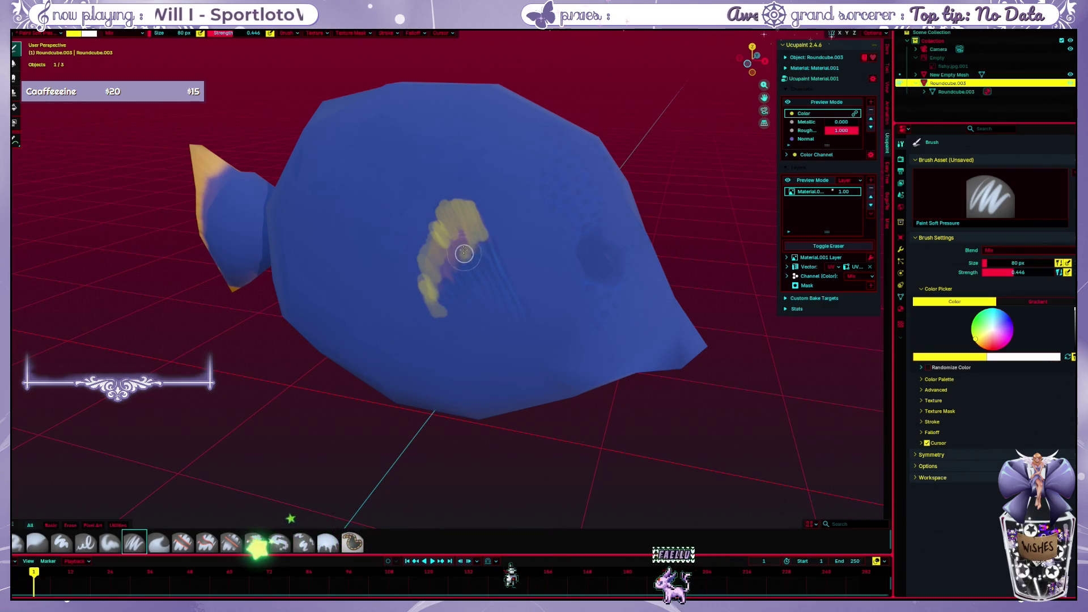
pyautogui.moveTo(458, 243); pyautogui.dragTo(438, 280)
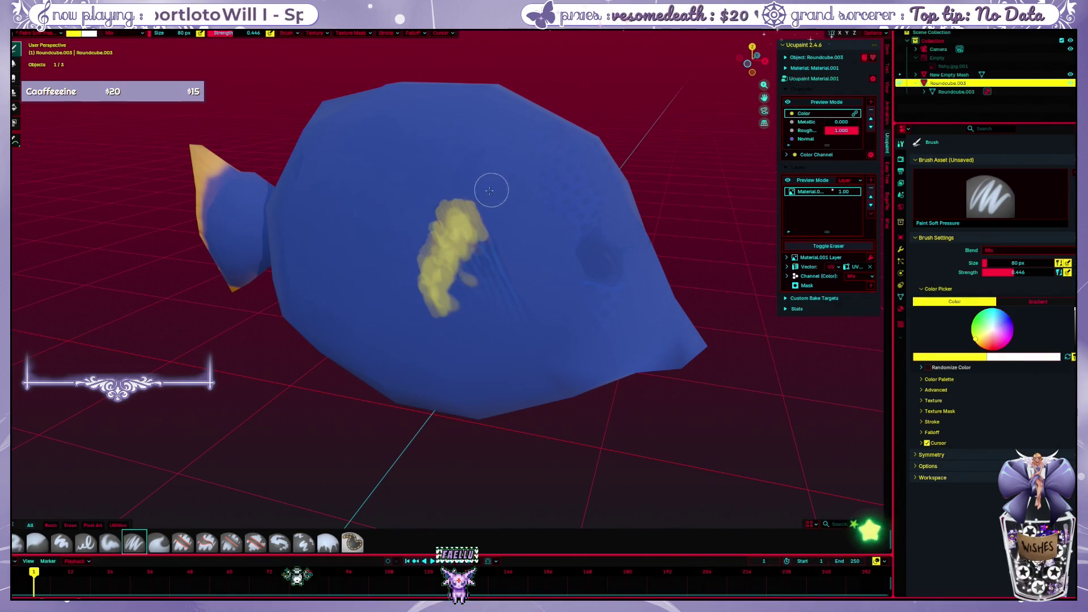
# With a 122 px brush, spread the yellow patch on the fish's side into a solid shape
pyautogui.press('f')
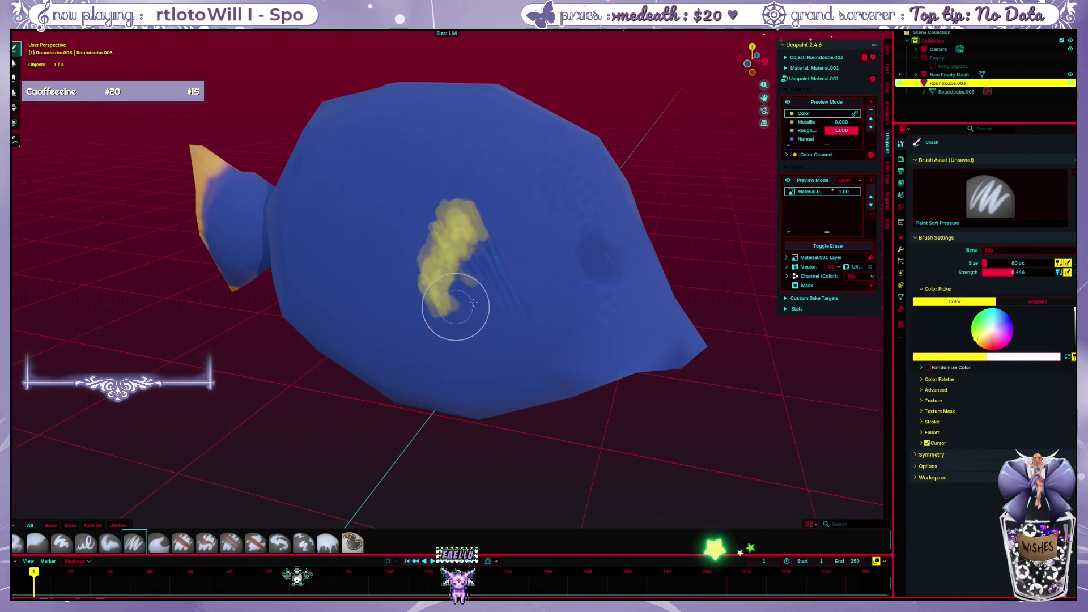
pyautogui.click(465, 303)
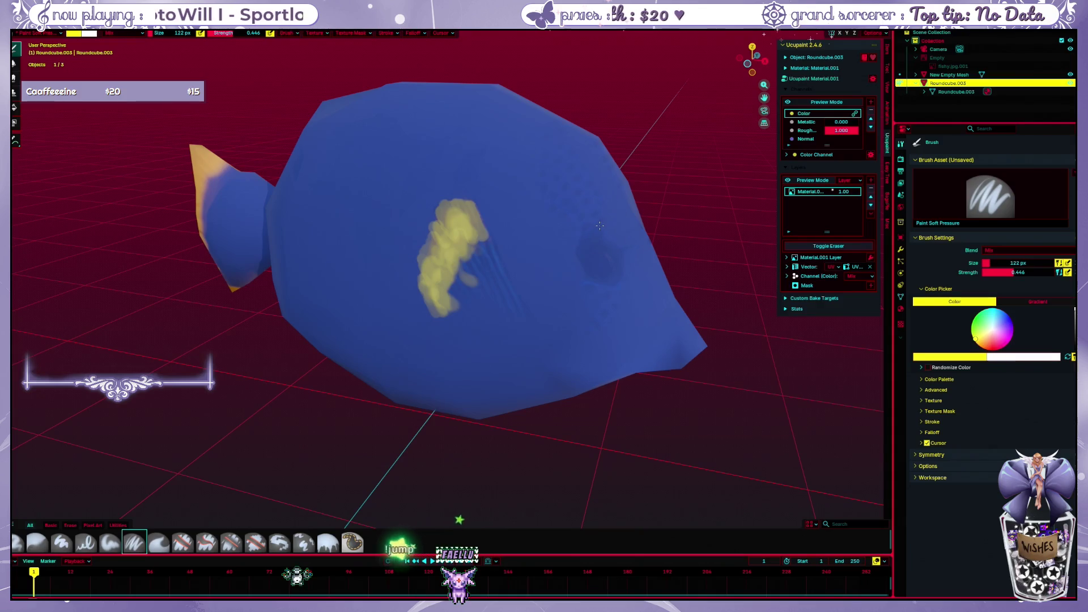
pyautogui.moveTo(599, 225); pyautogui.dragTo(598, 219, button='middle')
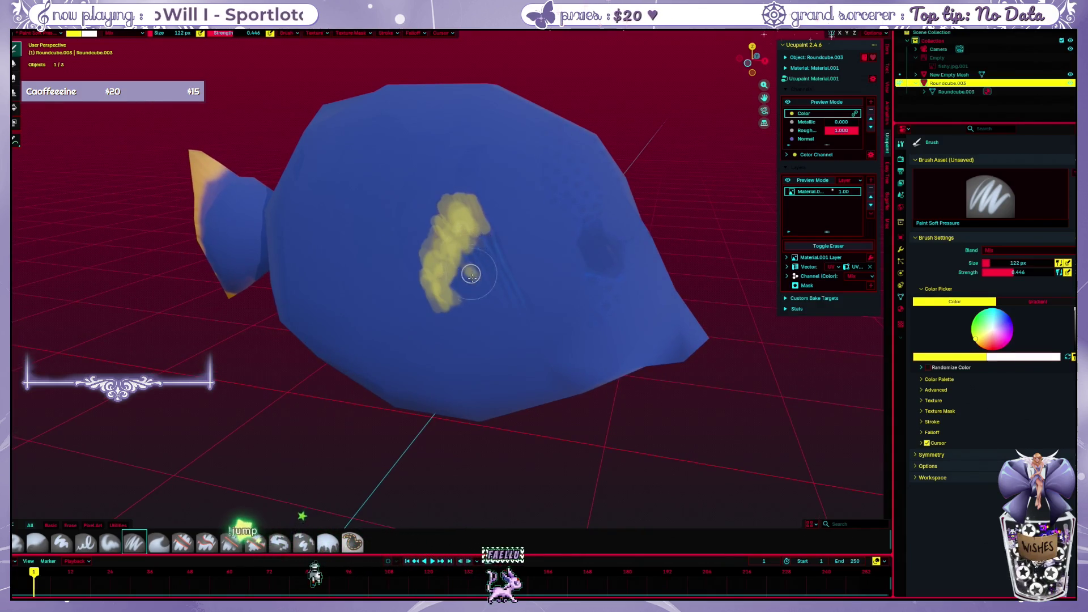
pyautogui.moveTo(471, 273)
pyautogui.mouseDown()
pyautogui.moveTo(474, 252)
pyautogui.moveTo(502, 297)
pyautogui.moveTo(473, 294)
pyautogui.mouseUp()
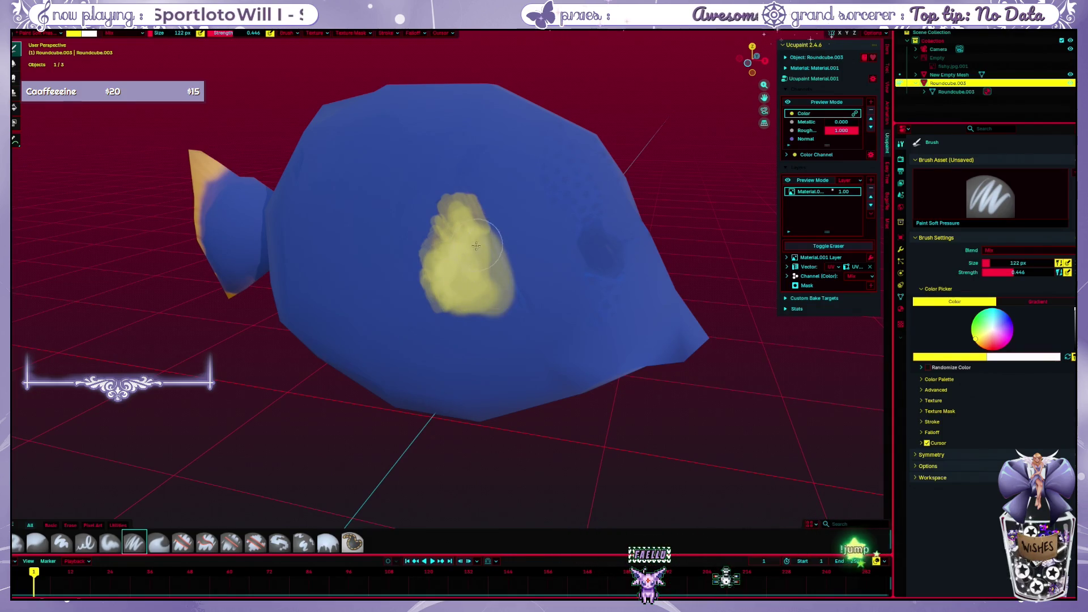
pyautogui.hotkey('ctrl', 'z')
pyautogui.hotkey('ctrl', 'shift', 'z')
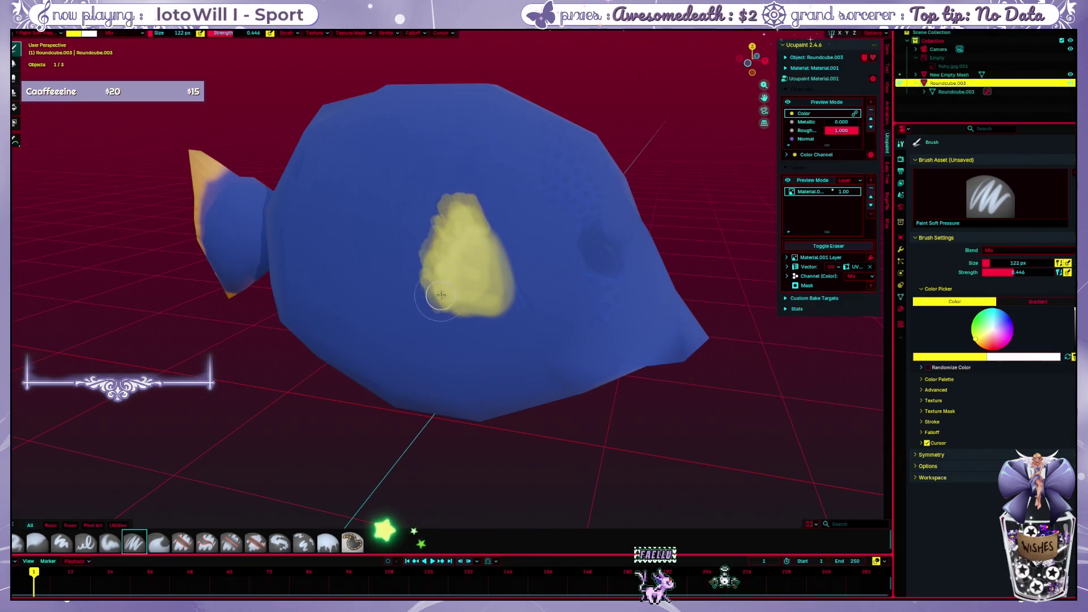
# Check the patch from the front and switch to the Smear brush
pyautogui.moveTo(622, 205)
pyautogui.mouseDown(button='middle')
pyautogui.moveTo(604, 237)
pyautogui.moveTo(663, 227)
pyautogui.mouseUp(button='middle')
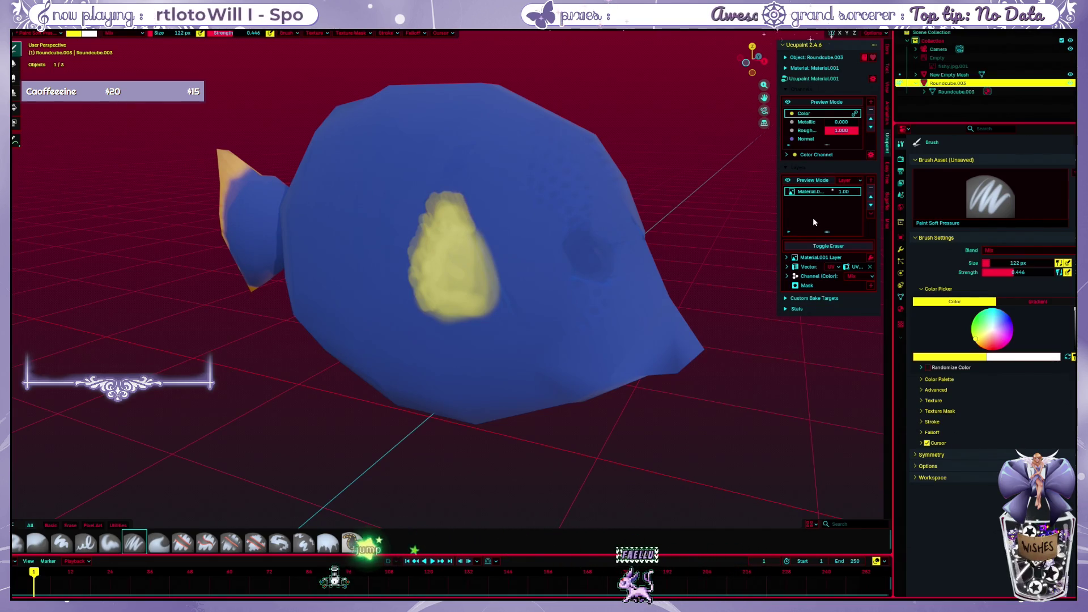
pyautogui.click(161, 543)
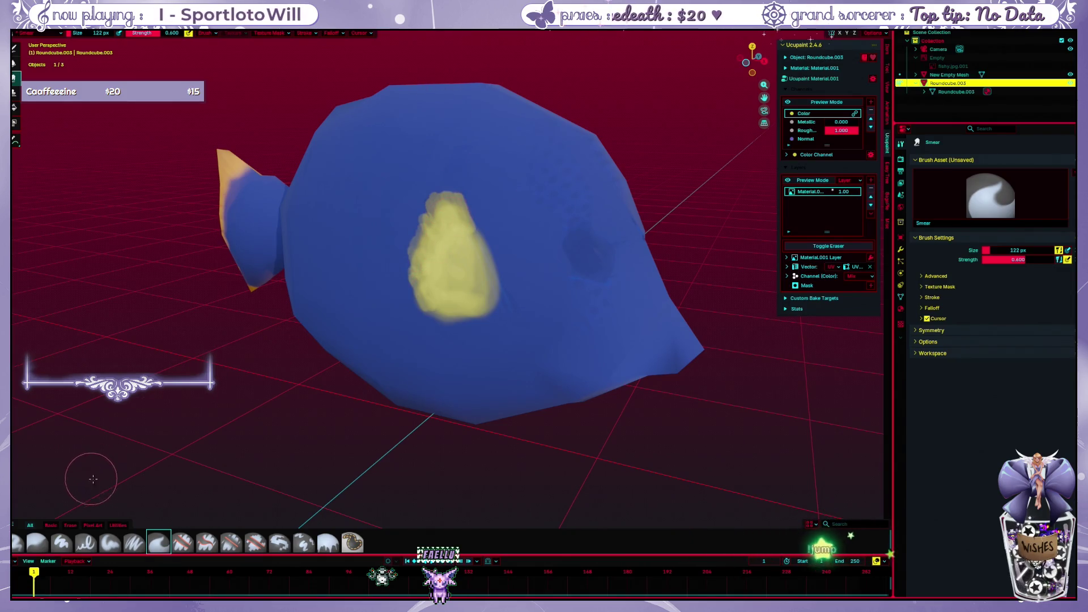
# Switch to Paint Hard Pressure at 60 px and start painting yellow on the tail fin
pyautogui.click(84, 550)
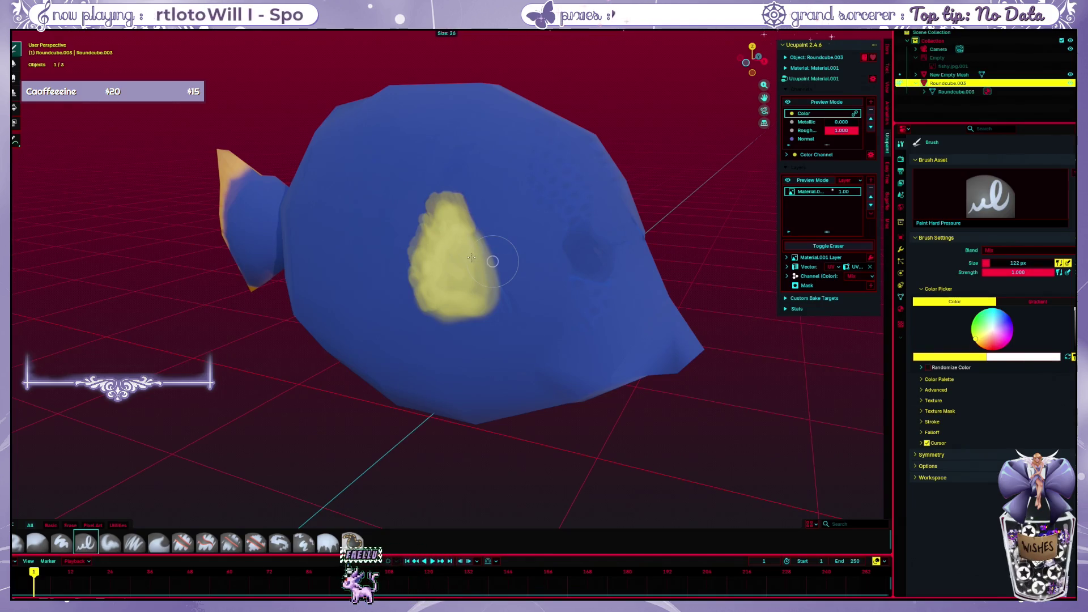
pyautogui.click(468, 258)
pyautogui.moveTo(469, 257); pyautogui.dragTo(308, 253, button='middle')
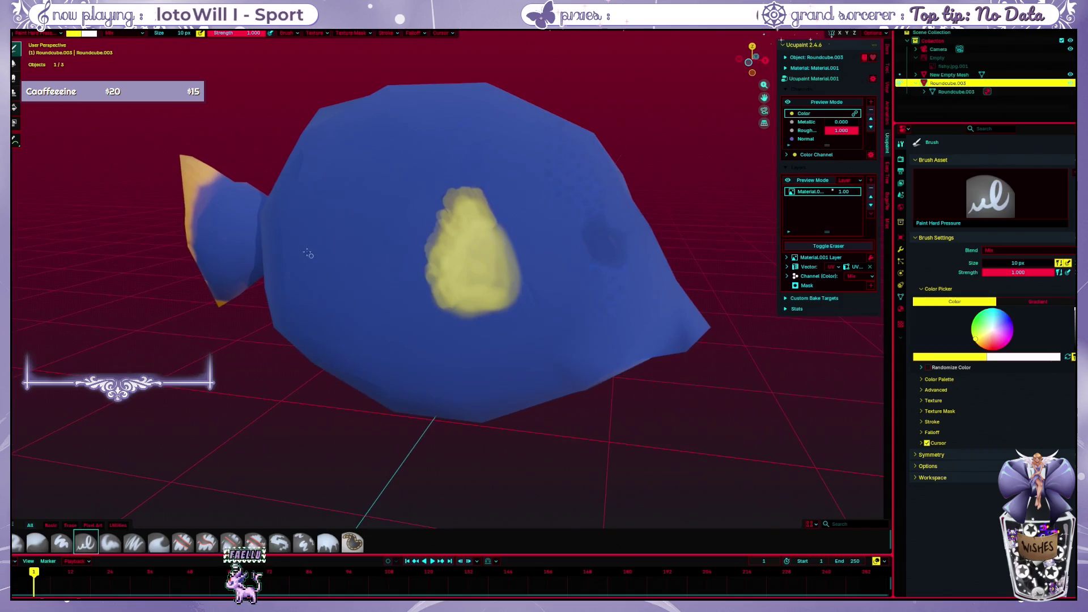
pyautogui.press('f')
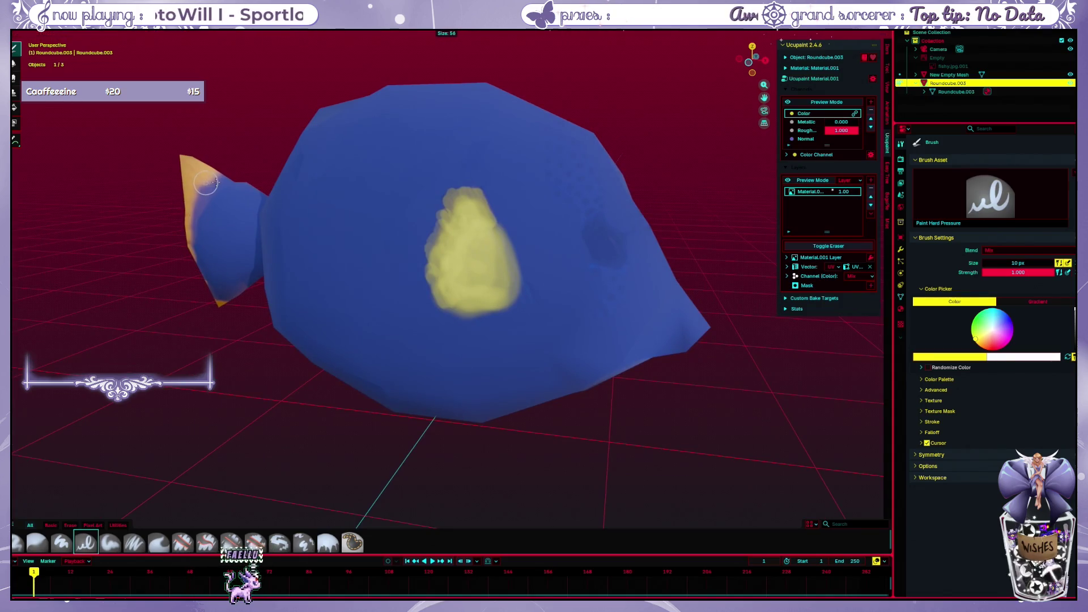
pyautogui.click(206, 185)
pyautogui.moveTo(207, 184); pyautogui.dragTo(198, 208)
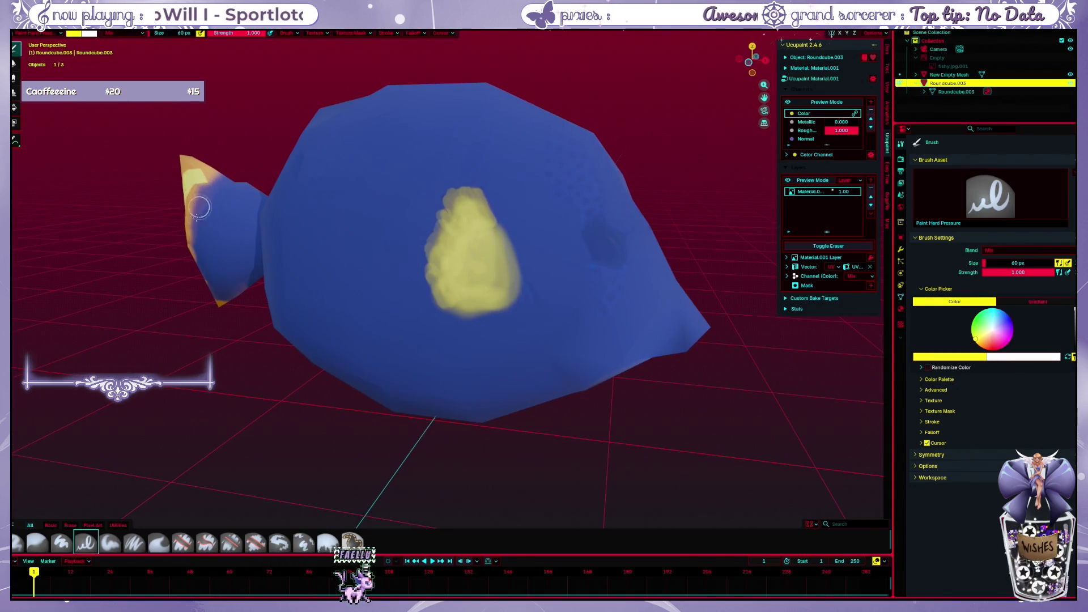
# Cover the tail fin from upper to lower edge with yellow strokes, redoing the first blob
pyautogui.moveTo(212, 226); pyautogui.dragTo(252, 236, button='middle')
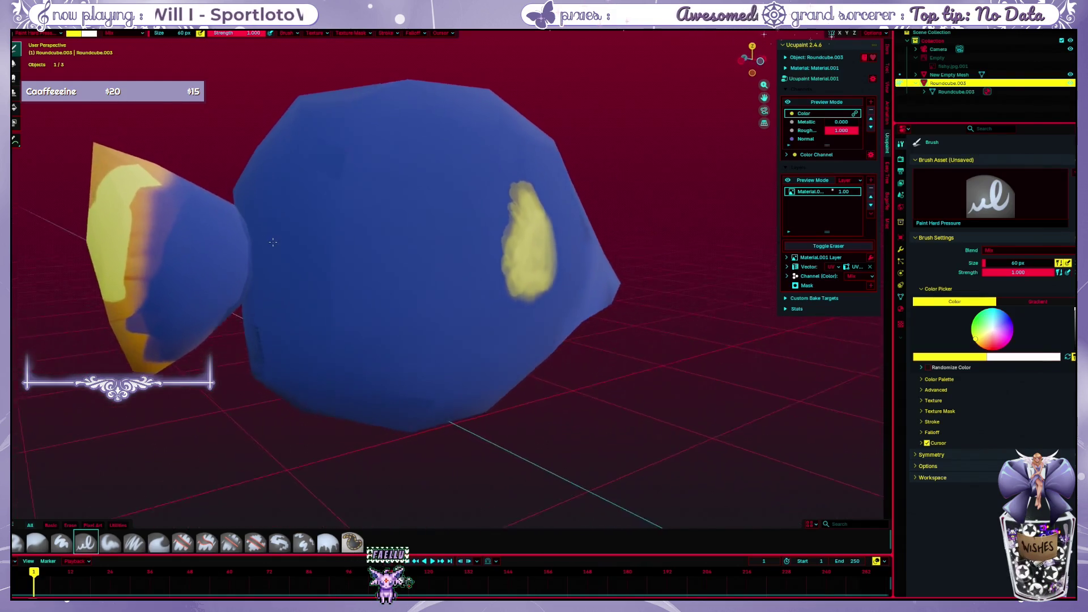
pyautogui.moveTo(165, 215); pyautogui.dragTo(153, 226)
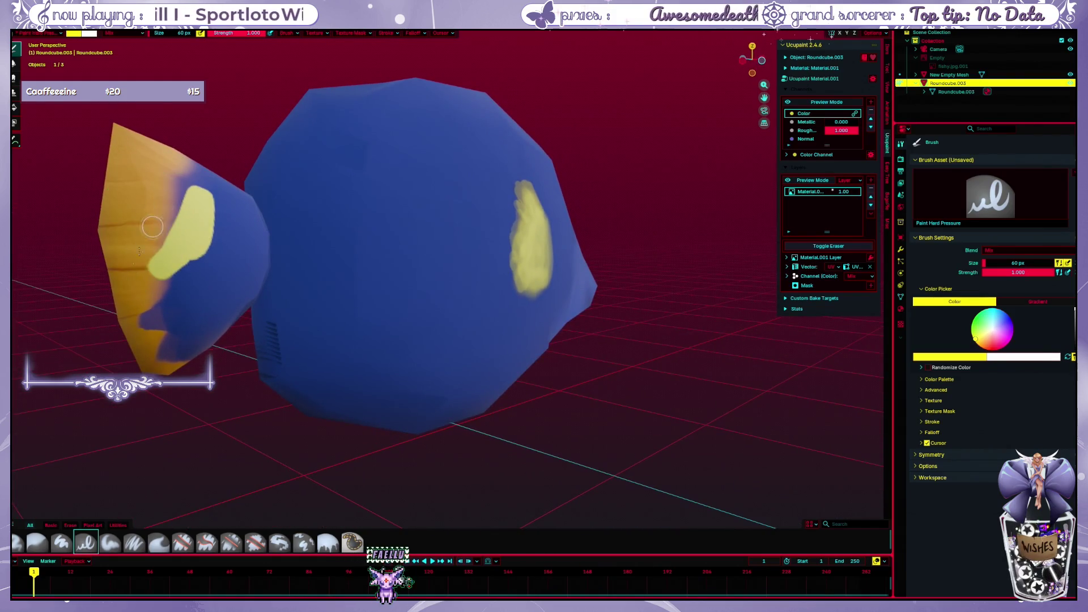
pyautogui.hotkey('ctrl', 'z')
pyautogui.moveTo(197, 181); pyautogui.dragTo(136, 244)
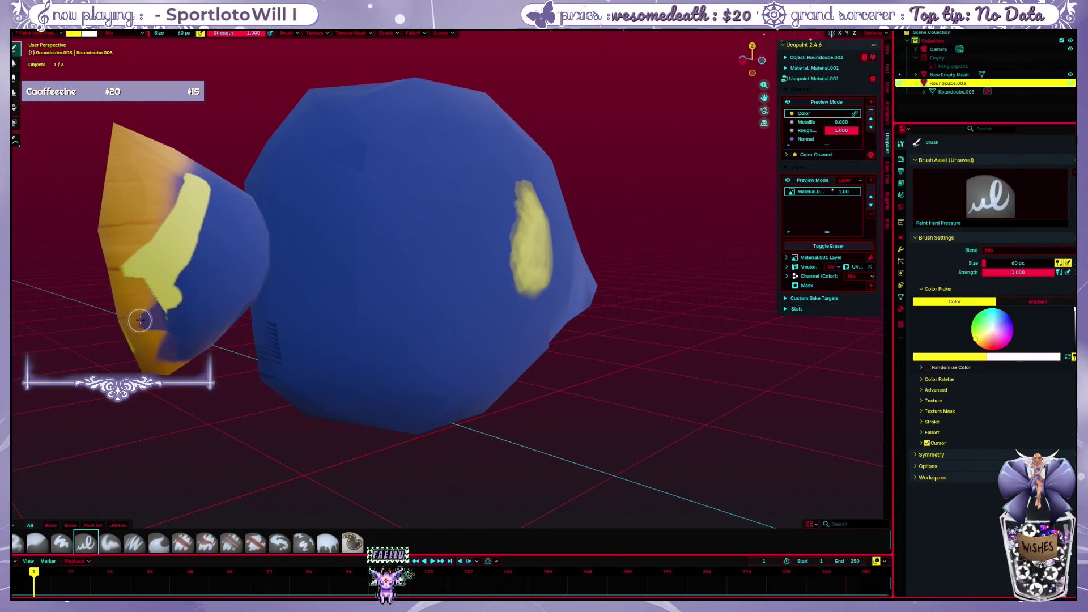
pyautogui.moveTo(140, 320); pyautogui.dragTo(150, 352)
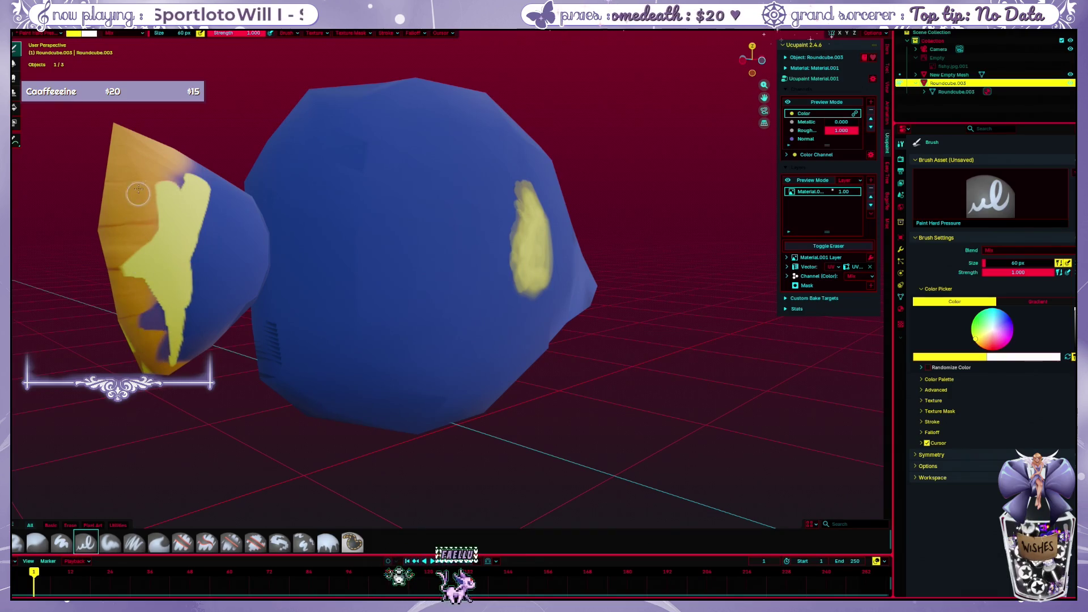
pyautogui.moveTo(138, 194); pyautogui.dragTo(185, 139)
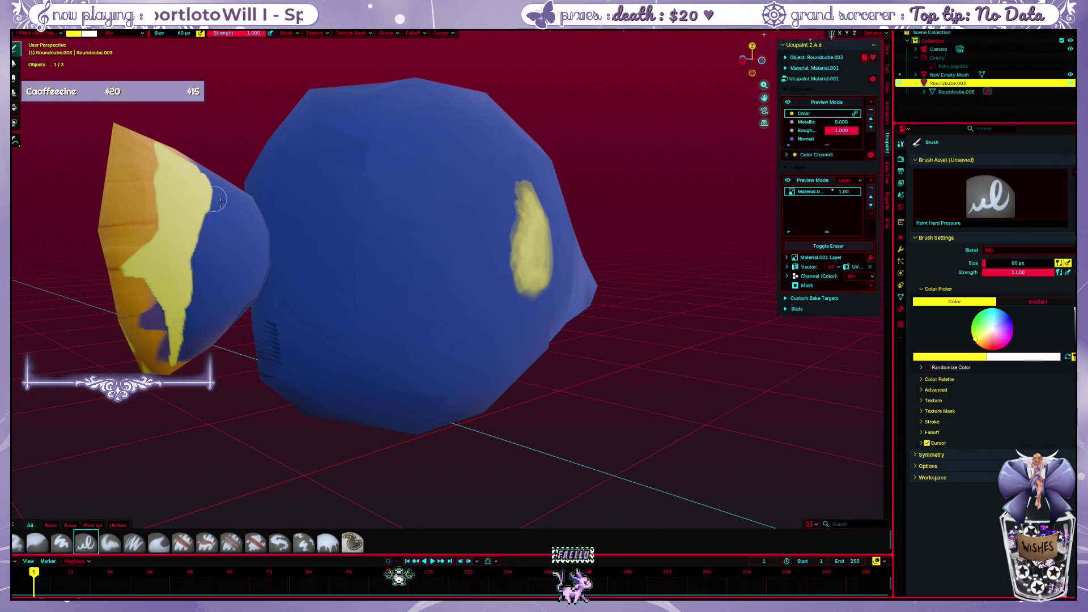
pyautogui.moveTo(222, 202); pyautogui.dragTo(281, 197, button='middle')
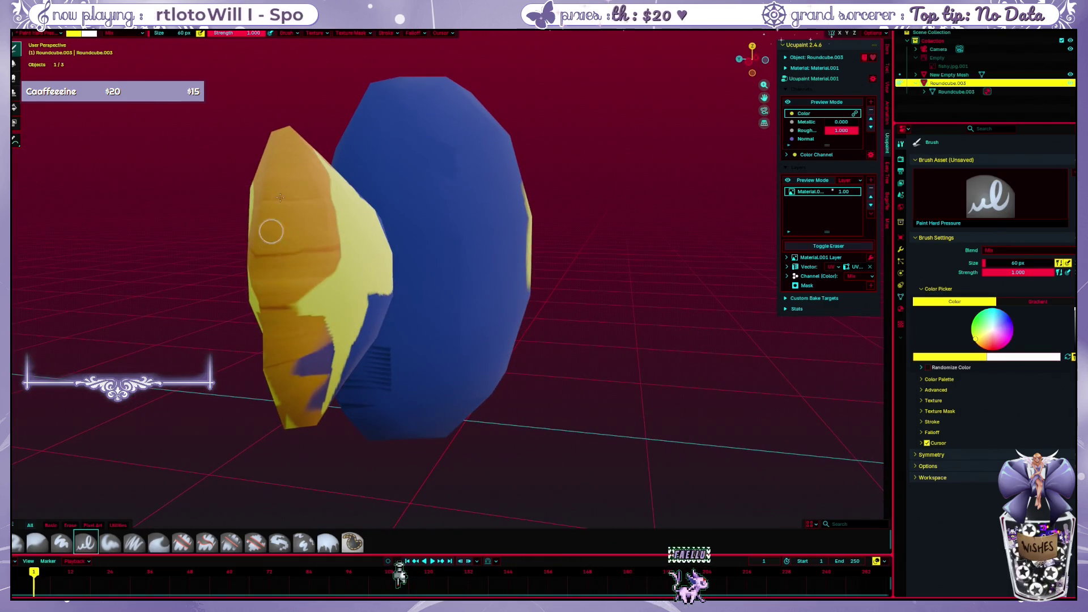
pyautogui.moveTo(374, 289); pyautogui.dragTo(379, 210)
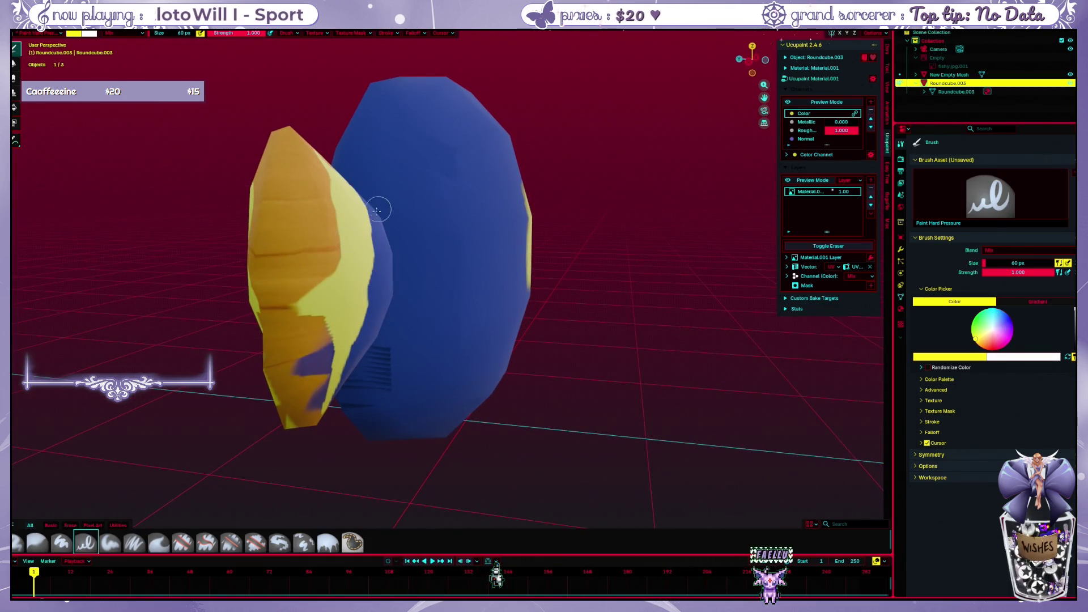
# Orbit the fish from behind, below and the side to check the painted tail
pyautogui.moveTo(380, 210); pyautogui.dragTo(397, 356, button='middle')
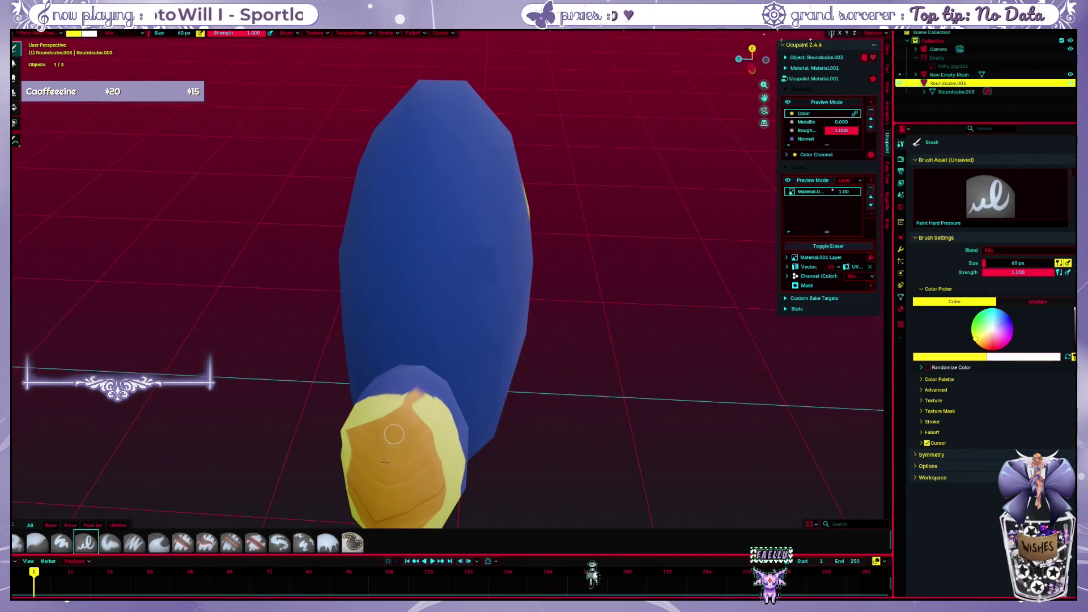
pyautogui.moveTo(442, 342)
pyautogui.mouseDown(button='middle')
pyautogui.moveTo(455, 304)
pyautogui.moveTo(450, 326)
pyautogui.mouseUp(button='middle')
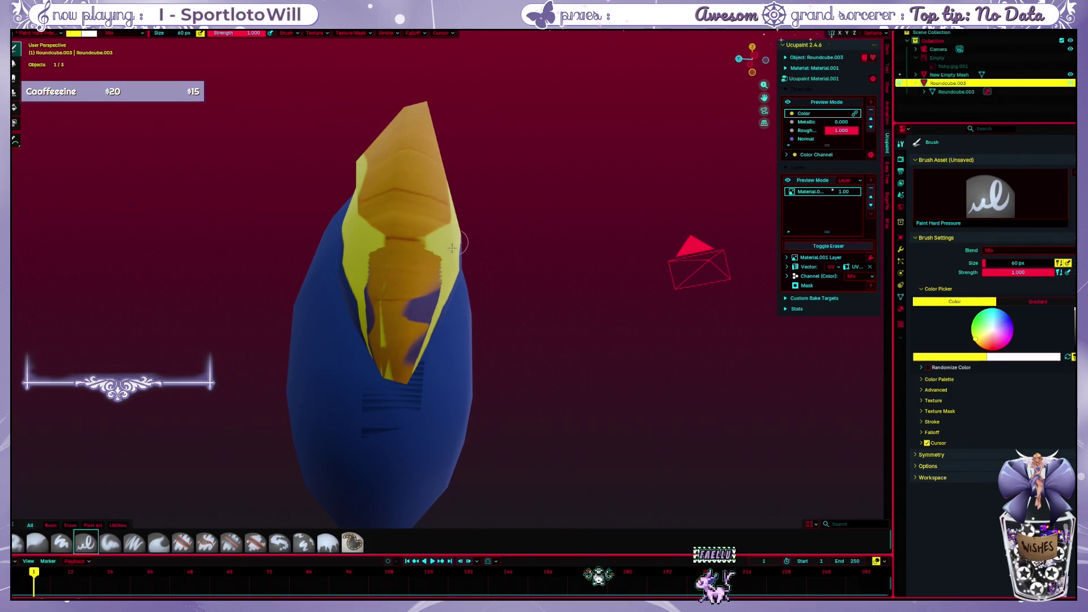
pyautogui.moveTo(426, 277)
pyautogui.mouseDown(button='middle')
pyautogui.moveTo(447, 260)
pyautogui.moveTo(395, 292)
pyautogui.moveTo(457, 250)
pyautogui.moveTo(513, 140)
pyautogui.mouseUp(button='middle')
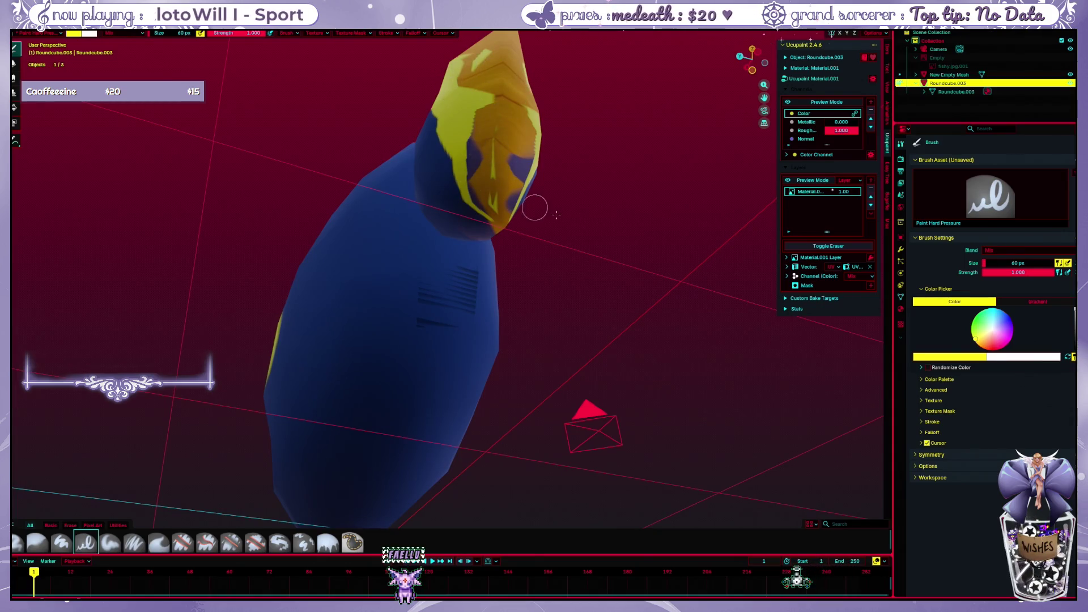
pyautogui.moveTo(567, 239); pyautogui.dragTo(505, 270, button='middle')
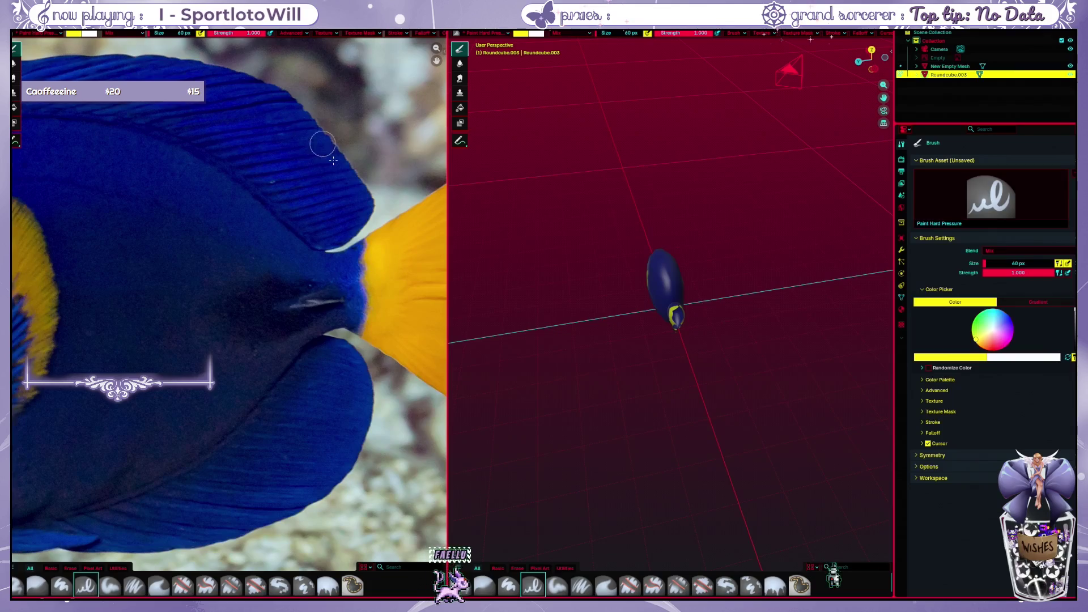
pyautogui.scroll(2, 308, 274)
pyautogui.scroll(3, 231, 254)
# Paint trial yellow strokes over the photo's orange tail and undo them
pyautogui.moveTo(264, 272)
pyautogui.mouseDown()
pyautogui.moveTo(366, 196)
pyautogui.moveTo(255, 255)
pyautogui.moveTo(382, 187)
pyautogui.mouseUp()
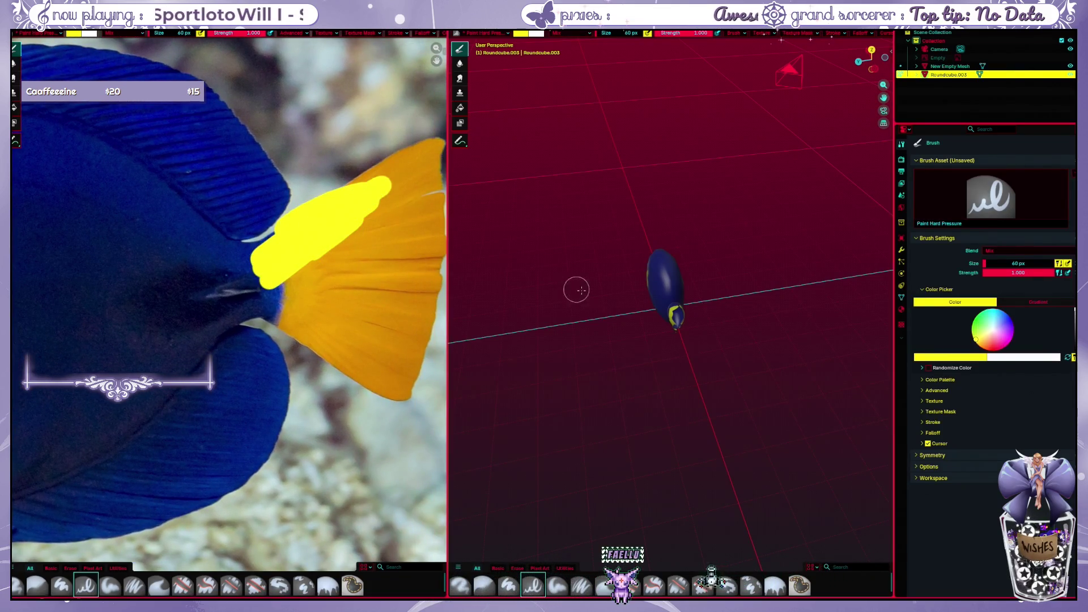
pyautogui.moveTo(616, 316)
pyautogui.mouseDown(button='middle')
pyautogui.moveTo(681, 297)
pyautogui.moveTo(505, 280)
pyautogui.mouseUp(button='middle')
pyautogui.hotkey('ctrl', 'z')
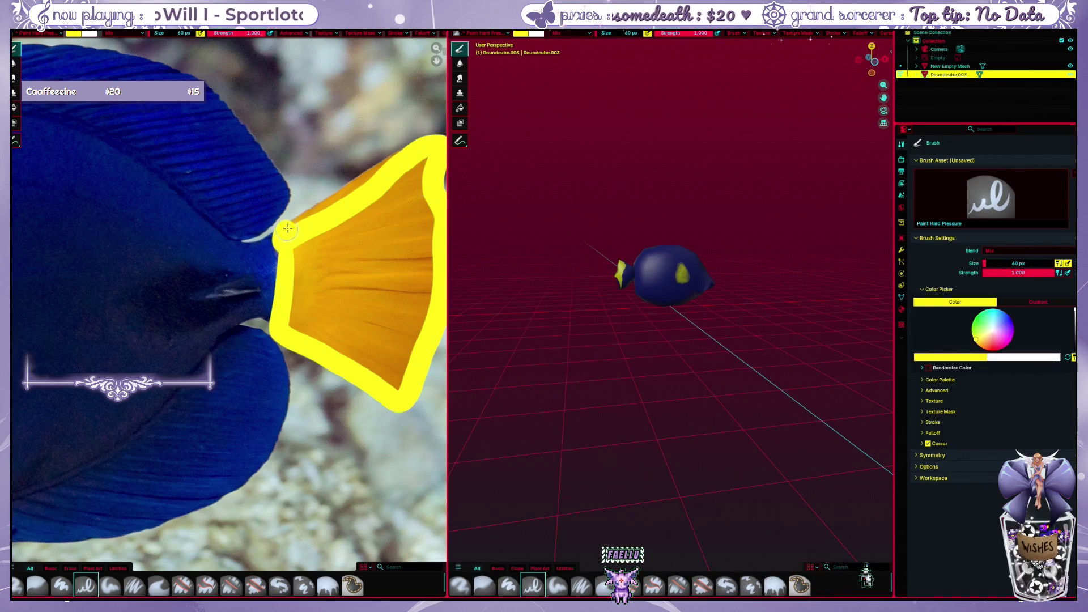
pyautogui.moveTo(414, 147); pyautogui.dragTo(395, 385)
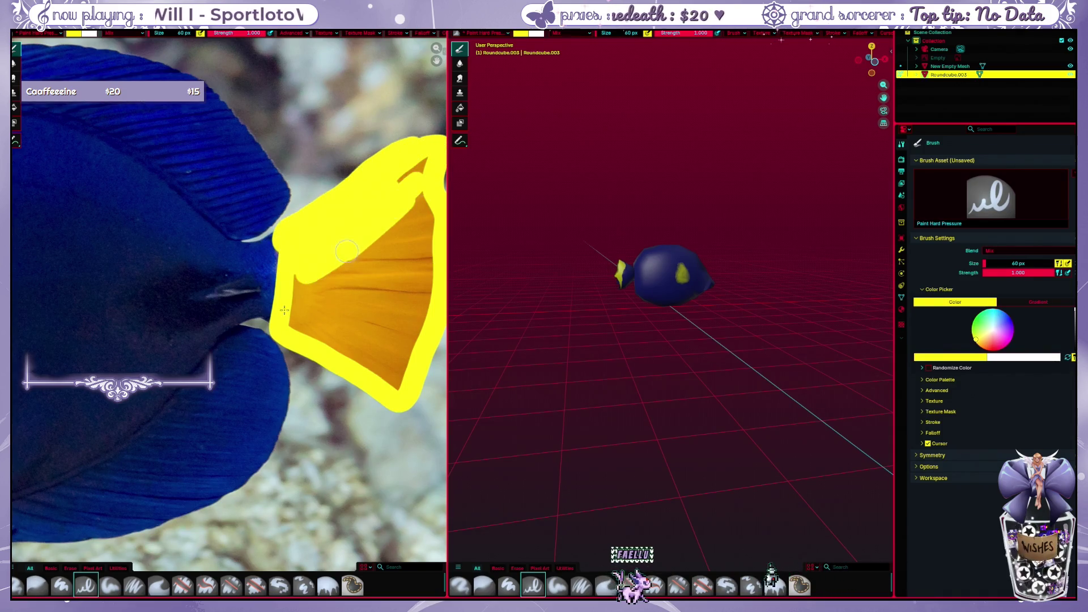
pyautogui.moveTo(595, 298); pyautogui.dragTo(768, 294, button='middle')
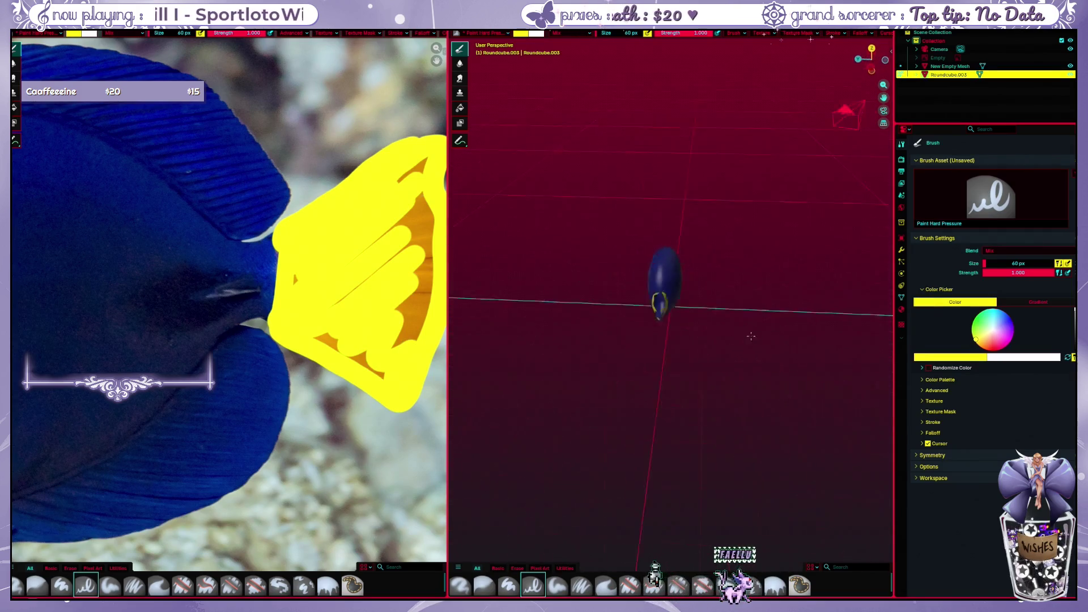
pyautogui.hotkey('ctrl', 'z')
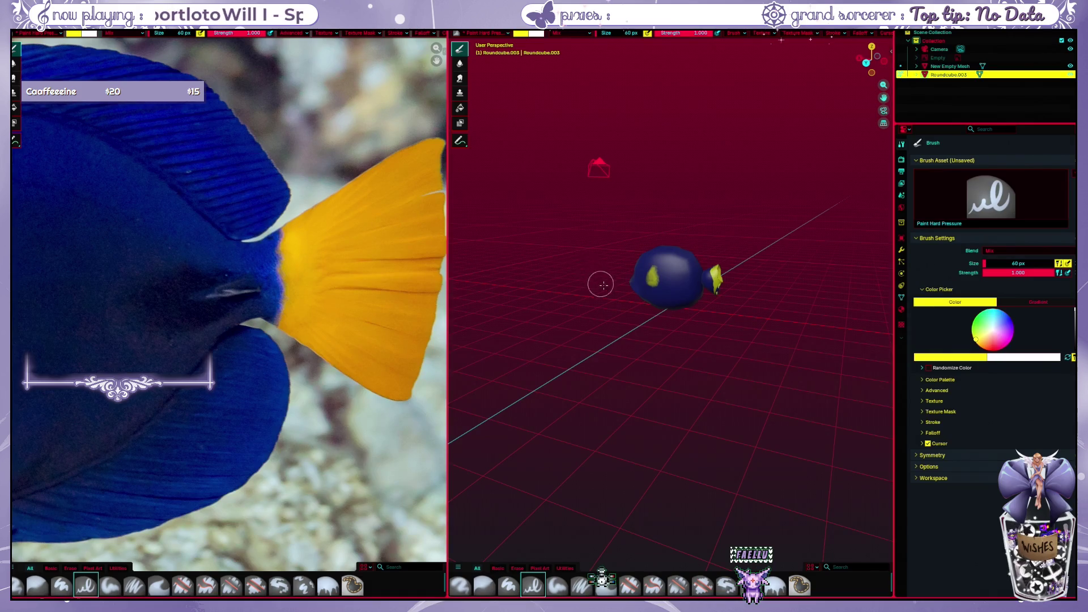
# Try another yellow stroke on the photo, undo it, and dismiss the File menu
pyautogui.moveTo(601, 281); pyautogui.dragTo(473, 233, button='middle')
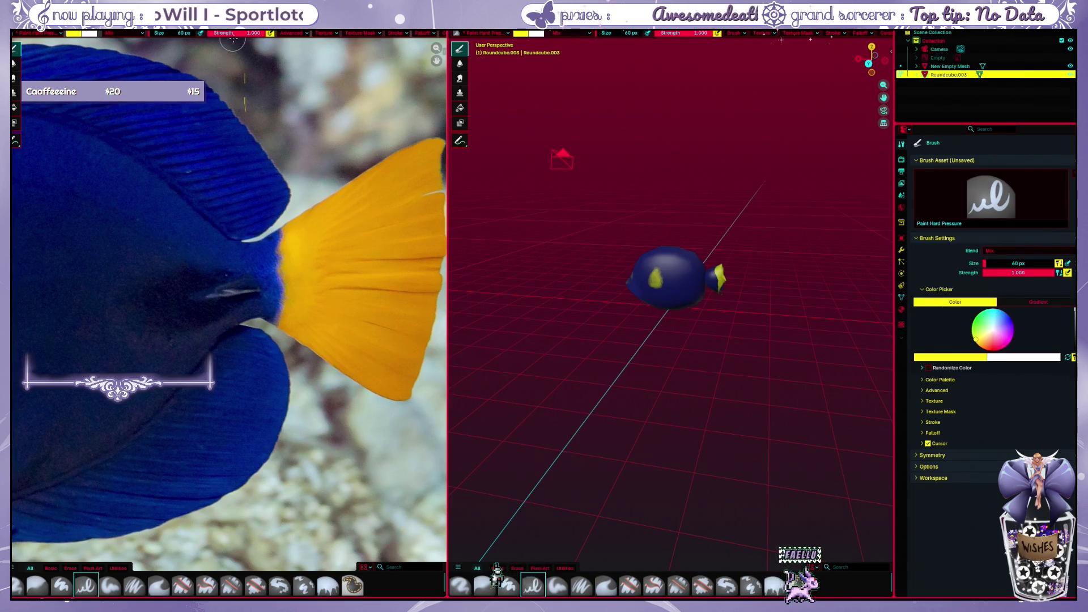
pyautogui.moveTo(323, 226); pyautogui.dragTo(370, 336)
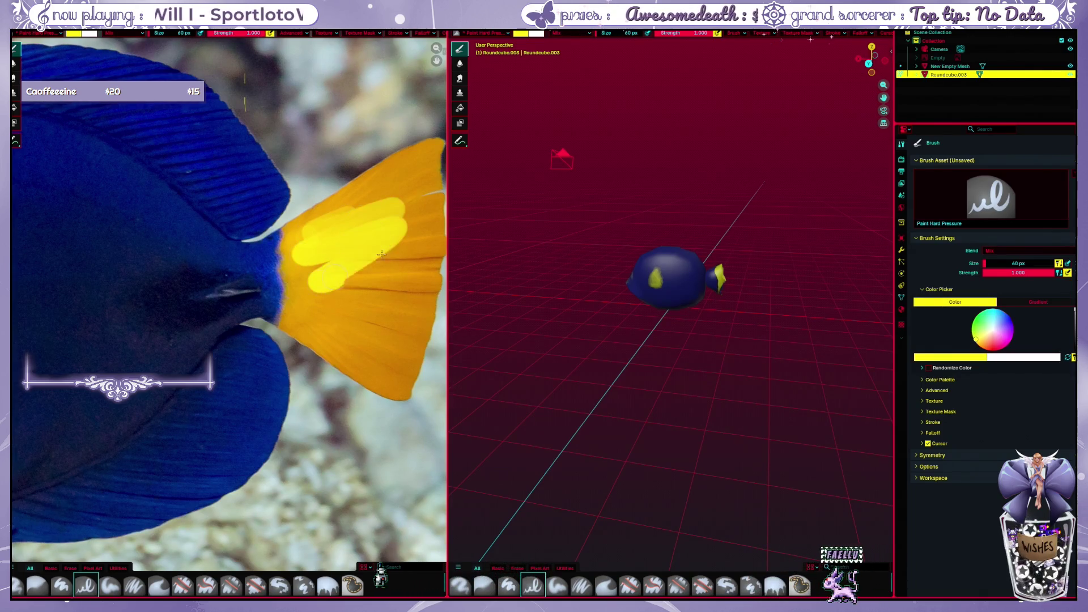
pyautogui.hotkey('ctrl', 'z')
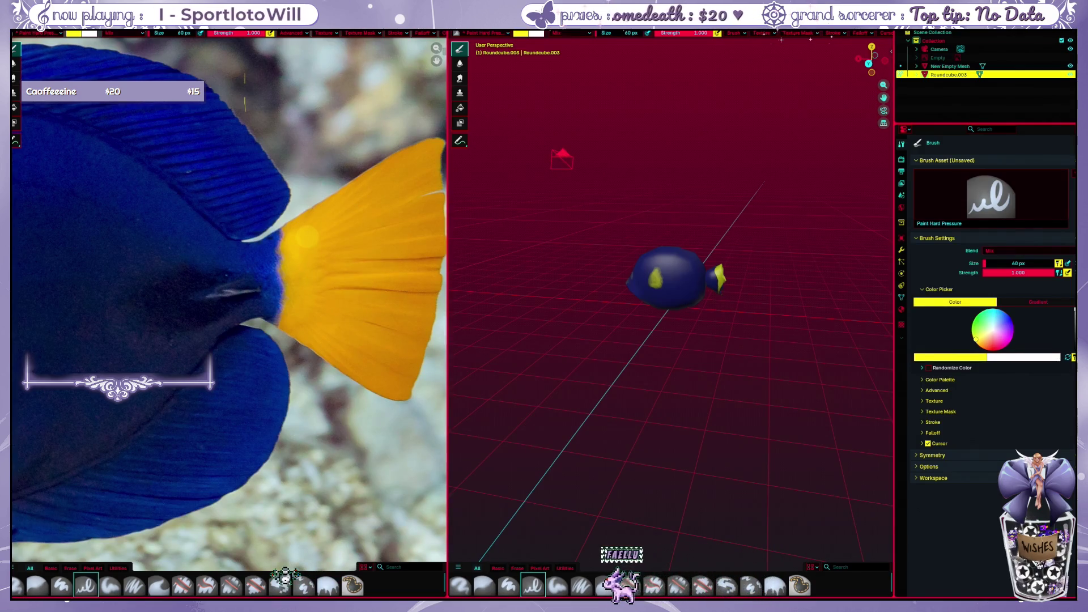
pyautogui.press('F4')
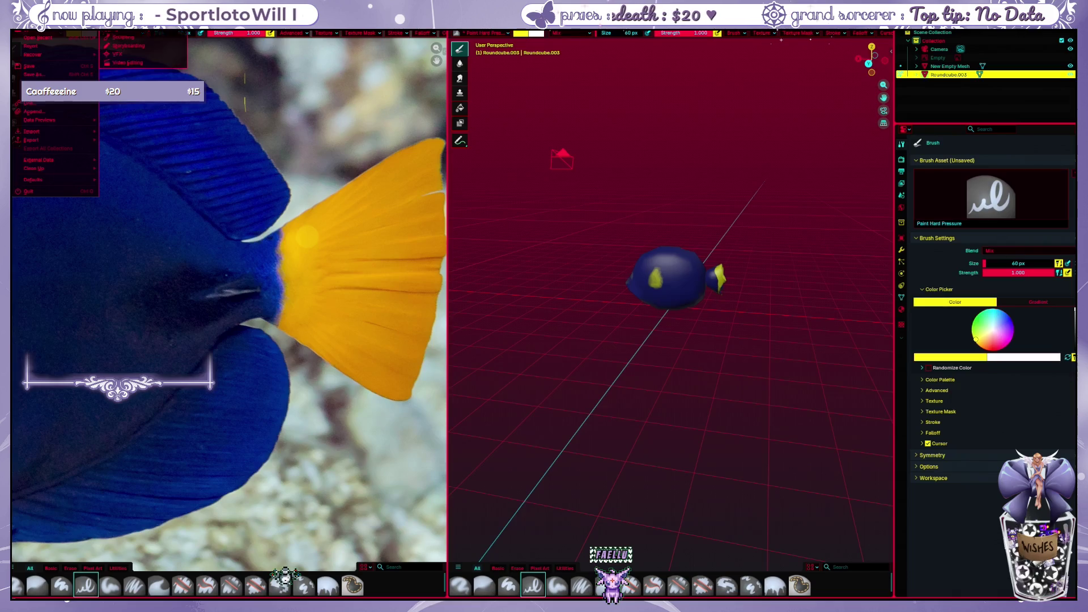
pyautogui.press('Escape')
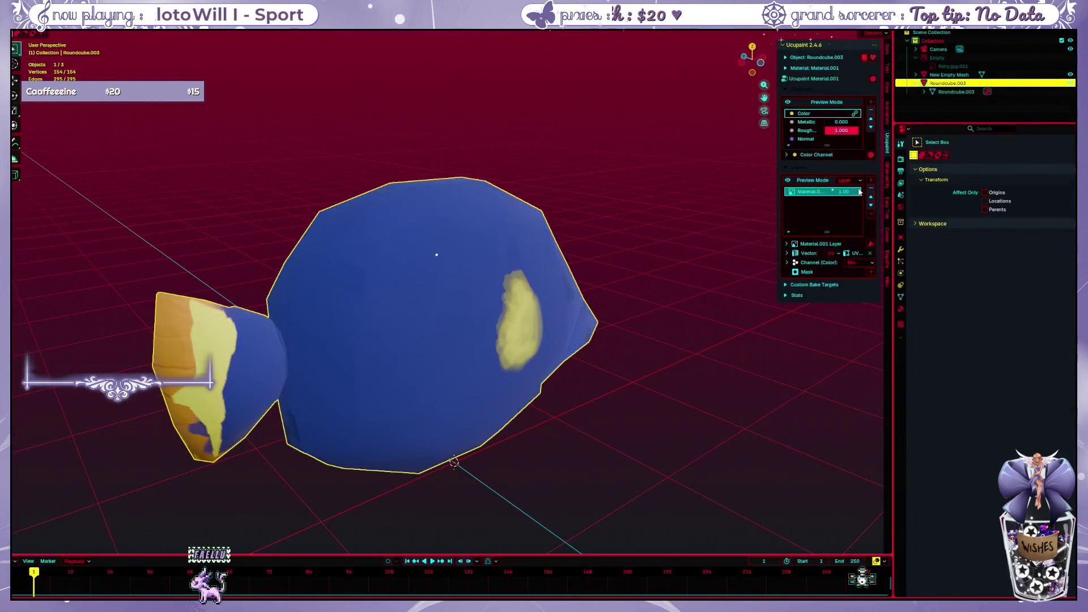
# Remove the Ucupaint paint layer from the fish and close its panels
pyautogui.click(871, 212)
pyautogui.click(858, 213)
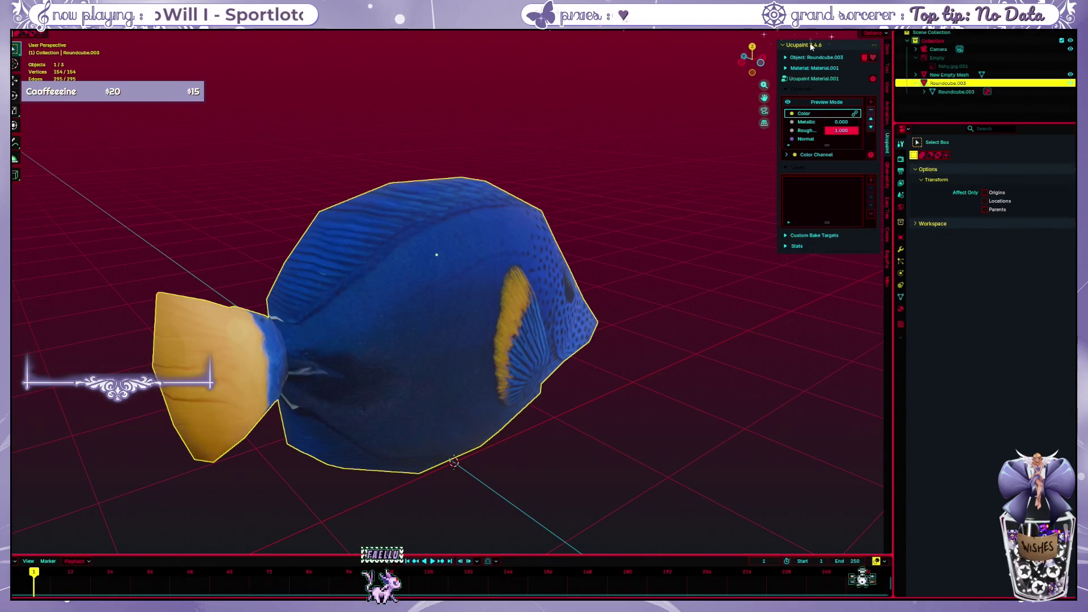
pyautogui.click(885, 155)
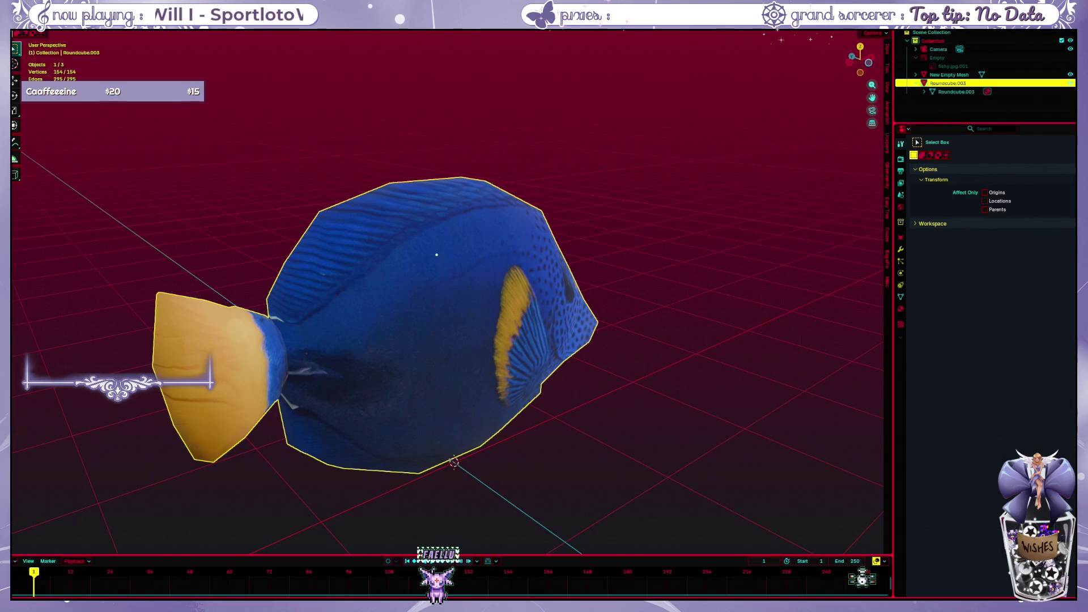
# Visit the Shading workspace node graph, then switch to the Texture Paint workspace
pyautogui.hotkey('ctrl', 'pagedown')
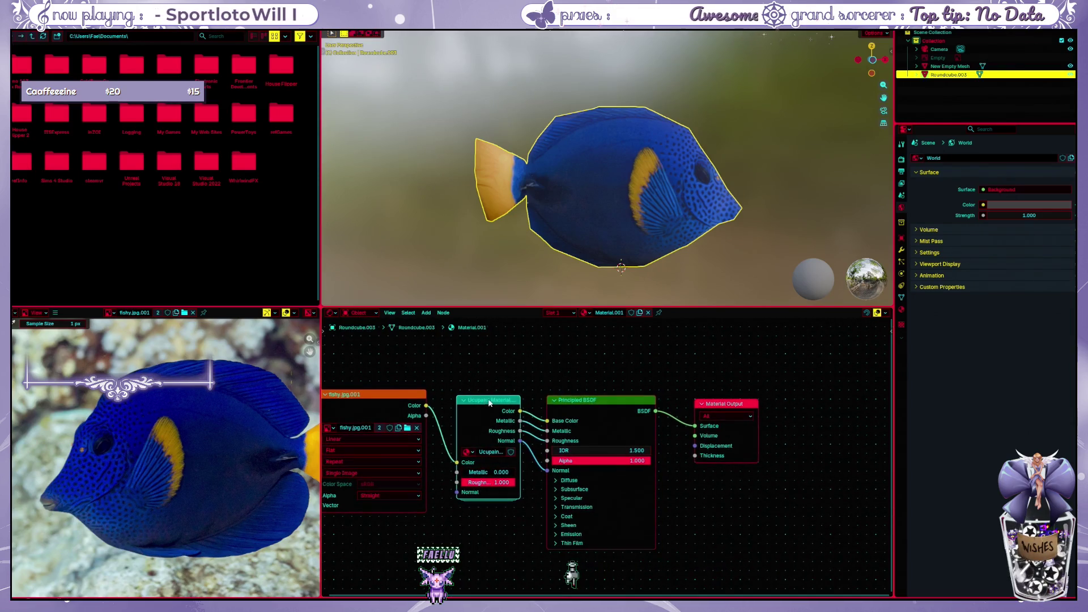
pyautogui.moveTo(486, 420)
pyautogui.mouseDown(button='middle')
pyautogui.moveTo(476, 402)
pyautogui.moveTo(506, 382)
pyautogui.mouseUp(button='middle')
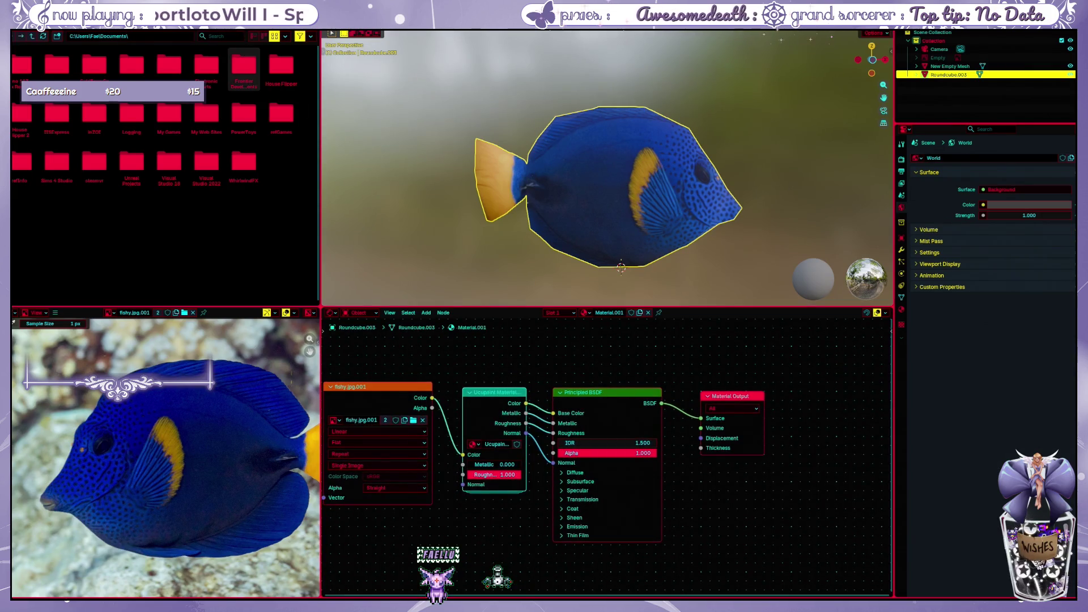
pyautogui.hotkey('ctrl', 'pageup')
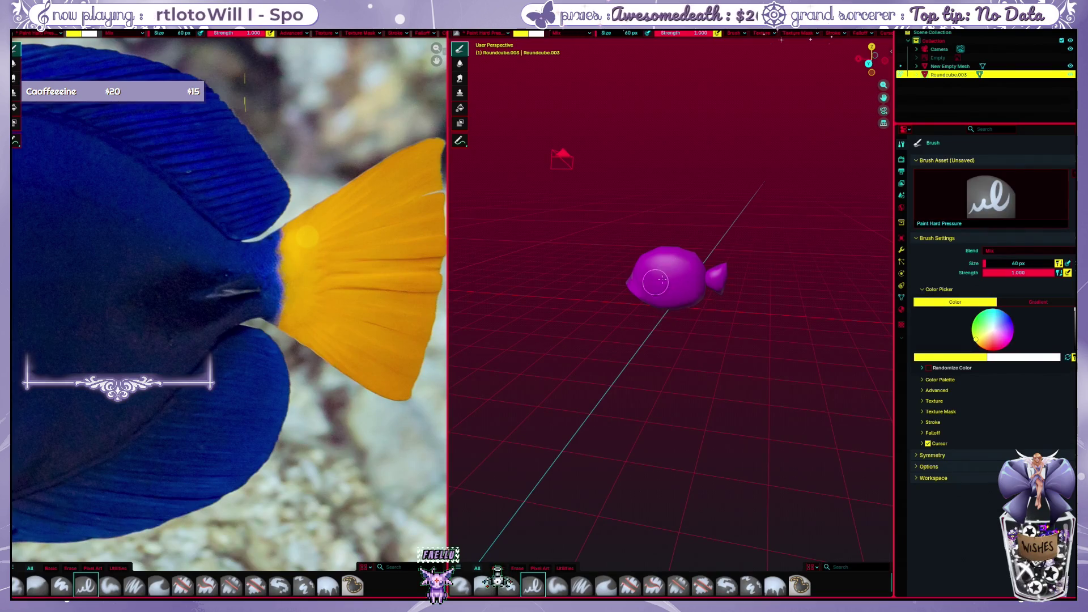
# Paint yellow test strokes on the tail fin in the image and undo each
pyautogui.moveTo(370, 222)
pyautogui.mouseDown()
pyautogui.moveTo(310, 273)
pyautogui.moveTo(374, 281)
pyautogui.mouseUp()
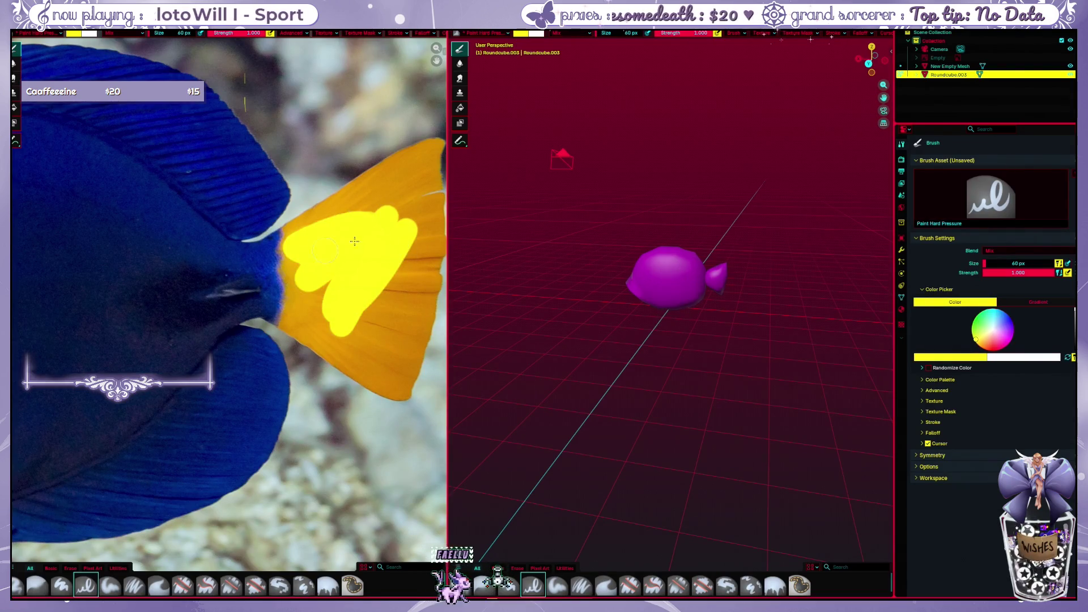
pyautogui.hotkey('ctrl', 'z')
pyautogui.hotkey('ctrl', 'z')
pyautogui.moveTo(696, 230); pyautogui.dragTo(595, 349, button='middle')
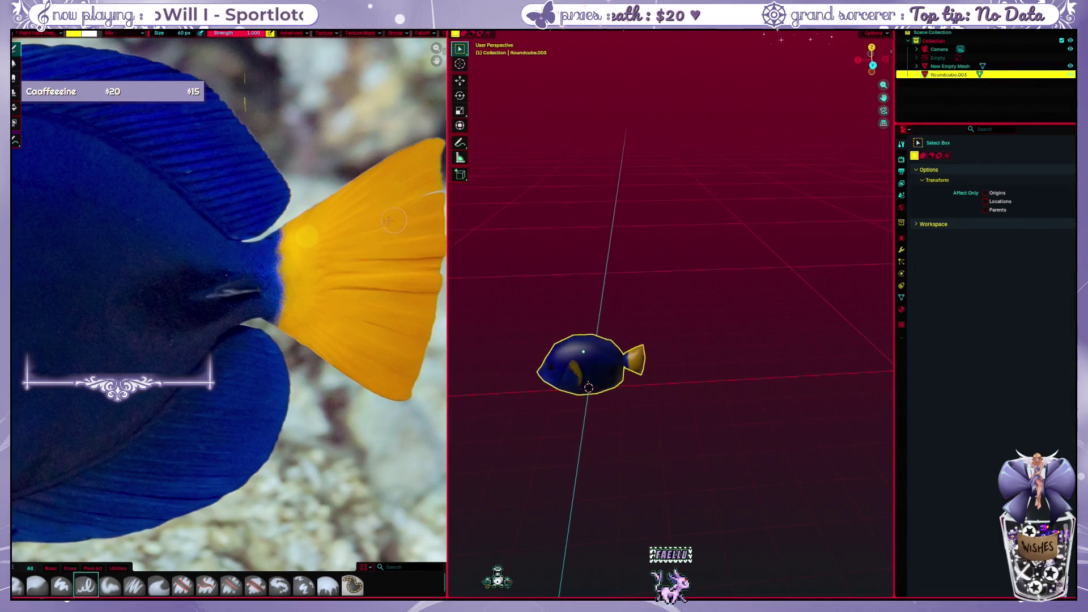
pyautogui.moveTo(272, 268)
pyautogui.mouseDown()
pyautogui.moveTo(362, 208)
pyautogui.moveTo(333, 338)
pyautogui.mouseUp()
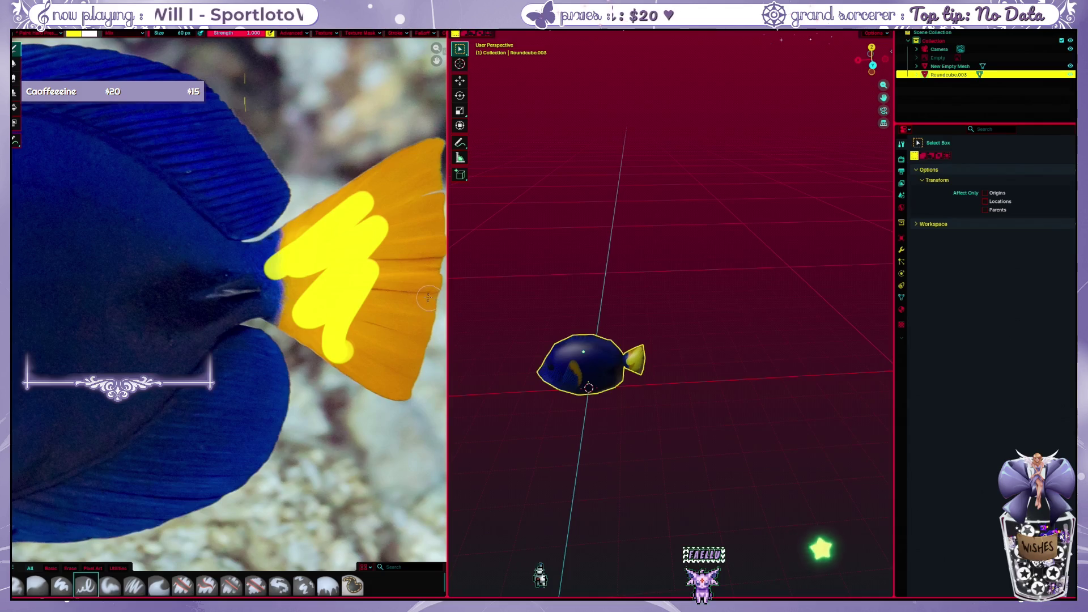
pyautogui.hotkey('ctrl', 'z')
# Pan the photo, widen the 3D view, deselect the fish and orbit to a close side view
pyautogui.moveTo(380, 248); pyautogui.dragTo(299, 277, button='middle')
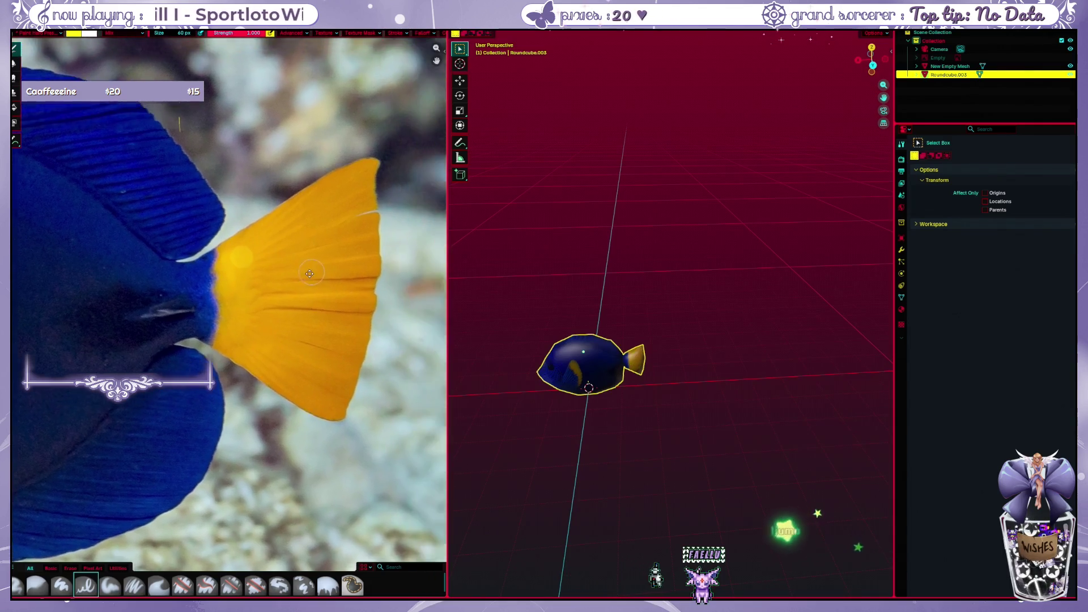
pyautogui.moveTo(447, 286); pyautogui.dragTo(389, 286)
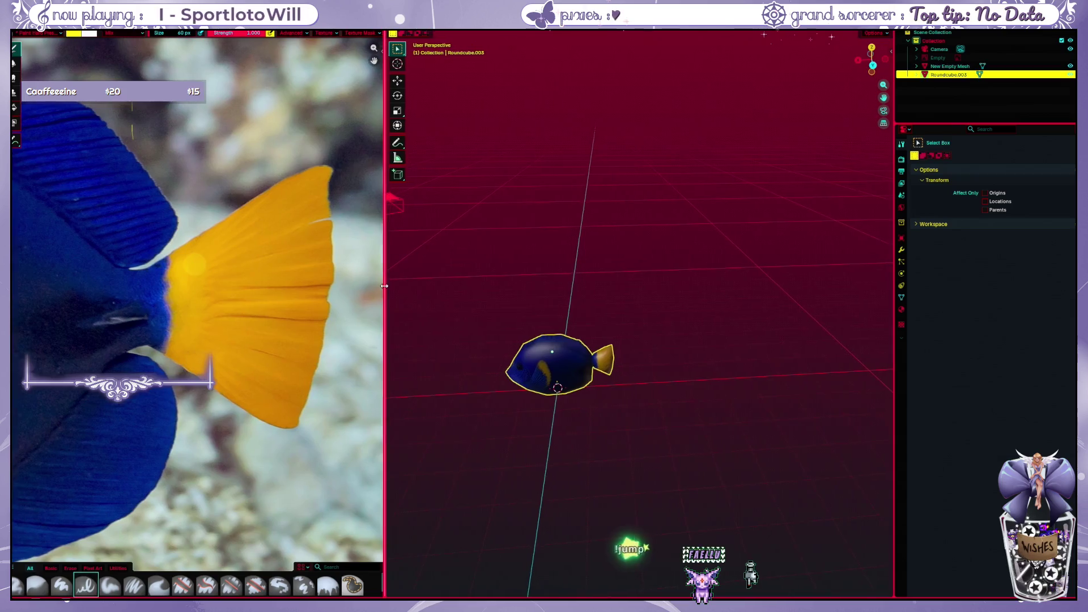
pyautogui.moveTo(595, 374)
pyautogui.mouseDown(button='middle')
pyautogui.moveTo(605, 291)
pyautogui.moveTo(591, 259)
pyautogui.moveTo(611, 180)
pyautogui.moveTo(604, 247)
pyautogui.mouseUp(button='middle')
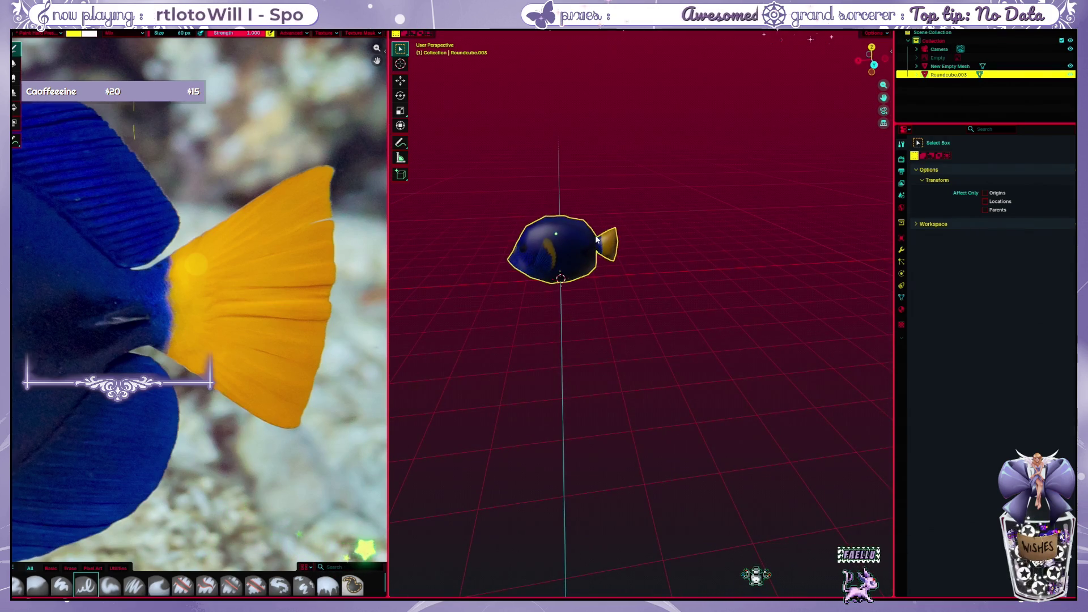
pyautogui.click(649, 296)
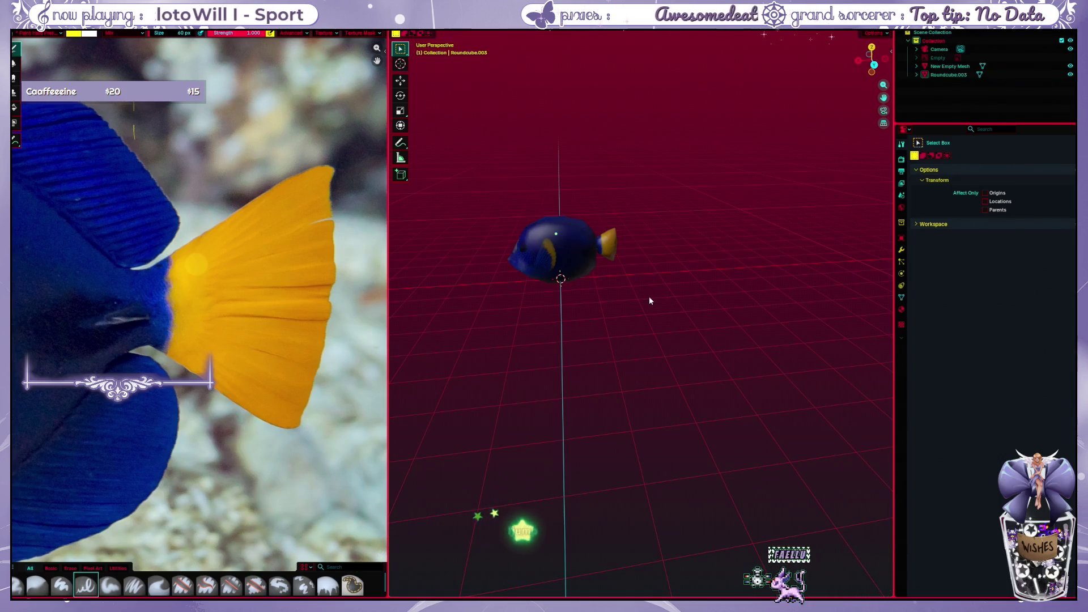
pyautogui.moveTo(649, 296); pyautogui.dragTo(609, 271, button='middle')
pyautogui.scroll(2, 609, 271)
pyautogui.moveTo(537, 250)
pyautogui.mouseDown(button='middle')
pyautogui.moveTo(575, 262)
pyautogui.moveTo(504, 253)
pyautogui.moveTo(634, 293)
pyautogui.moveTo(622, 276)
pyautogui.moveTo(624, 288)
pyautogui.moveTo(641, 274)
pyautogui.moveTo(630, 271)
pyautogui.moveTo(629, 314)
pyautogui.mouseUp(button='middle')
pyautogui.scroll(3, 632, 276)
# Cancel the Object context menu and orbit the fish mesh from above and below
pyautogui.rightClick(630, 315)
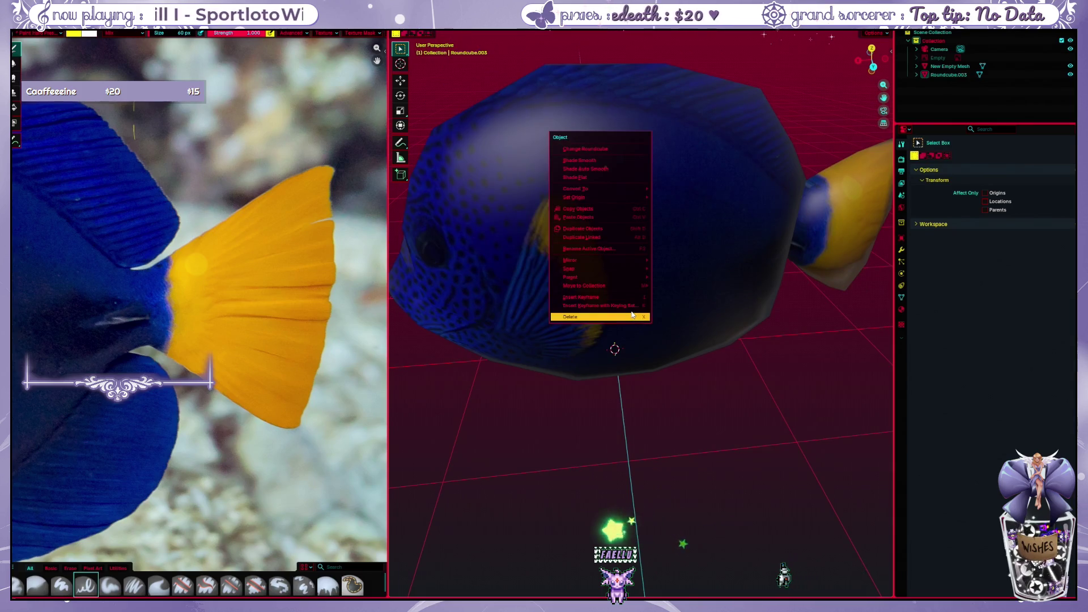
pyautogui.moveTo(681, 382); pyautogui.dragTo(669, 359, button='middle')
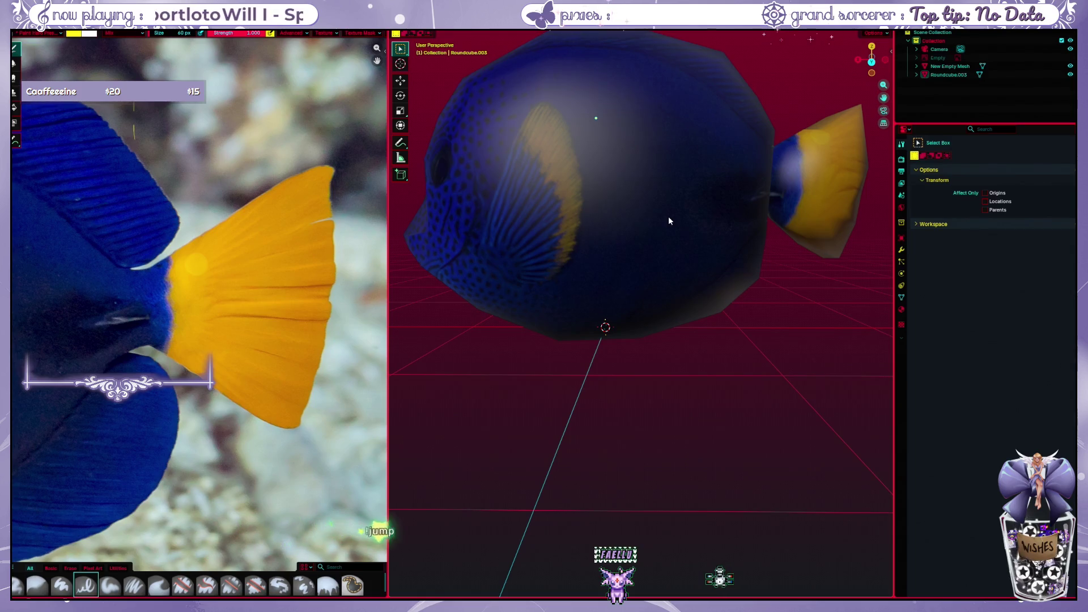
pyautogui.moveTo(656, 183); pyautogui.dragTo(647, 245, button='middle')
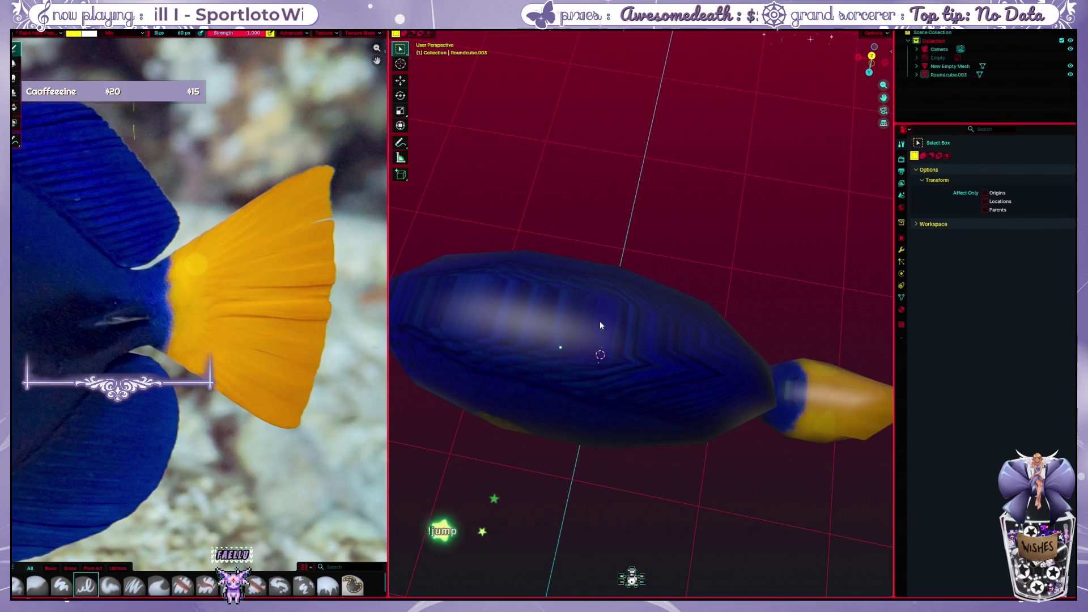
pyautogui.moveTo(593, 323); pyautogui.dragTo(591, 298, button='middle')
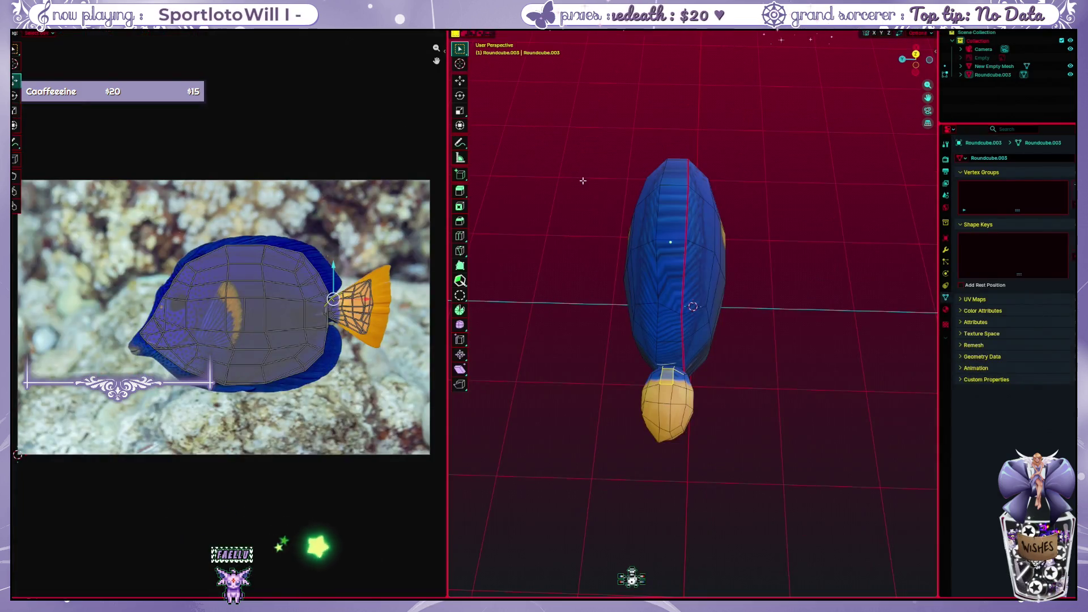
pyautogui.moveTo(578, 177)
pyautogui.mouseDown(button='middle')
pyautogui.moveTo(550, 167)
pyautogui.moveTo(714, 200)
pyautogui.mouseUp(button='middle')
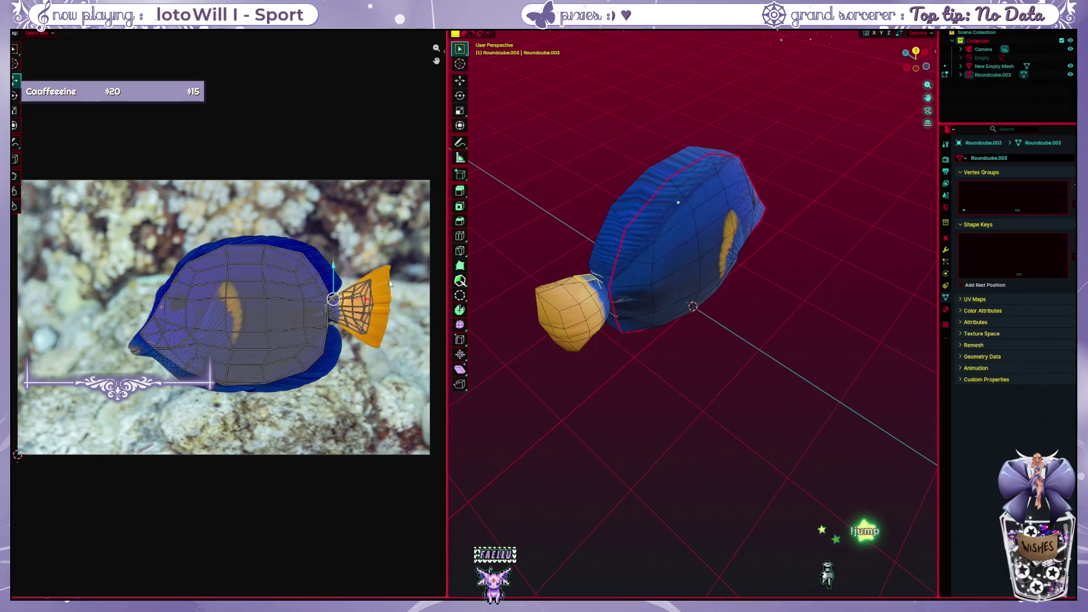
# Box-select the fish body faces and apply a LoopTools operation from the Edge menu
pyautogui.moveTo(561, 354)
pyautogui.mouseDown(button='middle')
pyautogui.moveTo(633, 287)
pyautogui.moveTo(659, 291)
pyautogui.mouseUp(button='middle')
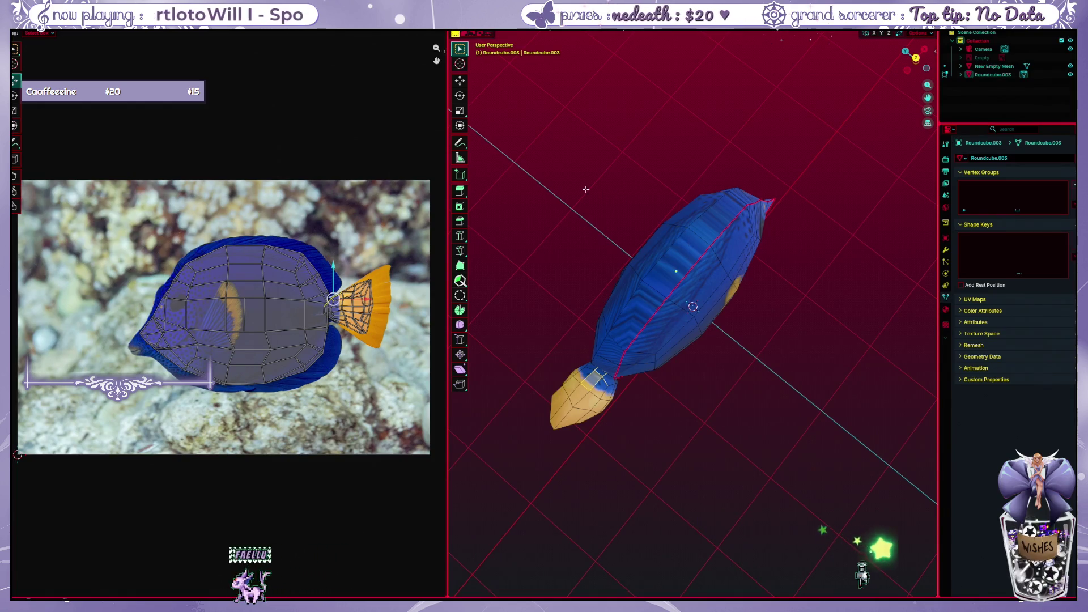
pyautogui.moveTo(584, 189); pyautogui.dragTo(786, 388)
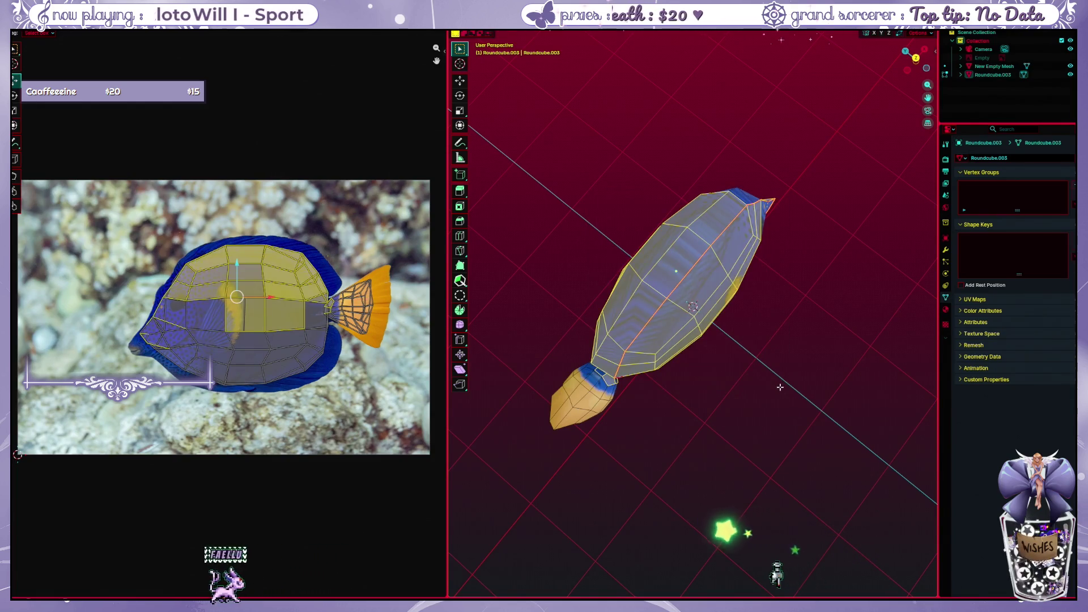
pyautogui.hotkey('ctrl', 'e')
pyautogui.click(706, 314)
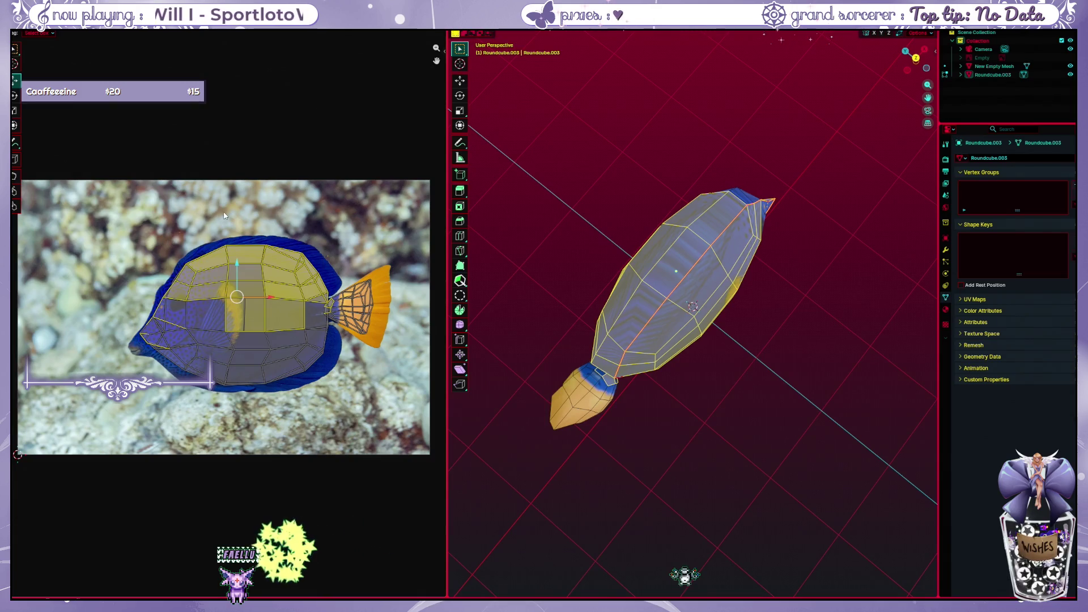
# Clear the mesh selection and switch back to the Texture Paint workspace
pyautogui.hotkey('alt', 'a')
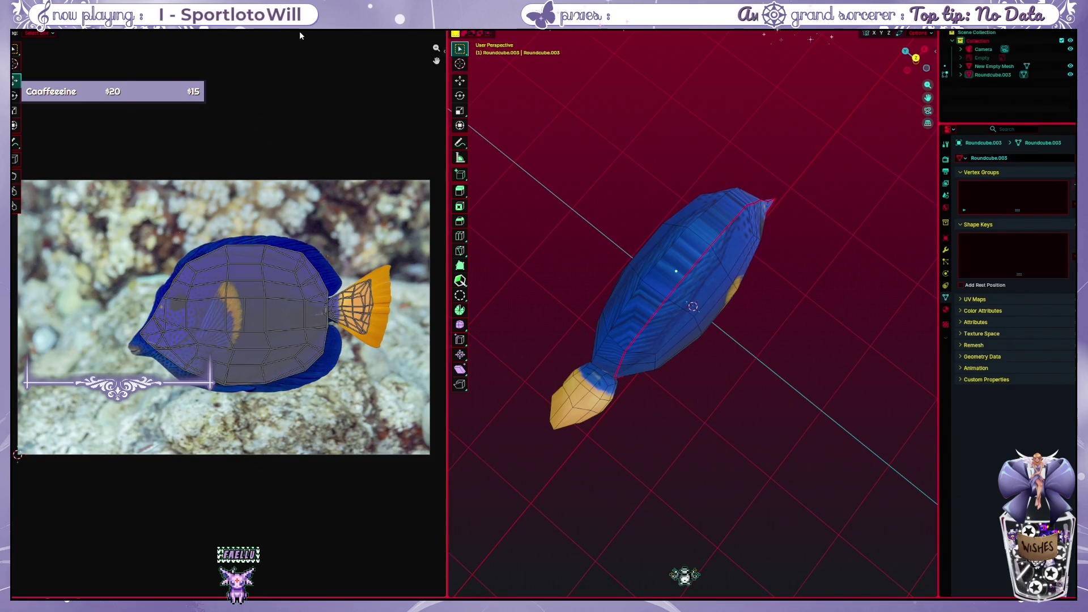
pyautogui.hotkey('ctrl', 'pagedown')
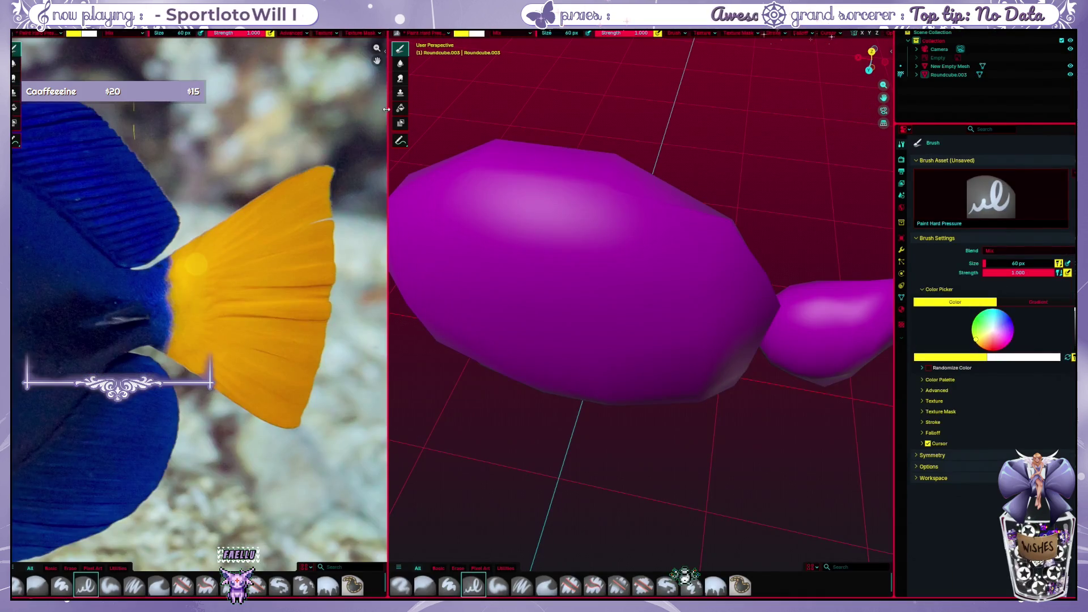
pyautogui.scroll(-1, 331, 179)
pyautogui.scroll(-1, 331, 179)
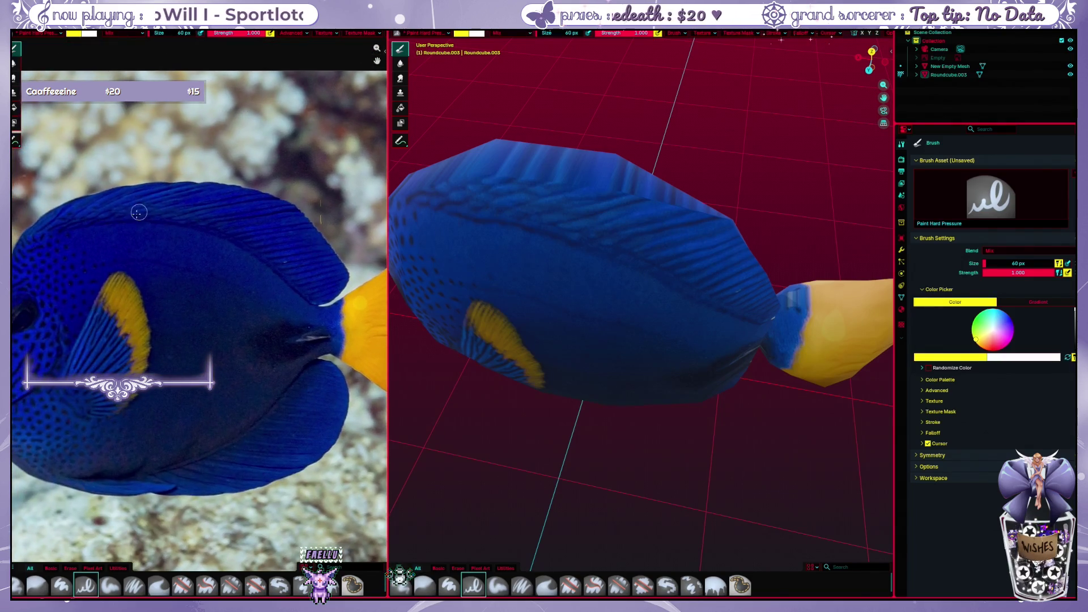
# Paint test yellow strokes along the fish's back and undo each one
pyautogui.moveTo(231, 247); pyautogui.dragTo(272, 257)
pyautogui.hotkey('ctrl', 'z')
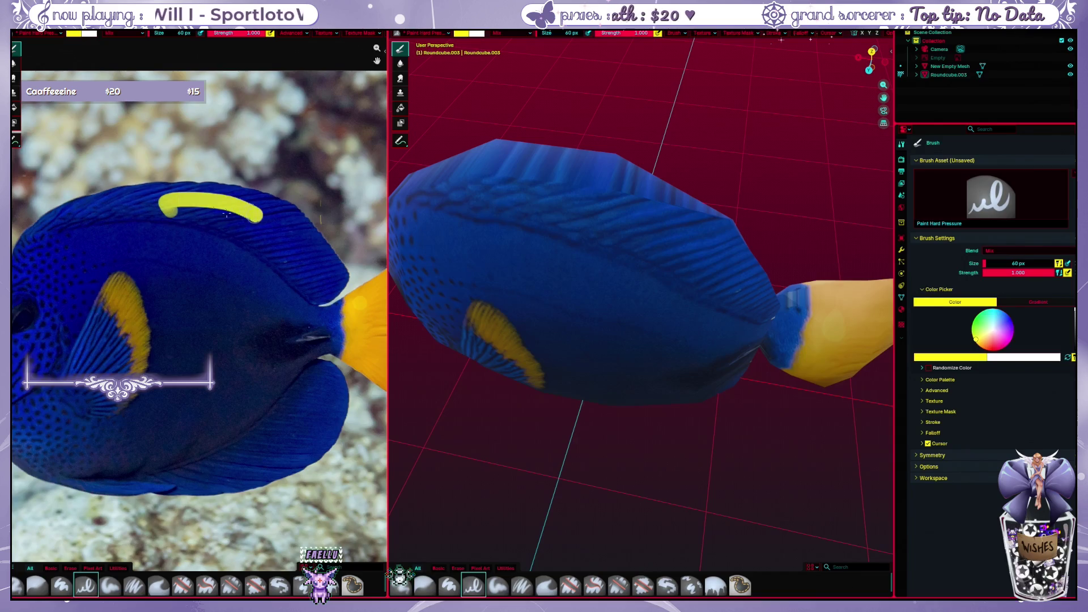
pyautogui.moveTo(225, 215)
pyautogui.mouseDown()
pyautogui.moveTo(232, 221)
pyautogui.moveTo(179, 204)
pyautogui.mouseUp()
pyautogui.hotkey('ctrl', 'z')
pyautogui.hotkey('ctrl', 'z')
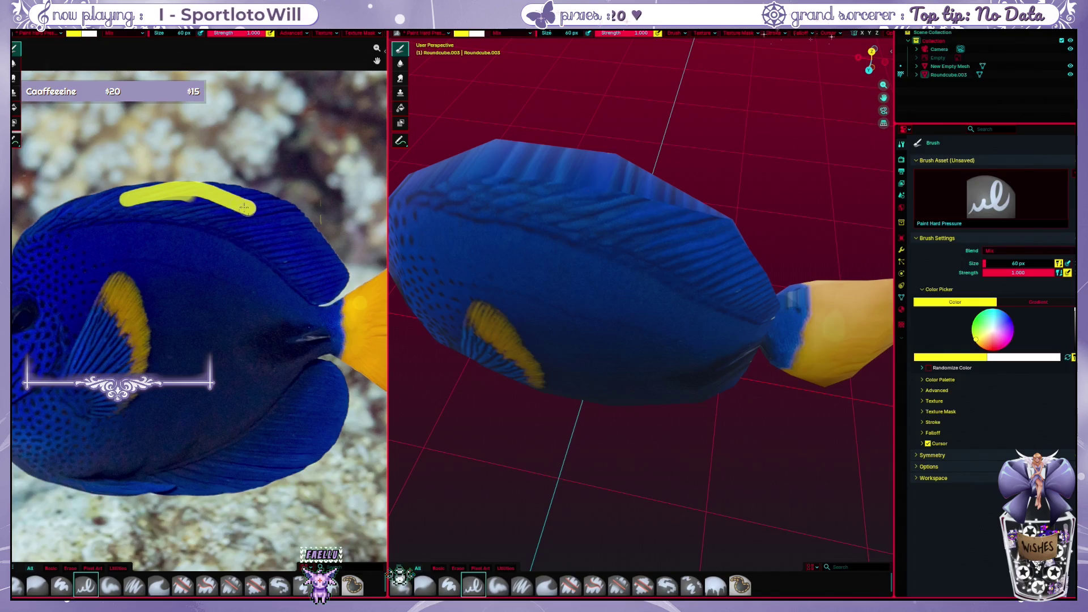
pyautogui.hotkey('ctrl', 'z')
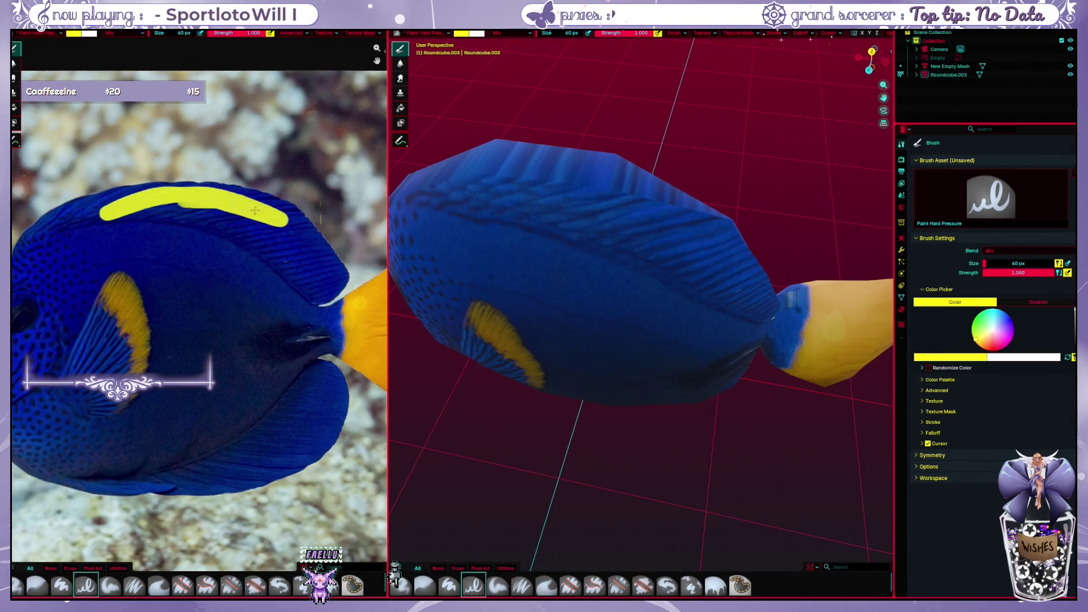
# Try larger yellow strokes toward the fin, undo them all, and return to the Shading workspace
pyautogui.hotkey('ctrl', 'z')
pyautogui.moveTo(127, 201); pyautogui.dragTo(298, 247)
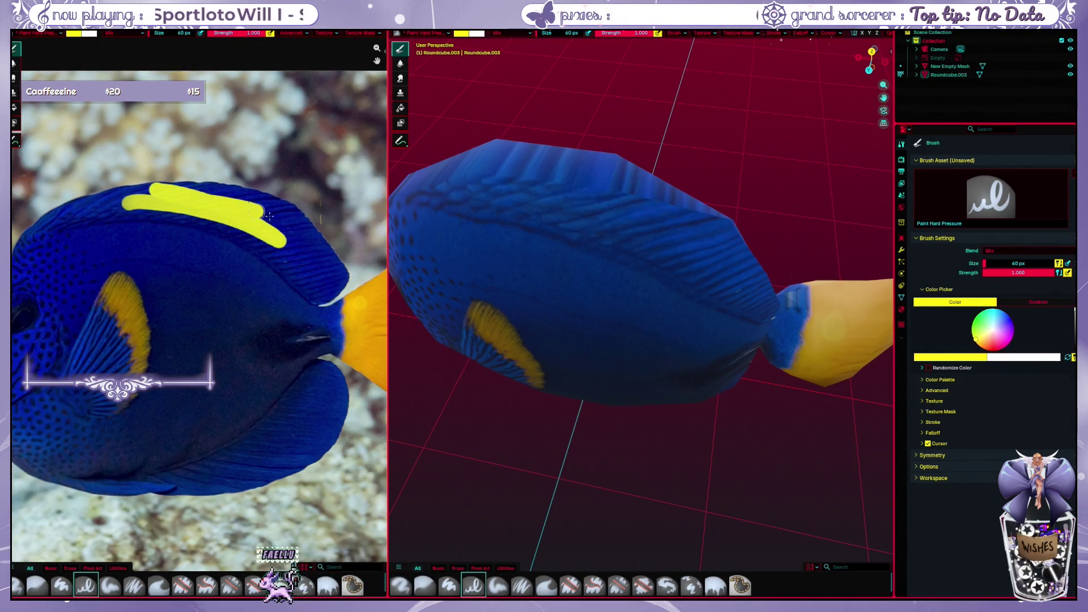
pyautogui.moveTo(283, 208); pyautogui.dragTo(322, 247)
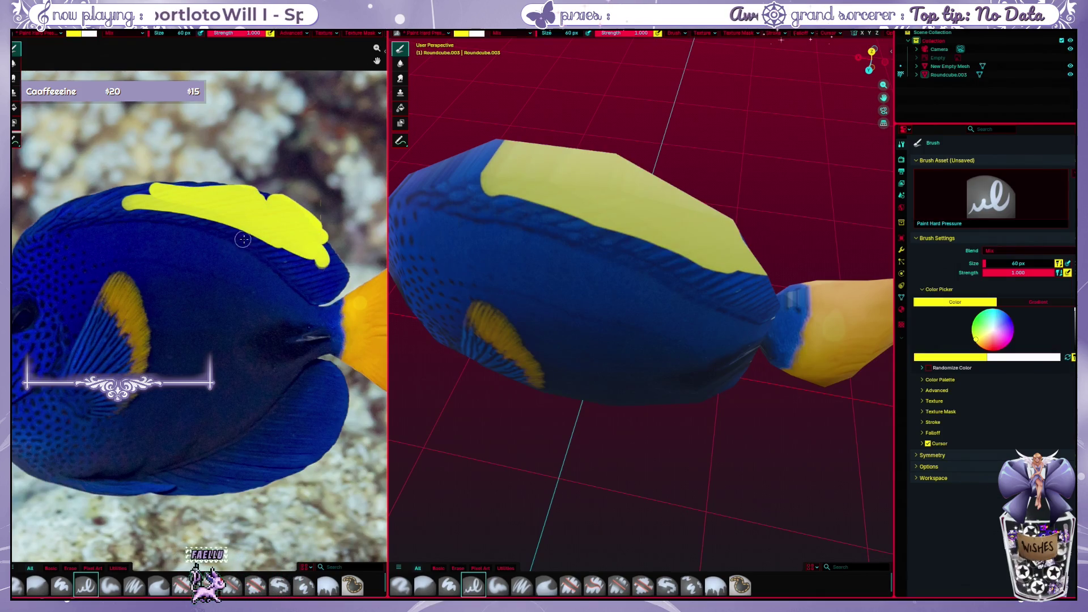
pyautogui.moveTo(408, 223); pyautogui.dragTo(517, 226, button='middle')
pyautogui.hotkey('ctrl', 'z')
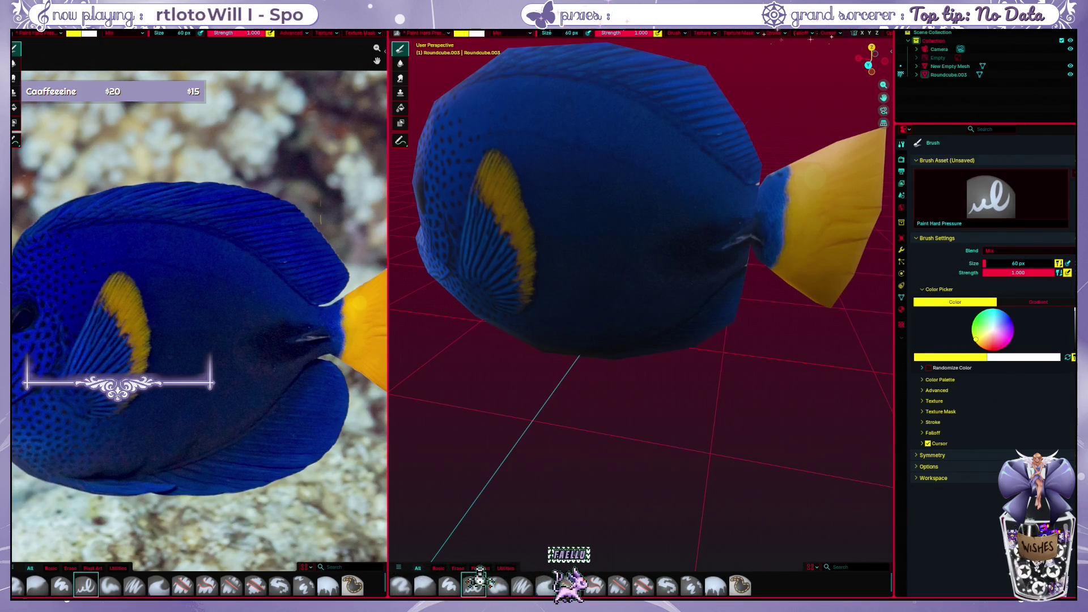
pyautogui.hotkey('ctrl', 'pageup')
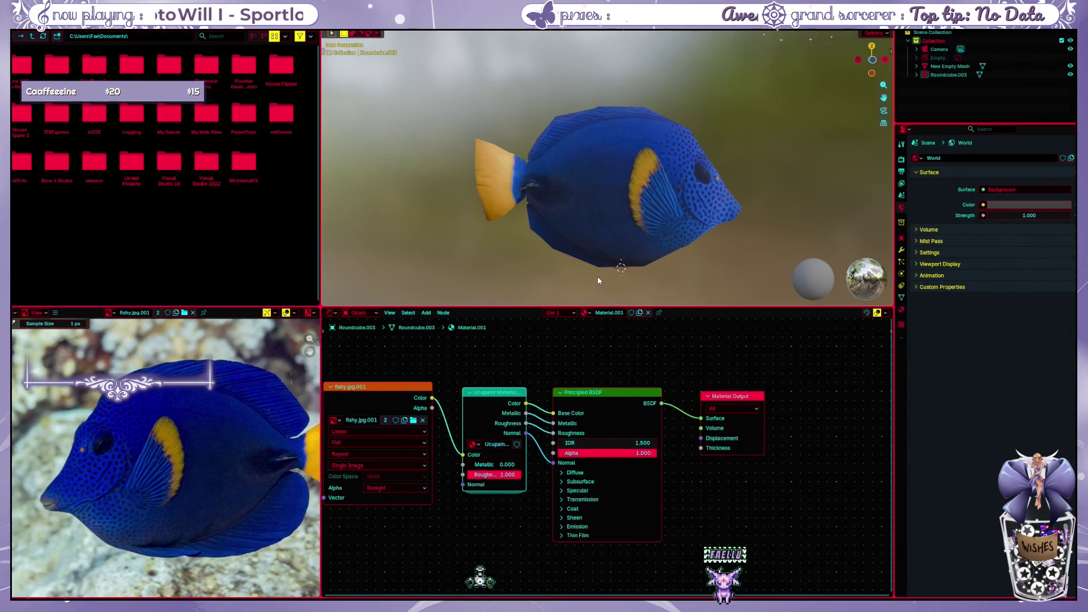
# Switch the render engine to Cycles in the Render Properties
pyautogui.moveTo(678, 306); pyautogui.dragTo(678, 329)
pyautogui.click(901, 161)
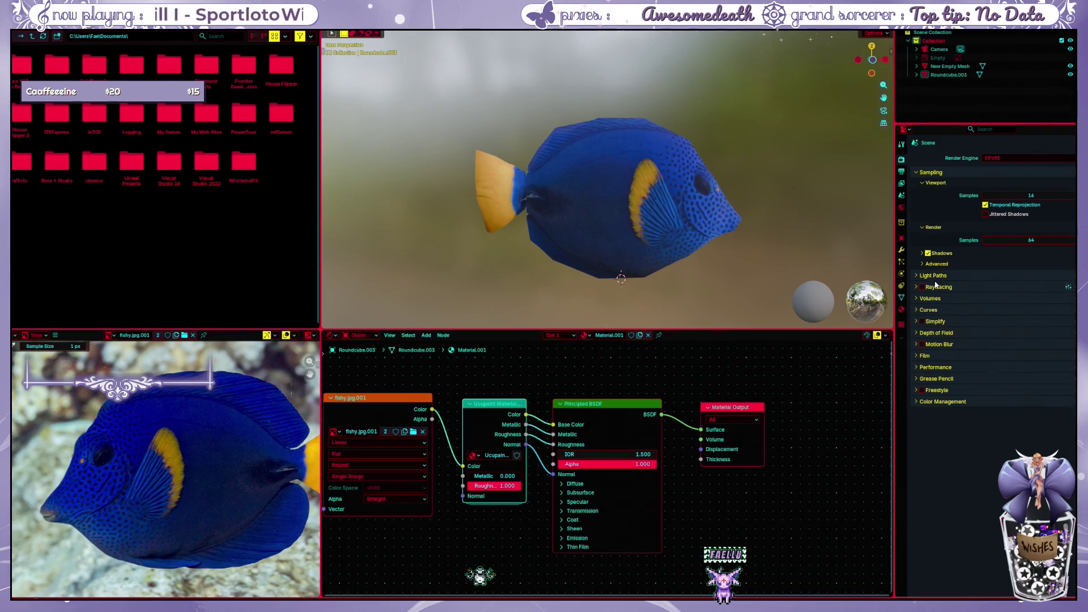
pyautogui.click(995, 159)
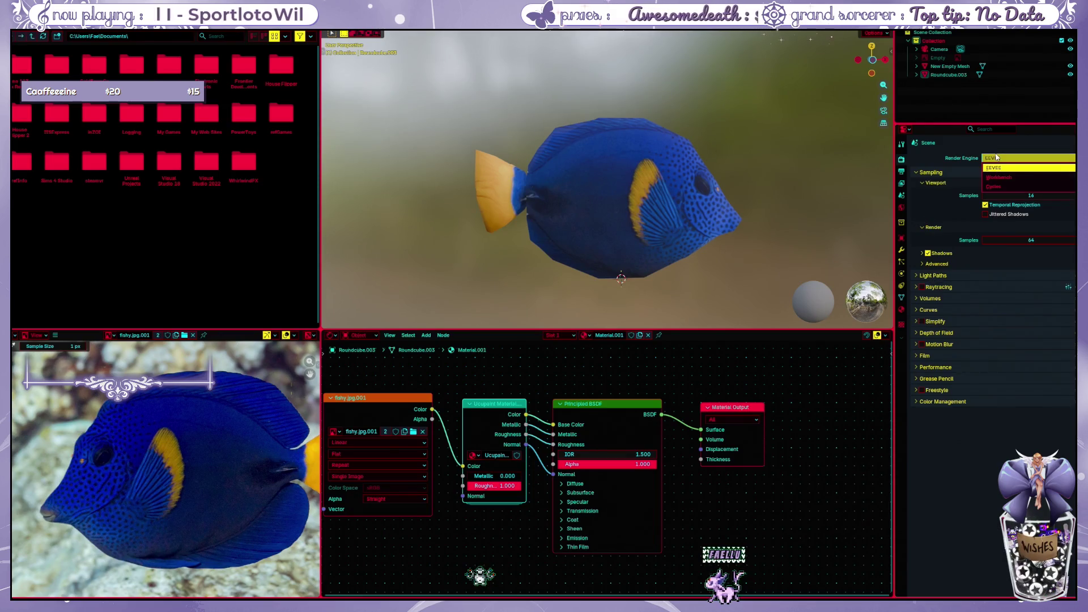
pyautogui.click(1001, 192)
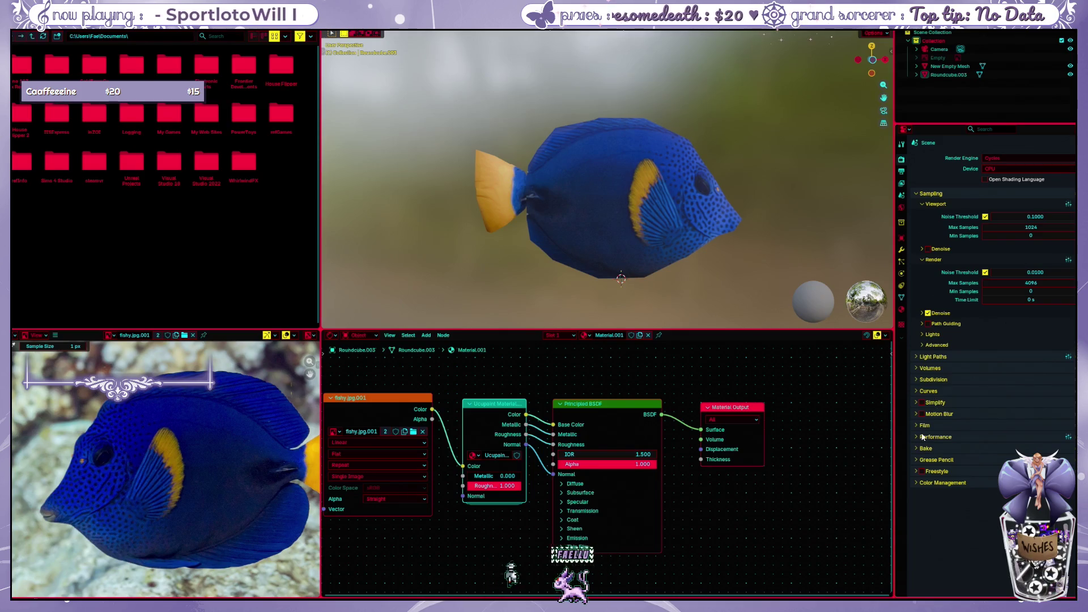
pyautogui.scroll(-3, 926, 425)
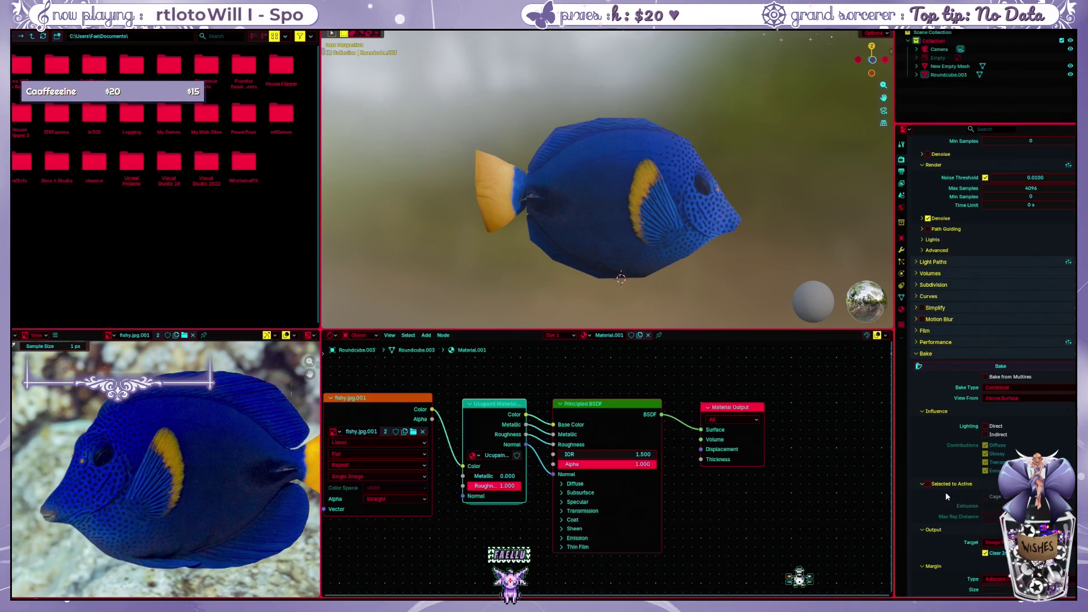
# Set the bake to Selected to Active with Diffuse as the bake type
pyautogui.click(928, 484)
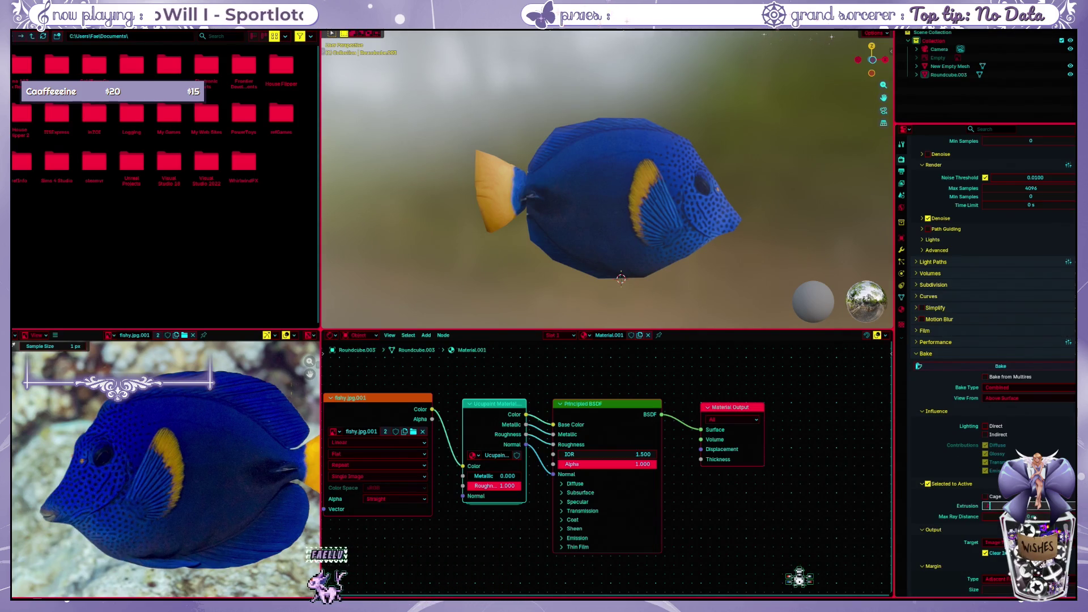
pyautogui.click(1020, 387)
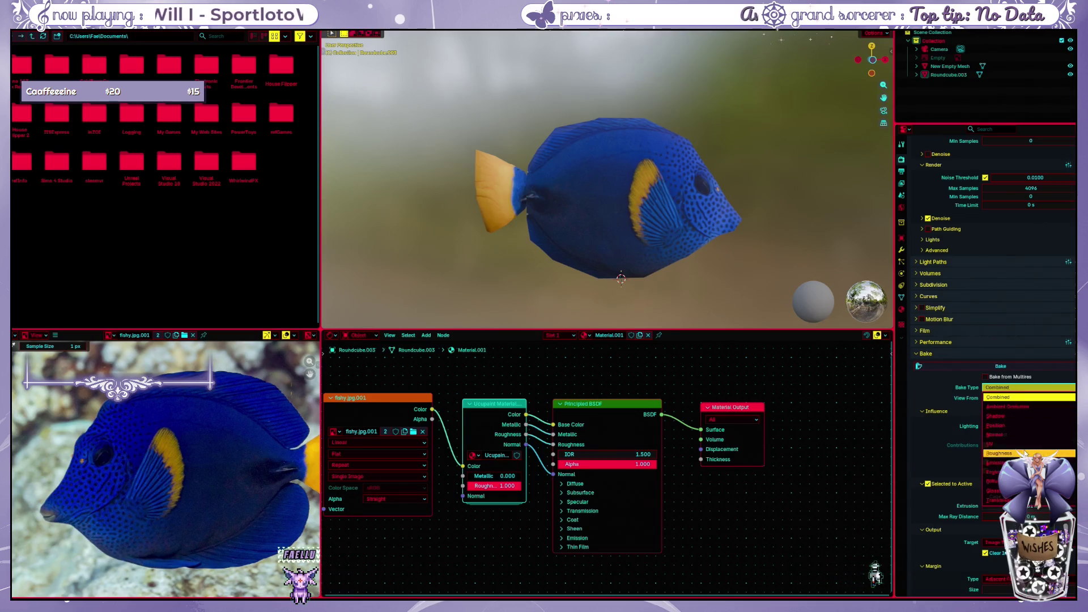
pyautogui.click(994, 482)
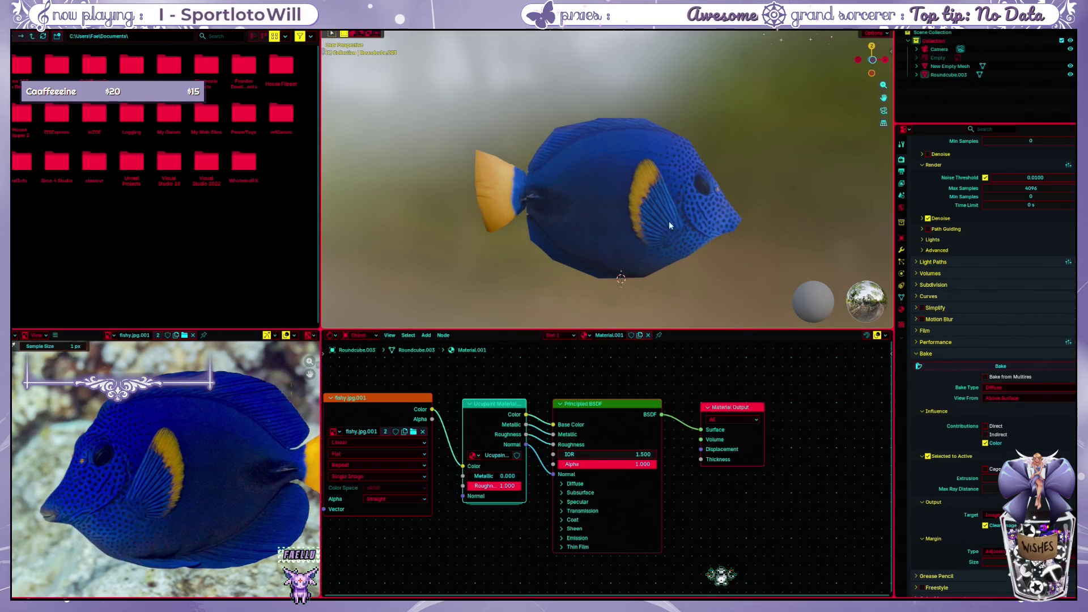
pyautogui.moveTo(705, 165); pyautogui.dragTo(720, 226, button='middle')
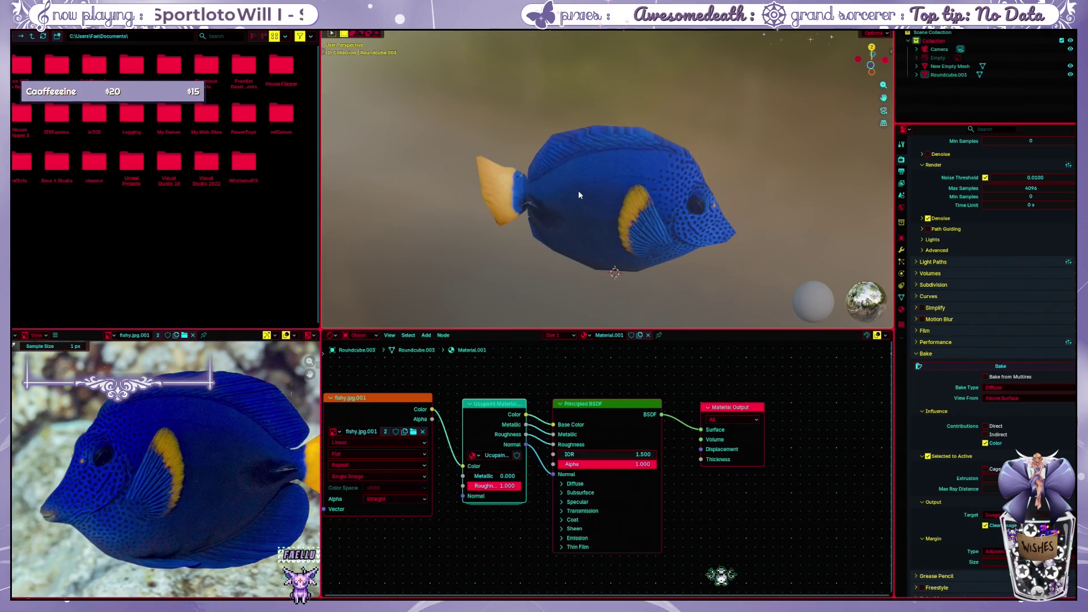
pyautogui.click(1004, 386)
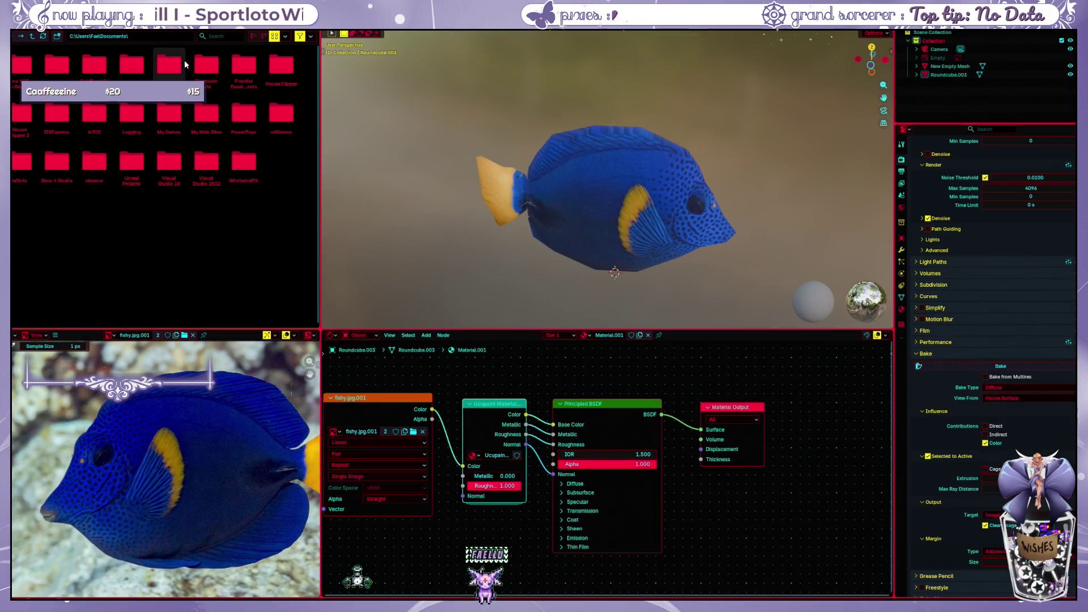
# Switch to a full-screen 3D view and orbit around the fish
pyautogui.hotkey('ctrl', 'pagedown')
pyautogui.moveTo(402, 178)
pyautogui.mouseDown(button='middle')
pyautogui.moveTo(525, 259)
pyautogui.moveTo(467, 273)
pyautogui.mouseUp(button='middle')
# Duplicate the fish object in place with Shift+D
pyautogui.click(467, 272)
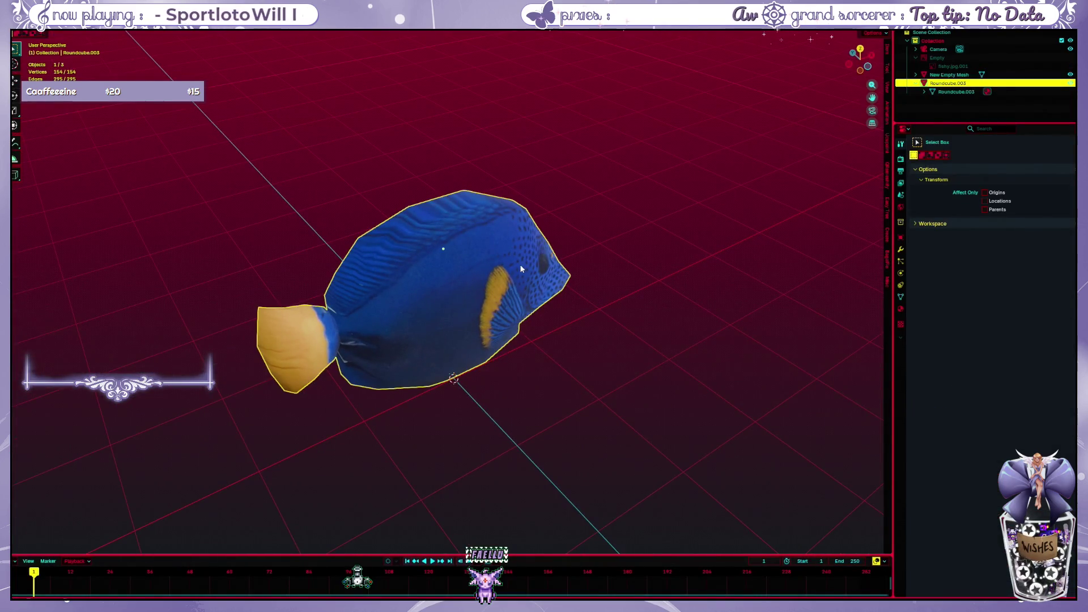
pyautogui.hotkey('shift', 'd')
pyautogui.rightClick(621, 314)
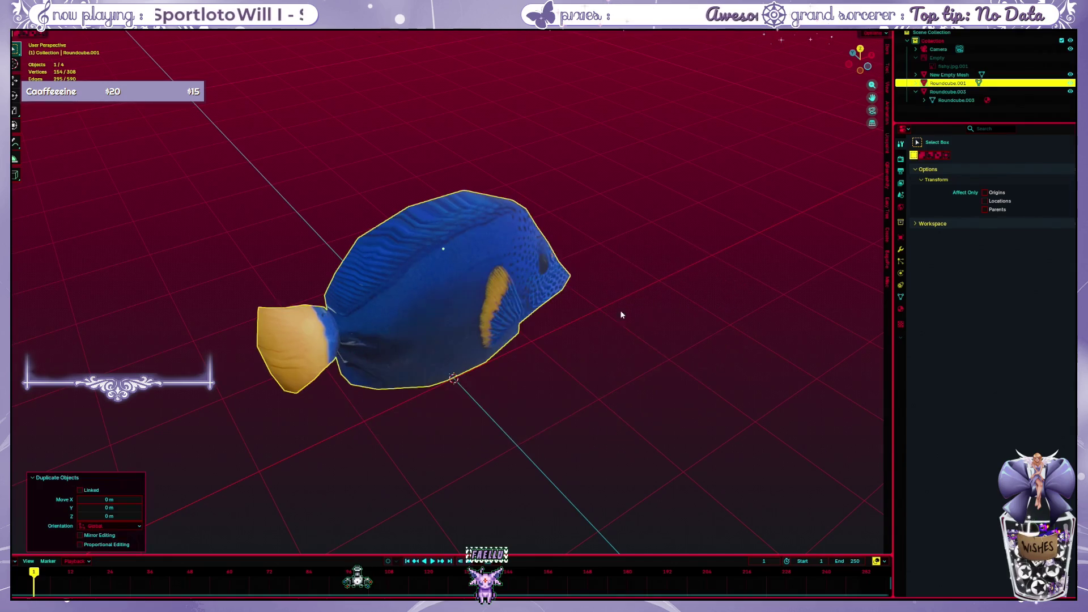
pyautogui.click(621, 314)
# Rename the duplicated fish to NewFish in the Outliner
pyautogui.click(951, 101)
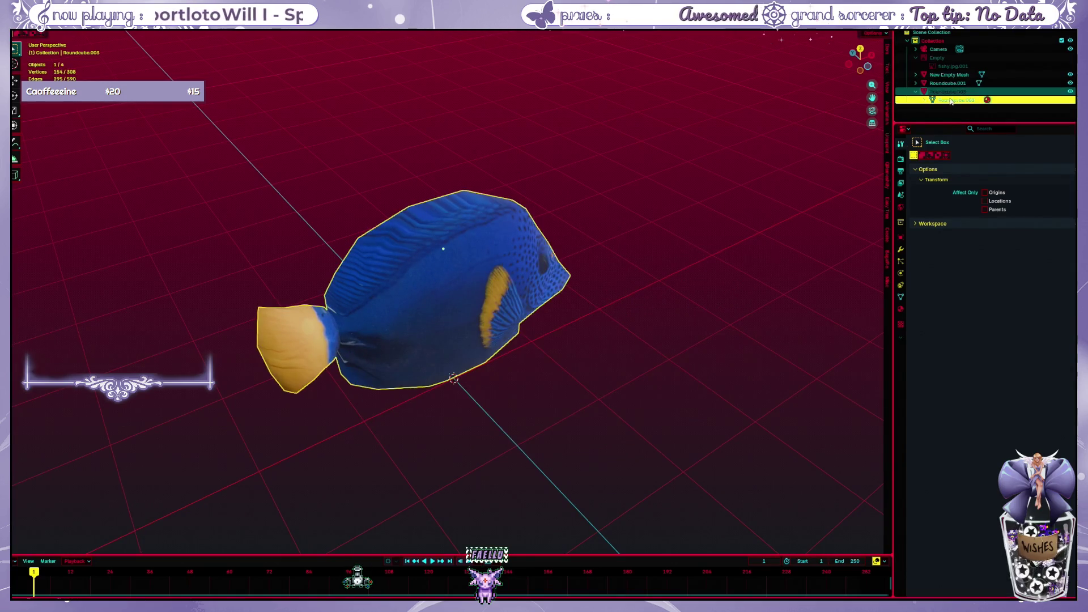
pyautogui.rightClick(950, 100)
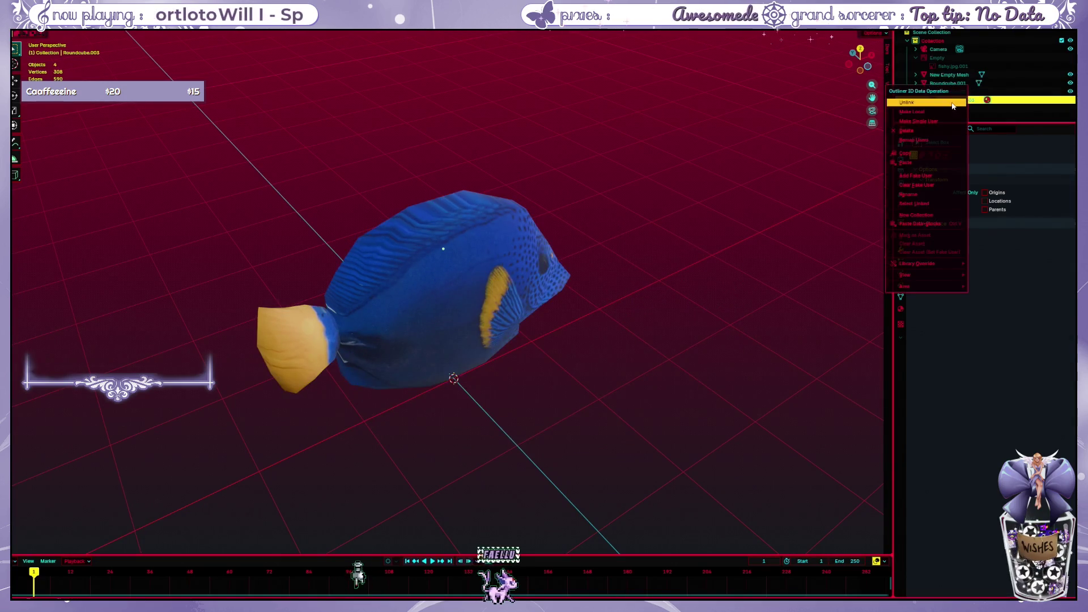
pyautogui.click(934, 195)
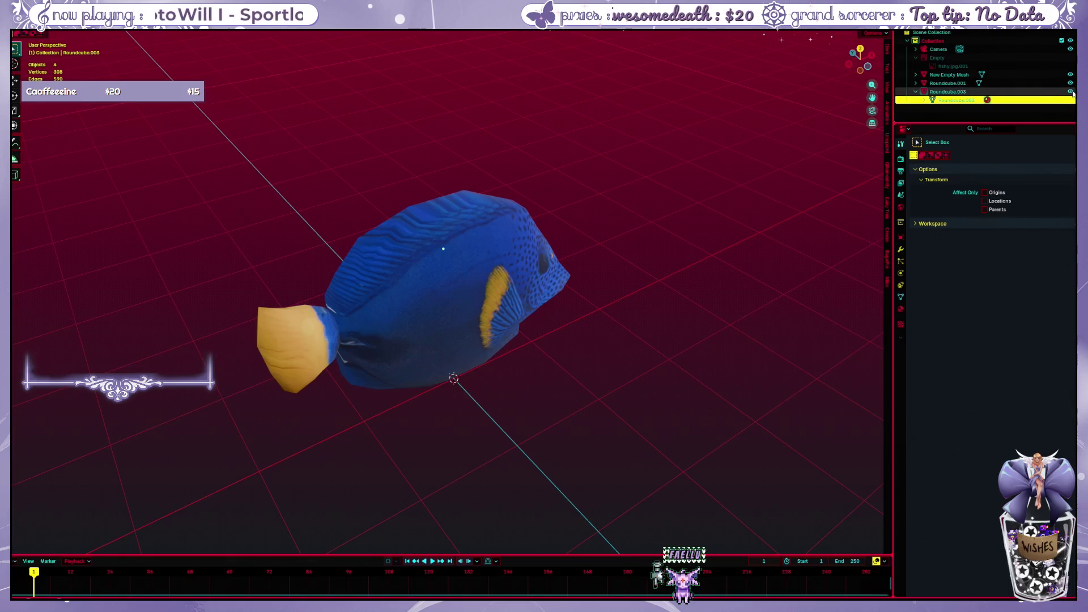
pyautogui.click(969, 102)
pyautogui.click(1071, 100)
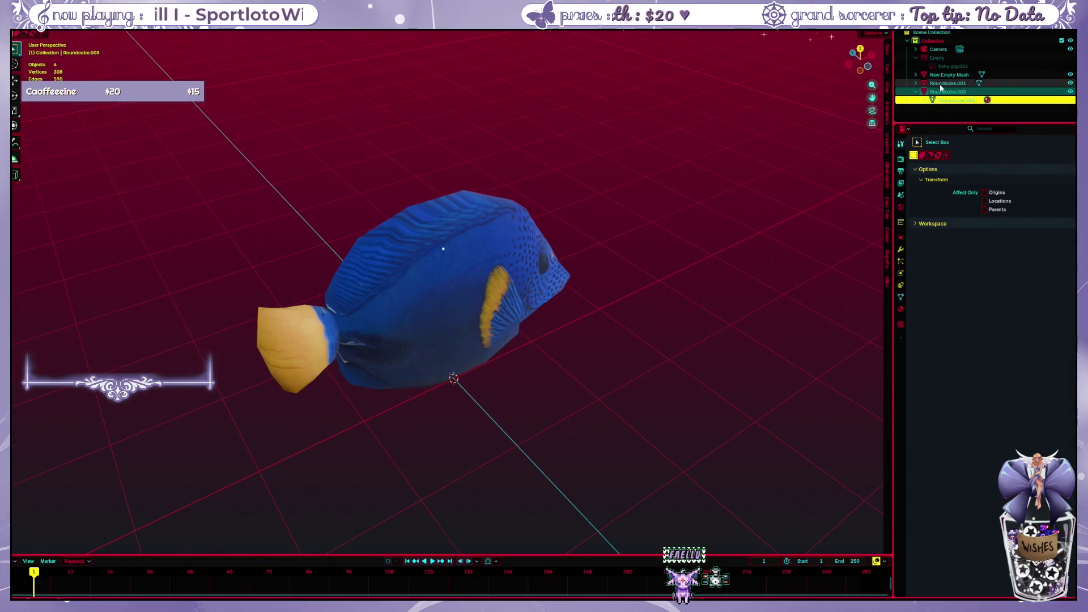
pyautogui.click(916, 84)
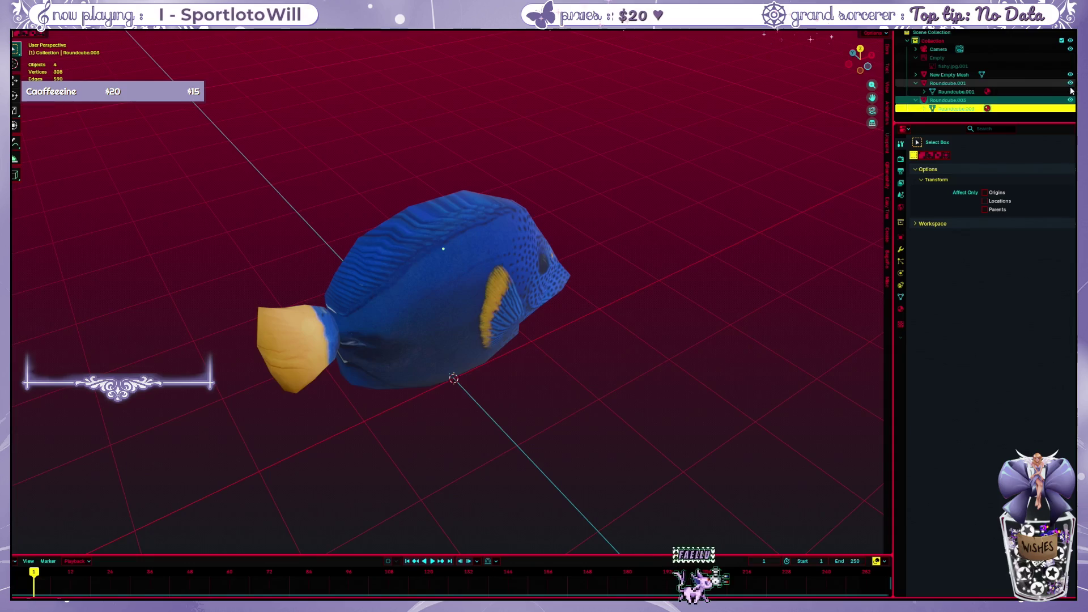
pyautogui.click(1071, 100)
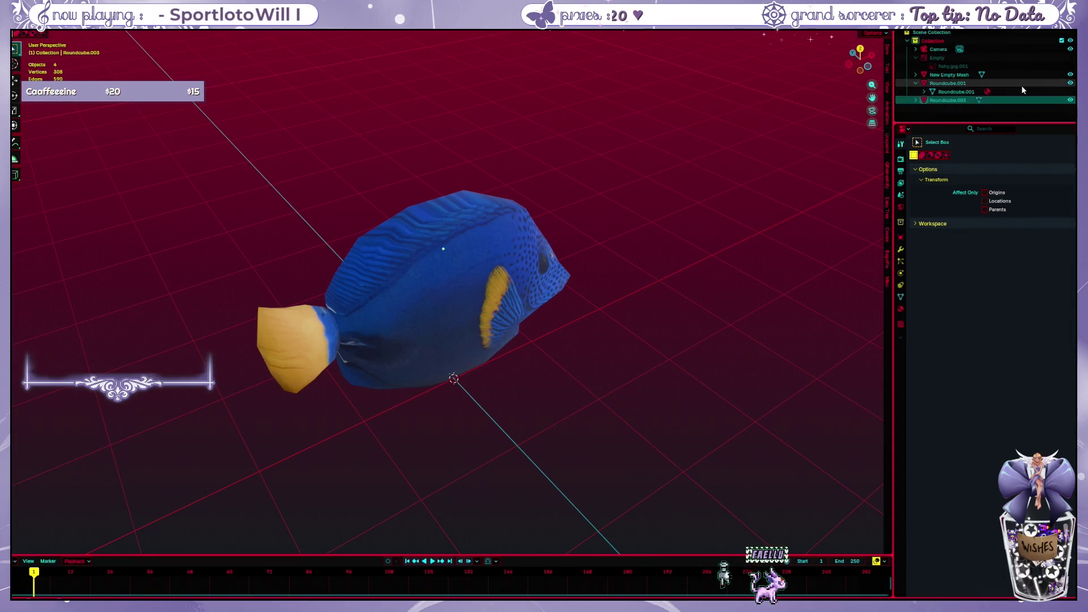
pyautogui.click(1071, 101)
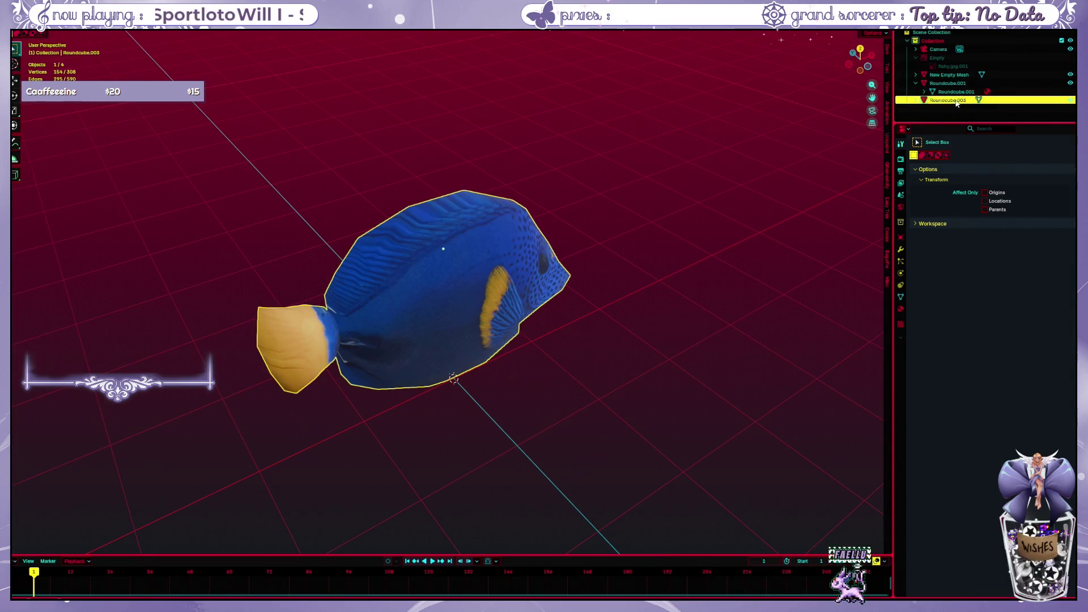
pyautogui.press('F2')
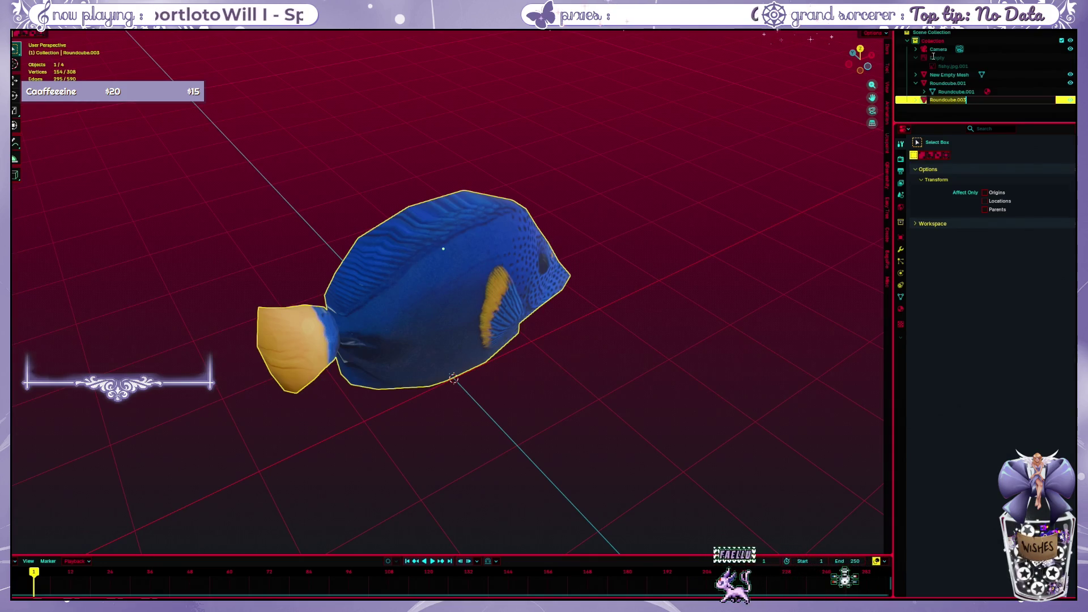
pyautogui.write('NewFish')
pyautogui.press('Return')
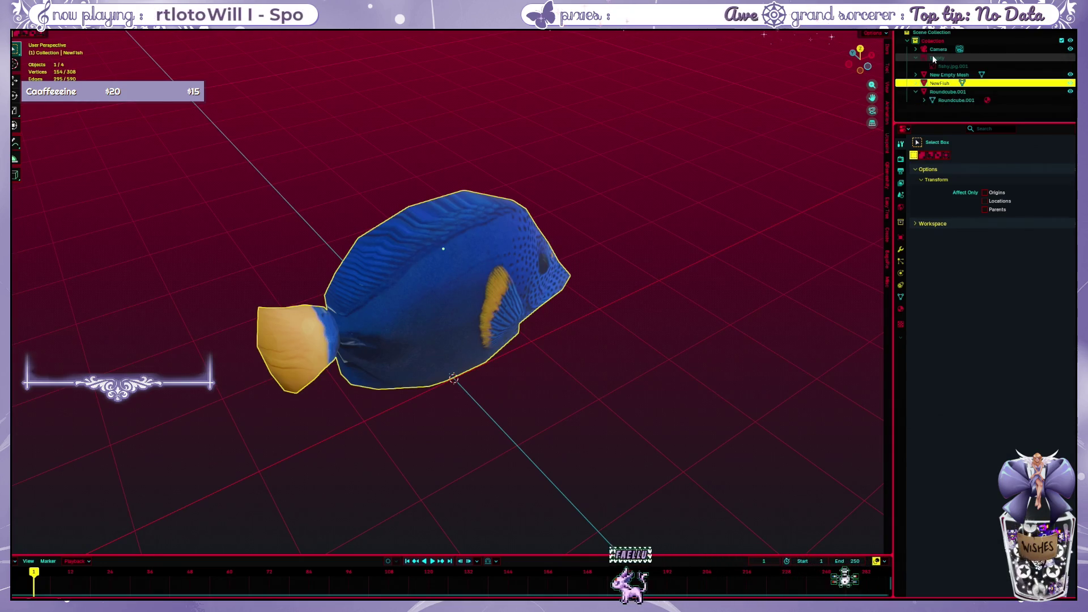
# Rename the original to Oldfish, hide it, and select NewFish for UV editing
pyautogui.doubleClick(948, 91)
pyautogui.write('Oldfish')
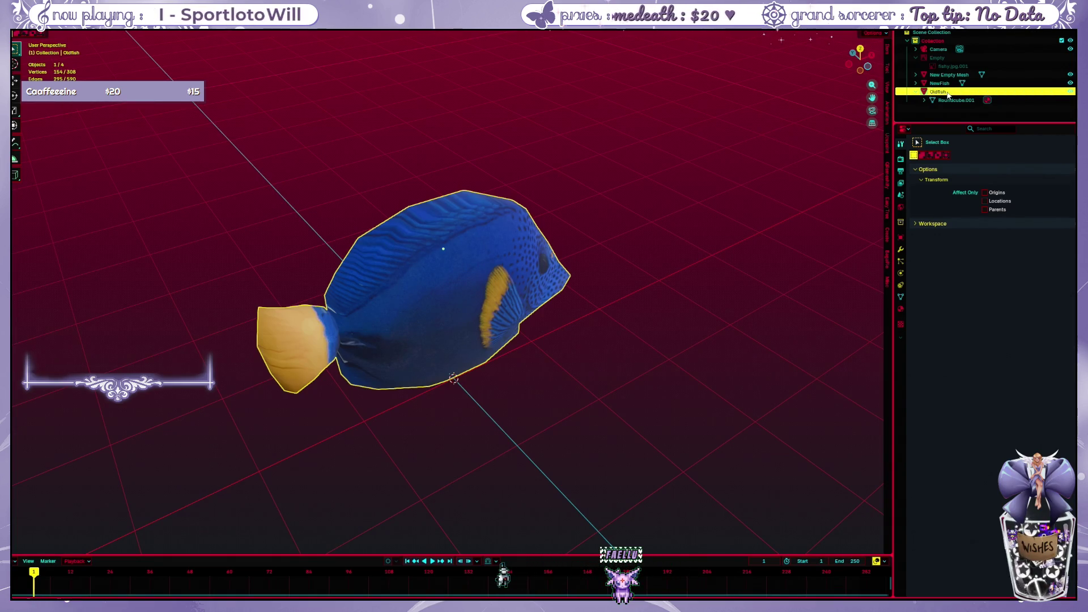
pyautogui.click(1069, 92)
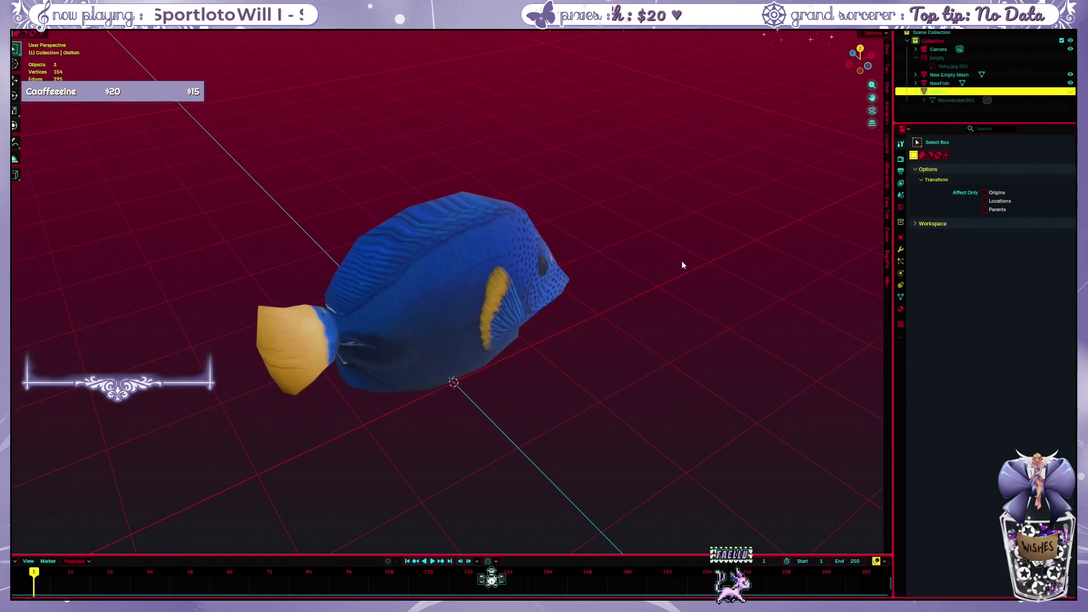
pyautogui.moveTo(681, 264); pyautogui.dragTo(785, 244, button='middle')
pyautogui.click(920, 83)
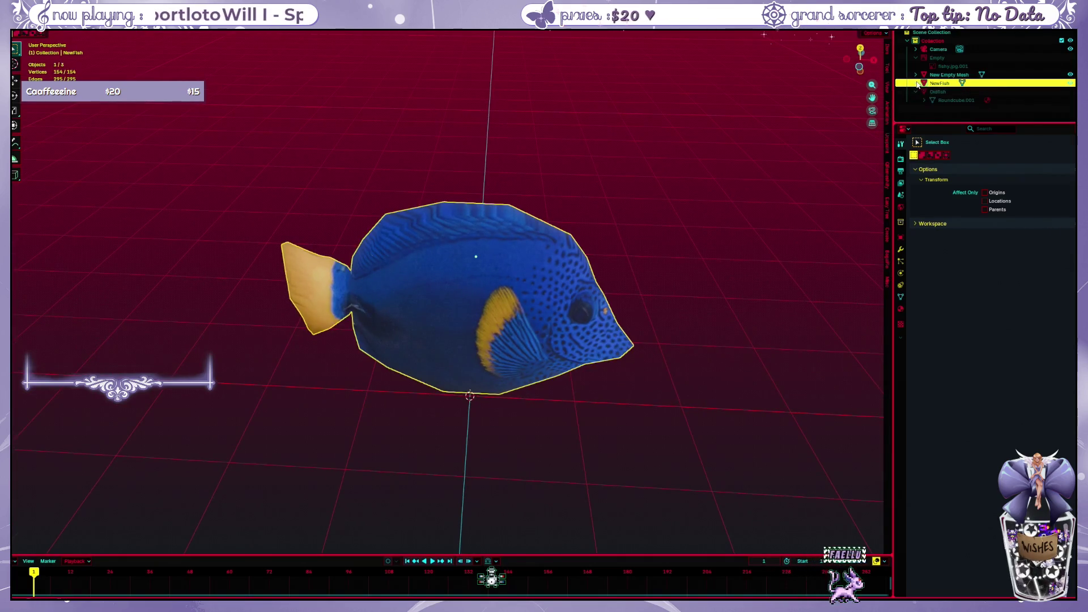
pyautogui.click(920, 84)
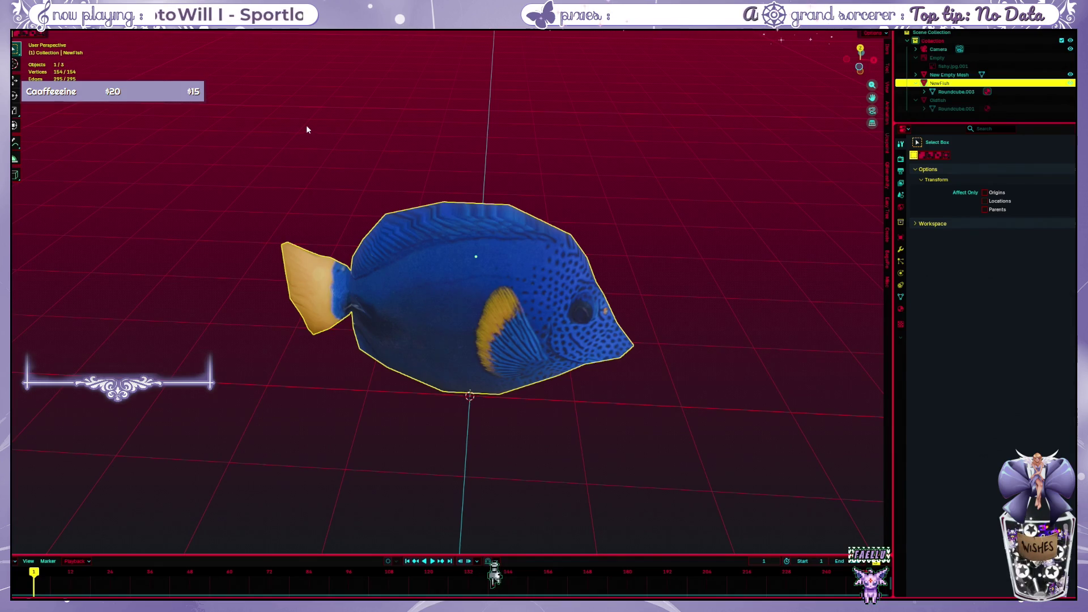
pyautogui.hotkey('ctrl', 'pagedown')
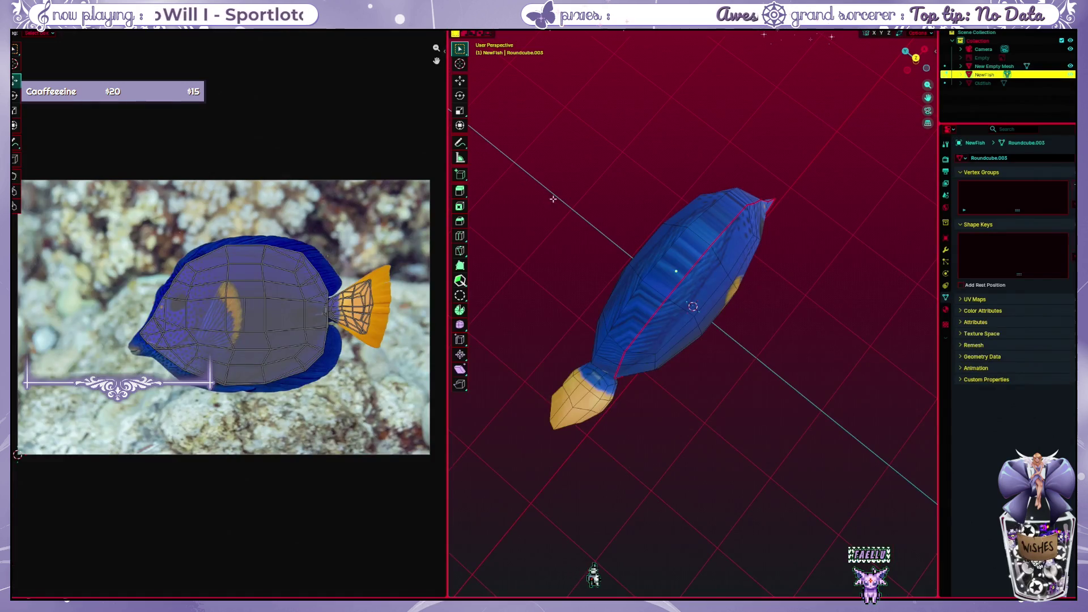
# Select the whole fish mesh and unwrap it with the angle-based method
pyautogui.moveTo(627, 219); pyautogui.dragTo(615, 210, button='middle')
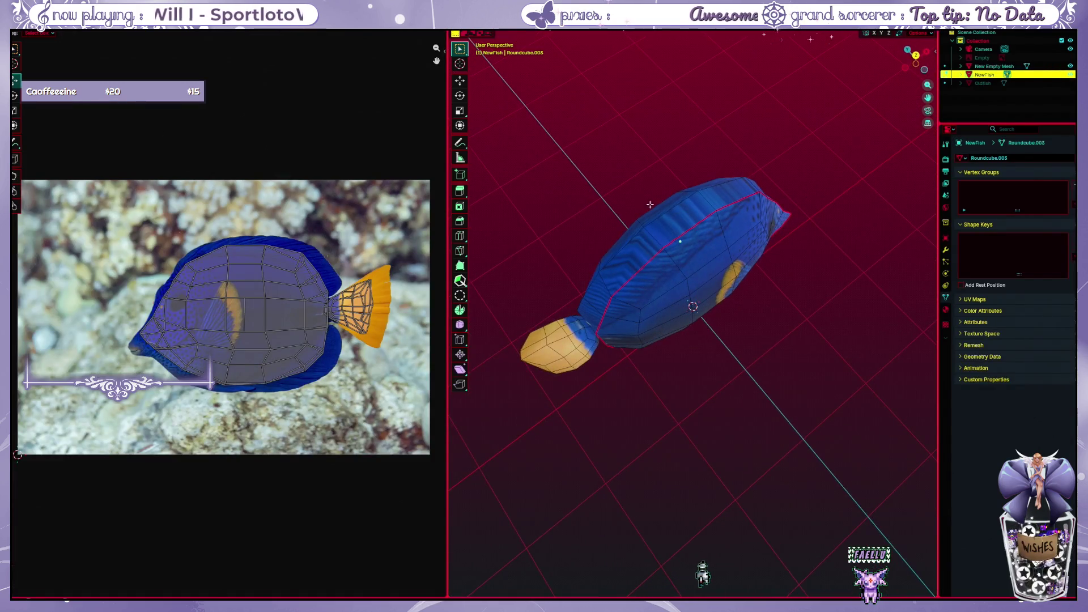
pyautogui.press('a')
pyautogui.hotkey('ctrl', 'e')
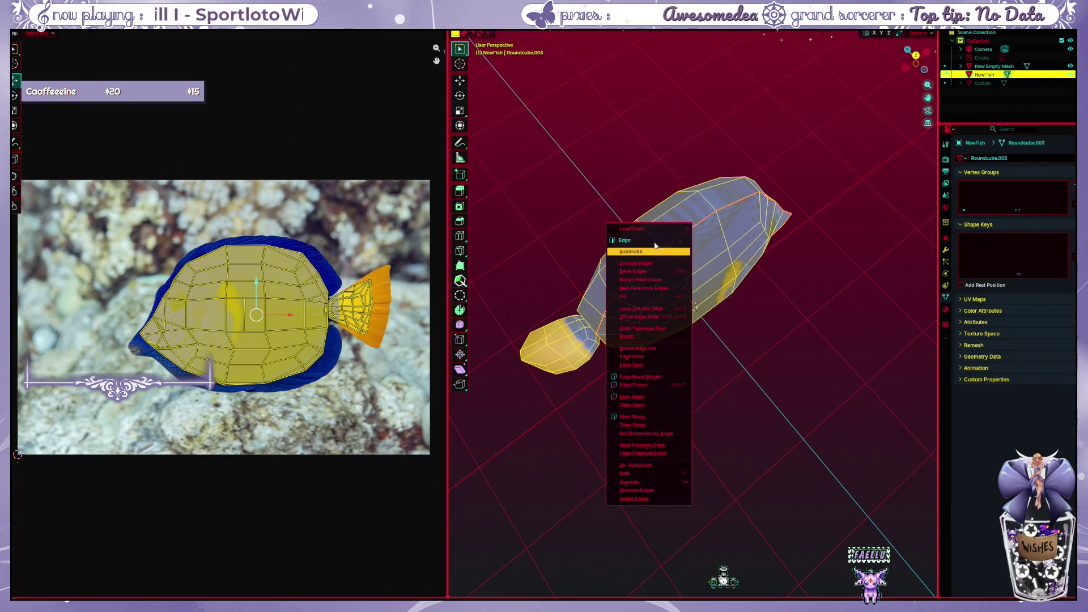
pyautogui.keyDown('alt'); pyautogui.click(661, 248); pyautogui.keyUp('alt')
pyautogui.hotkey('ctrl', 'e')
pyautogui.press('Escape')
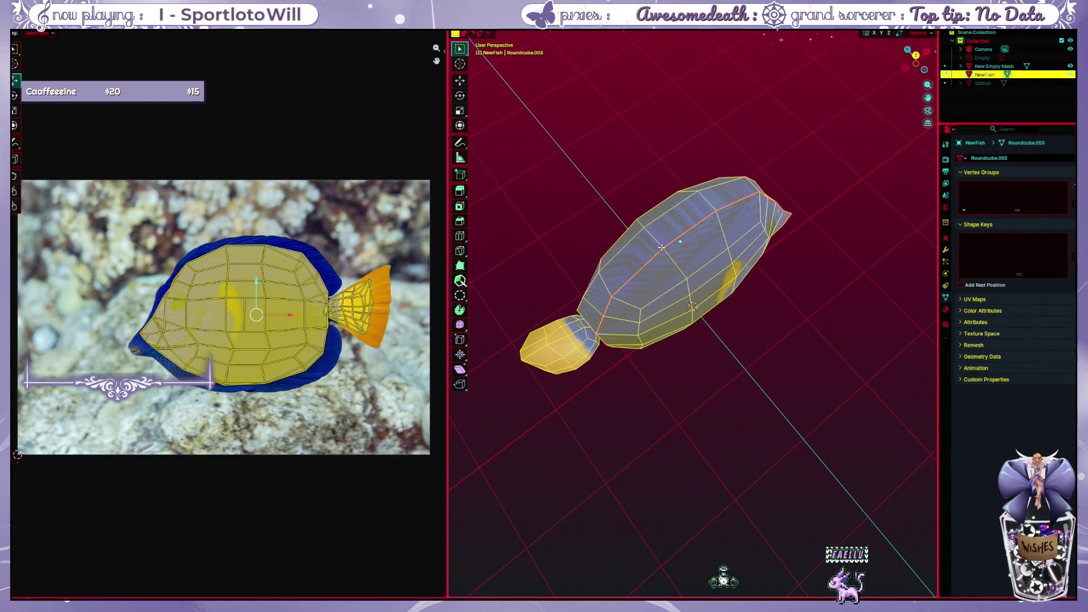
pyautogui.hotkey('ctrl', 'e')
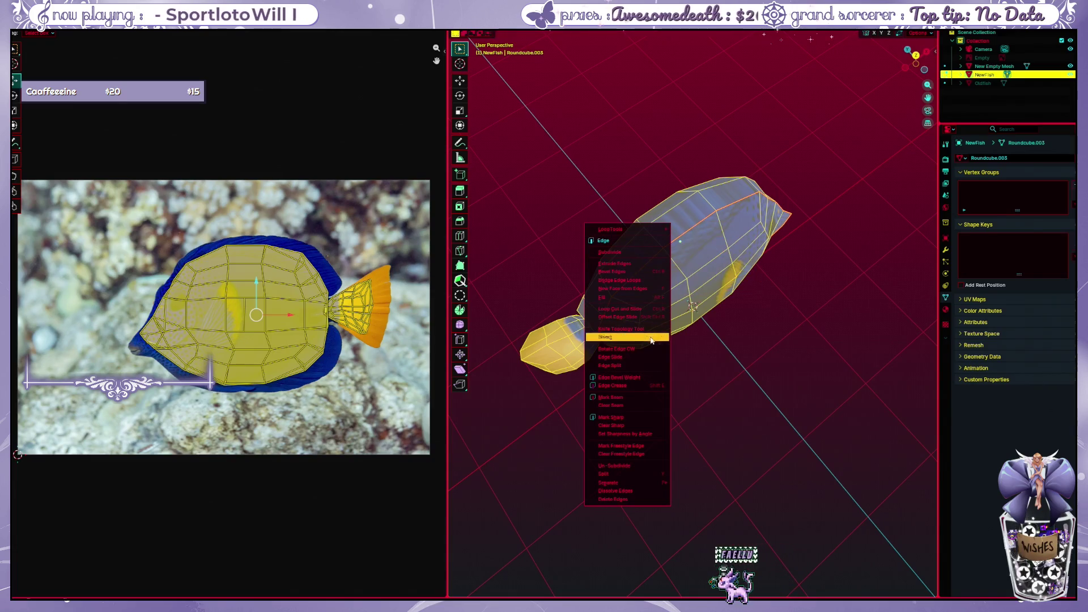
pyautogui.press('u')
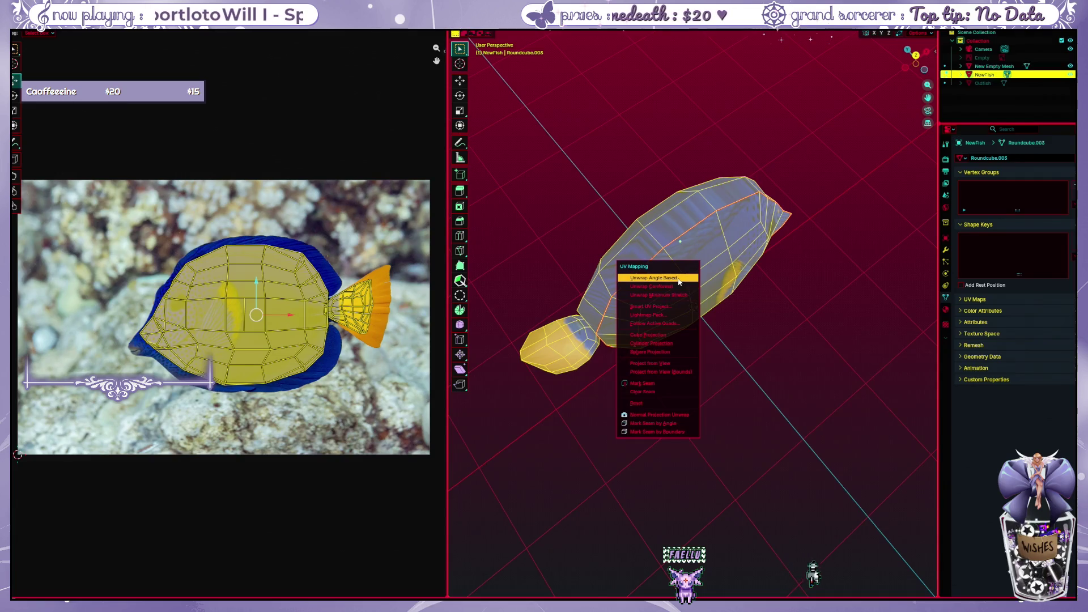
pyautogui.click(678, 289)
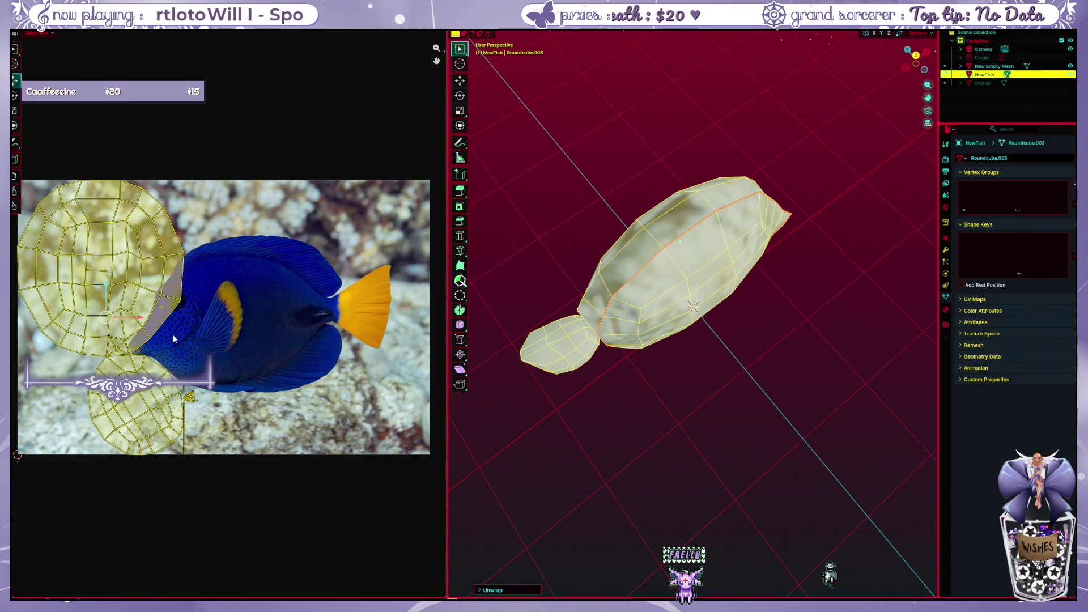
# Re-unwrap the fish UVs with Cylinder Projection
pyautogui.hotkey('ctrl', 'e')
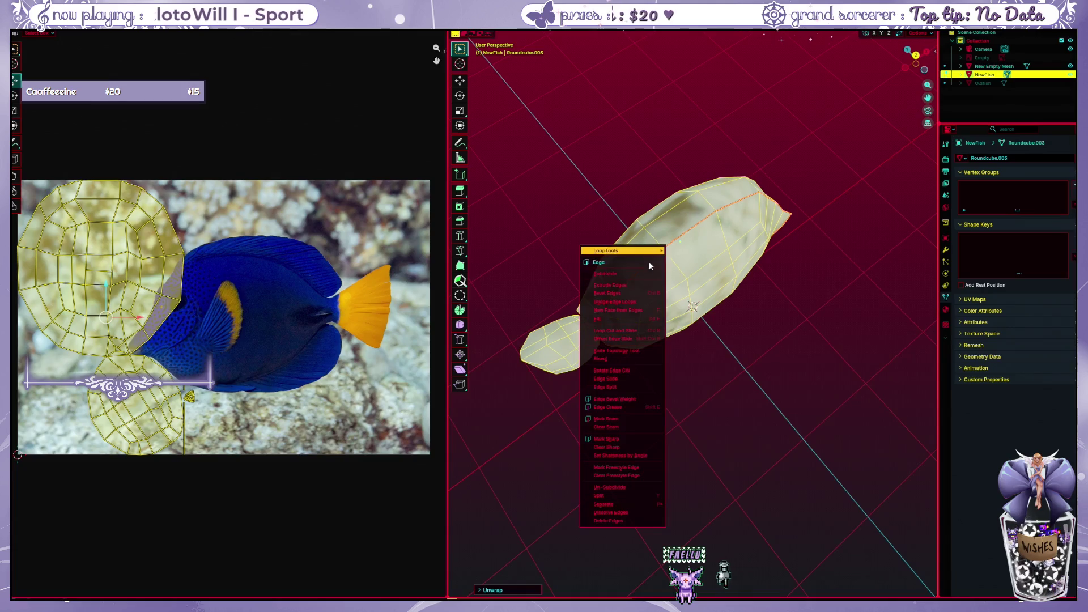
pyautogui.press('Escape')
pyautogui.press('u')
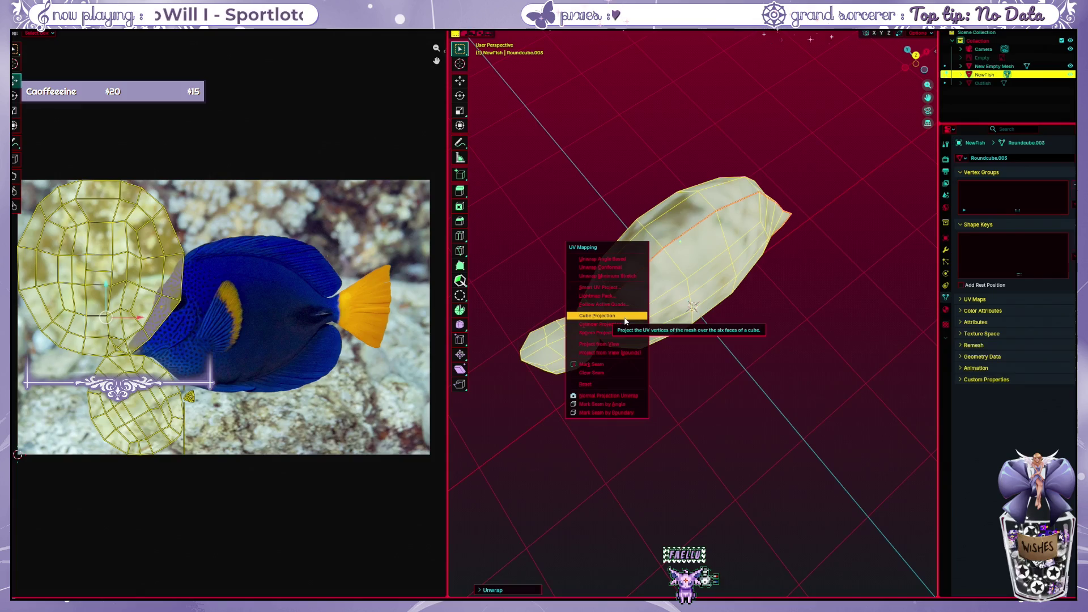
pyautogui.click(623, 324)
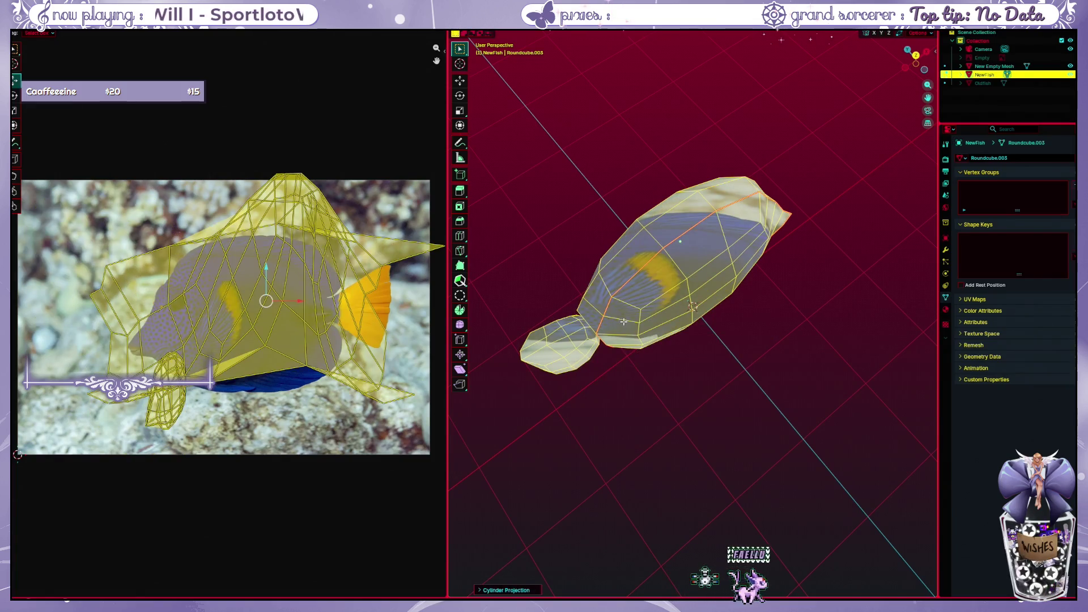
# Re-unwrap the fish with Smart UV Project, confirming the default settings
pyautogui.hotkey('ctrl', 'e')
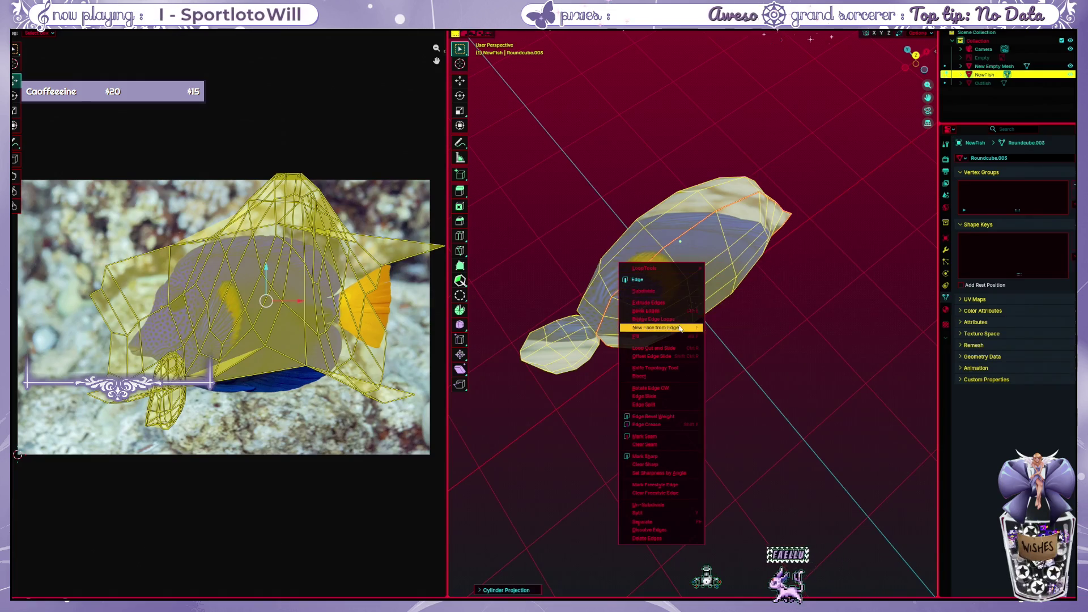
pyautogui.press('Escape')
pyautogui.press('u')
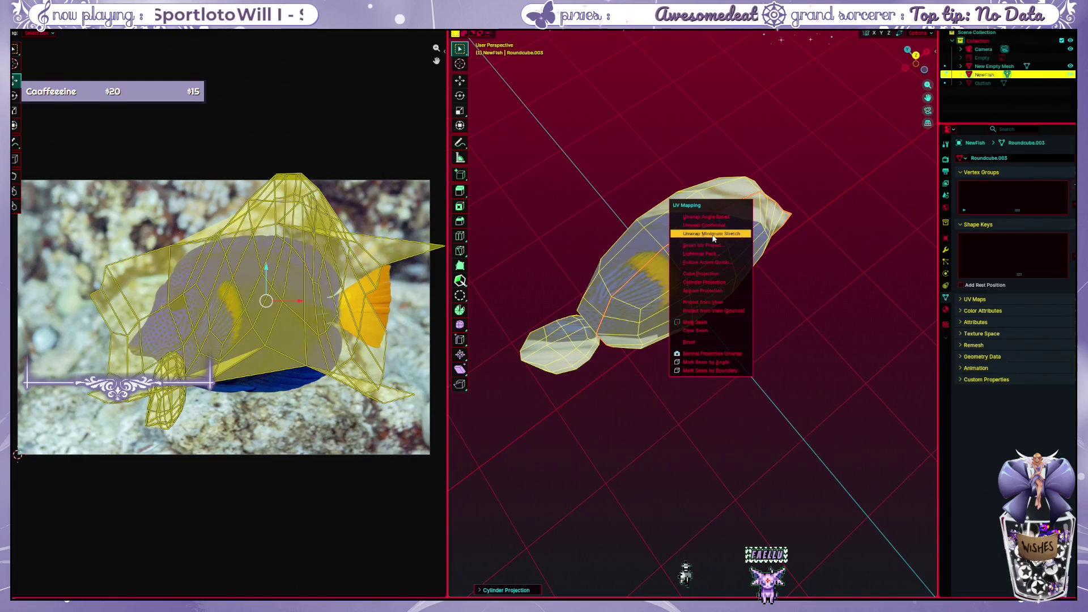
pyautogui.click(711, 246)
pyautogui.click(693, 326)
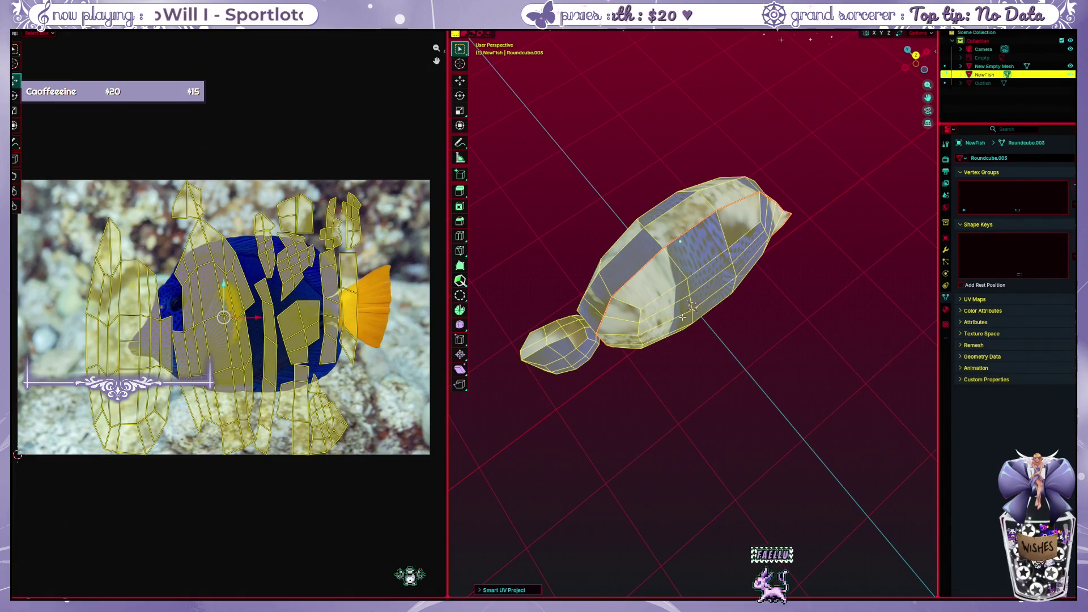
# Replace the smart projection with a standard Unwrap of the fish mesh
pyautogui.rightClick(682, 316)
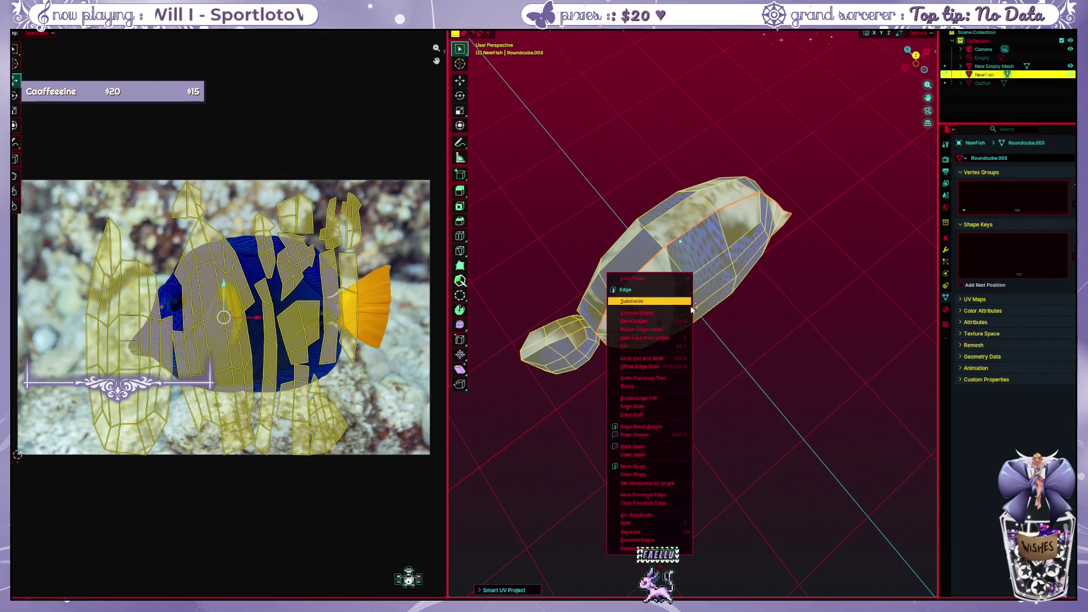
pyautogui.press('u')
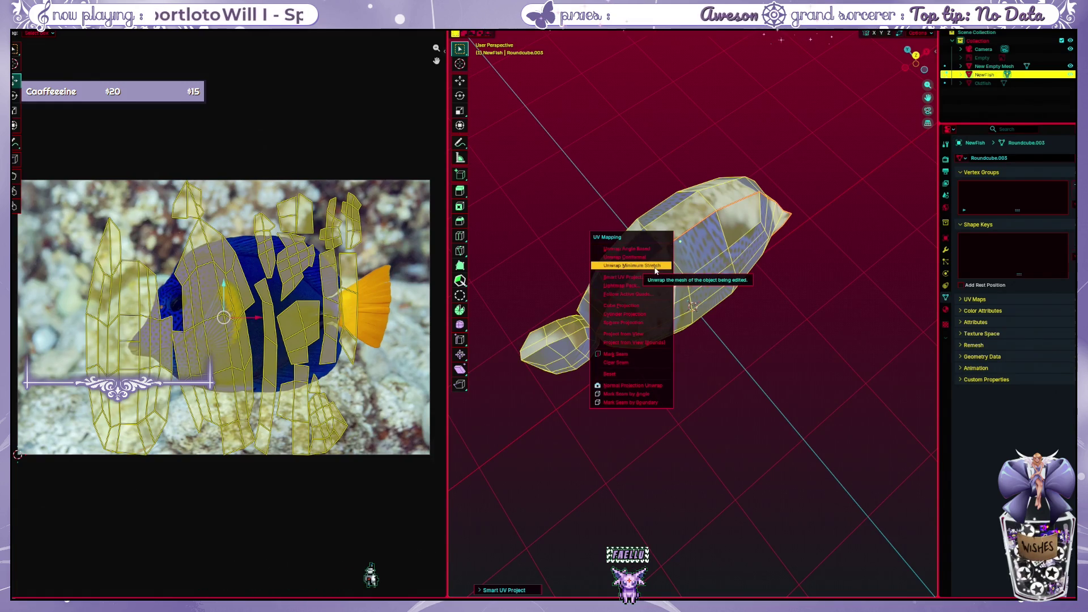
pyautogui.click(630, 266)
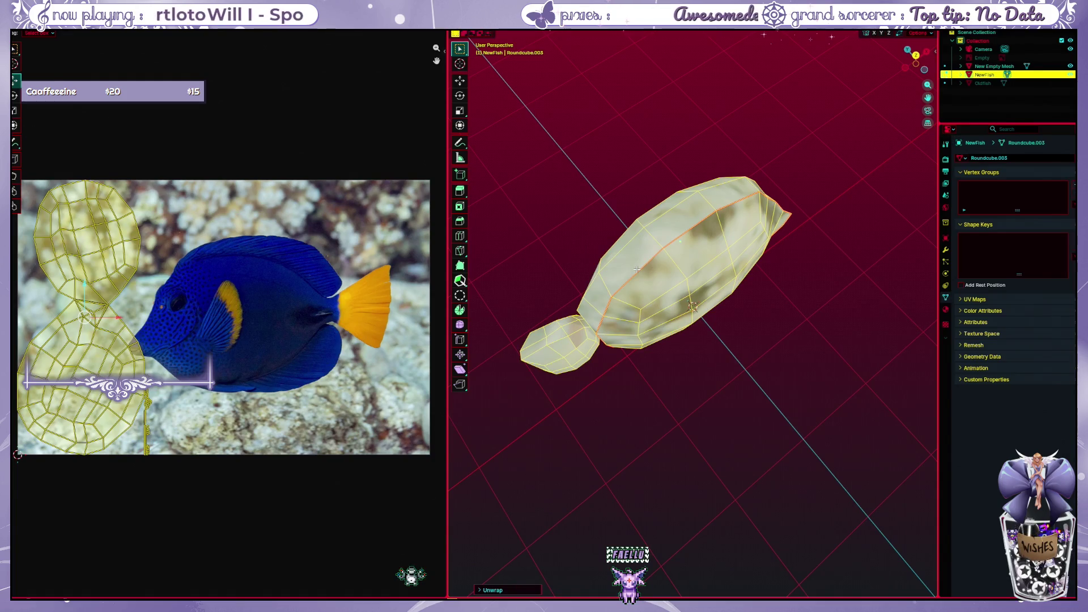
pyautogui.scroll(2, 204, 429)
pyautogui.scroll(1, 200, 432)
pyautogui.scroll(1, 204, 432)
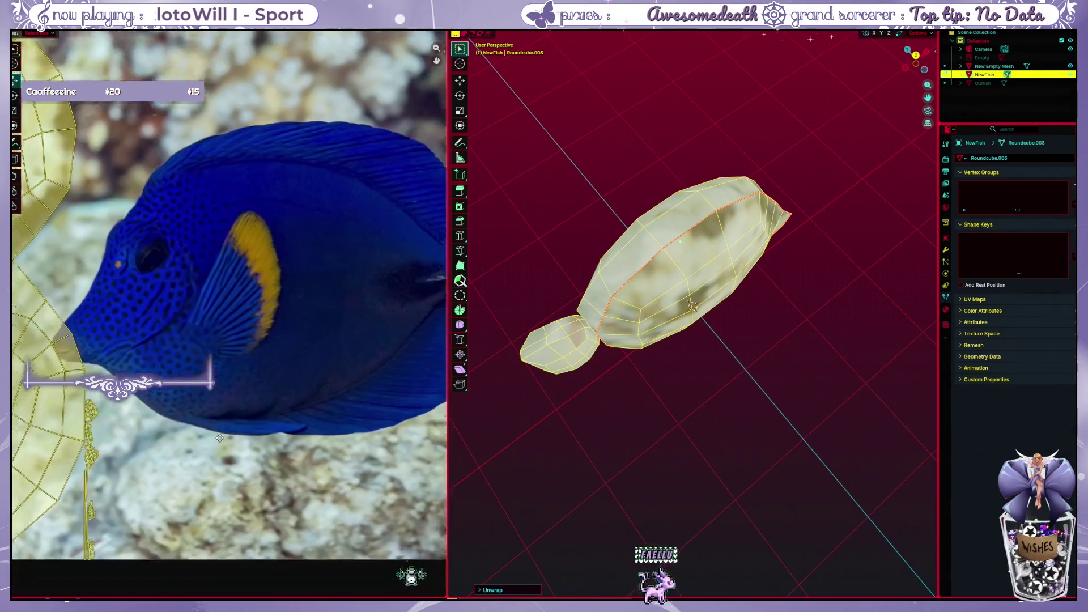
pyautogui.scroll(1, 221, 429)
# Deselect the mesh, pick the small fin island and inspect the fish side-on
pyautogui.hotkey('alt', 'a')
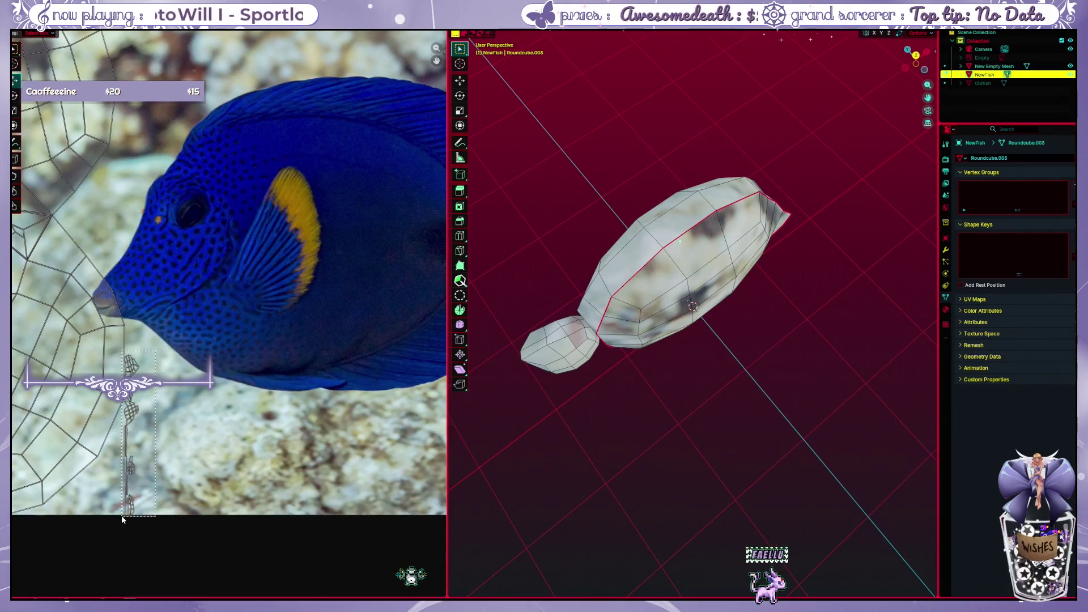
pyautogui.click(129, 515)
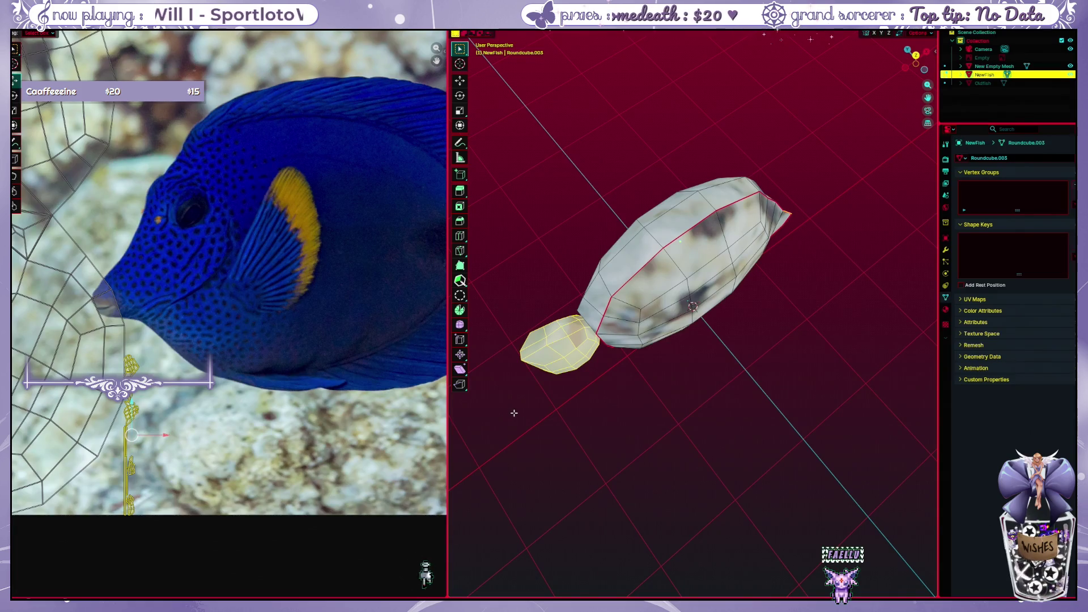
pyautogui.moveTo(514, 413)
pyautogui.mouseDown(button='middle')
pyautogui.moveTo(642, 346)
pyautogui.moveTo(669, 315)
pyautogui.moveTo(573, 362)
pyautogui.moveTo(513, 377)
pyautogui.mouseUp(button='middle')
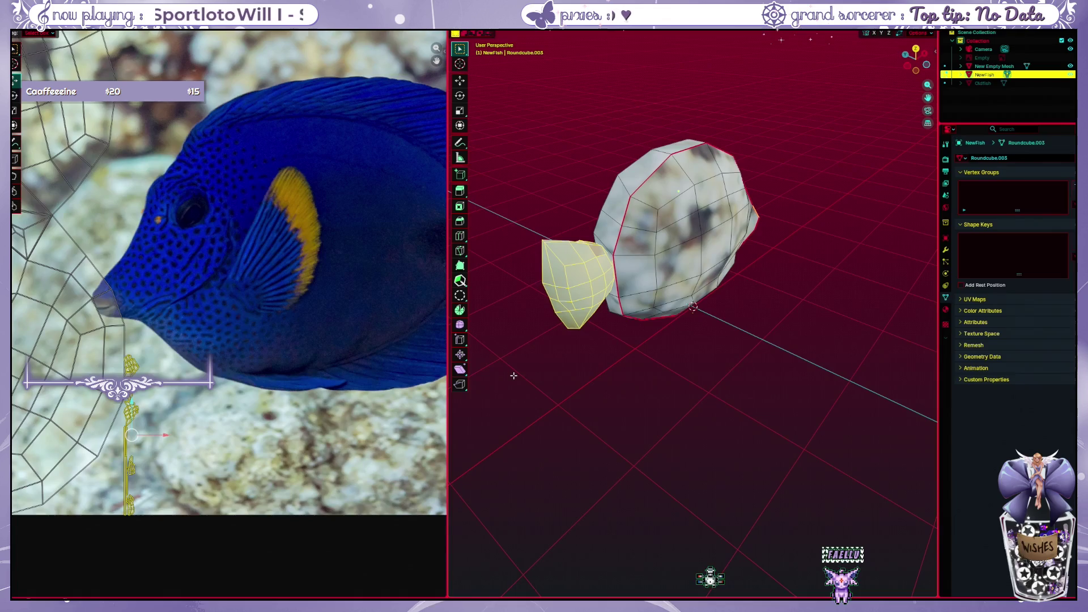
pyautogui.click(670, 350)
# Select an edge loop on the fish and dismiss the edge menu without changes
pyautogui.moveTo(670, 350); pyautogui.dragTo(668, 317, button='middle')
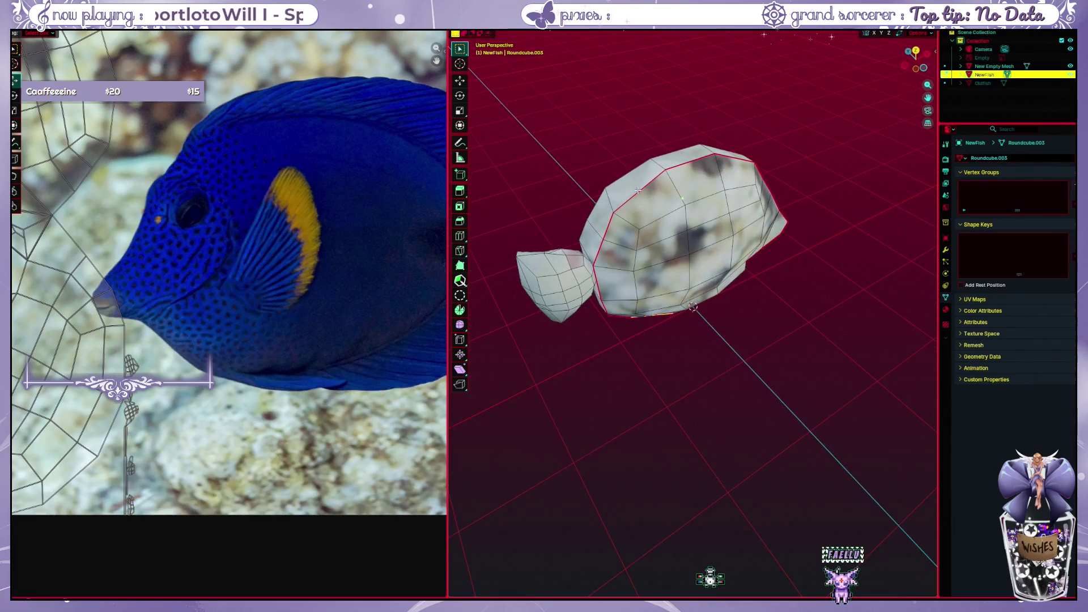
pyautogui.moveTo(604, 264); pyautogui.dragTo(599, 301, button='middle')
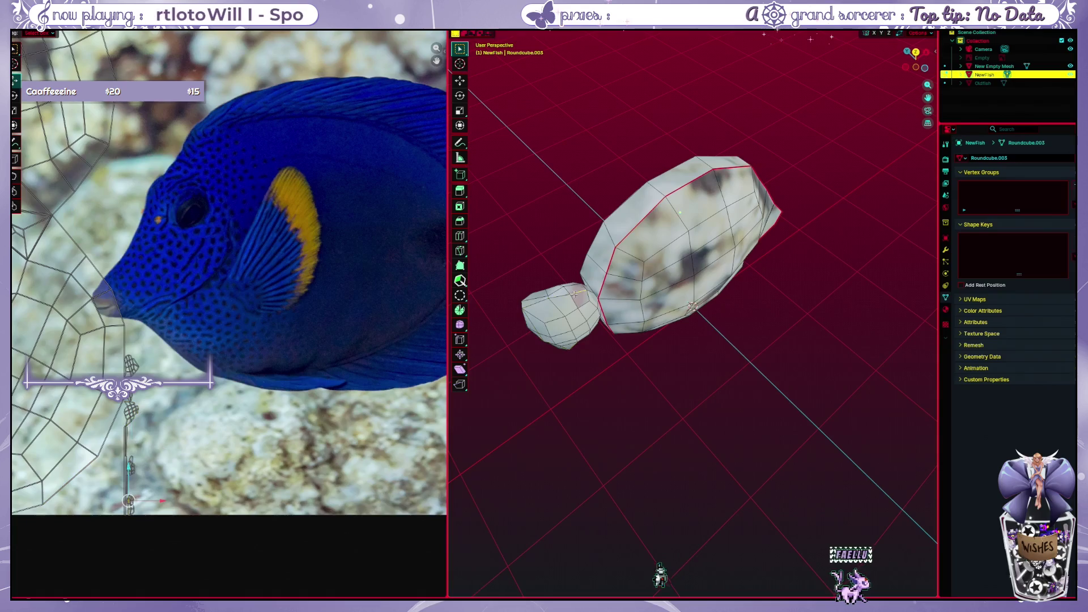
pyautogui.keyDown('alt'); pyautogui.click(659, 192); pyautogui.keyUp('alt')
pyautogui.moveTo(602, 367)
pyautogui.mouseDown(button='middle')
pyautogui.moveTo(620, 349)
pyautogui.moveTo(587, 286)
pyautogui.mouseUp(button='middle')
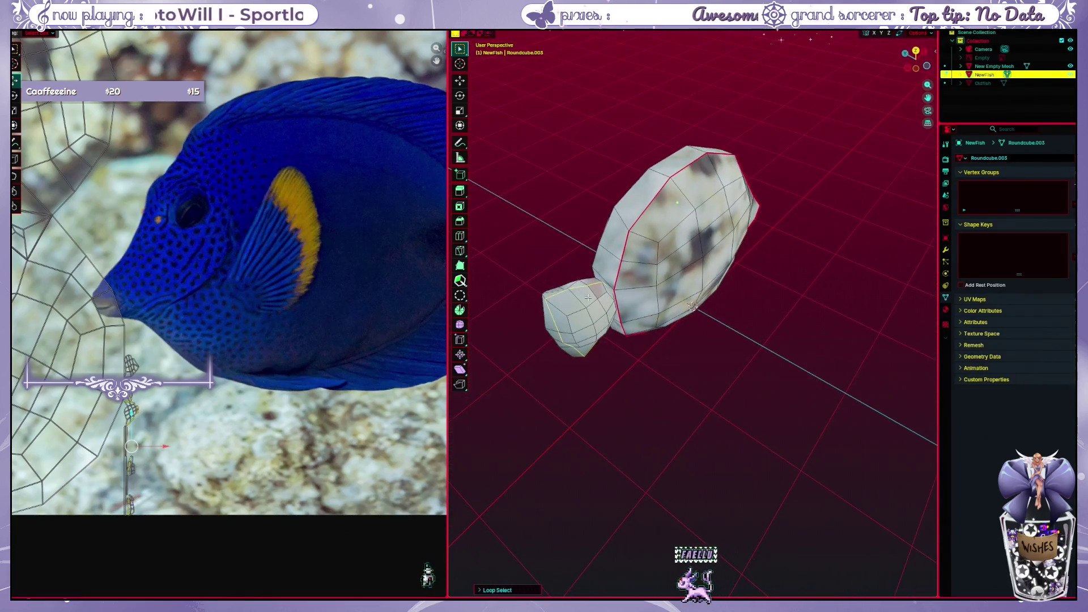
pyautogui.rightClick(588, 287)
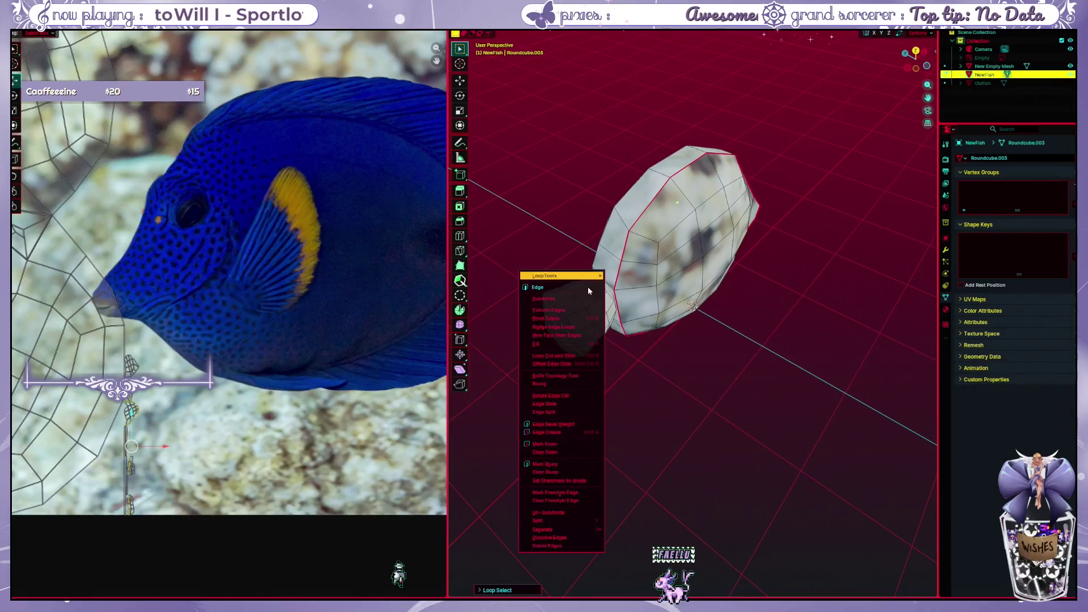
pyautogui.click(569, 433)
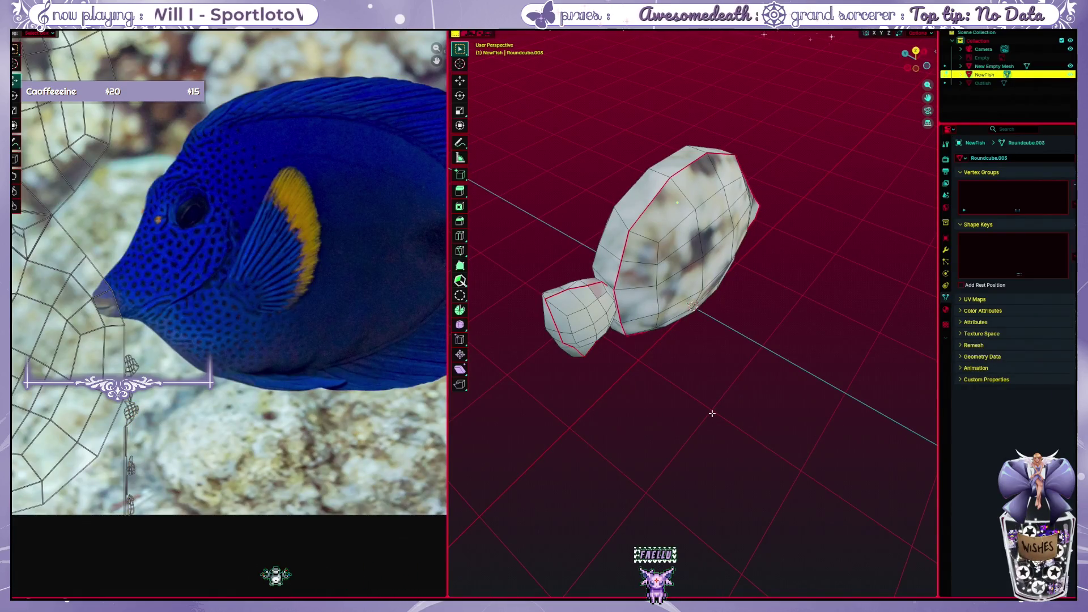
pyautogui.moveTo(711, 413); pyautogui.dragTo(660, 413, button='middle')
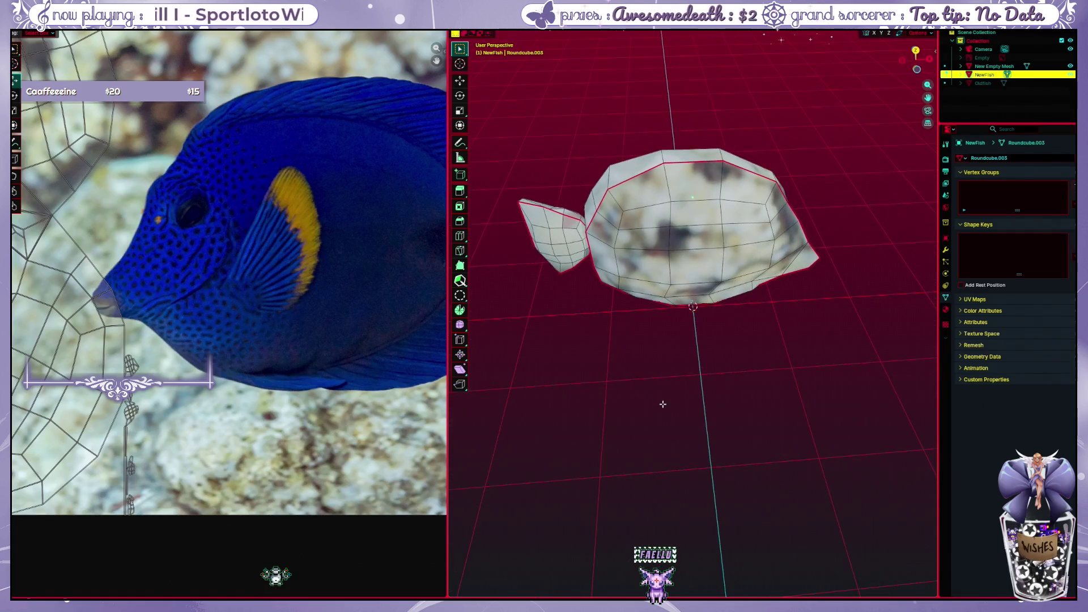
# Unwrap the whole fish mesh again and inspect one island of the new UV layout
pyautogui.press('a')
pyautogui.rightClick(668, 273)
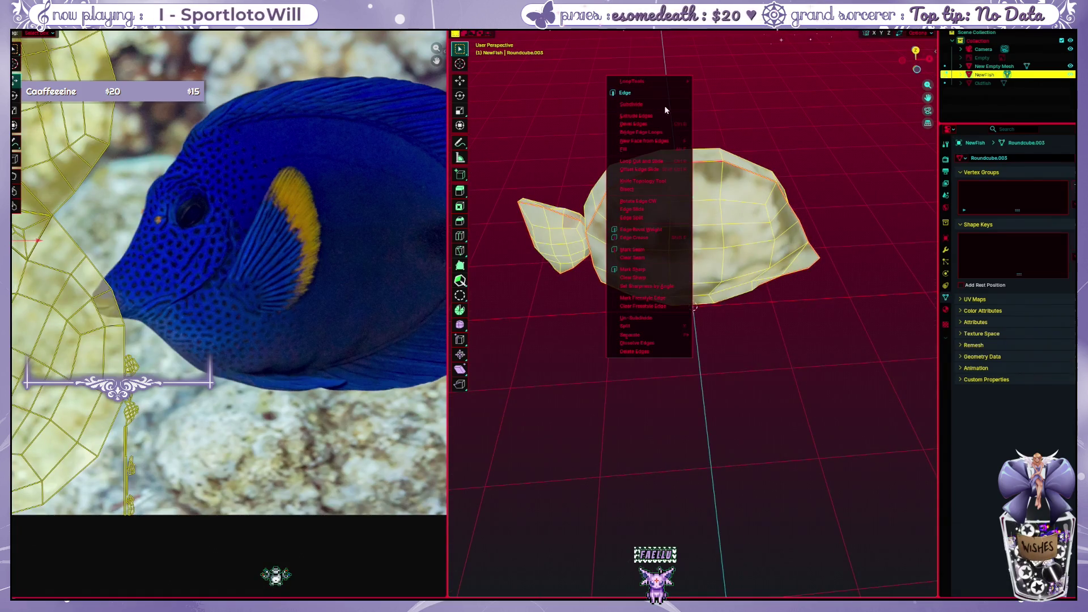
pyautogui.press('u')
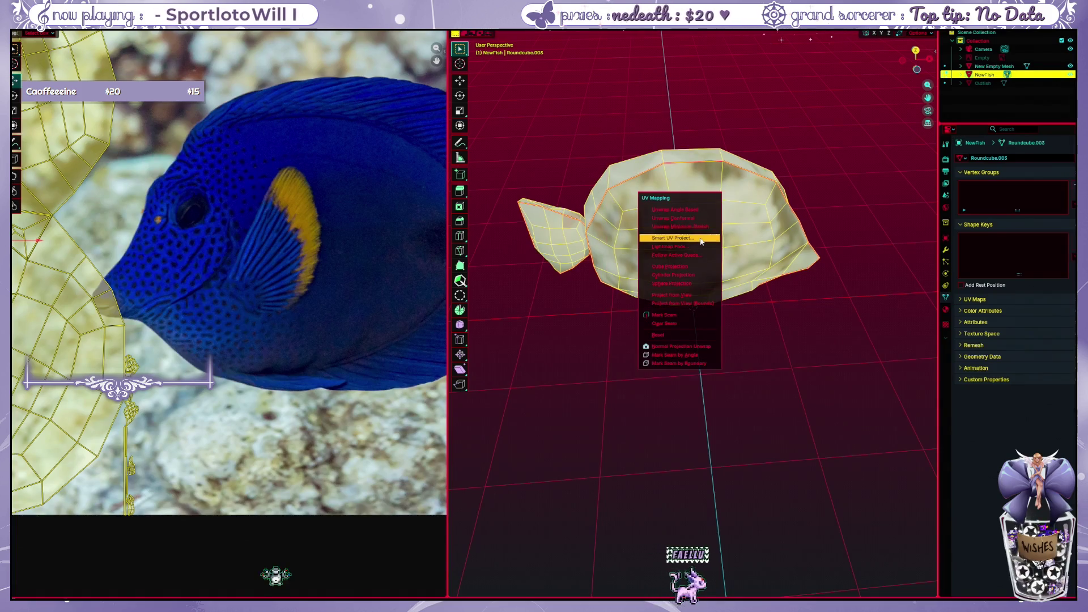
pyautogui.click(699, 227)
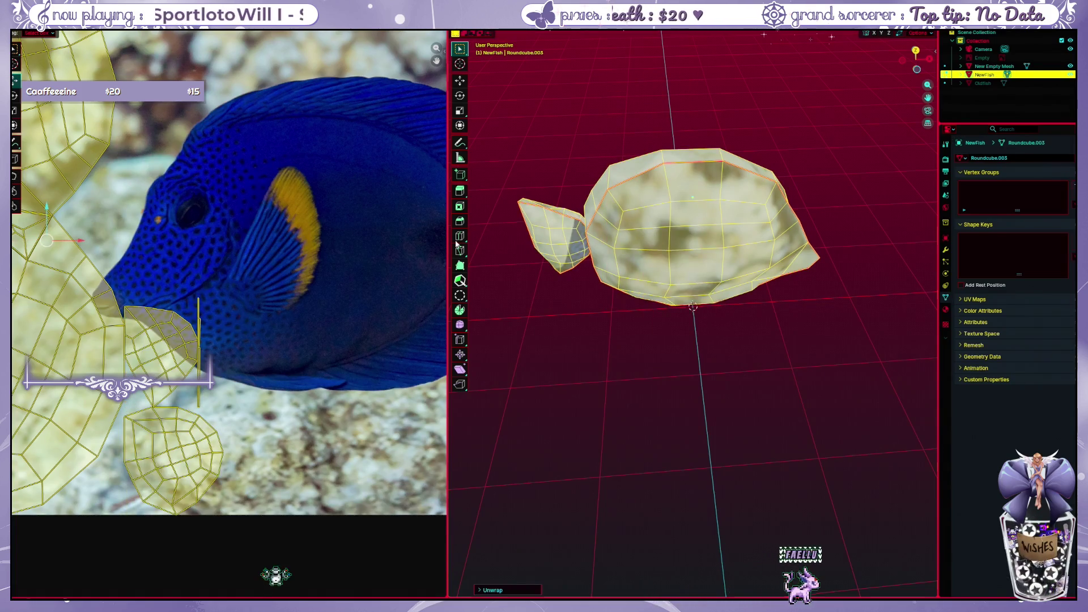
pyautogui.scroll(-2, 389, 270)
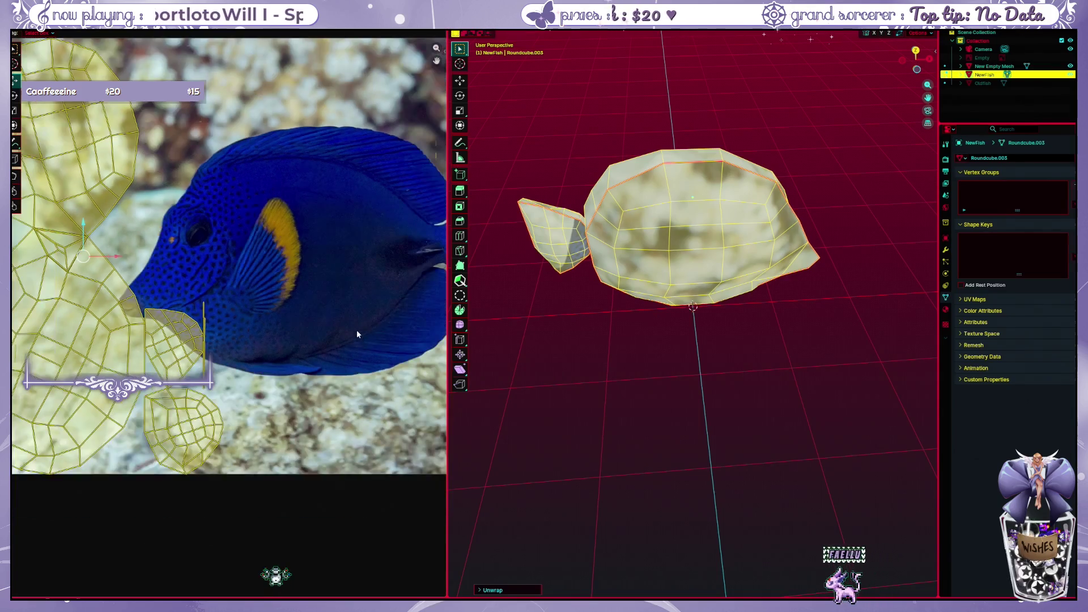
pyautogui.scroll(-2, 356, 330)
pyautogui.click(244, 331)
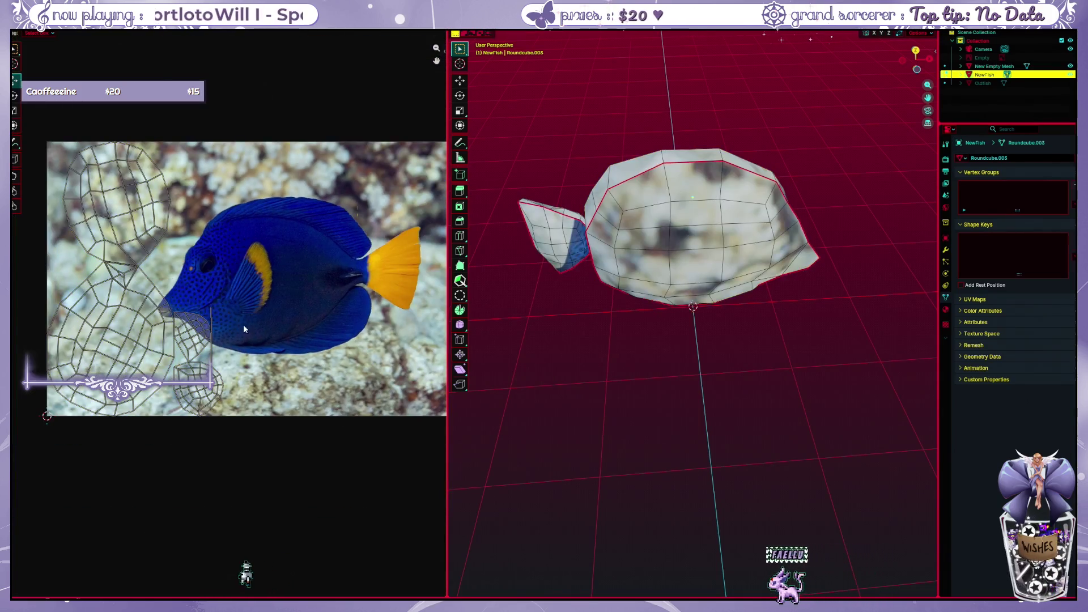
pyautogui.click(226, 360)
pyautogui.moveTo(544, 255)
pyautogui.mouseDown(button='middle')
pyautogui.moveTo(592, 246)
pyautogui.moveTo(569, 206)
pyautogui.moveTo(579, 299)
pyautogui.mouseUp(button='middle')
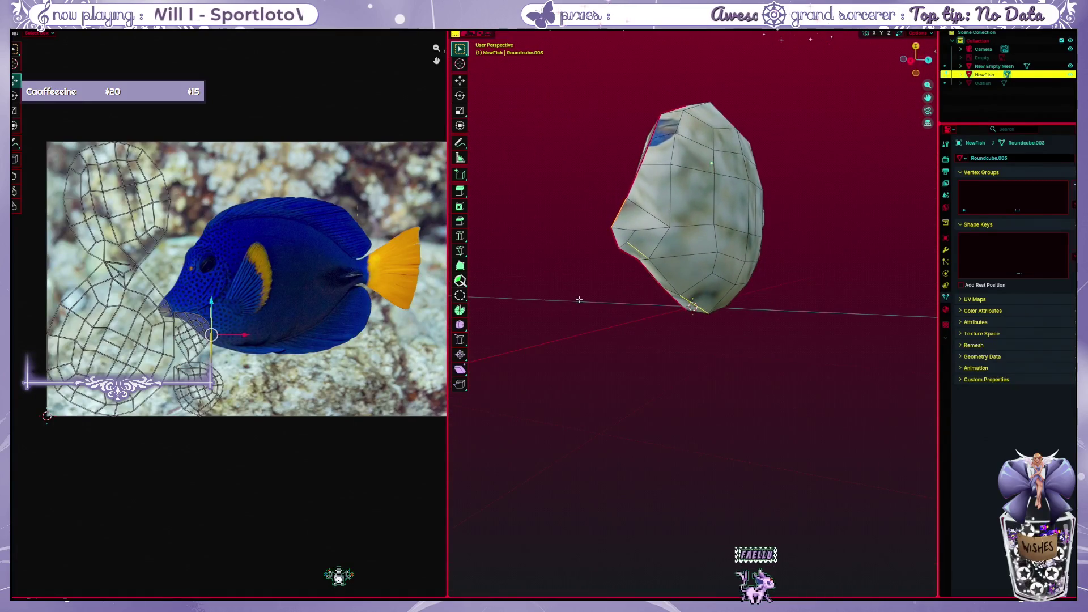
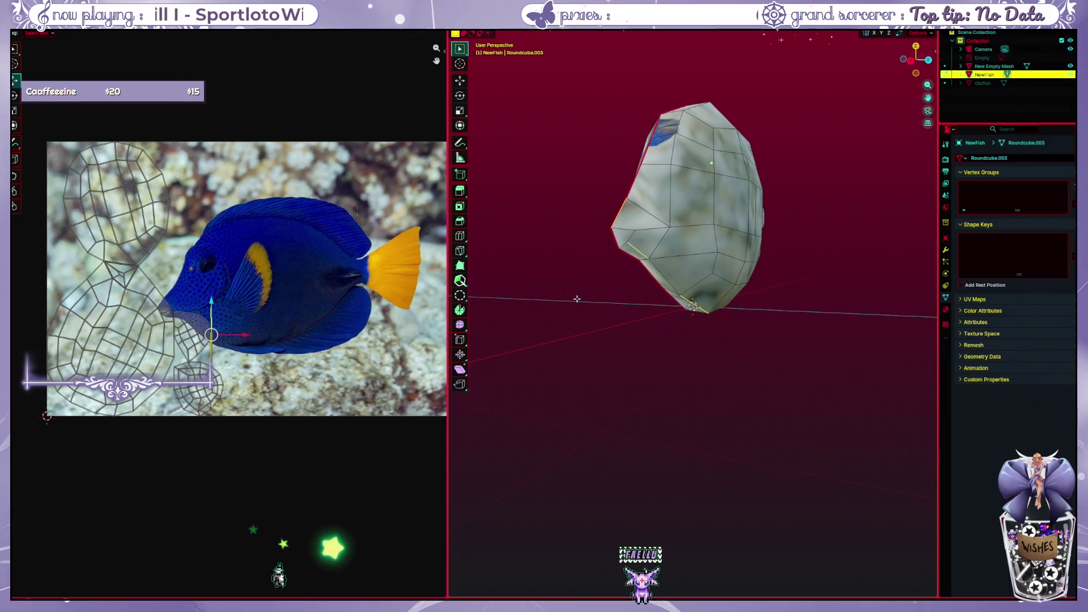
pyautogui.scroll(2, 575, 275)
pyautogui.scroll(1, 584, 276)
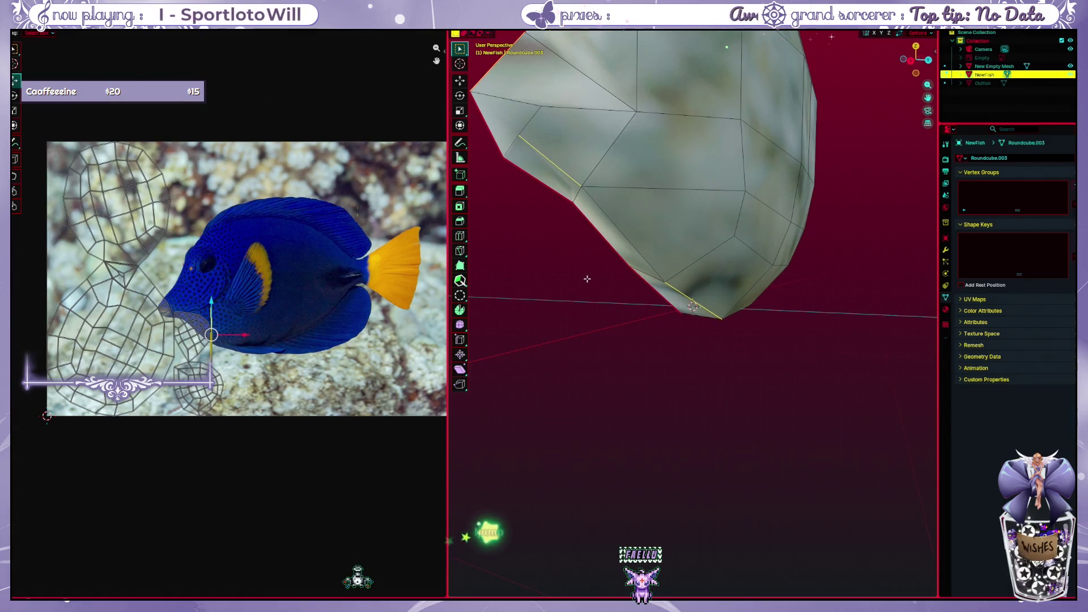
pyautogui.scroll(-1, 587, 279)
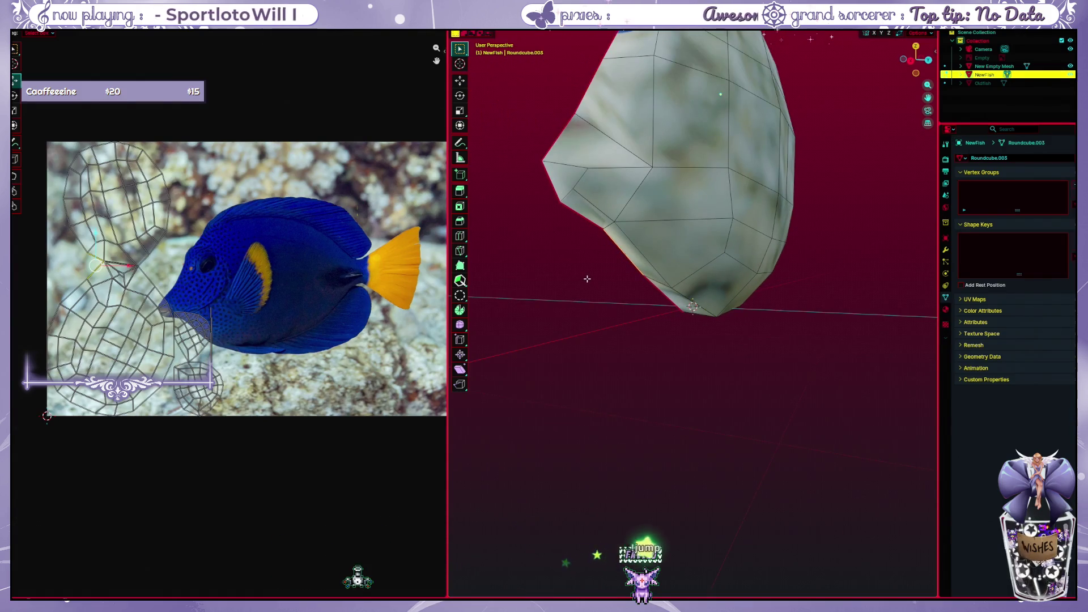
# Proportionally scale up a central vertex to smoothly enlarge the middle of the fish body
pyautogui.moveTo(586, 278); pyautogui.dragTo(609, 221, button='middle')
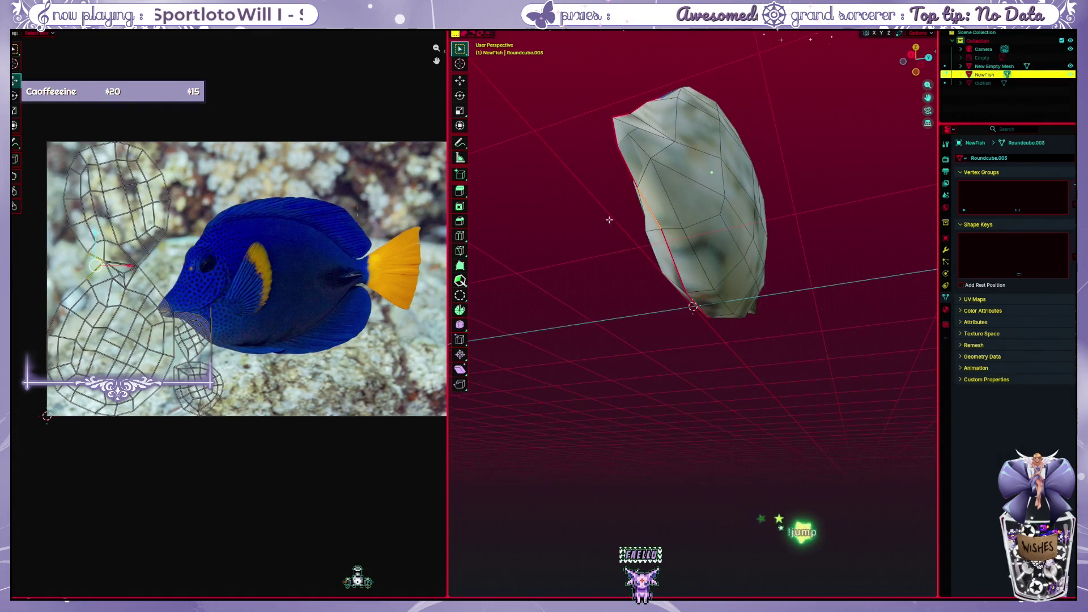
pyautogui.scroll(3, 241, 320)
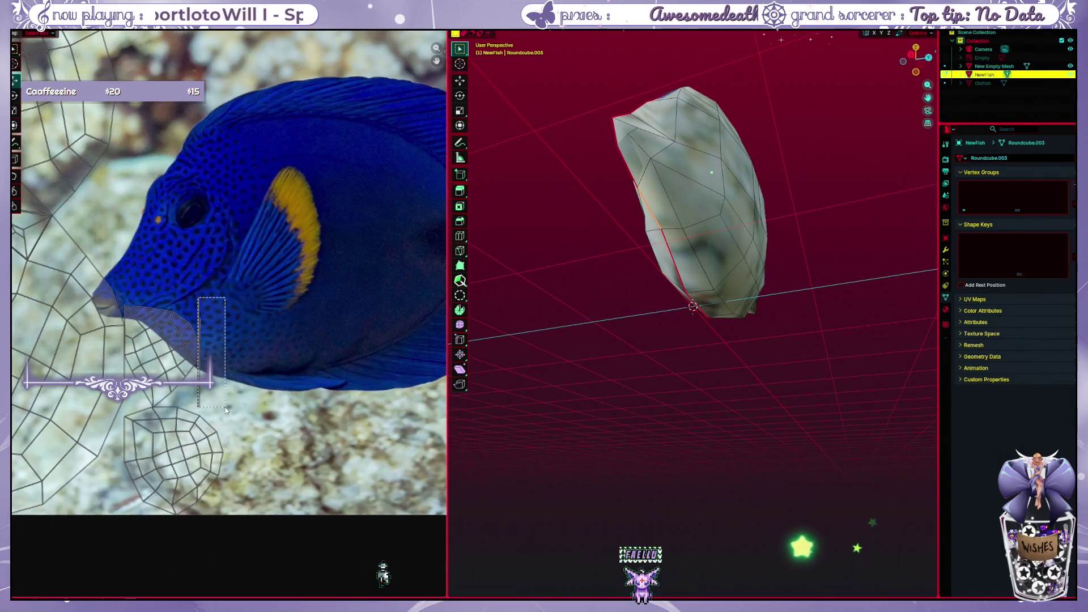
pyautogui.moveTo(615, 324)
pyautogui.mouseDown(button='middle')
pyautogui.moveTo(617, 244)
pyautogui.moveTo(682, 92)
pyautogui.mouseUp(button='middle')
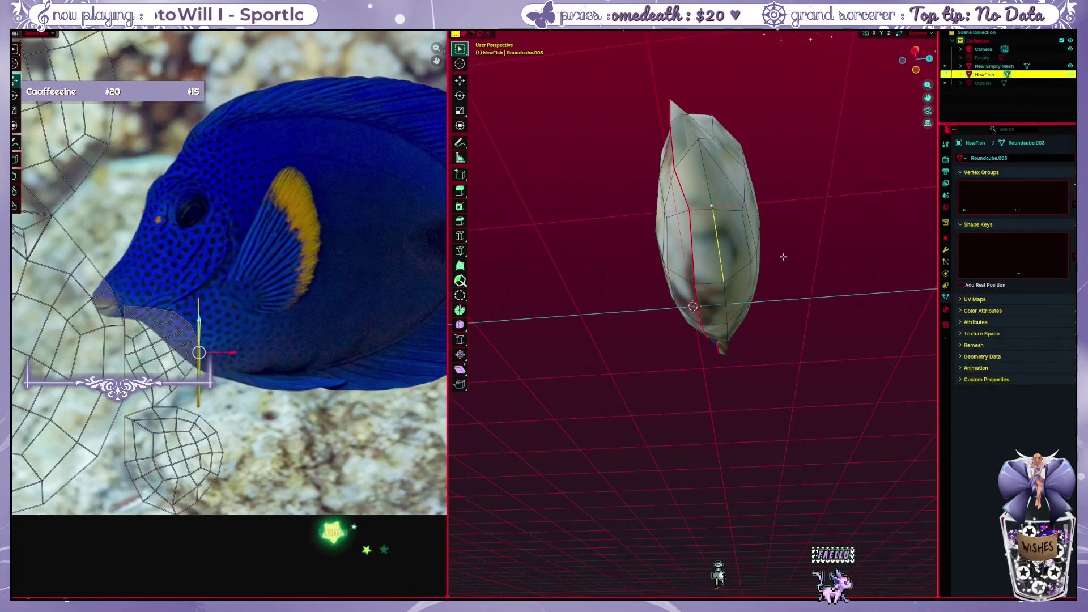
pyautogui.moveTo(782, 257)
pyautogui.mouseDown(button='middle')
pyautogui.moveTo(780, 297)
pyautogui.moveTo(776, 256)
pyautogui.moveTo(768, 261)
pyautogui.mouseUp(button='middle')
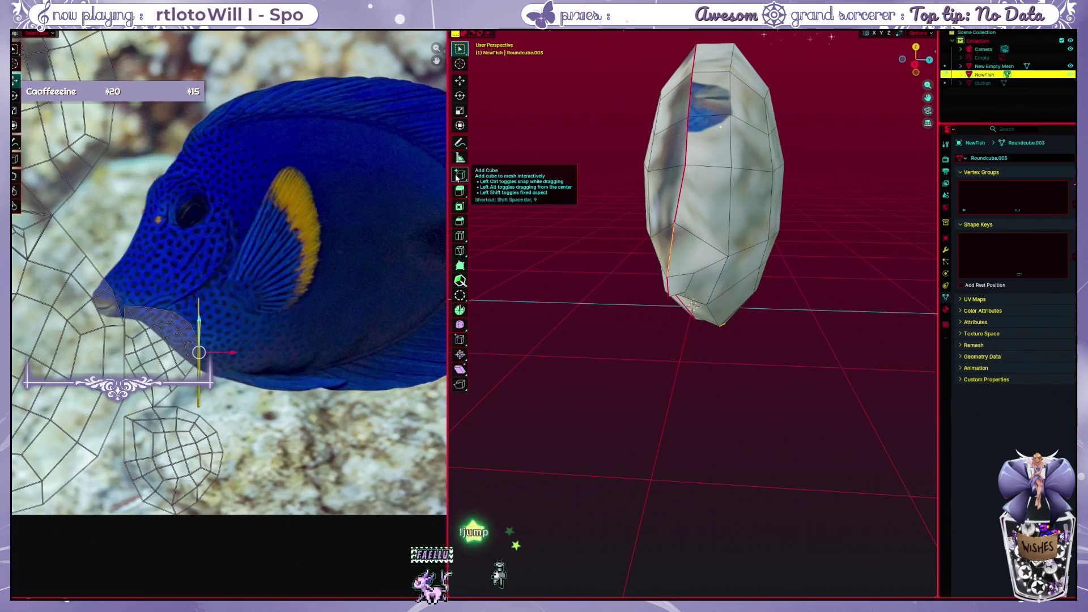
pyautogui.click(729, 207)
pyautogui.press('s')
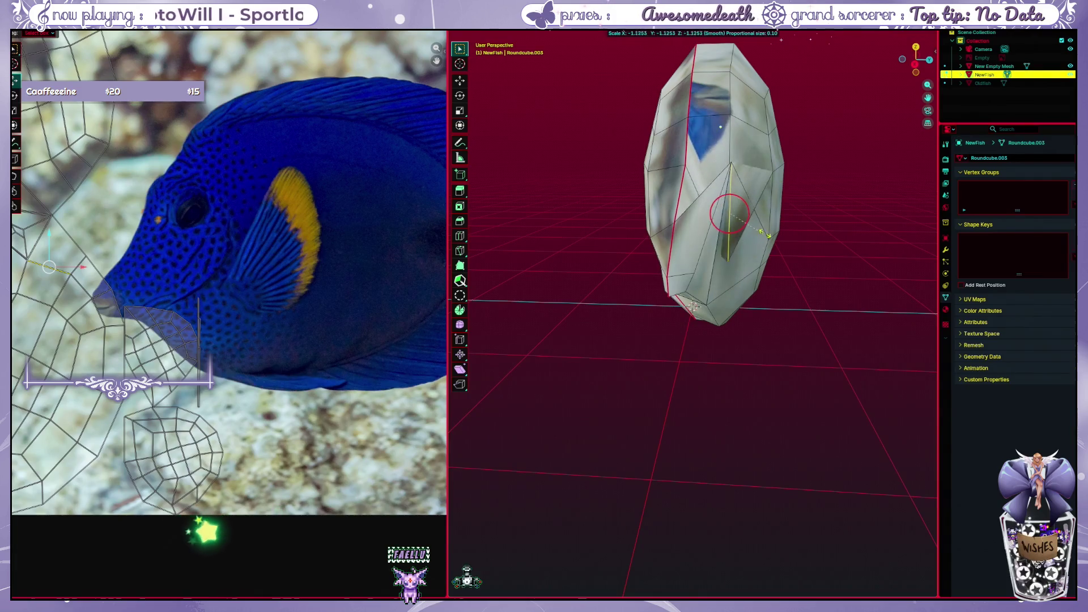
pyautogui.click(720, 247)
# Select the vertical edge loop running around the fish body
pyautogui.moveTo(720, 248)
pyautogui.mouseDown(button='middle')
pyautogui.moveTo(695, 187)
pyautogui.moveTo(706, 273)
pyautogui.mouseUp(button='middle')
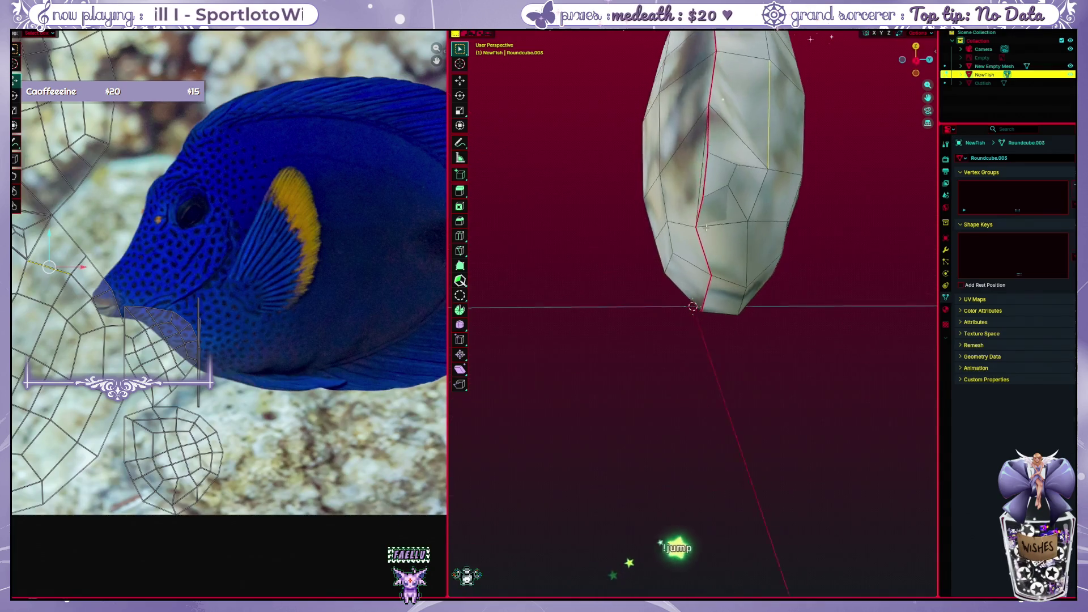
pyautogui.scroll(-1, 326, 293)
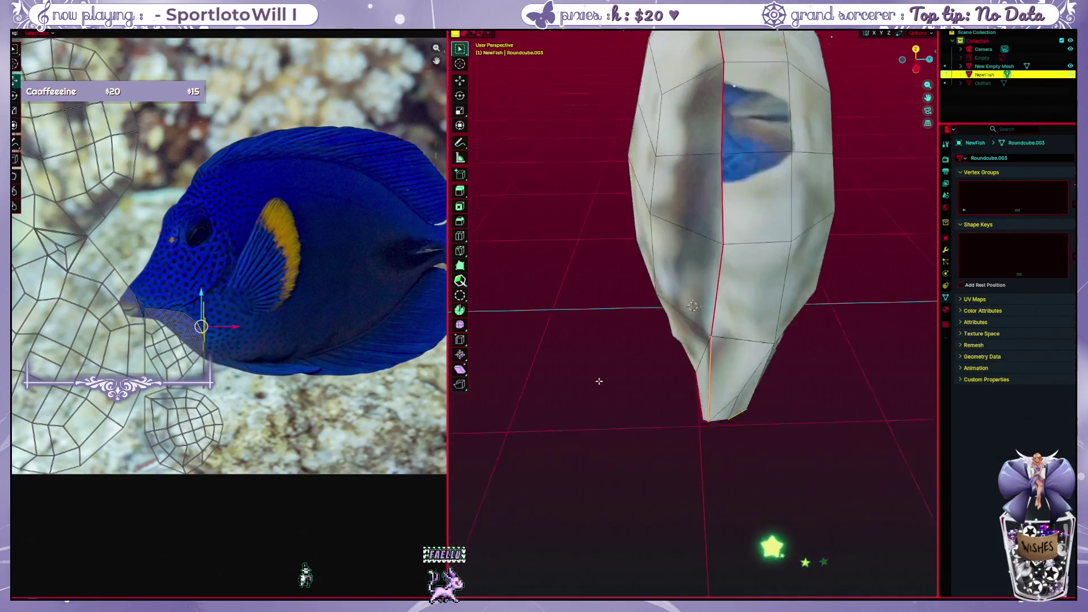
pyautogui.moveTo(527, 357)
pyautogui.mouseDown(button='middle')
pyautogui.moveTo(610, 360)
pyautogui.moveTo(678, 261)
pyautogui.mouseUp(button='middle')
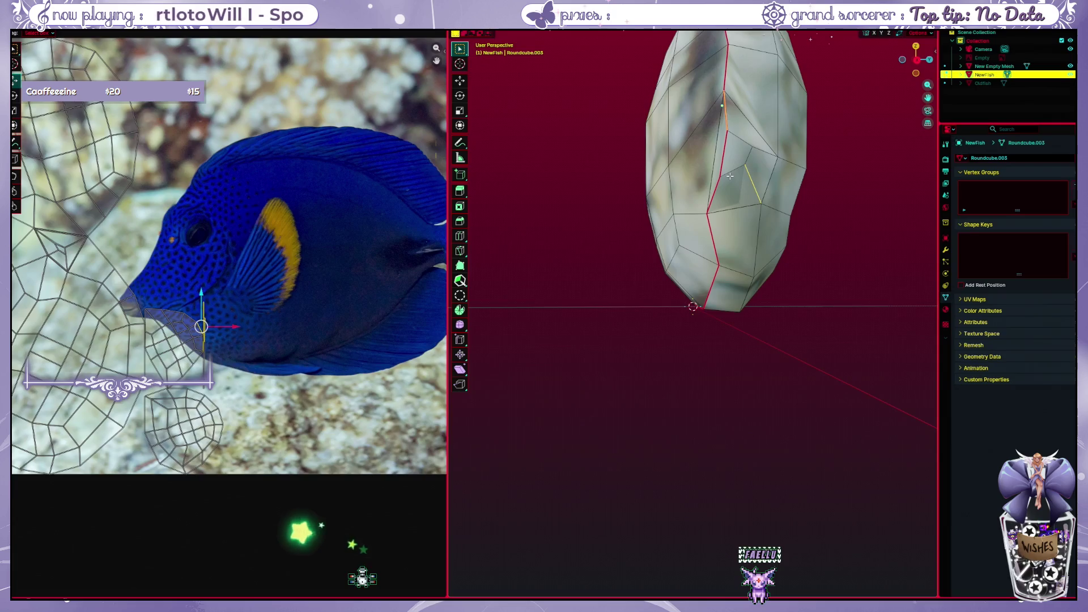
pyautogui.click(702, 168)
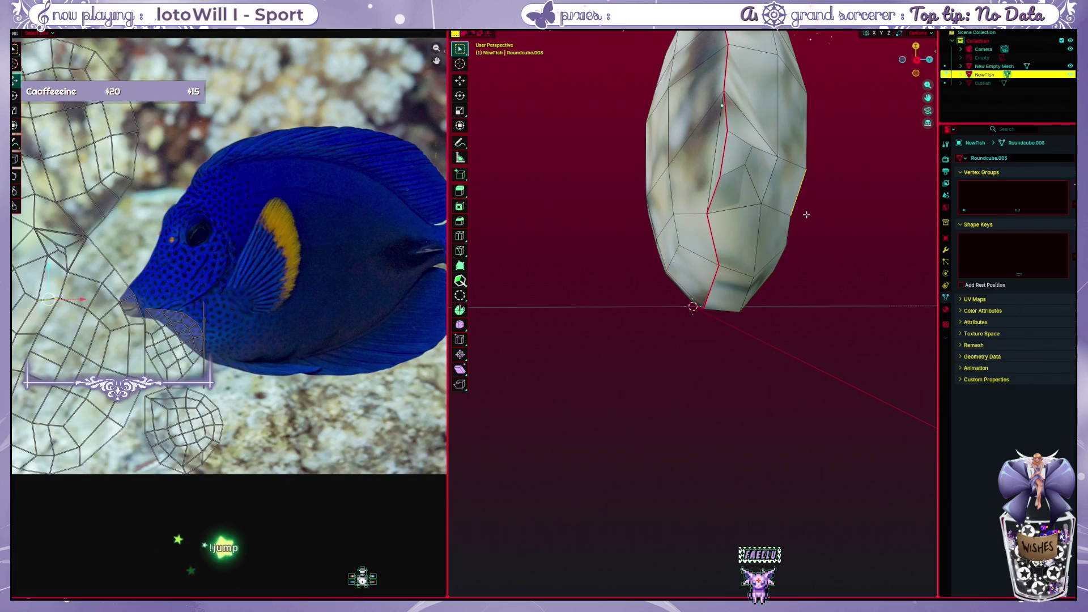
pyautogui.moveTo(702, 166); pyautogui.dragTo(706, 185, button='middle')
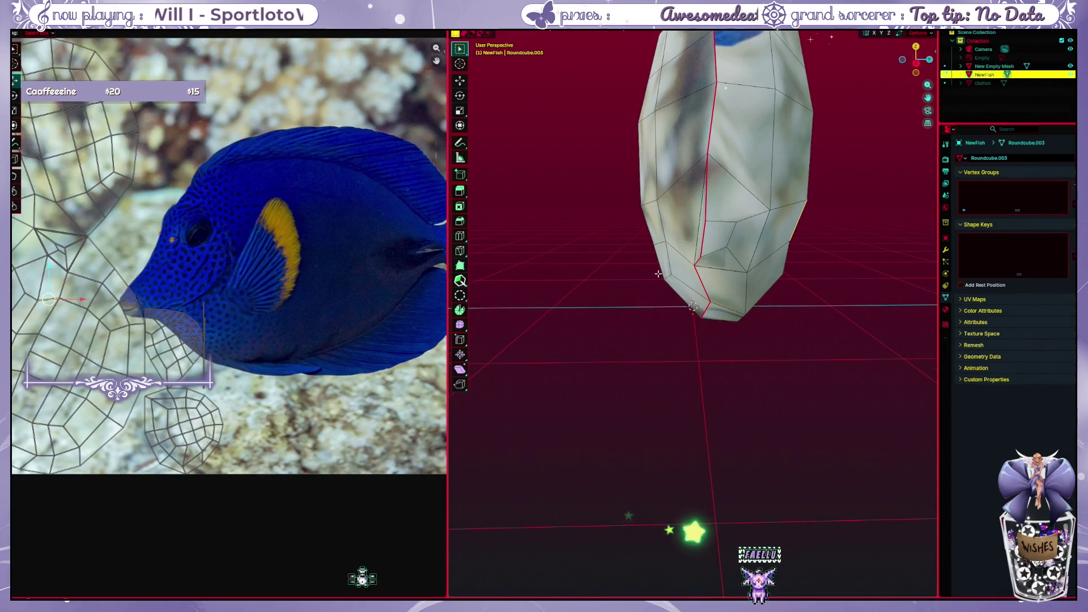
pyautogui.click(204, 344)
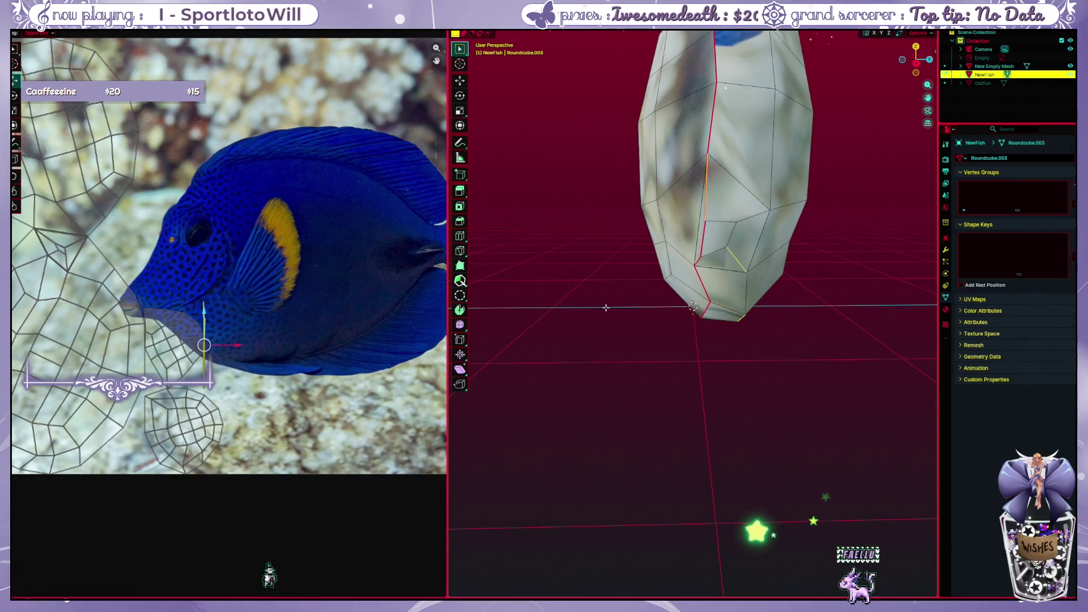
pyautogui.moveTo(608, 309); pyautogui.dragTo(715, 179, button='middle')
pyautogui.click(715, 179)
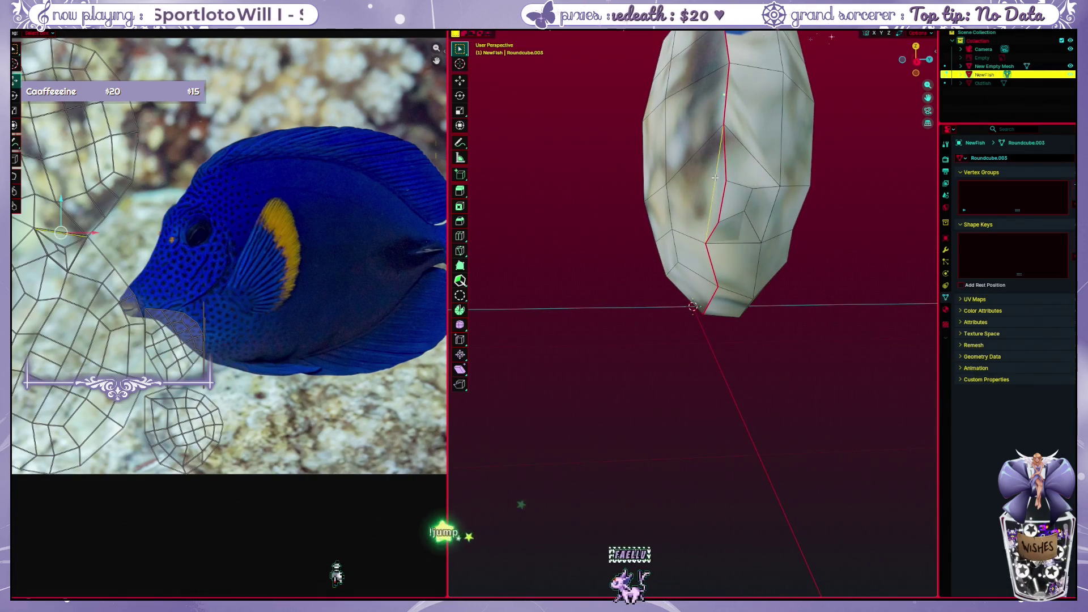
pyautogui.keyDown('alt'); pyautogui.click(724, 126); pyautogui.keyUp('alt')
pyautogui.keyDown('alt'); pyautogui.click(723, 126); pyautogui.keyUp('alt')
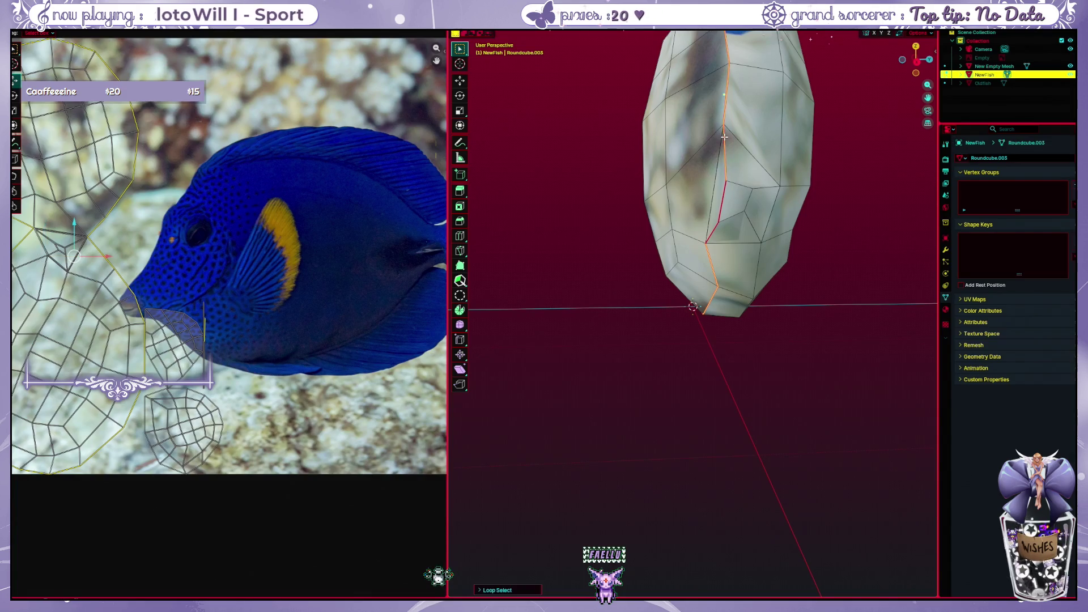
# Clear any existing seam from the selected edges and inspect the mesh
pyautogui.rightClick(717, 214)
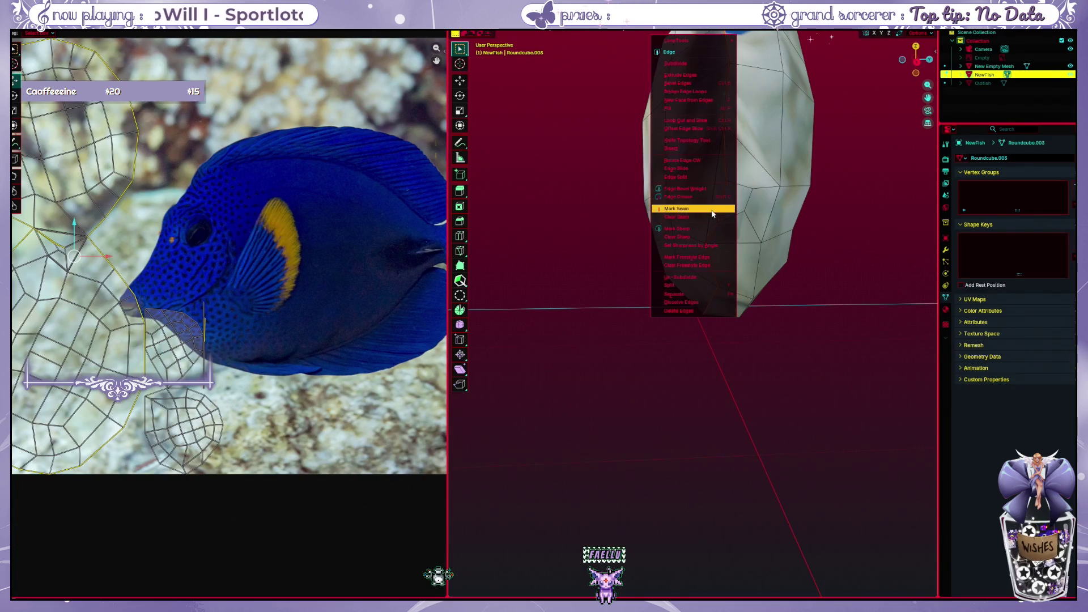
pyautogui.click(709, 220)
pyautogui.moveTo(734, 223)
pyautogui.mouseDown(button='middle')
pyautogui.moveTo(893, 316)
pyautogui.moveTo(729, 173)
pyautogui.mouseUp(button='middle')
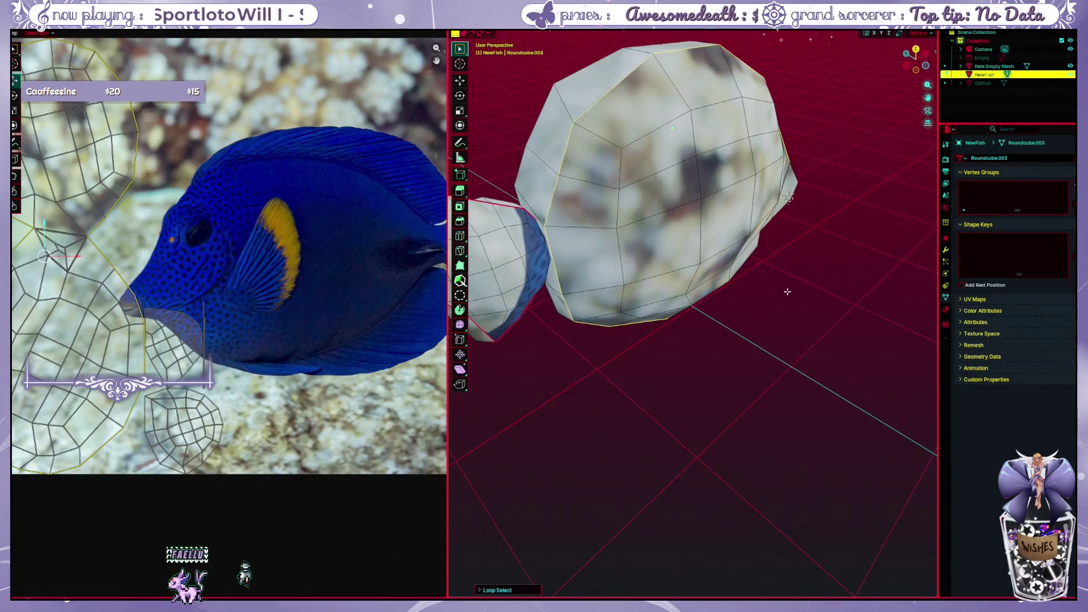
pyautogui.moveTo(773, 273)
pyautogui.mouseDown(button='middle')
pyautogui.moveTo(731, 241)
pyautogui.moveTo(784, 271)
pyautogui.mouseUp(button='middle')
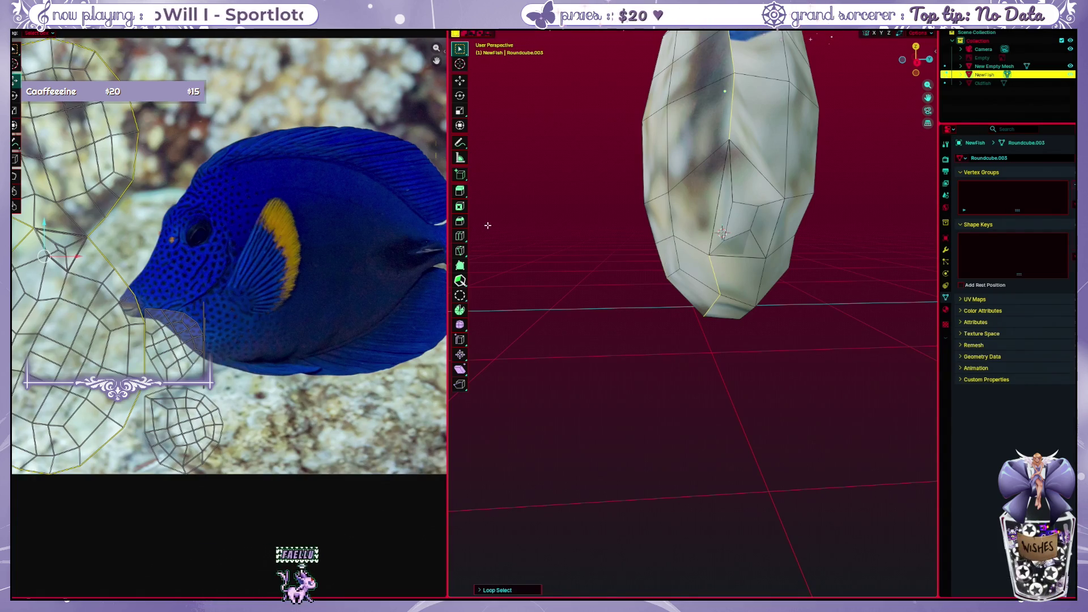
# Check the UV sticky selection mode, then mark the vertical edge loop as a seam
pyautogui.click(83, 33)
pyautogui.click(100, 52)
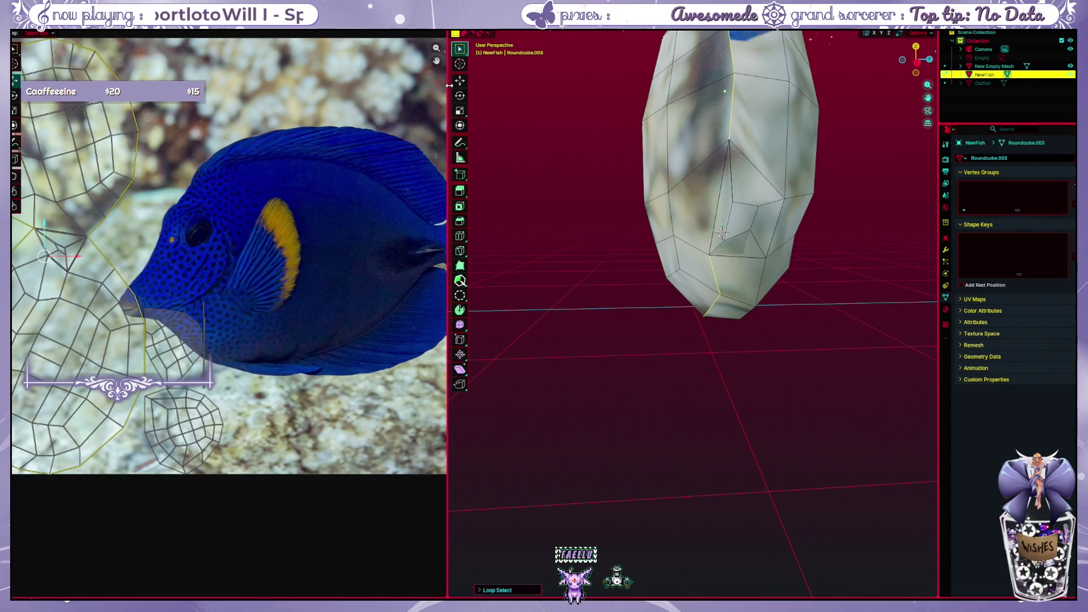
pyautogui.rightClick(734, 121)
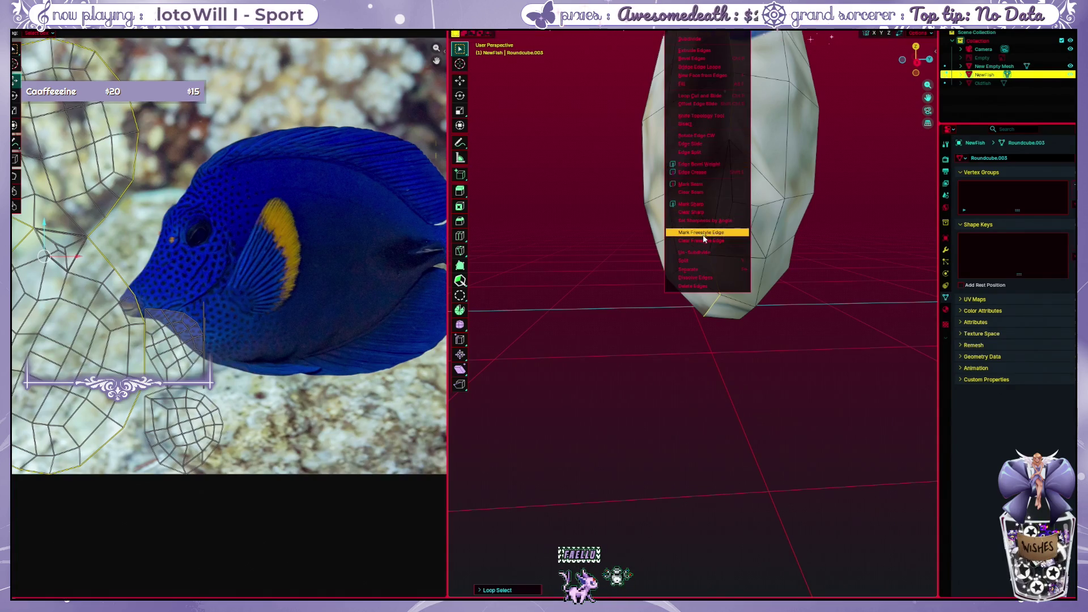
pyautogui.click(711, 188)
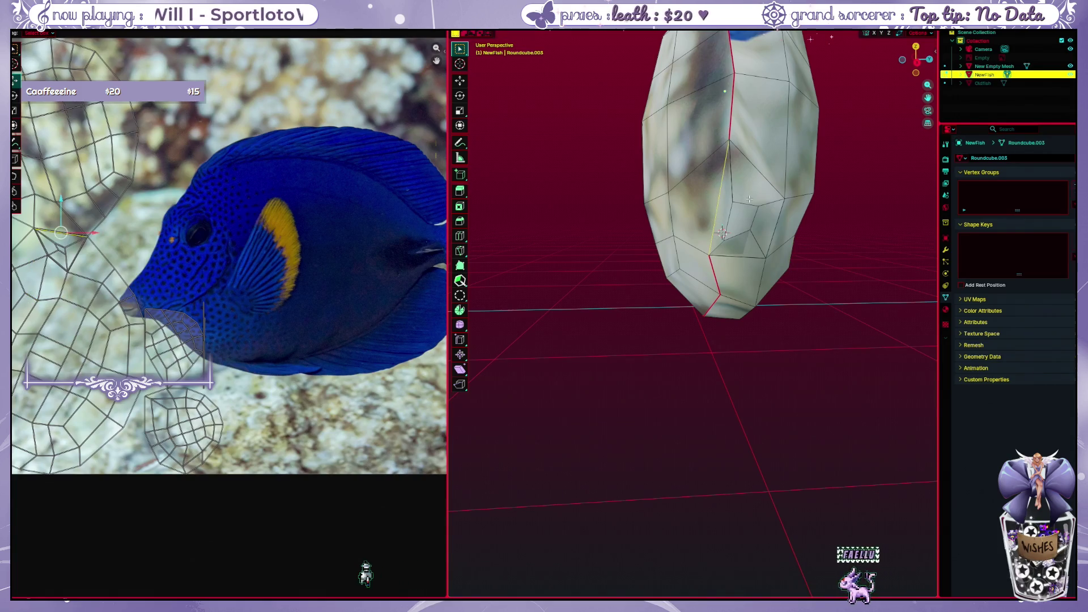
# Mark the newly selected edges as a seam and unwrap the whole mesh with the new seams
pyautogui.rightClick(708, 202)
pyautogui.click(707, 203)
pyautogui.moveTo(707, 204); pyautogui.dragTo(619, 82, button='middle')
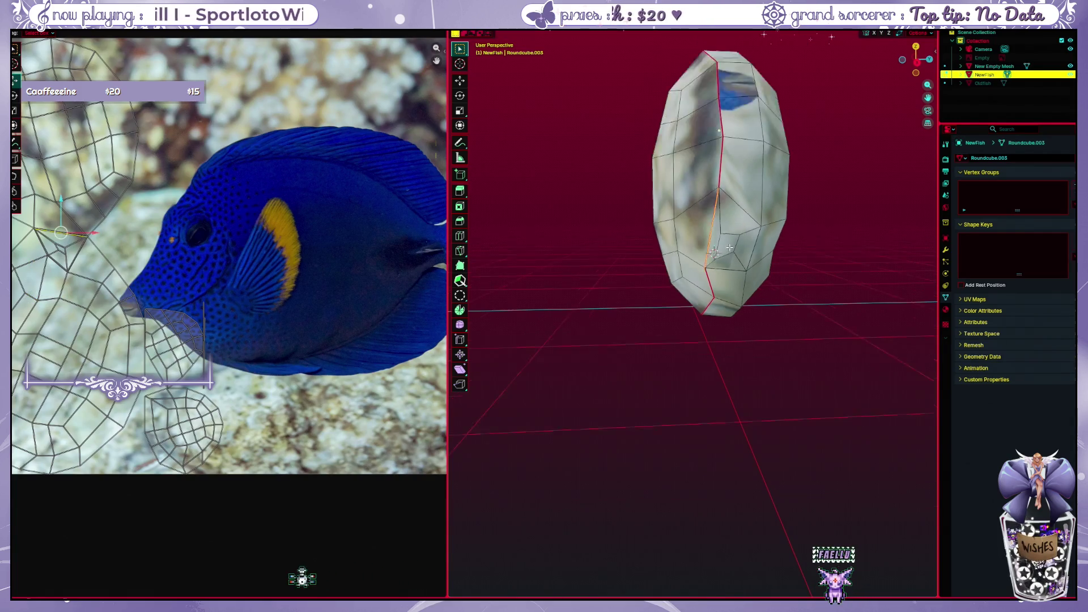
pyautogui.moveTo(620, 82); pyautogui.dragTo(717, 236)
pyautogui.press('a')
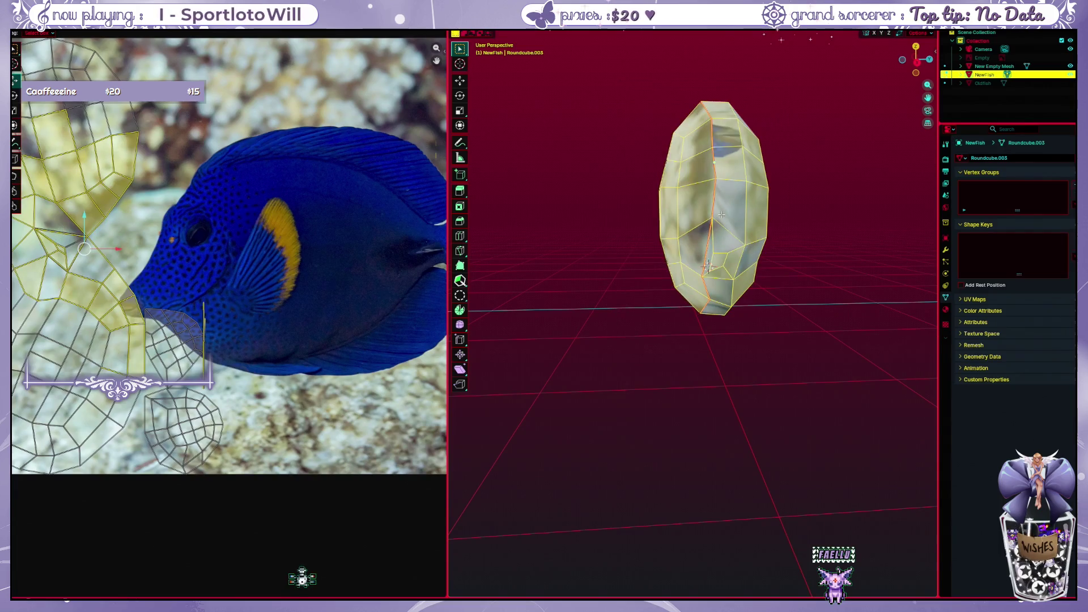
pyautogui.press('u')
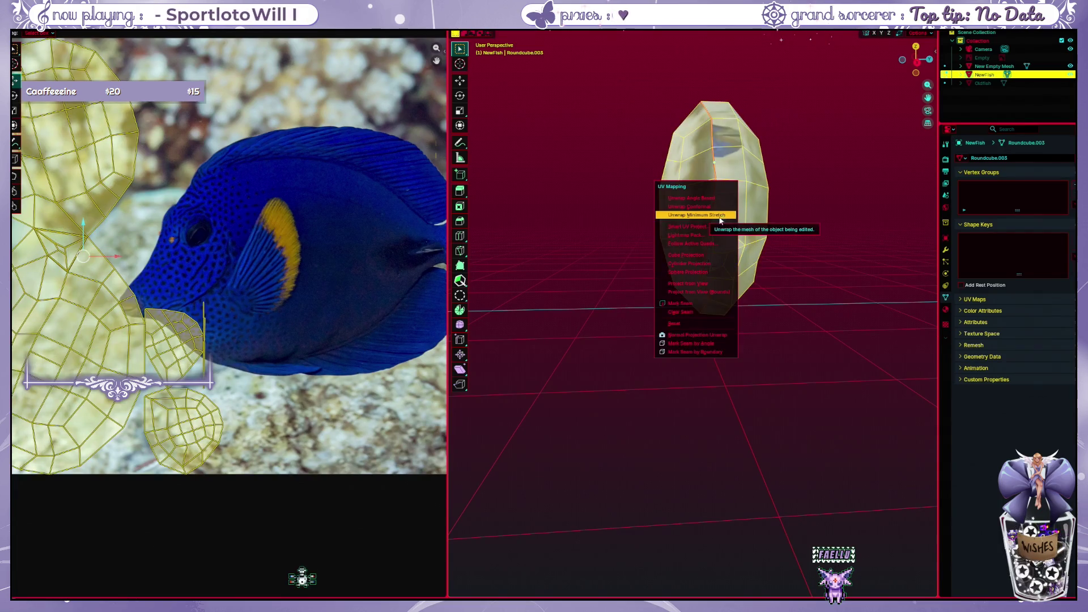
pyautogui.click(708, 215)
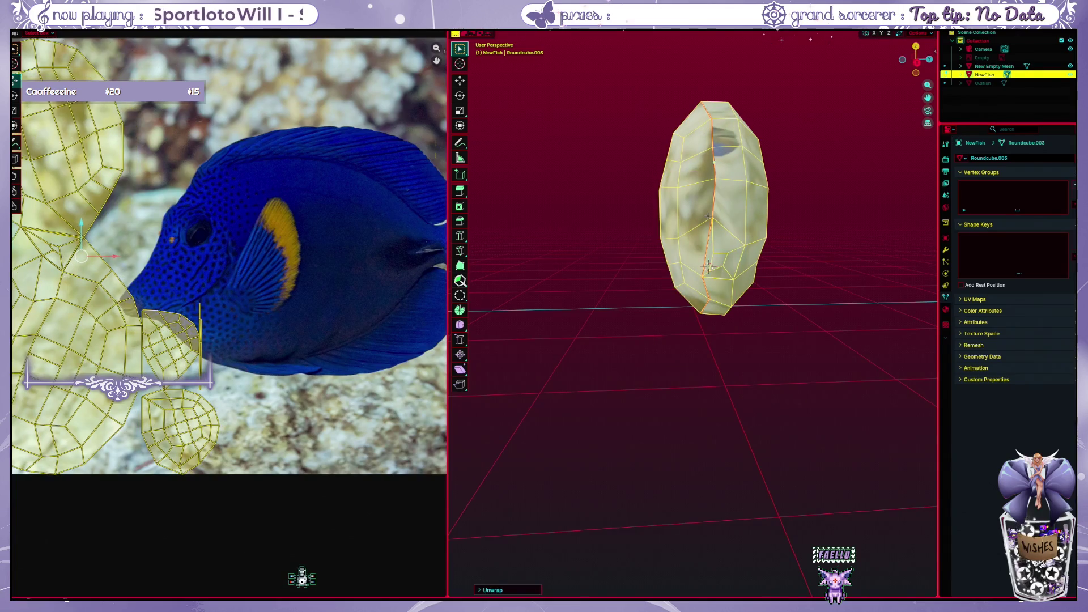
# Box-select a UV edge in the layout and orbit to check where the red seam sits
pyautogui.click(327, 332)
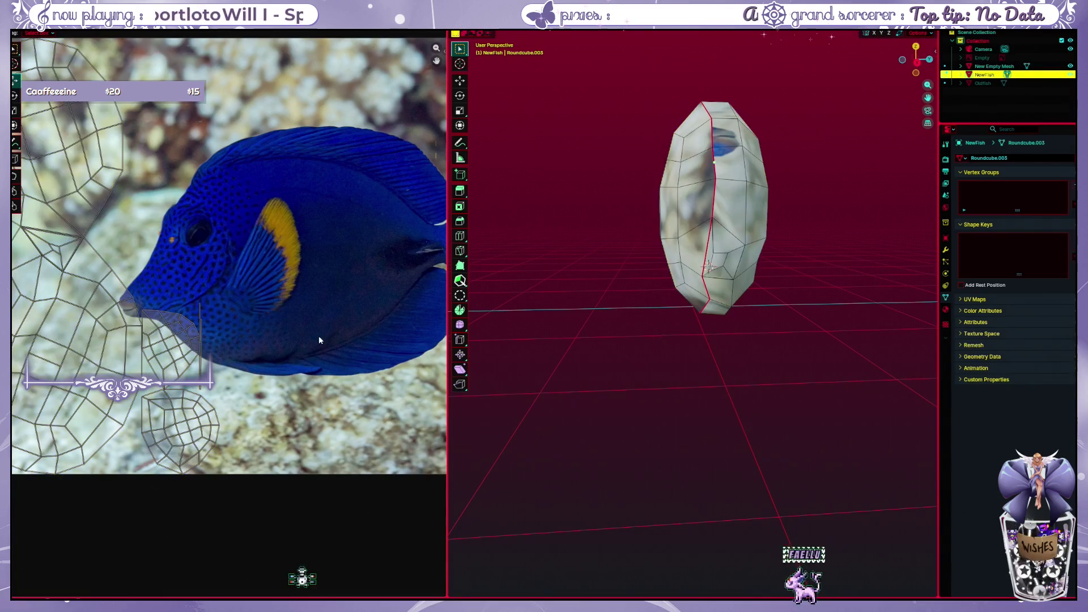
pyautogui.moveTo(197, 303); pyautogui.dragTo(217, 392)
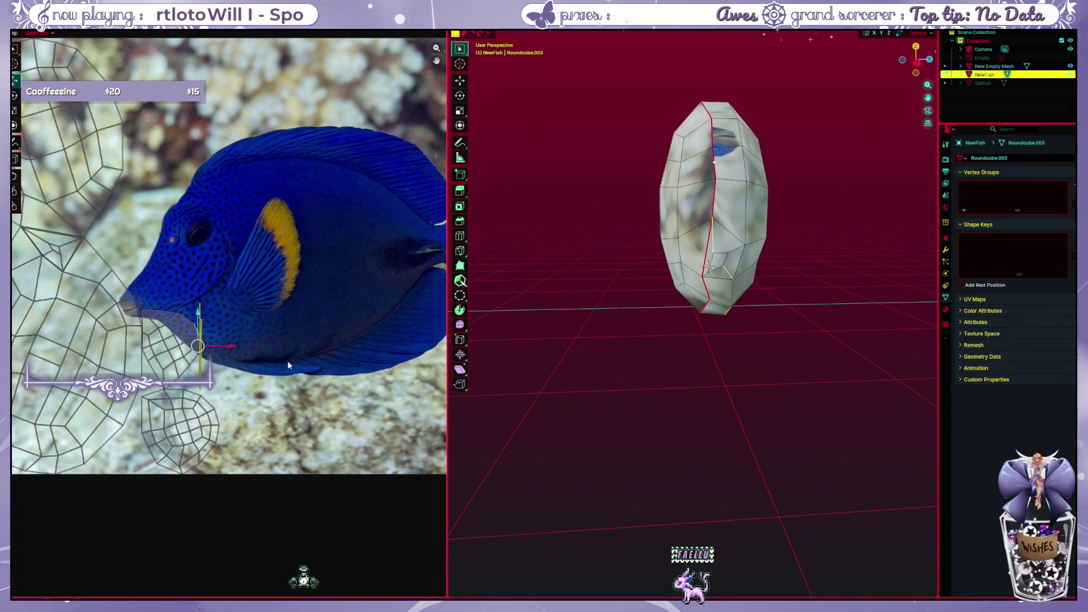
pyautogui.scroll(2, 603, 348)
pyautogui.moveTo(603, 348)
pyautogui.mouseDown(button='middle')
pyautogui.moveTo(712, 288)
pyautogui.moveTo(719, 297)
pyautogui.mouseUp(button='middle')
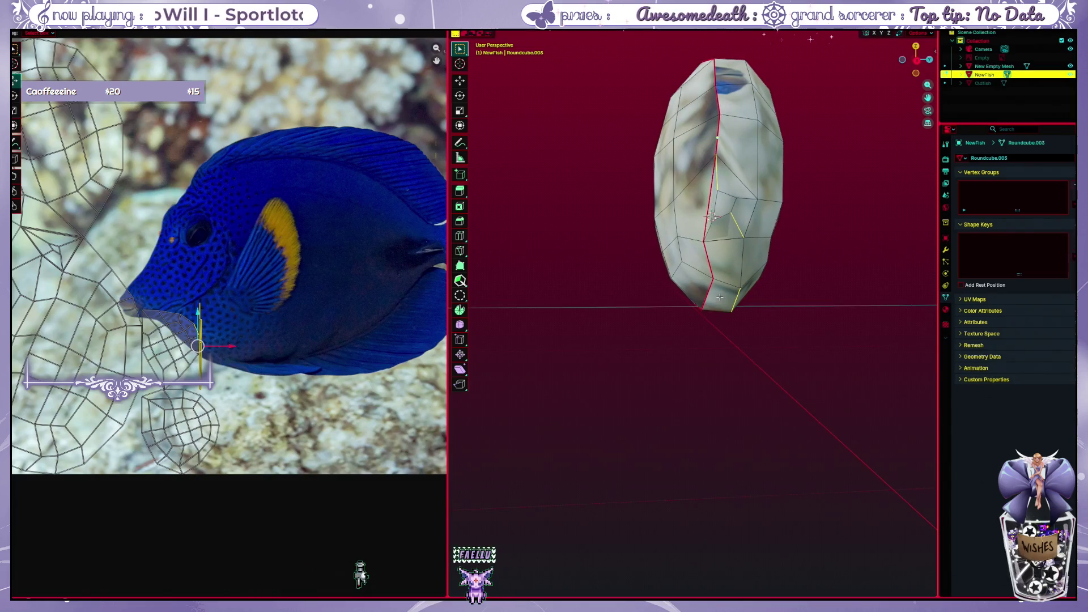
pyautogui.moveTo(732, 290)
pyautogui.mouseDown(button='middle')
pyautogui.moveTo(733, 307)
pyautogui.moveTo(717, 220)
pyautogui.mouseUp(button='middle')
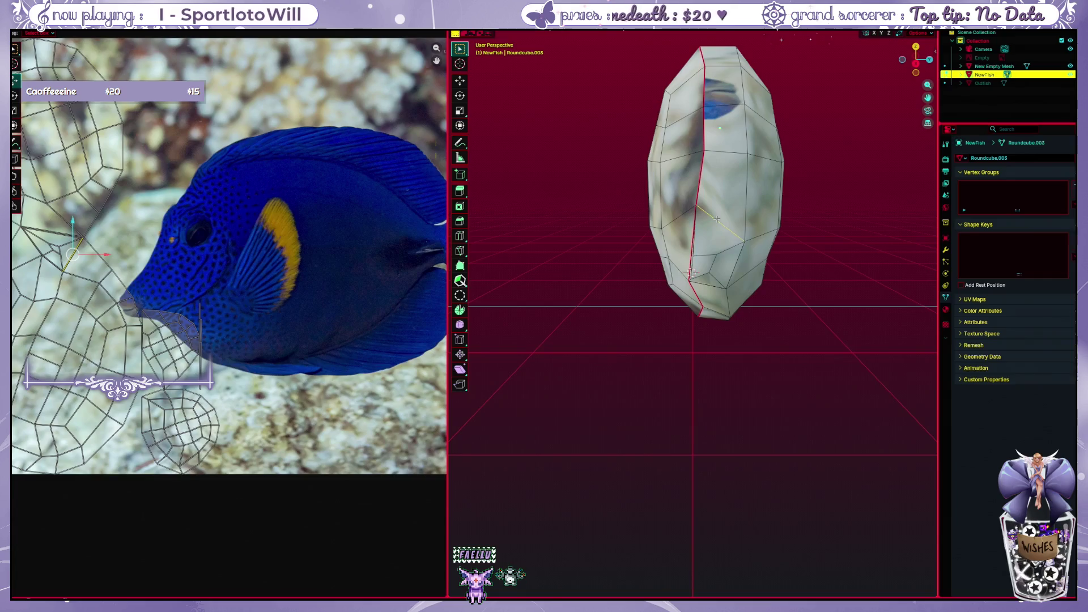
pyautogui.moveTo(752, 270); pyautogui.dragTo(699, 270, button='middle')
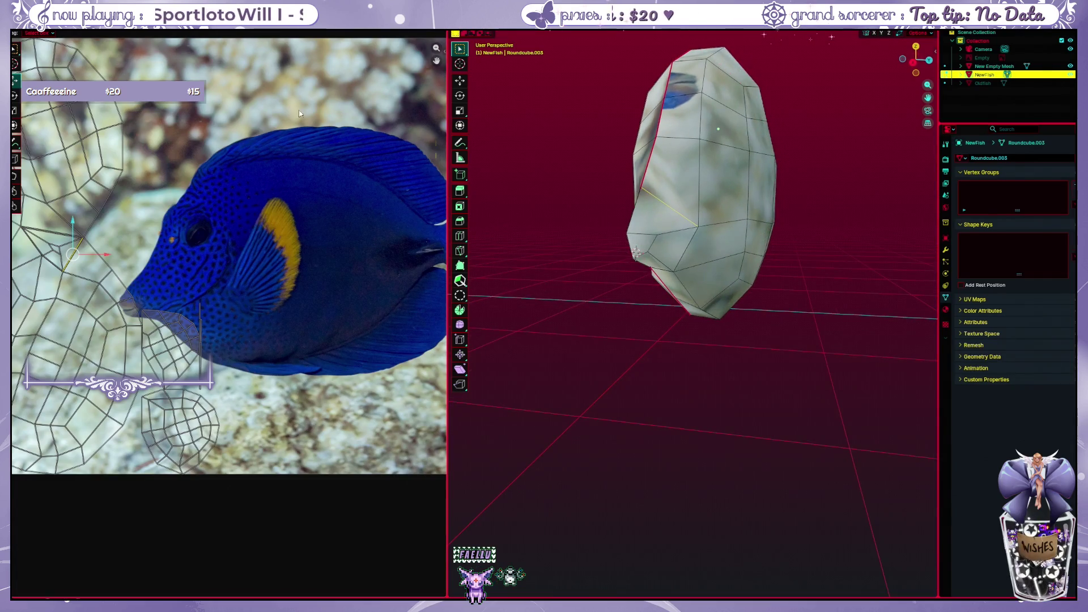
# Enter Edit Mode on the fish mesh in the Layout workspace
pyautogui.hotkey('ctrl', 'pageup')
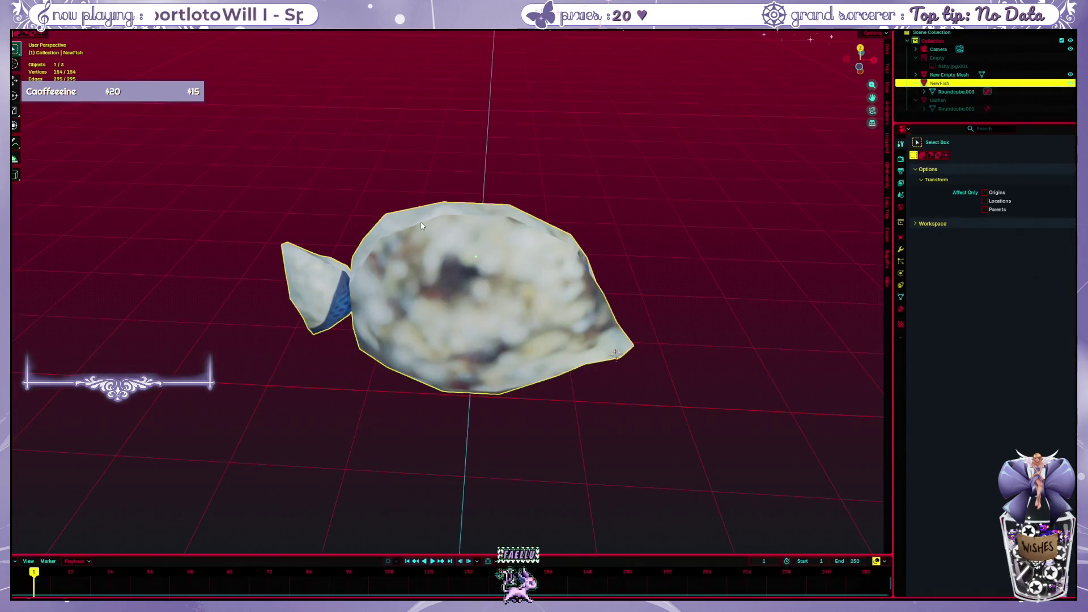
pyautogui.moveTo(241, 54)
pyautogui.mouseDown(button='middle')
pyautogui.moveTo(357, 195)
pyautogui.moveTo(412, 225)
pyautogui.moveTo(471, 342)
pyautogui.mouseUp(button='middle')
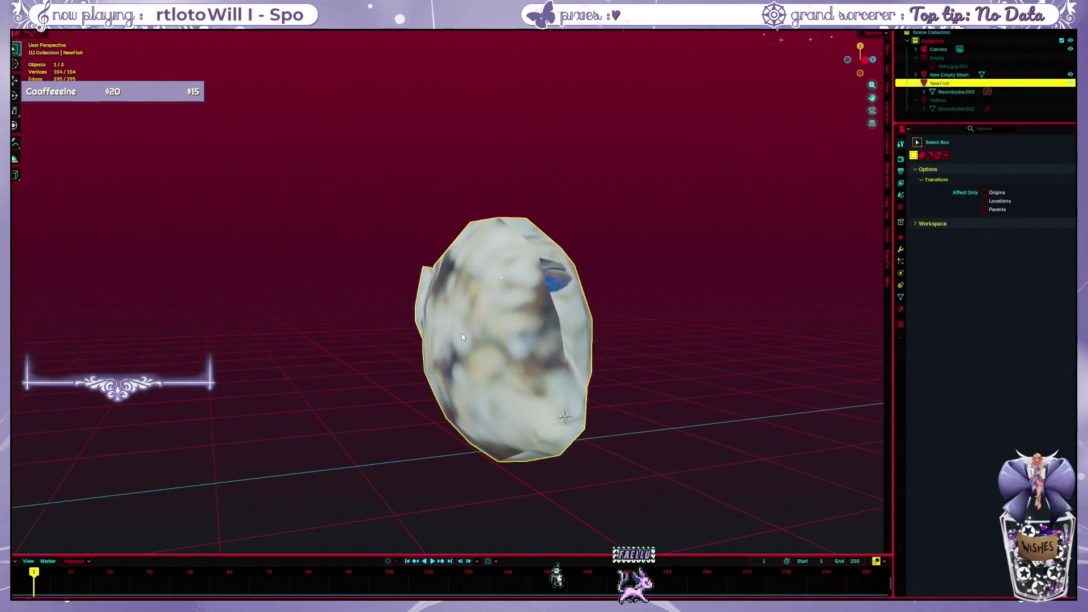
pyautogui.hotkey('ctrl', 'Tab')
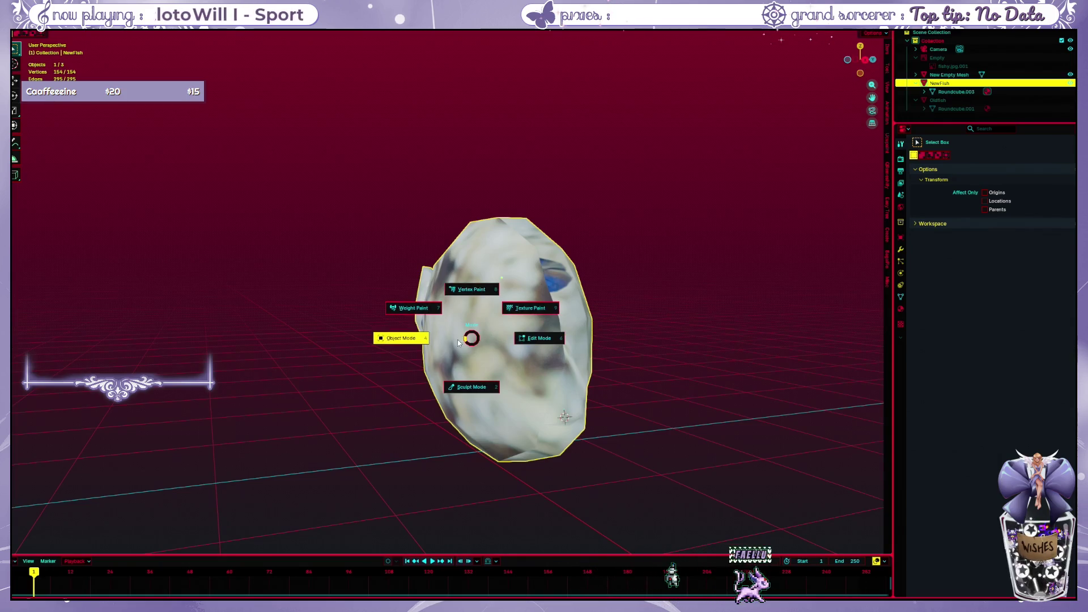
pyautogui.click(526, 343)
pyautogui.moveTo(525, 341)
pyautogui.mouseDown(button='middle')
pyautogui.moveTo(529, 307)
pyautogui.moveTo(571, 317)
pyautogui.mouseUp(button='middle')
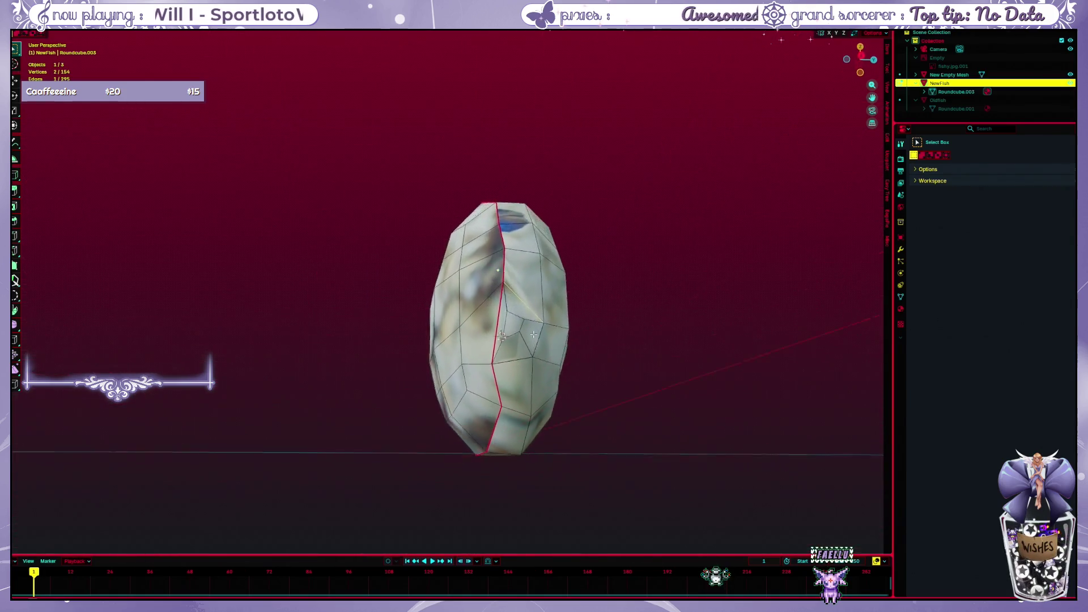
# Merge all vertices by distance, reducing the mesh from 154 to 142 vertices
pyautogui.press('a')
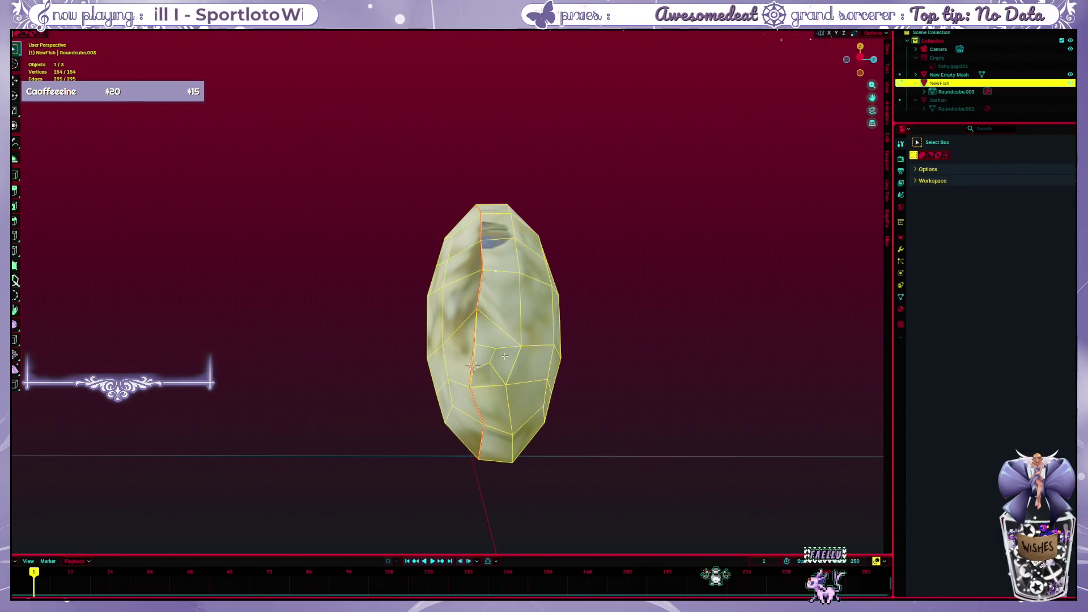
pyautogui.press('m')
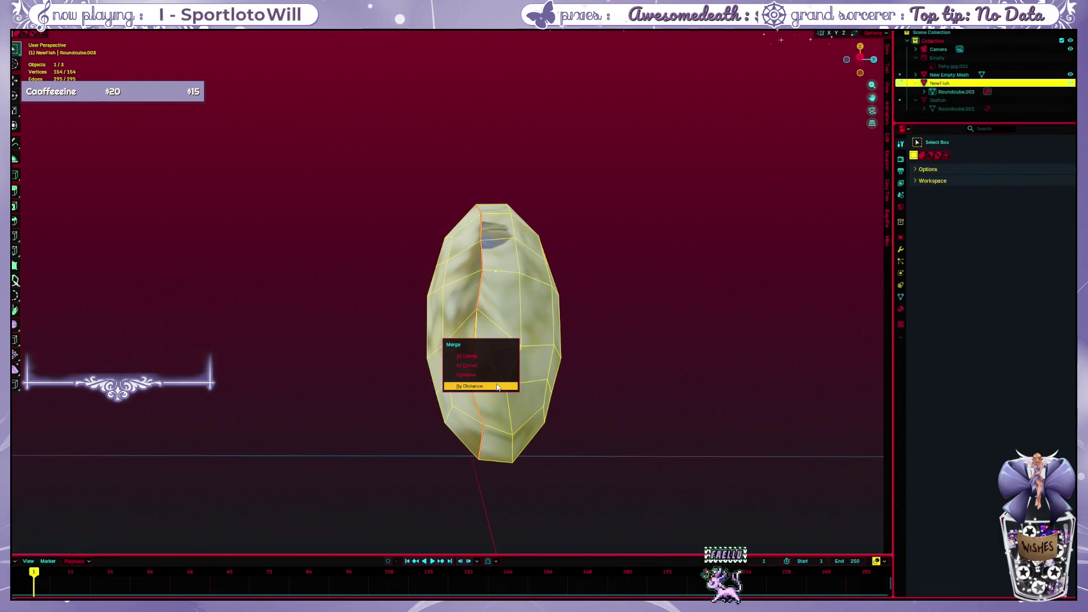
pyautogui.click(496, 385)
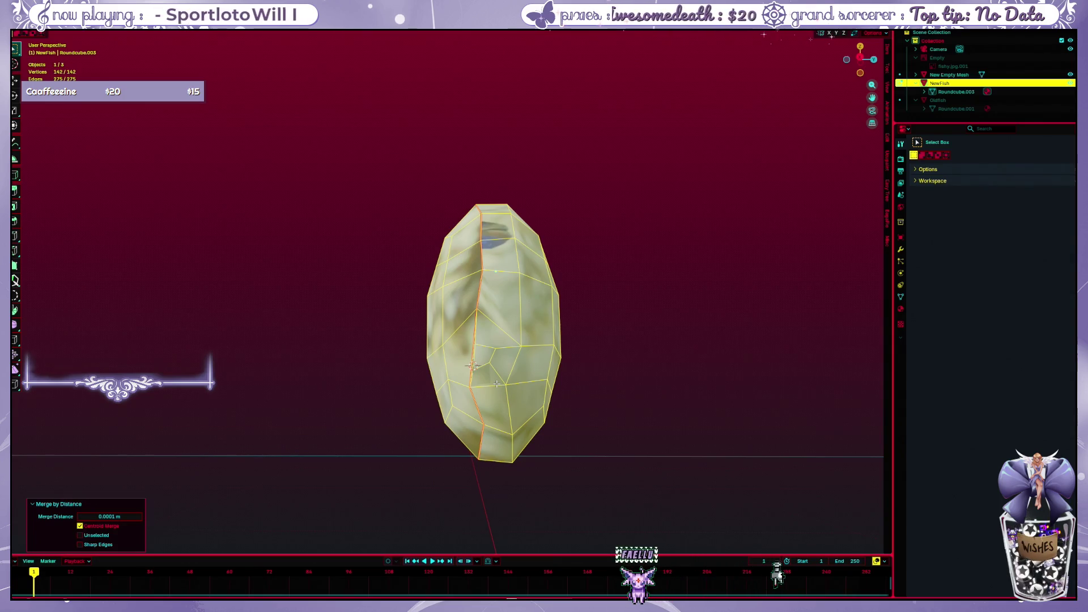
pyautogui.click(413, 316)
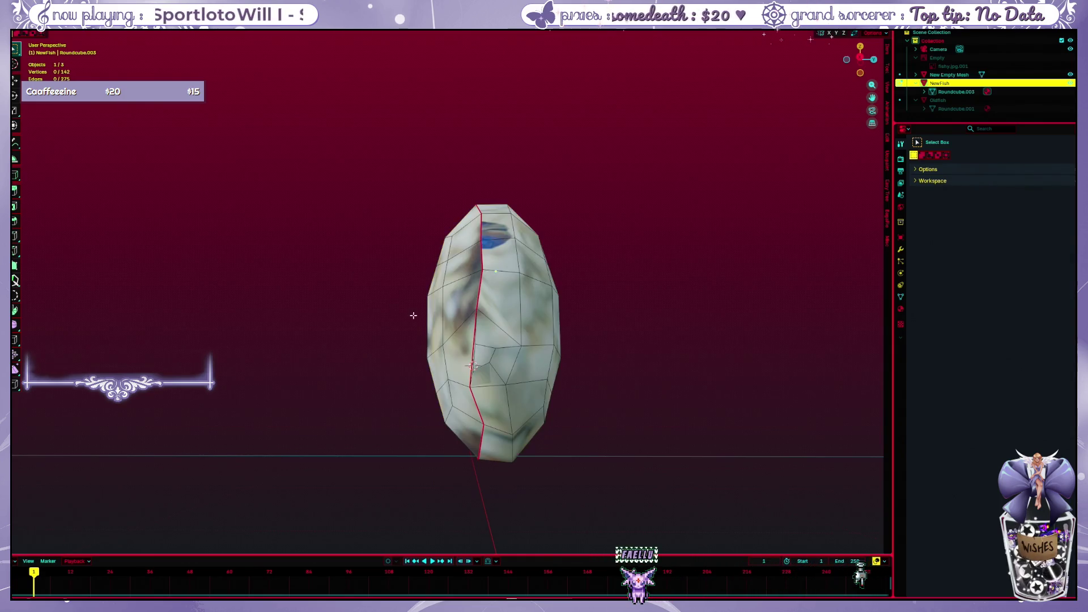
pyautogui.hotkey('ctrl', 'pagedown')
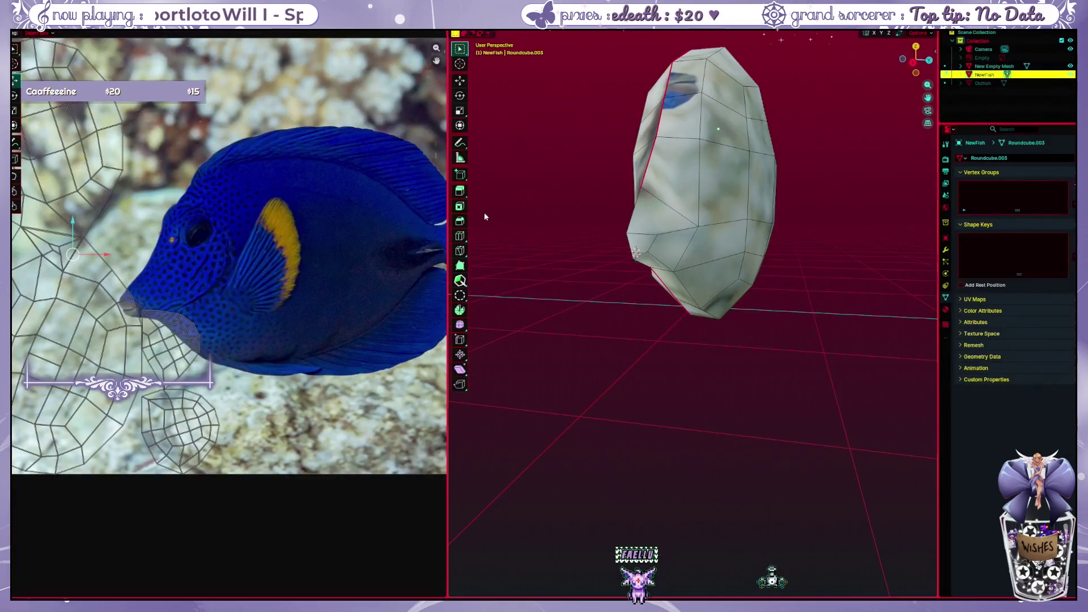
# Re-unwrap the whole fish mesh with Minimize Stretch so the tang photo maps onto it
pyautogui.moveTo(647, 240); pyautogui.dragTo(654, 249, button='middle')
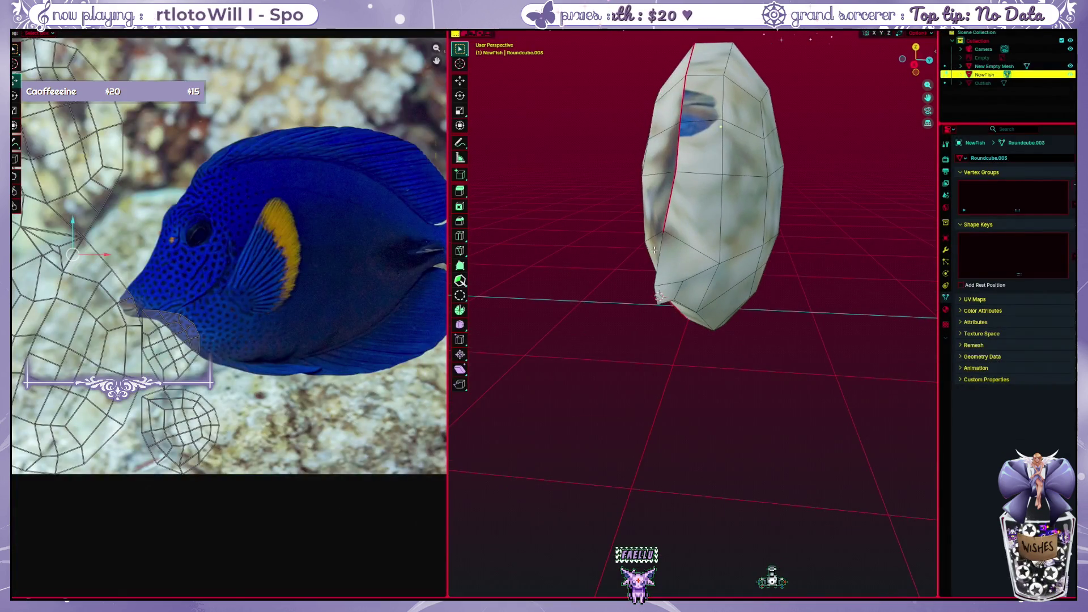
pyautogui.scroll(-2, 336, 242)
pyautogui.scroll(-1, 326, 241)
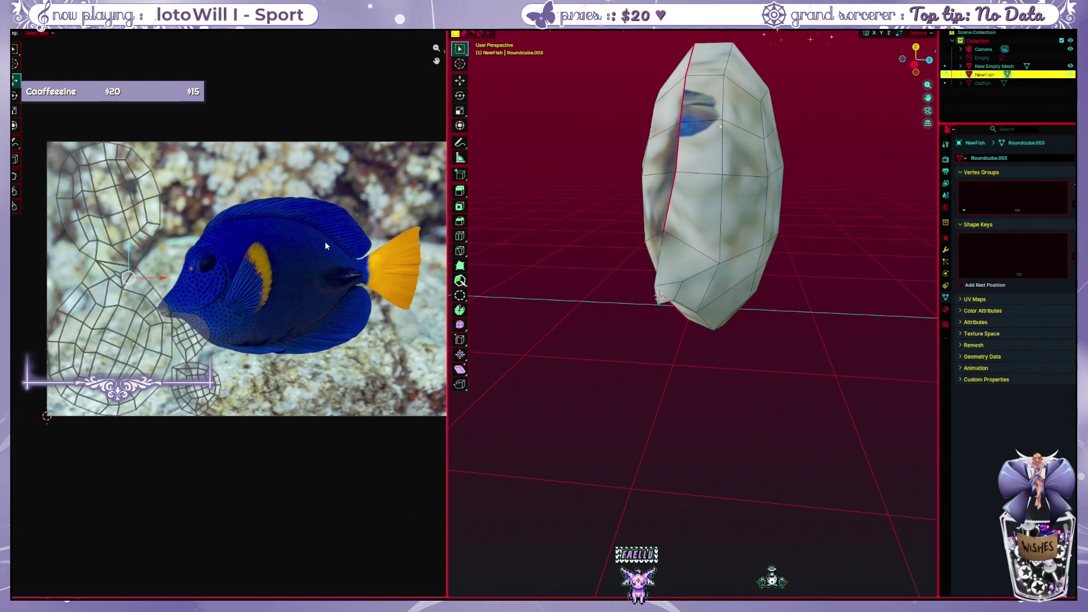
pyautogui.scroll(1, 325, 241)
pyautogui.scroll(1, 309, 243)
pyautogui.scroll(1, 353, 260)
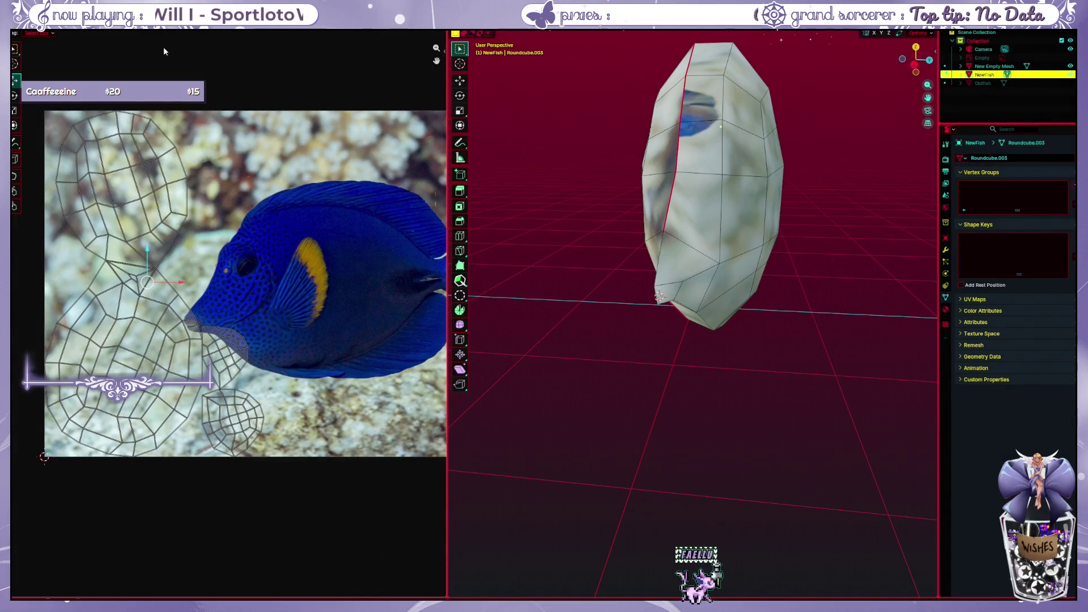
pyautogui.click(151, 36)
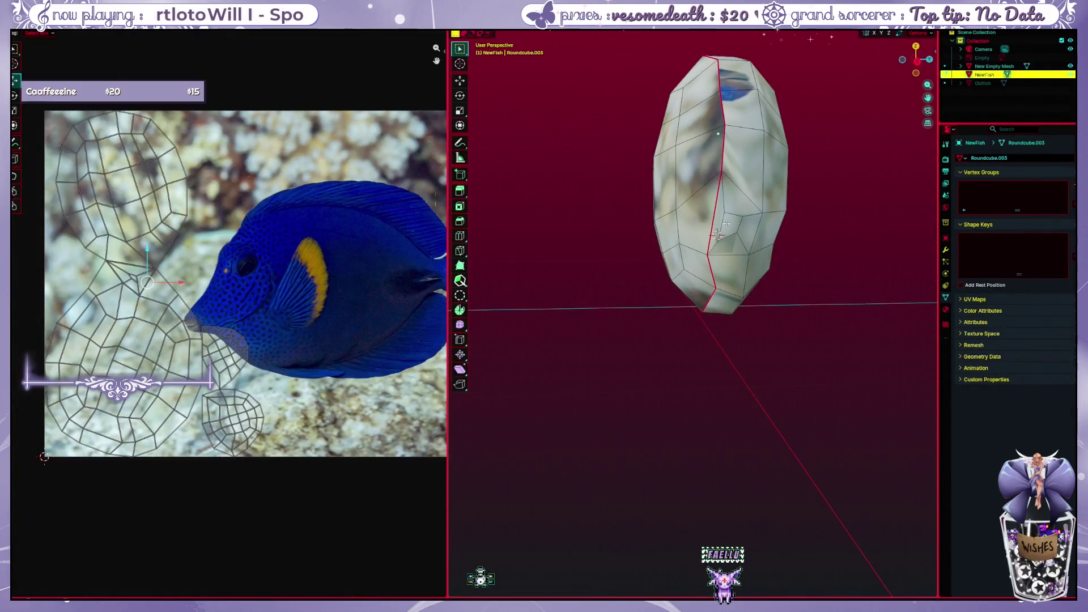
pyautogui.moveTo(725, 221)
pyautogui.mouseDown(button='middle')
pyautogui.moveTo(713, 228)
pyautogui.moveTo(767, 274)
pyautogui.mouseUp(button='middle')
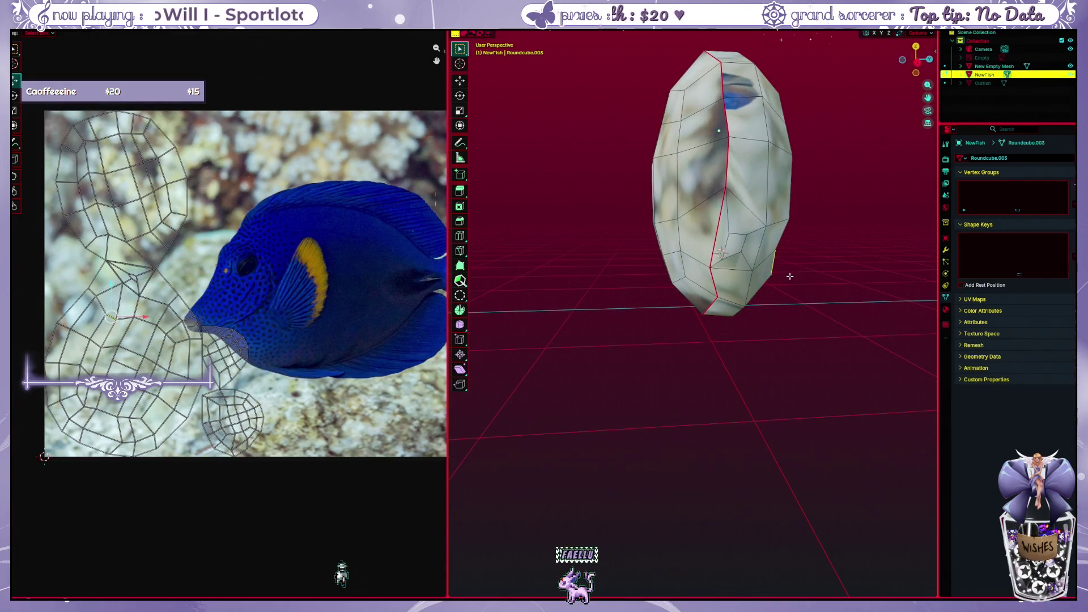
pyautogui.moveTo(767, 275); pyautogui.dragTo(794, 283, button='middle')
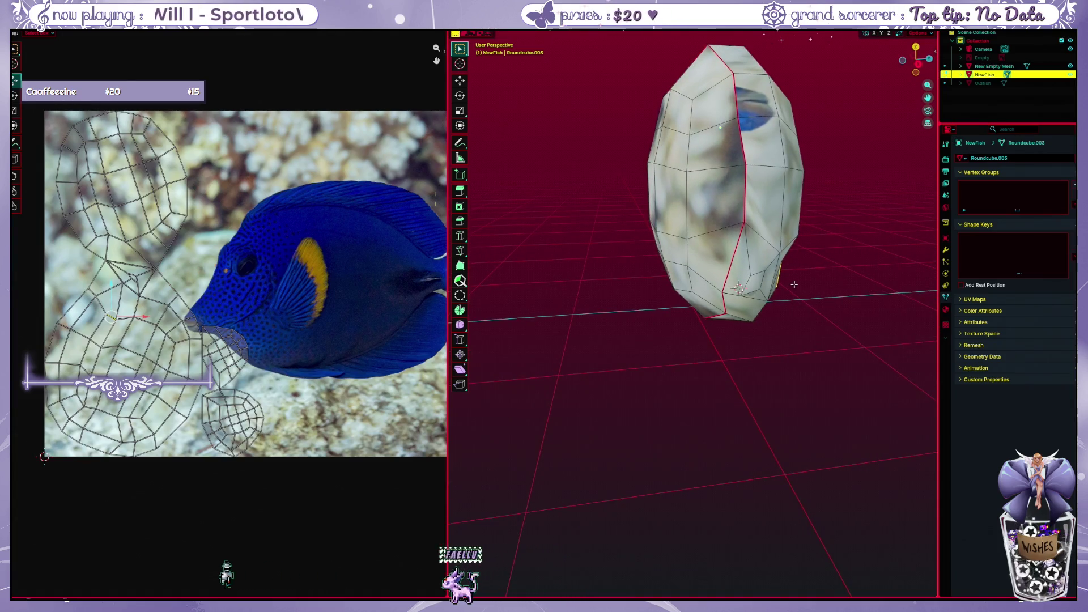
pyautogui.press('a')
pyautogui.press('u')
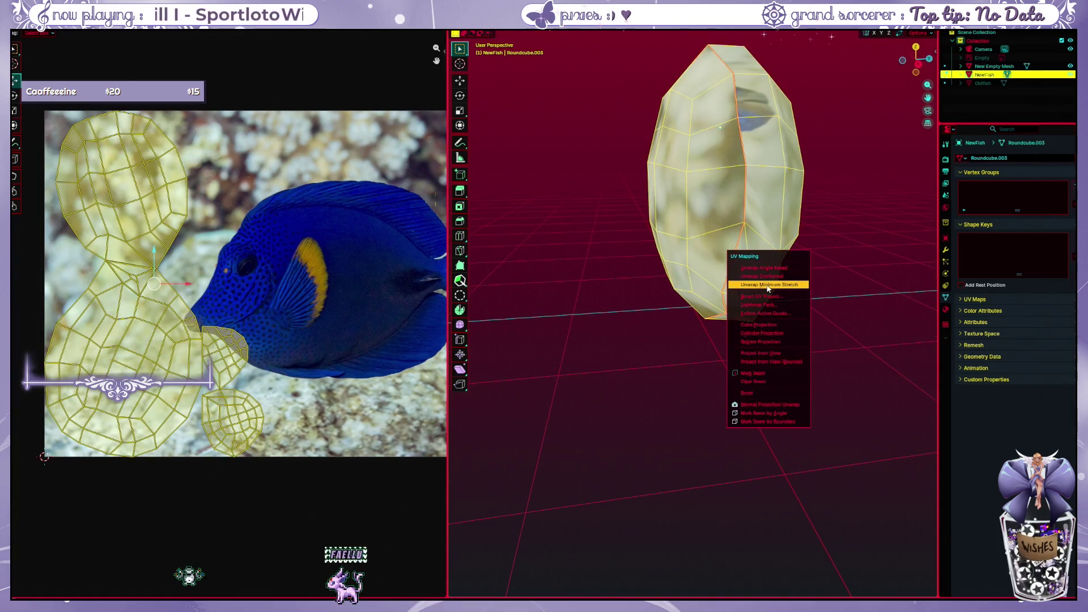
pyautogui.click(770, 284)
pyautogui.hotkey('alt', 'a')
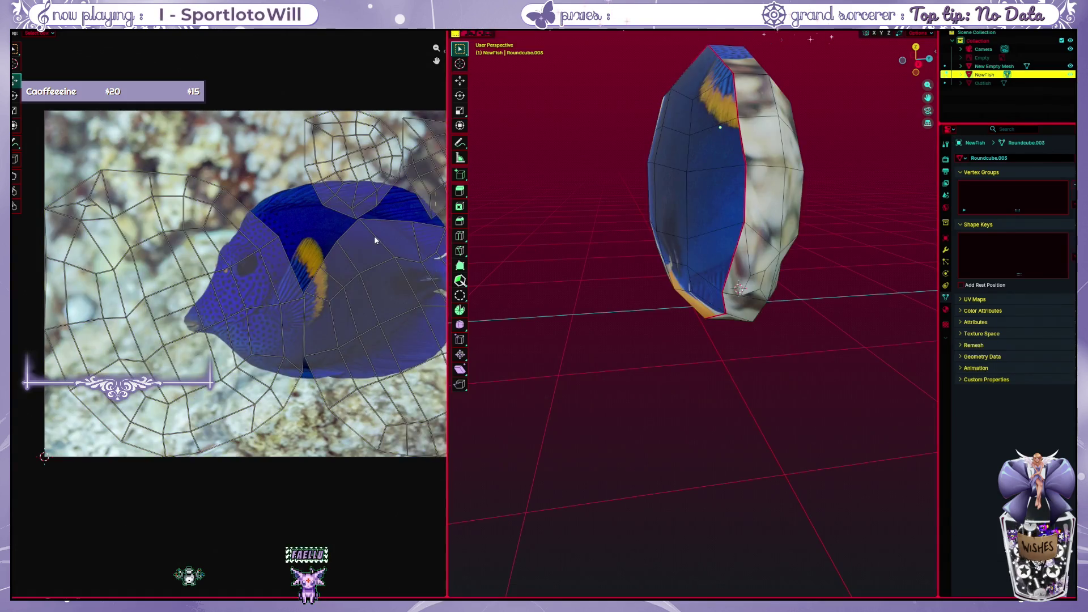
pyautogui.scroll(-2, 376, 242)
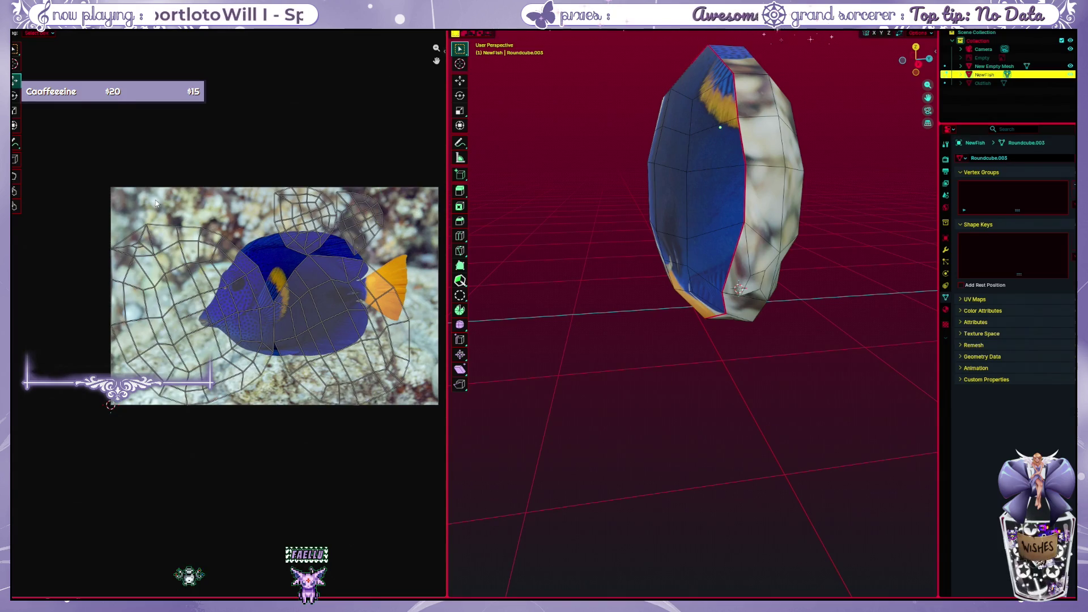
# Inspect the textured fish from the side and move to the Shading workspace
pyautogui.press('a')
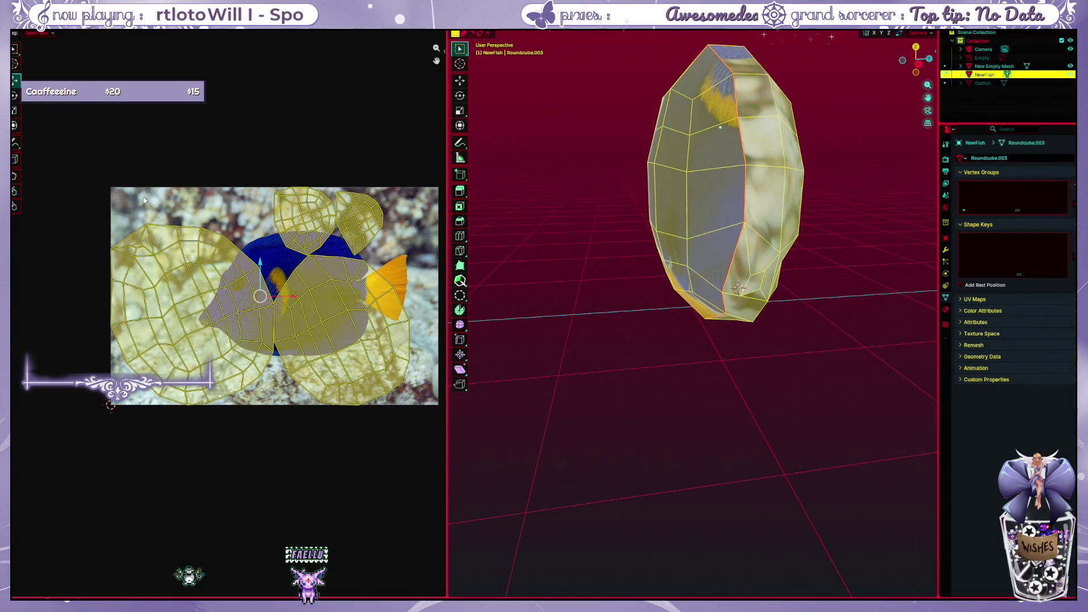
pyautogui.moveTo(561, 279); pyautogui.dragTo(656, 291, button='middle')
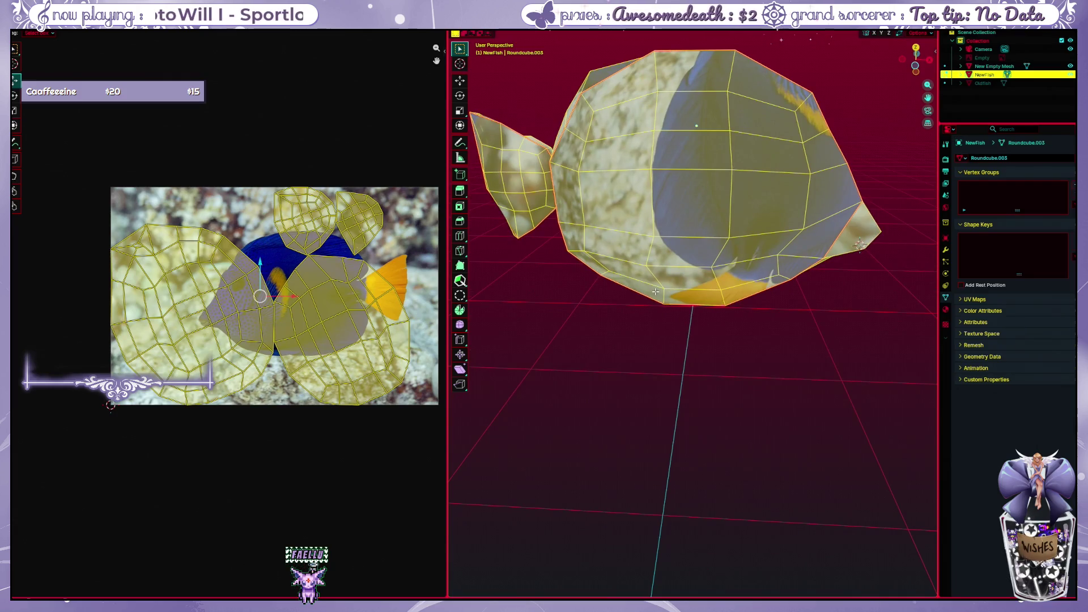
pyautogui.hotkey('alt', 'a')
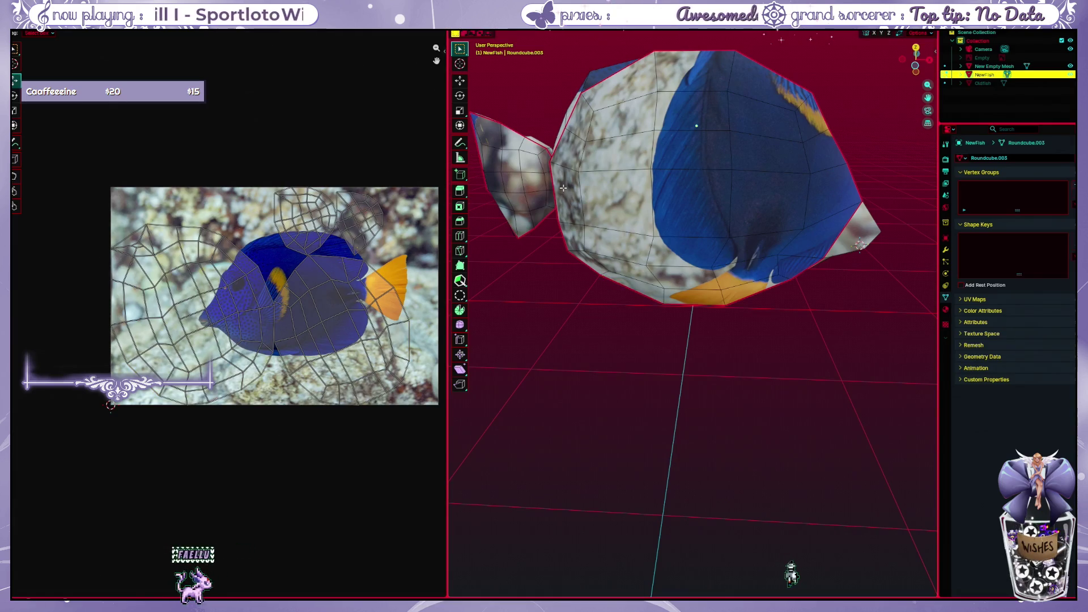
pyautogui.moveTo(612, 340); pyautogui.dragTo(645, 336, button='middle')
pyautogui.scroll(-2, 645, 336)
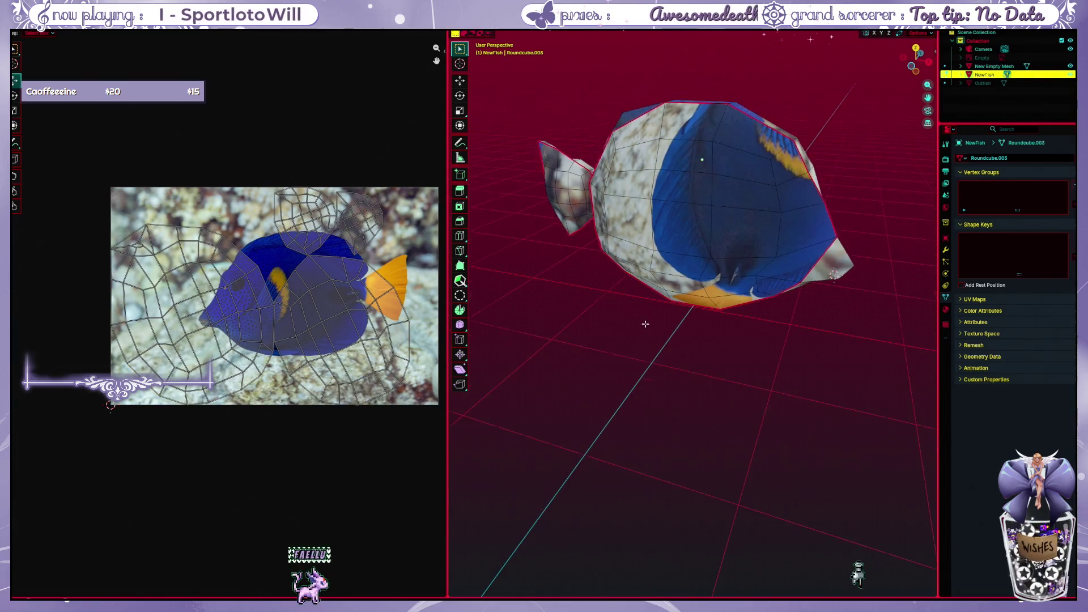
pyautogui.scroll(-2, 645, 336)
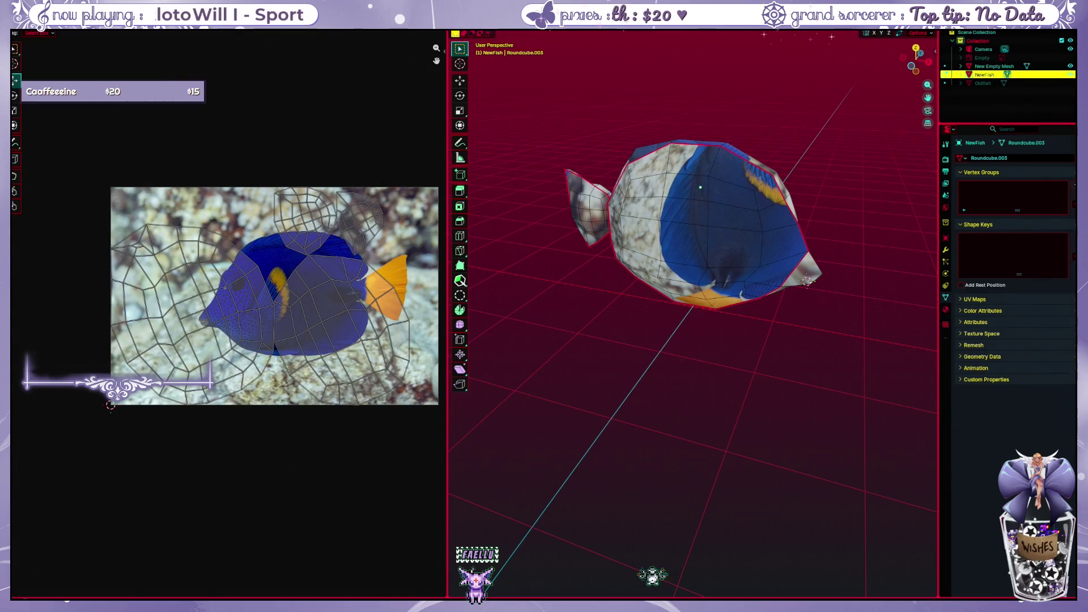
pyautogui.hotkey('ctrl', 'pagedown')
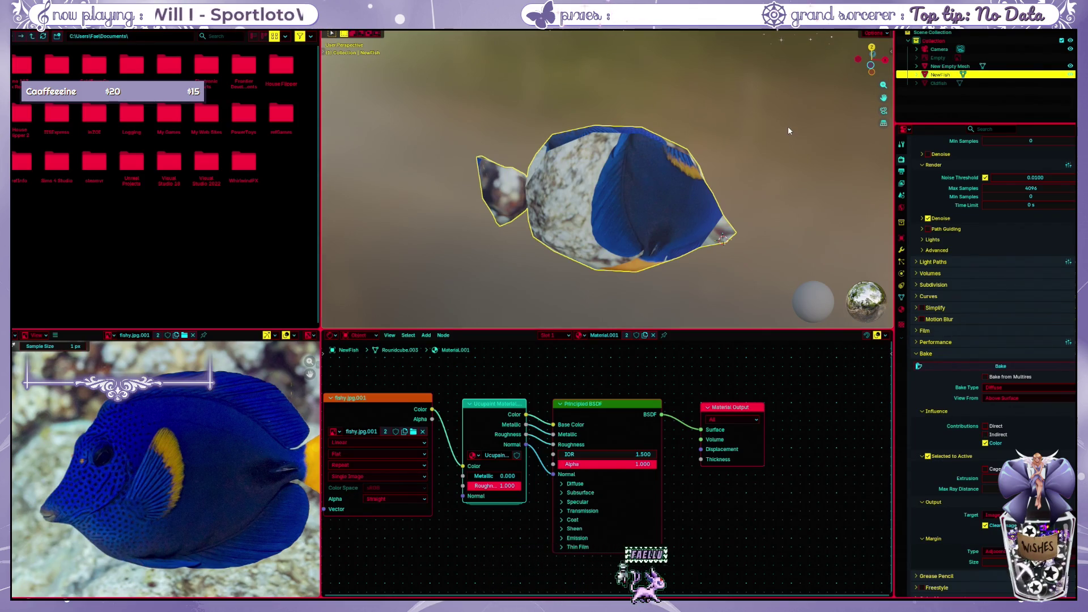
# Expand Oldfish and NewFish in the Outliner and make NewFish the active object
pyautogui.click(936, 82)
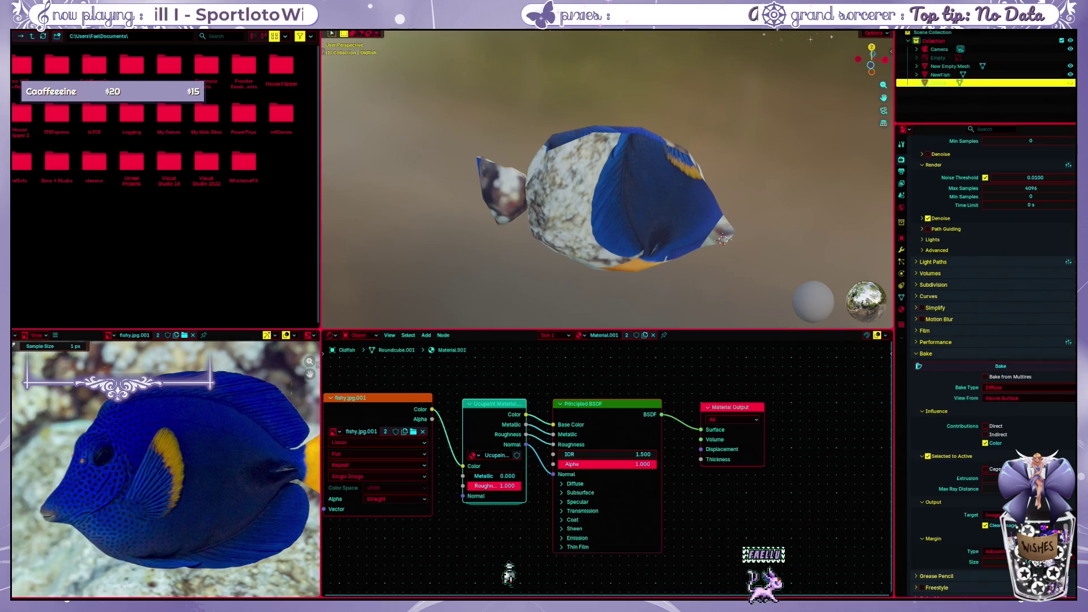
pyautogui.click(924, 85)
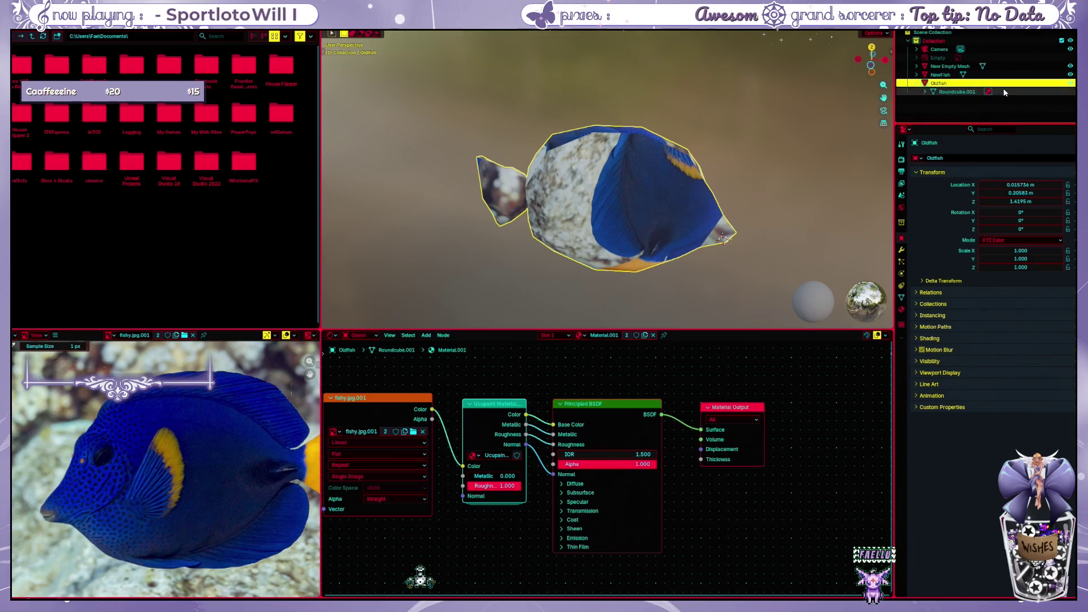
pyautogui.click(1070, 75)
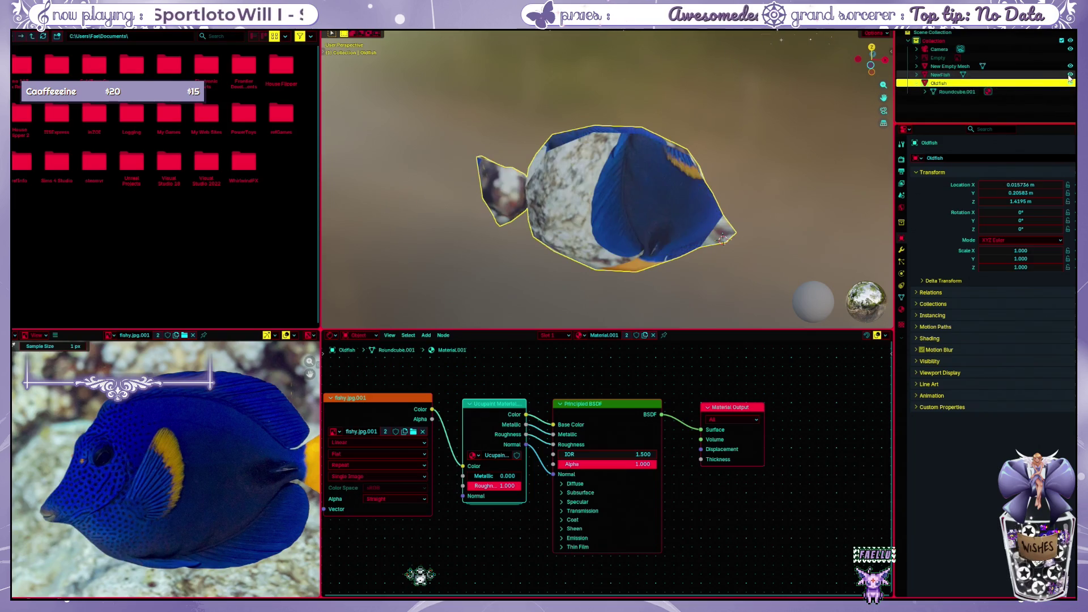
pyautogui.click(1023, 92)
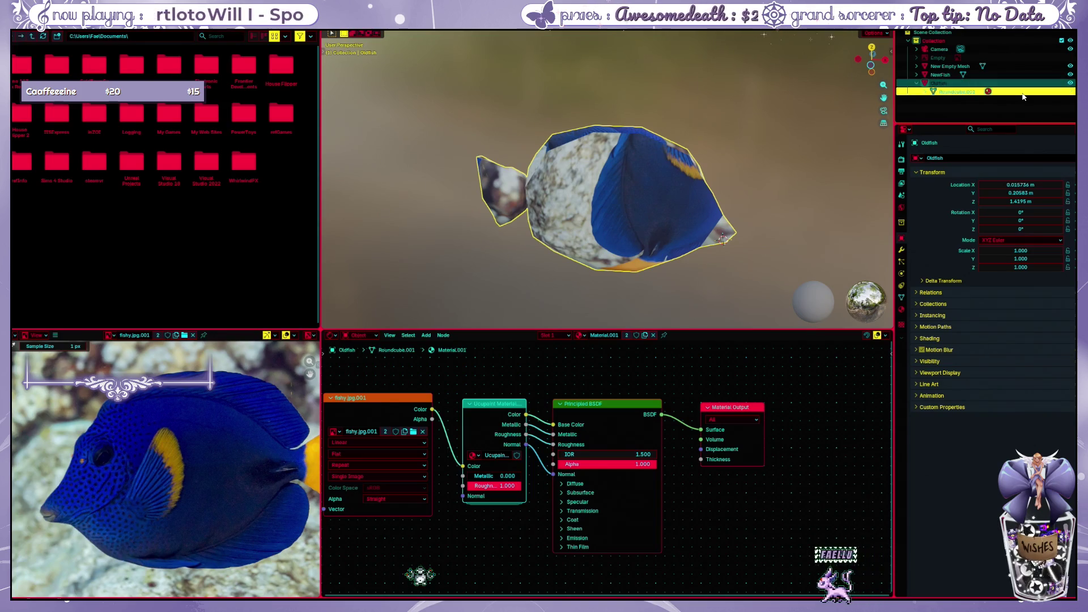
pyautogui.click(918, 74)
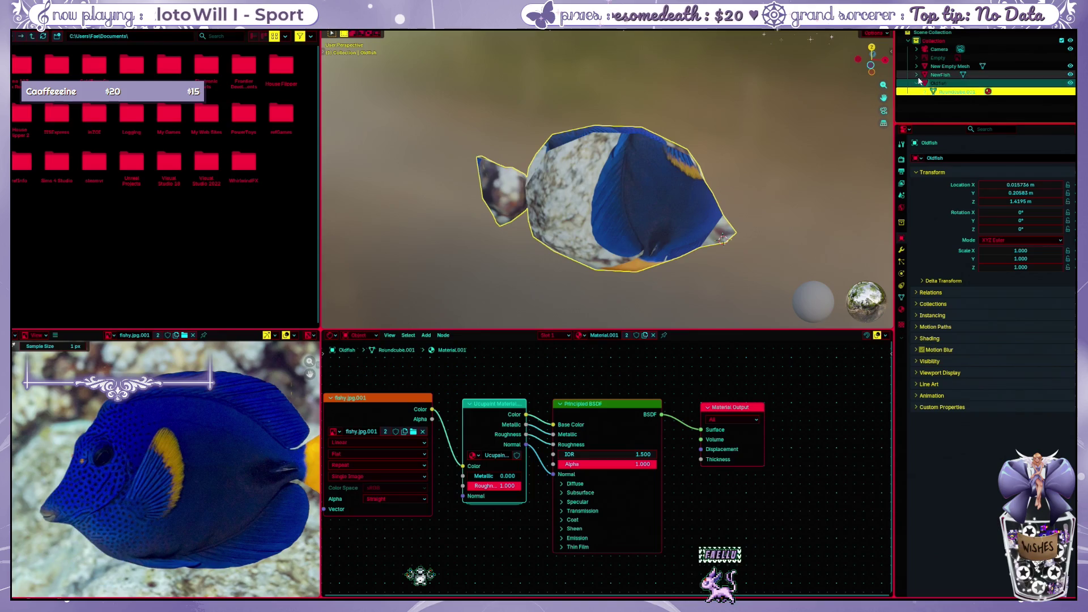
pyautogui.click(935, 75)
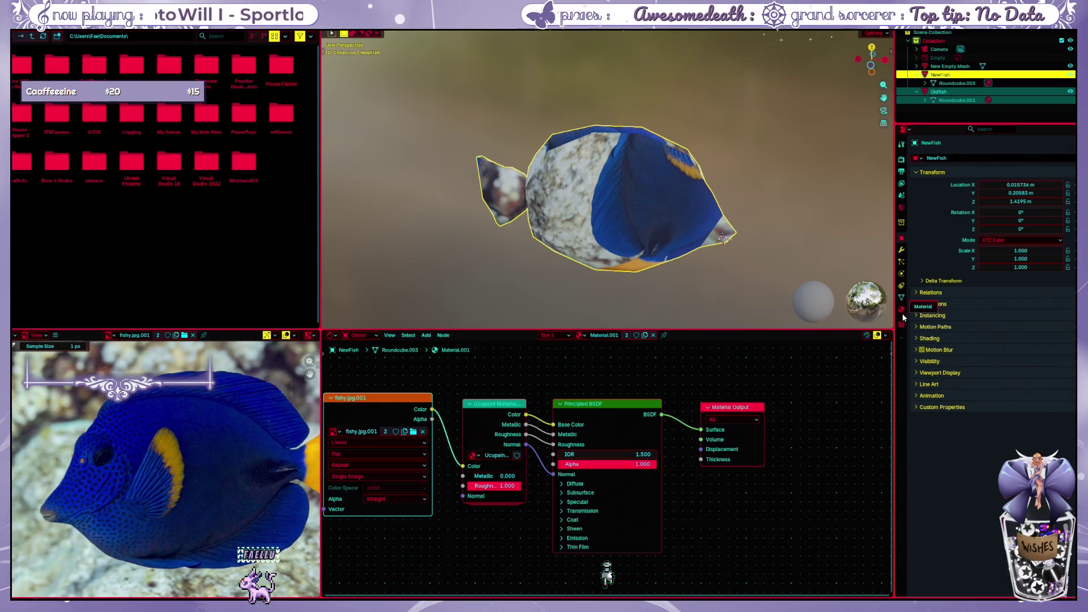
pyautogui.click(902, 145)
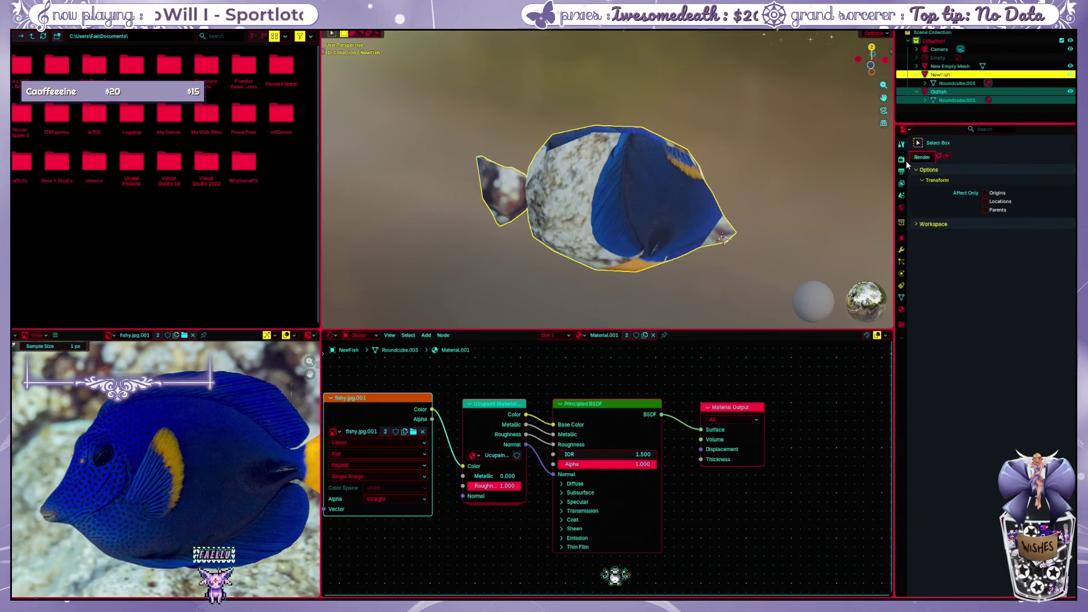
# Show the Render properties while the fish updates to its blue tang texture
pyautogui.click(905, 161)
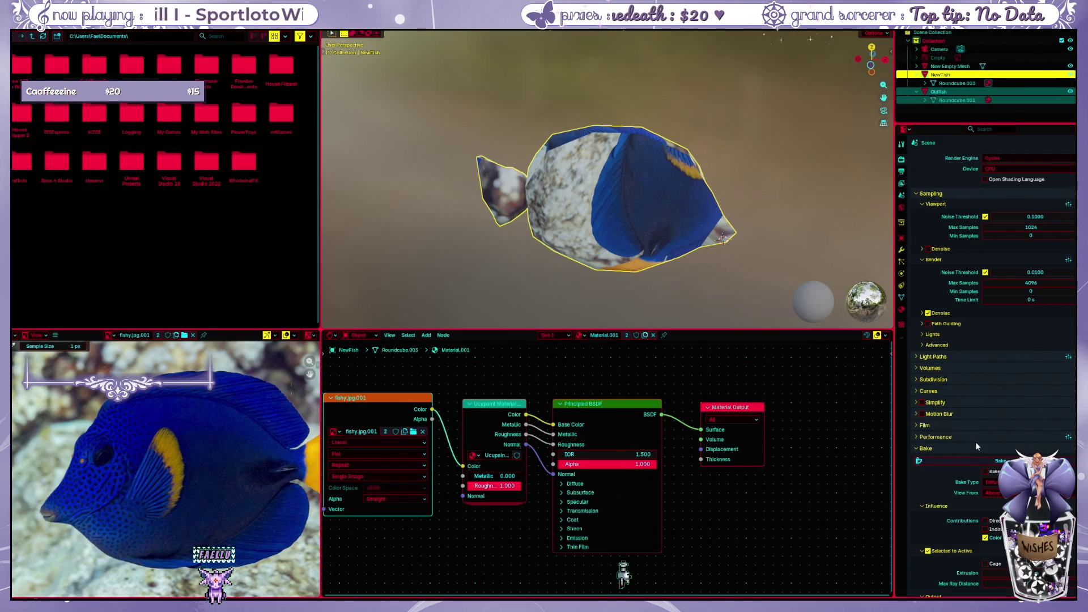
pyautogui.scroll(-3, 976, 470)
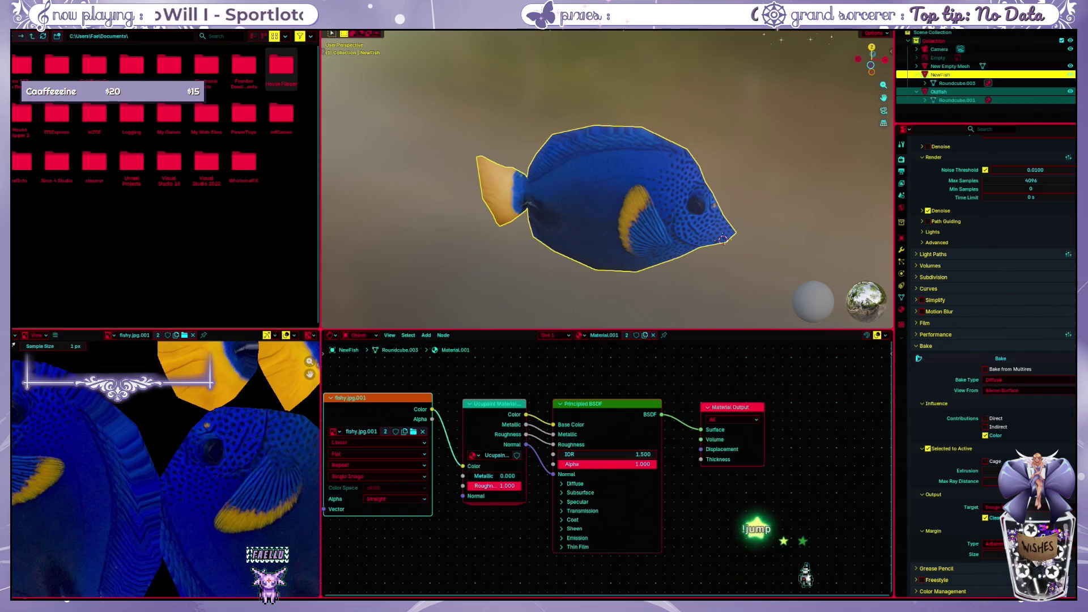
# Hide Oldfish in the Outliner so only the new fish shows in the Layout view
pyautogui.hotkey('ctrl', 'pageup')
pyautogui.moveTo(512, 176); pyautogui.dragTo(558, 290, button='middle')
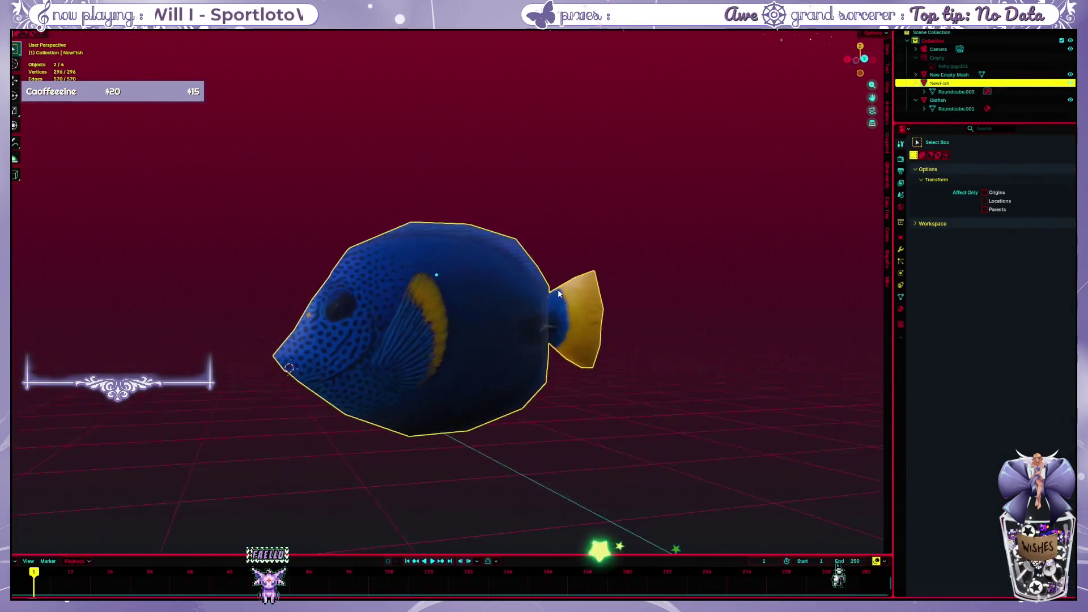
pyautogui.click(527, 213)
pyautogui.moveTo(526, 213)
pyautogui.mouseDown(button='middle')
pyautogui.moveTo(541, 292)
pyautogui.moveTo(527, 249)
pyautogui.mouseUp(button='middle')
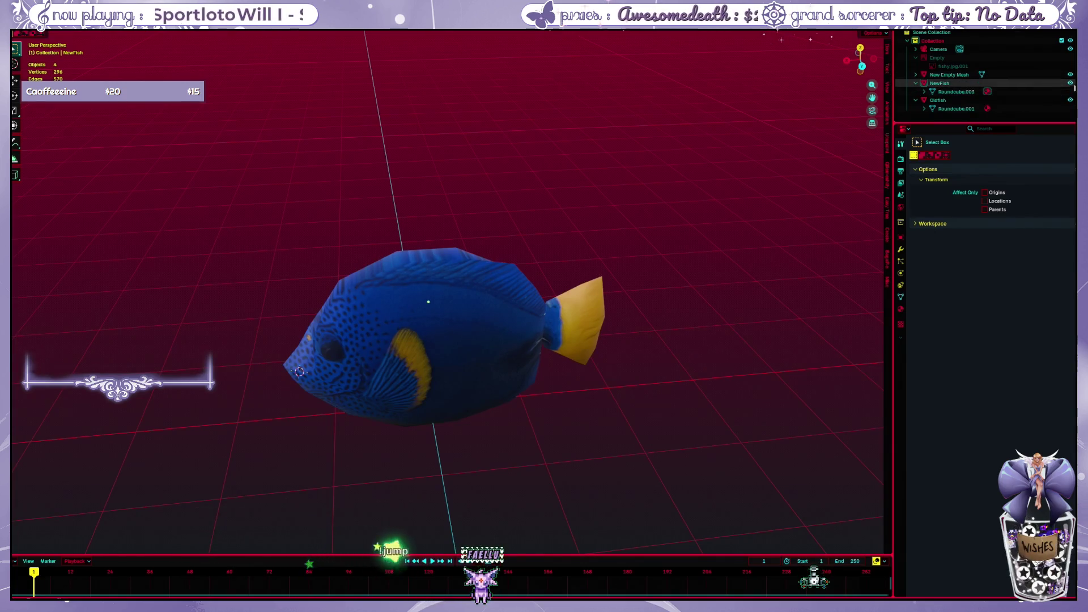
pyautogui.click(1071, 100)
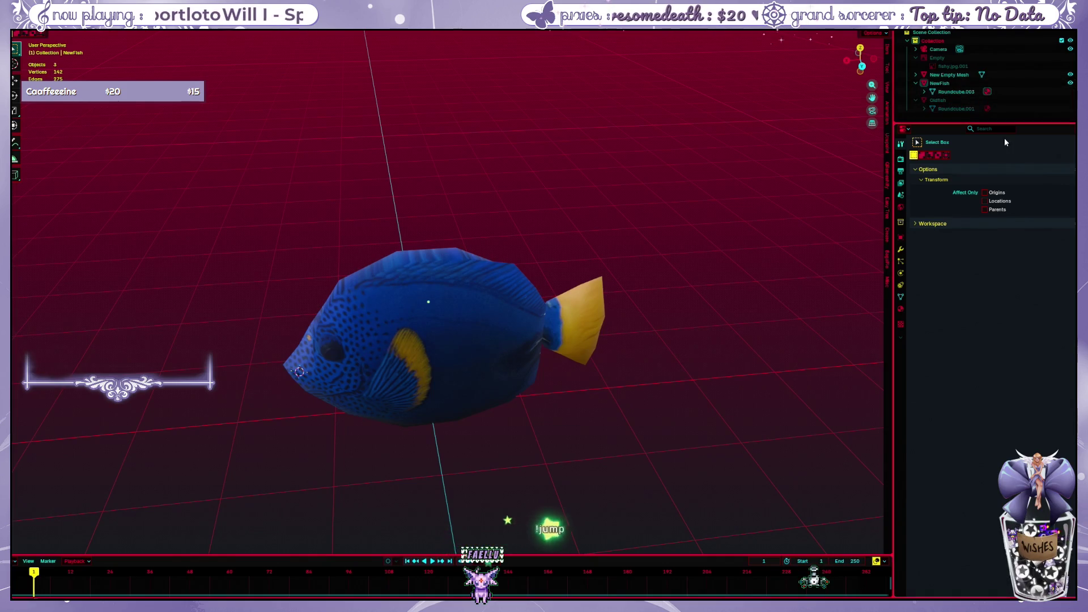
pyautogui.moveTo(634, 213)
pyautogui.mouseDown(button='middle')
pyautogui.moveTo(625, 221)
pyautogui.moveTo(645, 253)
pyautogui.moveTo(622, 212)
pyautogui.moveTo(585, 206)
pyautogui.mouseUp(button='middle')
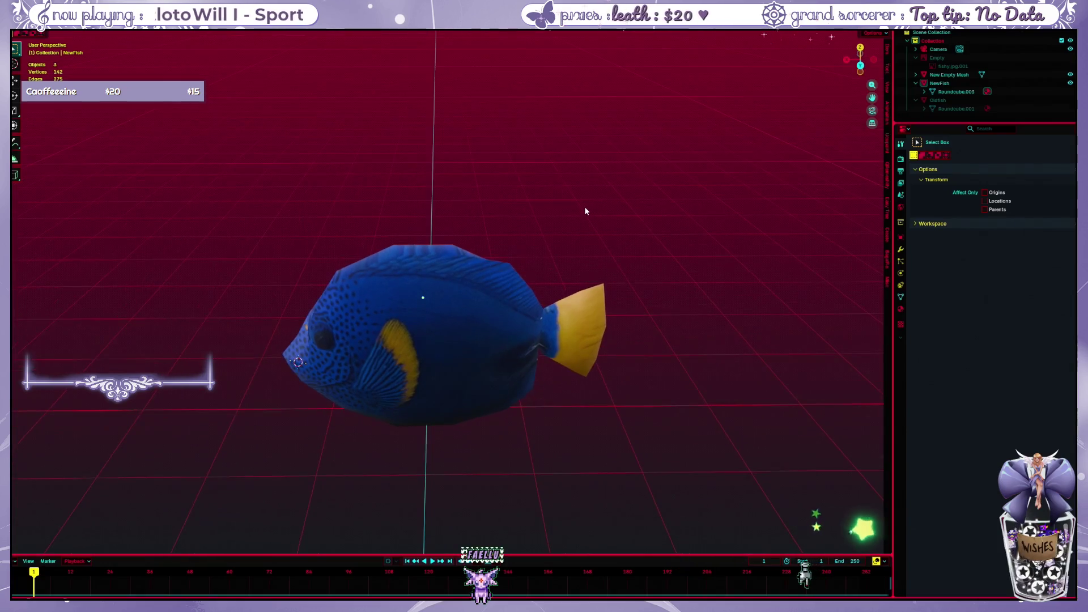
pyautogui.hotkey('ctrl', 'pagedown')
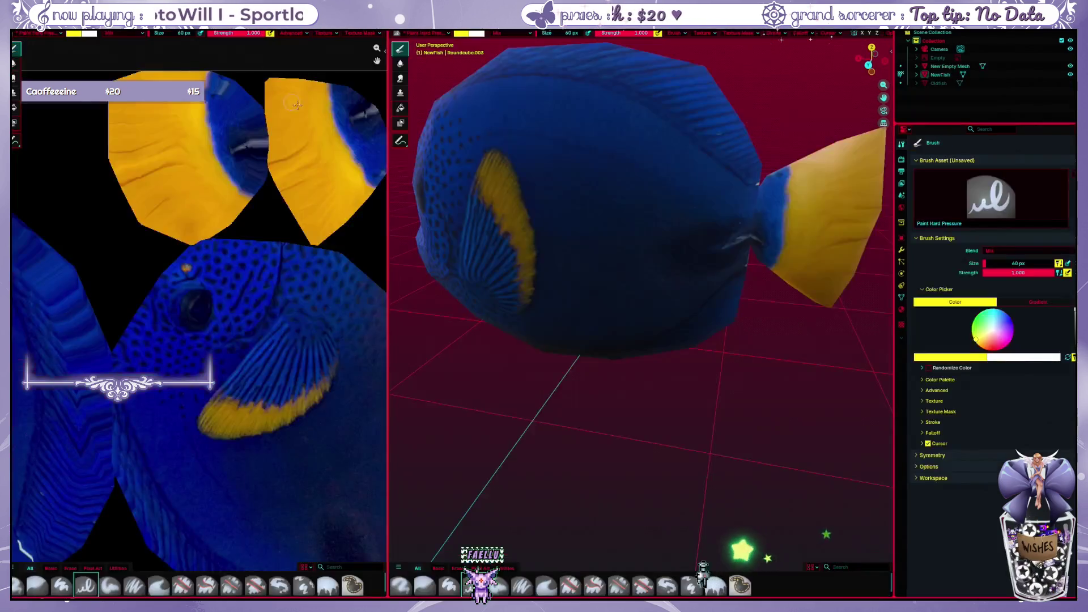
pyautogui.scroll(-3, 488, 187)
pyautogui.scroll(-2, 488, 187)
# Select NewFish and put it into Texture Paint mode with the texture image centred
pyautogui.moveTo(488, 187); pyautogui.dragTo(528, 201, button='middle')
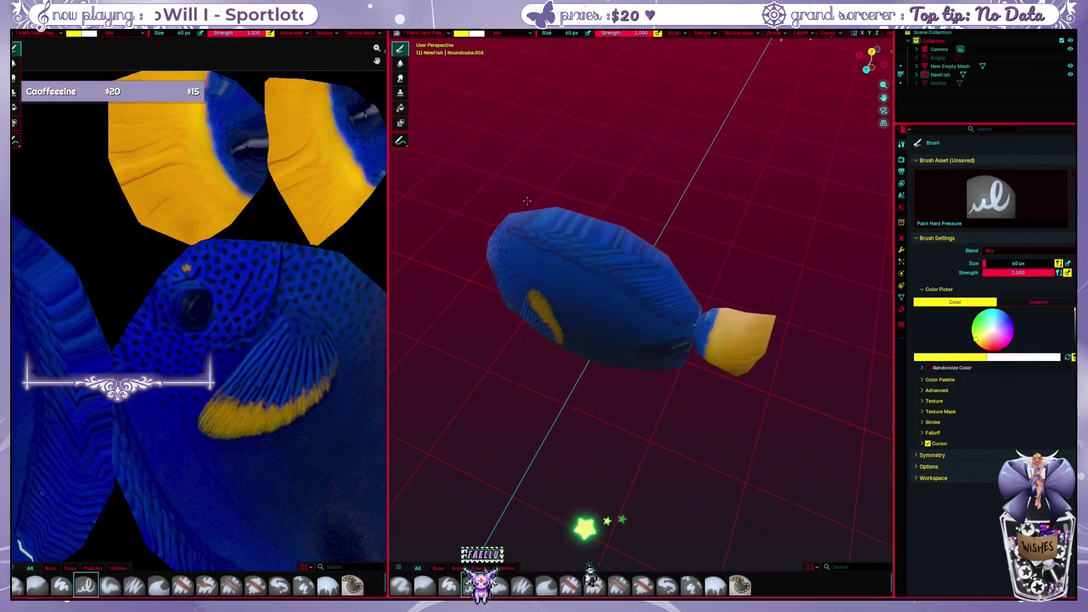
pyautogui.scroll(-2, 274, 258)
pyautogui.scroll(-2, 273, 257)
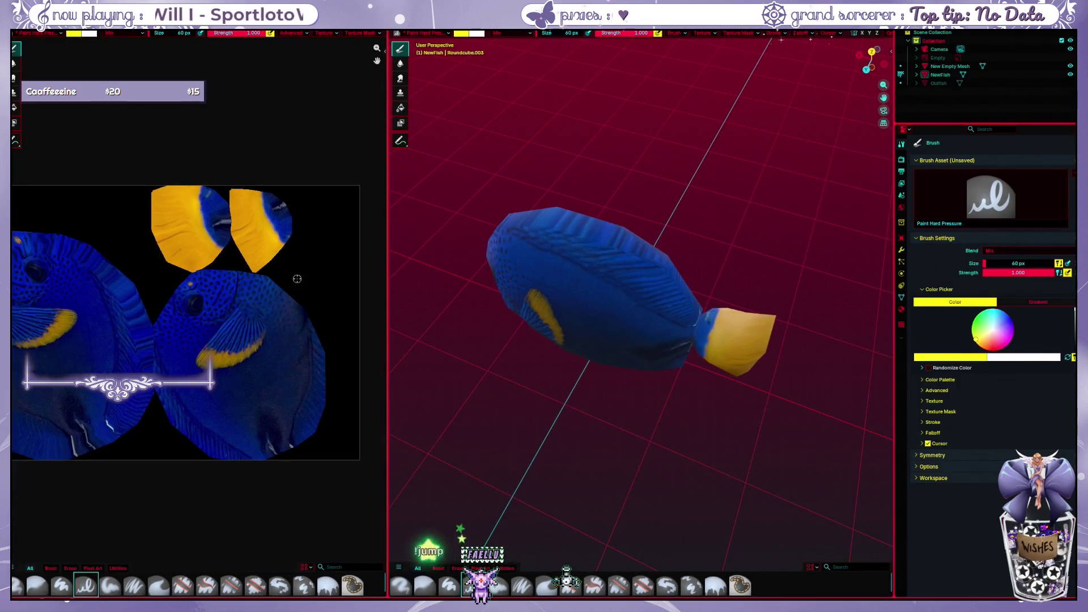
pyautogui.moveTo(297, 277)
pyautogui.mouseDown(button='middle')
pyautogui.moveTo(298, 263)
pyautogui.moveTo(345, 265)
pyautogui.mouseUp(button='middle')
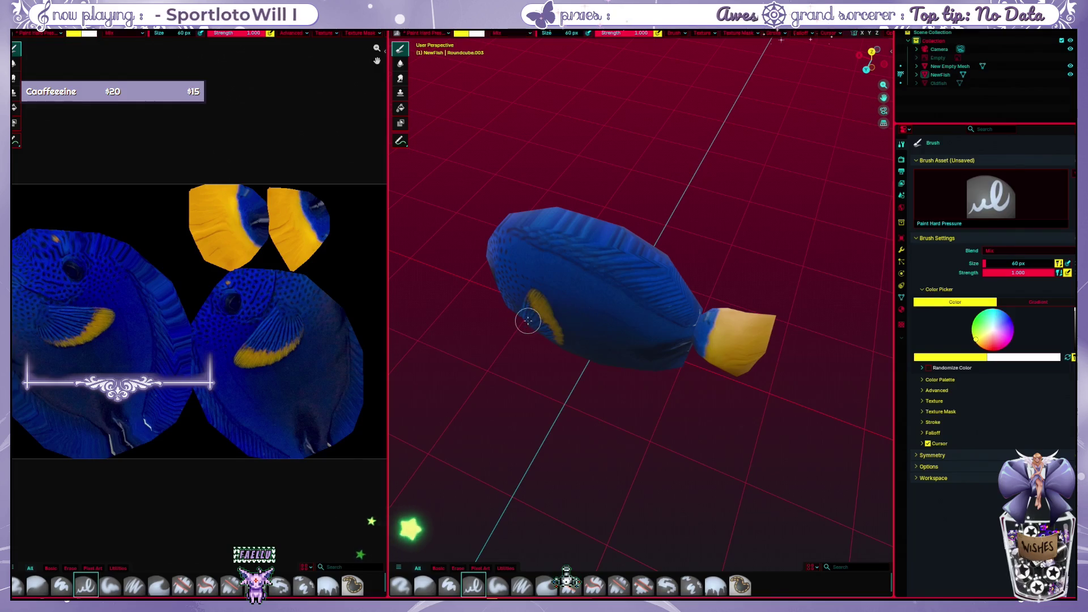
pyautogui.hotkey('ctrl', 'Tab')
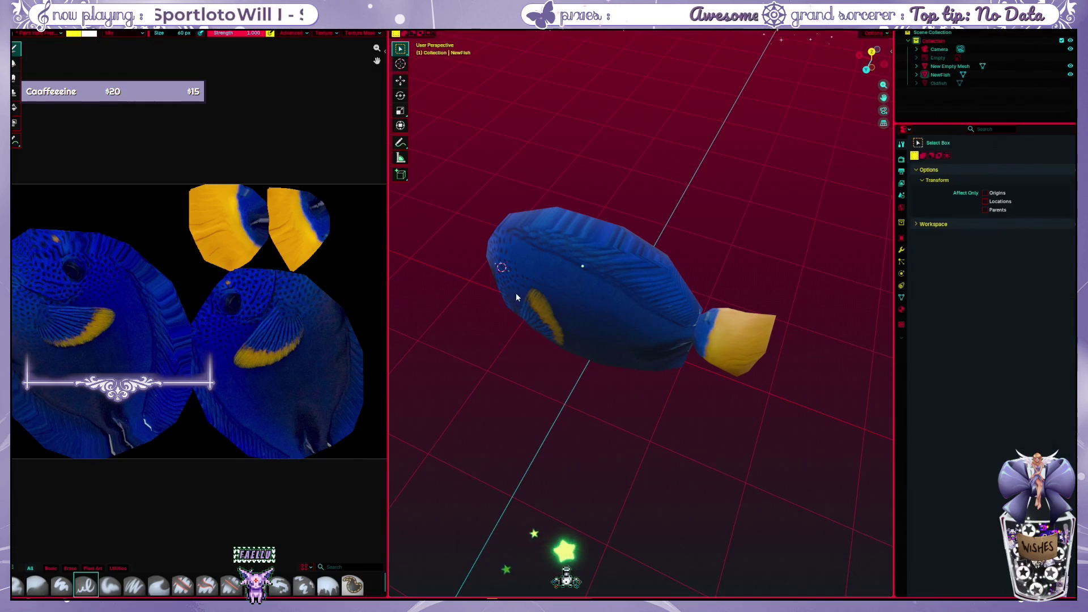
pyautogui.click(556, 294)
pyautogui.hotkey('ctrl', 'Tab')
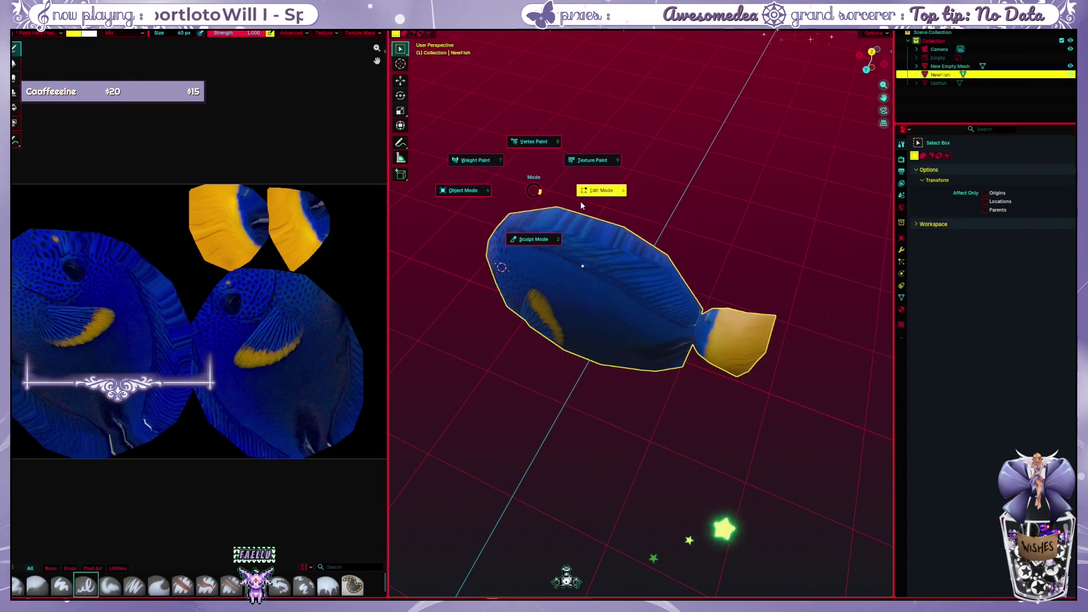
pyautogui.click(577, 163)
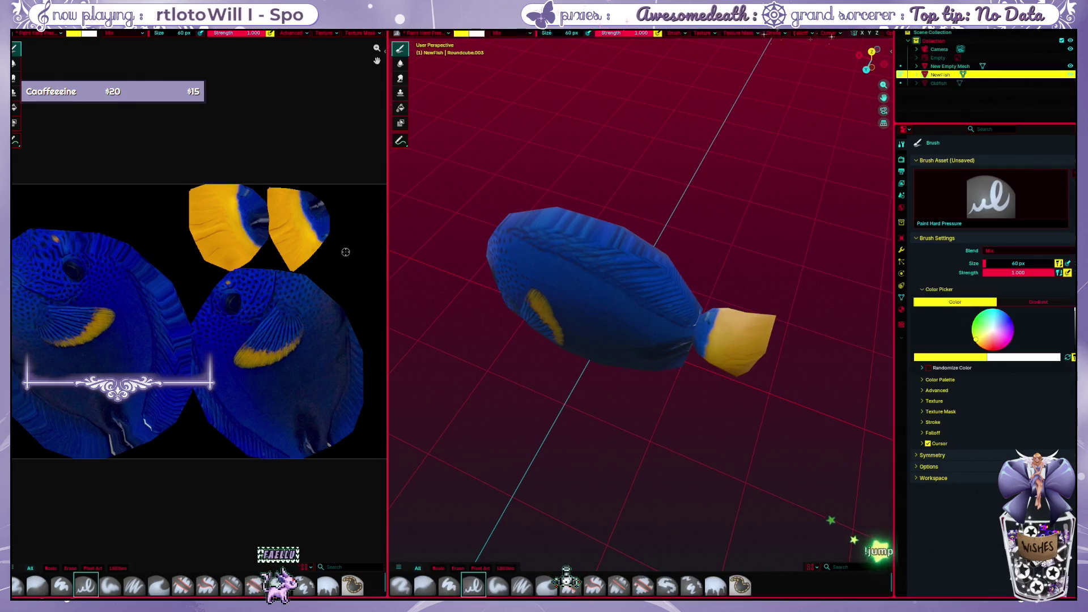
# Brush yellow strokes onto the tail texture island, undo them, and return to Layout
pyautogui.moveTo(321, 211); pyautogui.dragTo(300, 193)
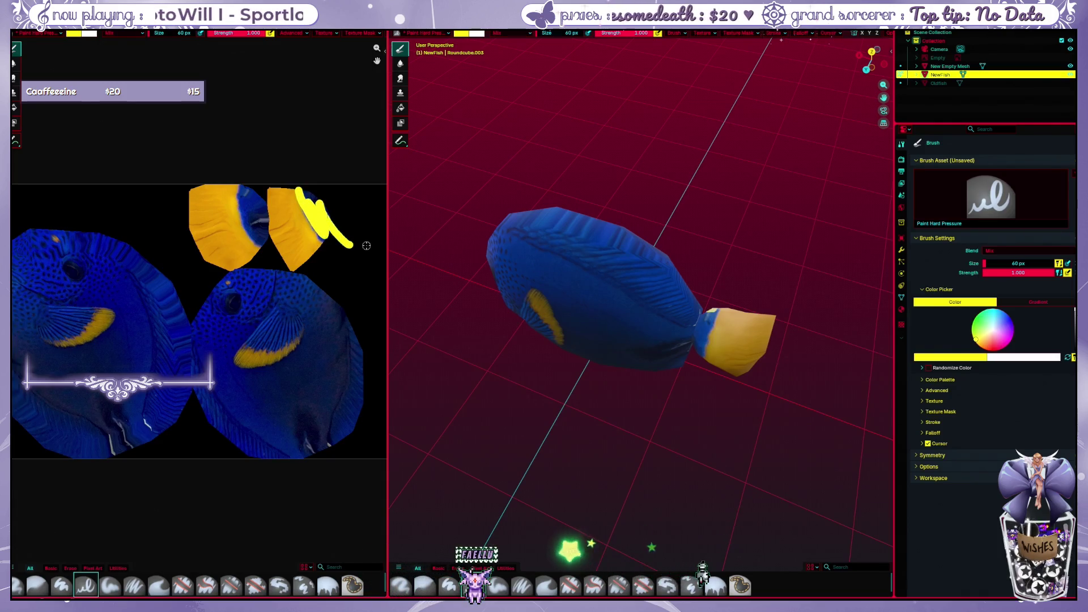
pyautogui.moveTo(302, 200)
pyautogui.mouseDown()
pyautogui.moveTo(317, 235)
pyautogui.moveTo(324, 207)
pyautogui.mouseUp()
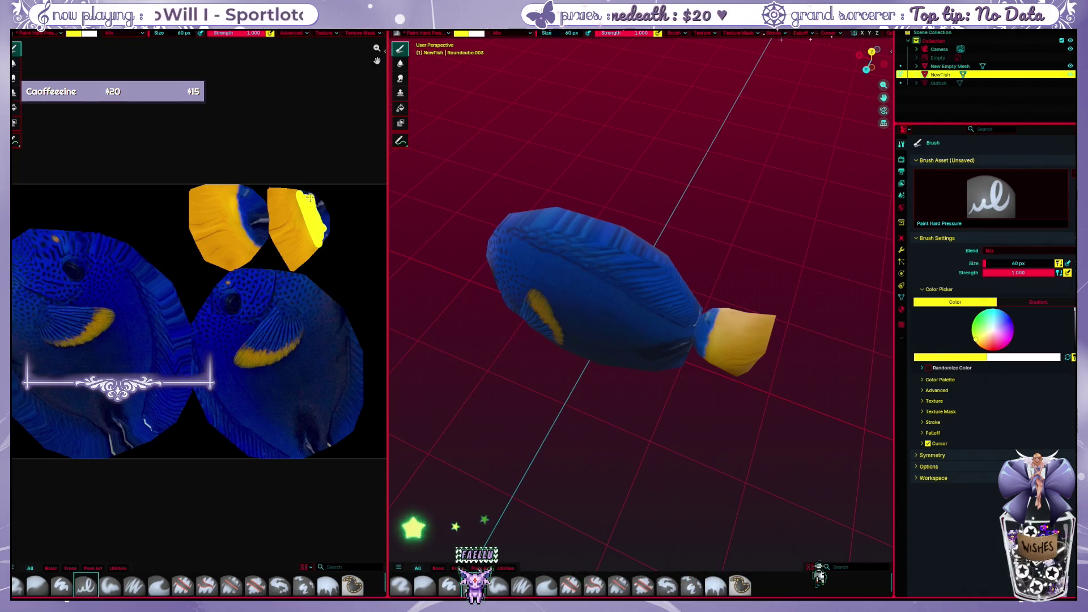
pyautogui.hotkey('ctrl', 'z')
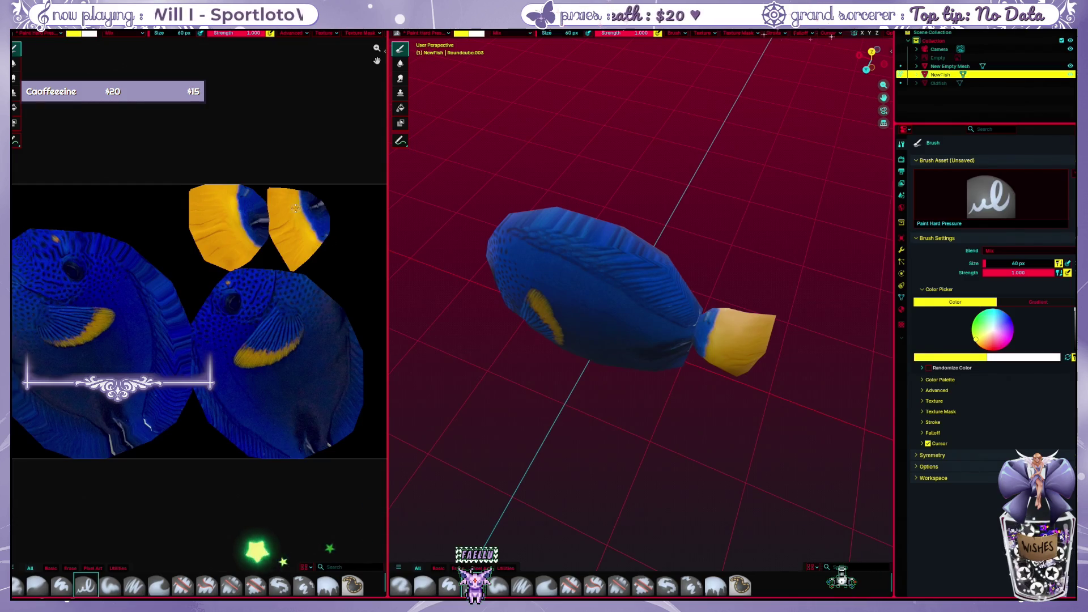
pyautogui.moveTo(275, 217); pyautogui.dragTo(257, 246)
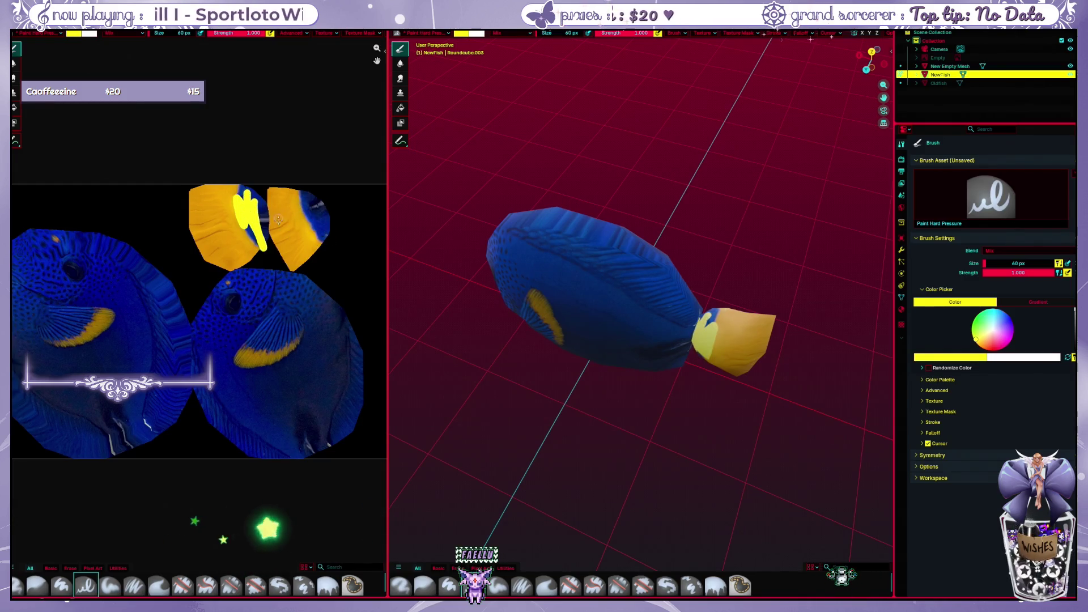
pyautogui.hotkey('ctrl', 'z')
pyautogui.hotkey('ctrl', 'pageup')
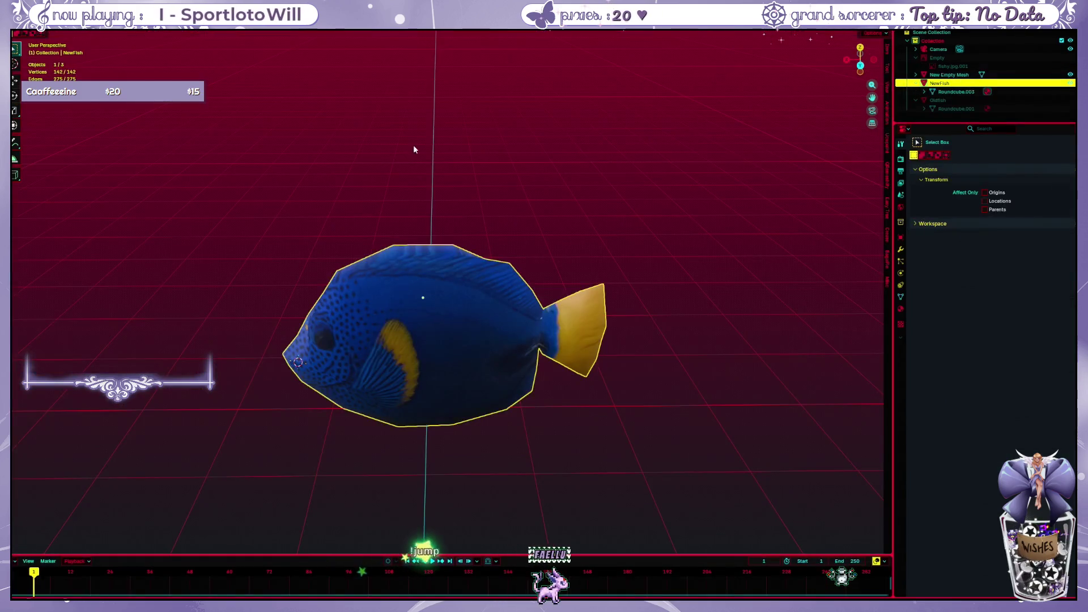
# Add a new image layer 'Material.001 Layer' to the fish material from the Ucupaint panel
pyautogui.click(746, 158)
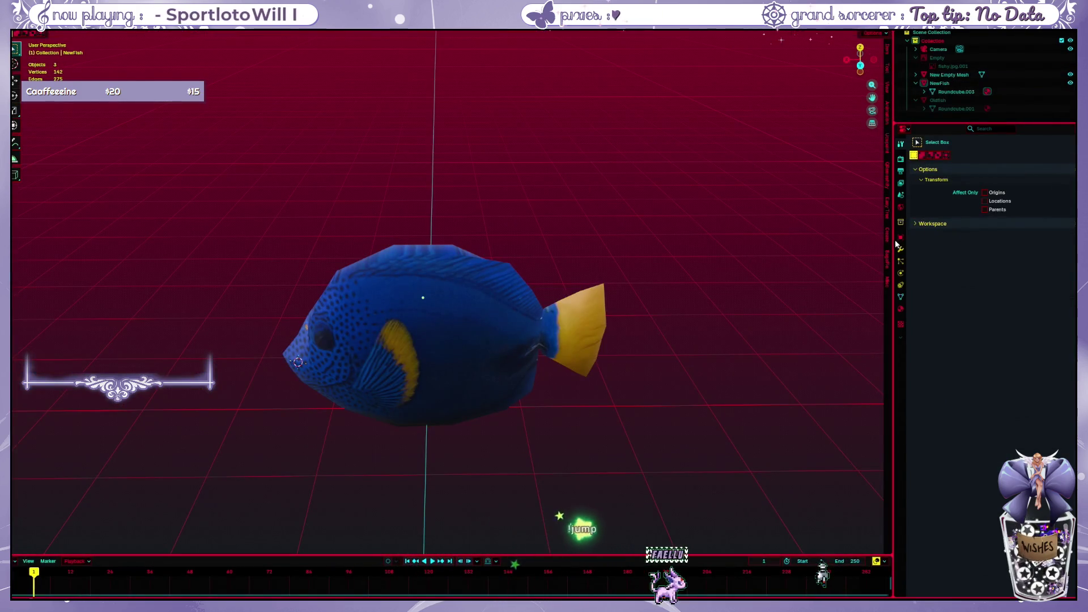
pyautogui.moveTo(887, 203); pyautogui.dragTo(780, 203)
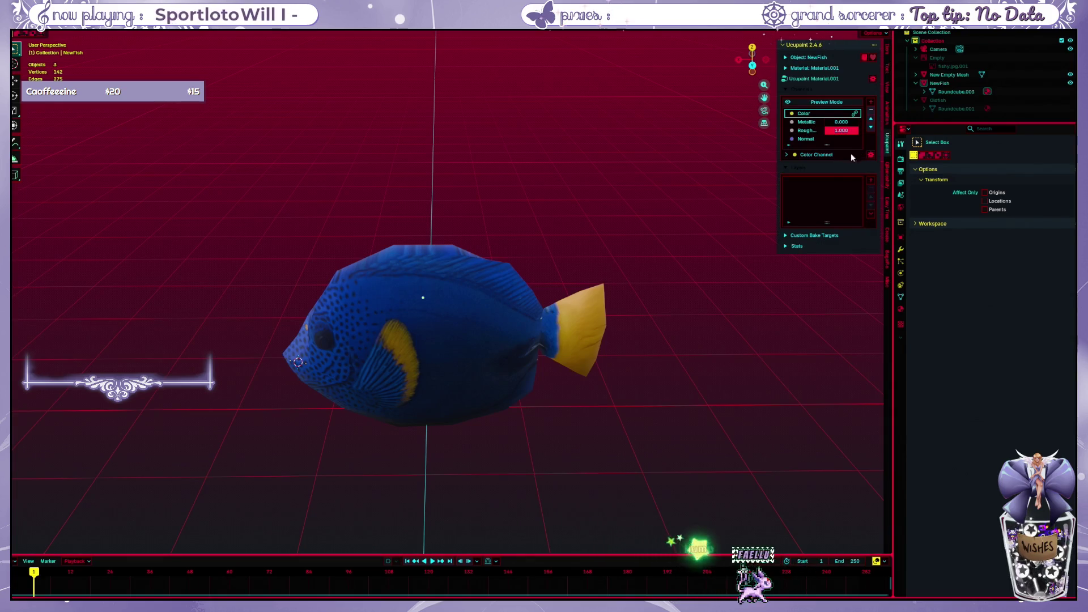
pyautogui.click(871, 180)
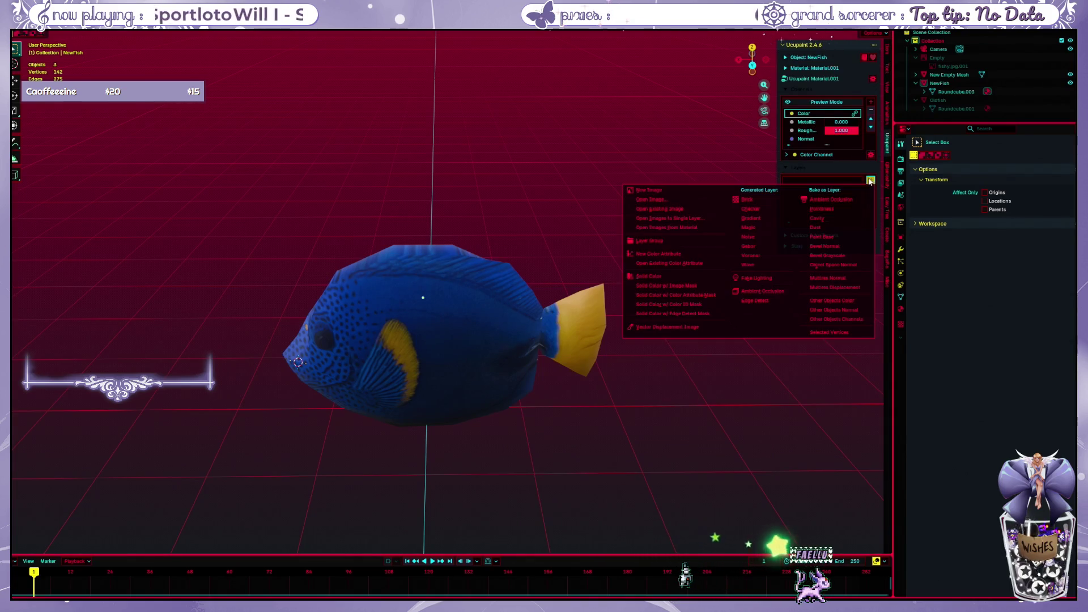
pyautogui.click(687, 190)
pyautogui.click(691, 283)
# Switch NewFish into Texture Paint mode
pyautogui.moveTo(680, 285); pyautogui.dragTo(521, 372, button='middle')
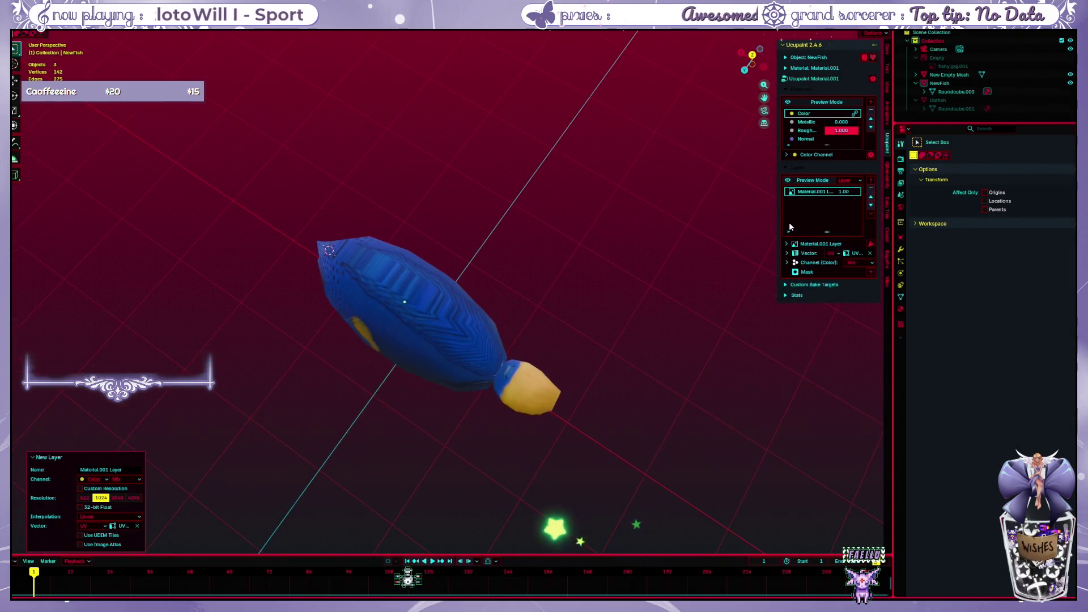
pyautogui.hotkey('ctrl', 'Tab')
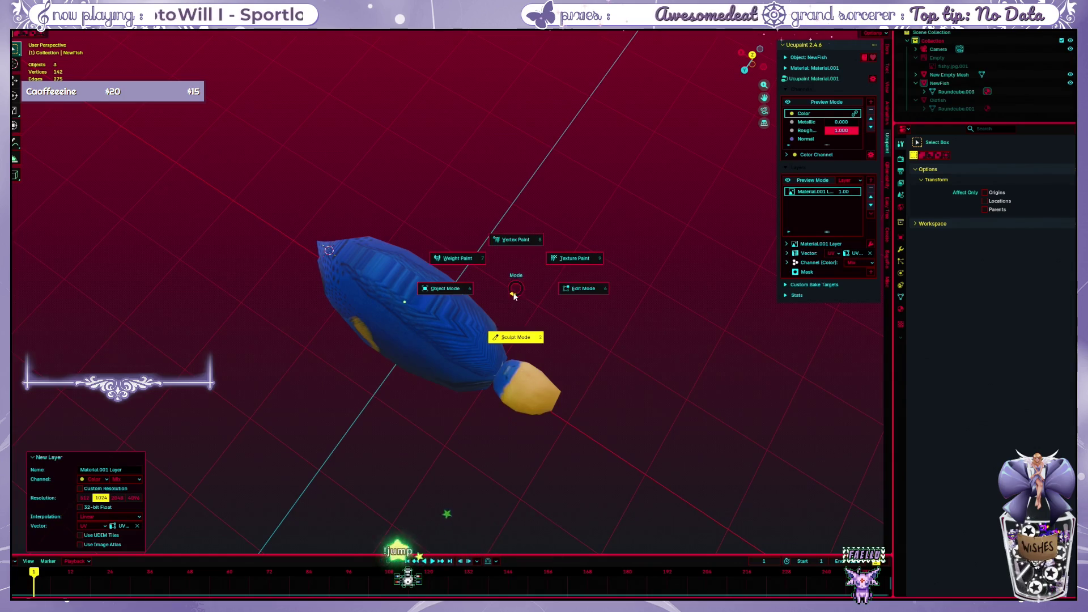
pyautogui.click(574, 258)
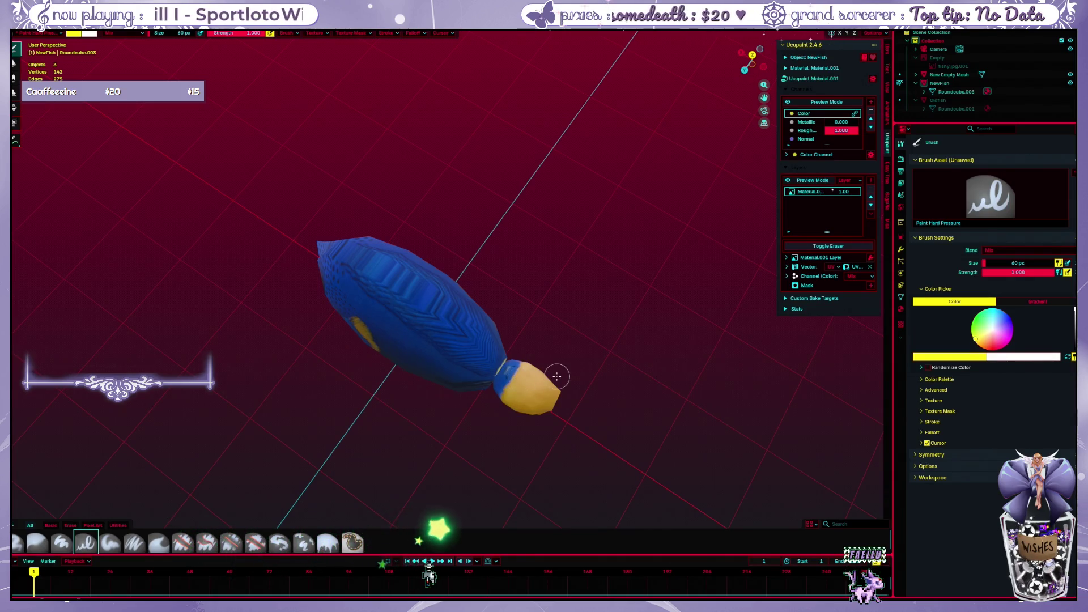
pyautogui.scroll(3, 556, 375)
pyautogui.scroll(2, 556, 375)
pyautogui.scroll(3, 601, 376)
pyautogui.scroll(1, 612, 383)
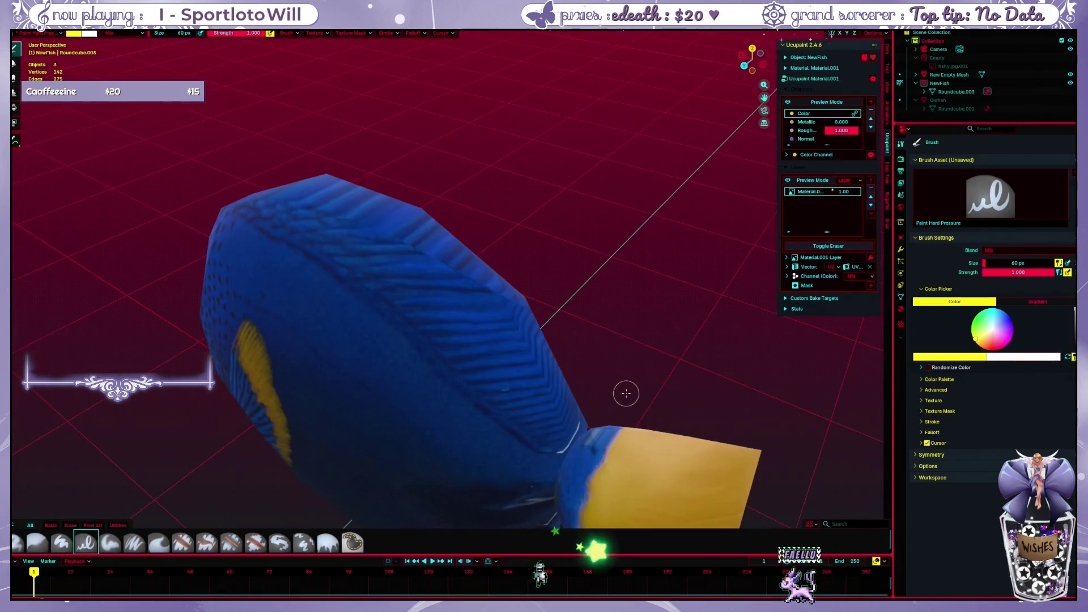
pyautogui.hotkey('ctrl', 'Tab')
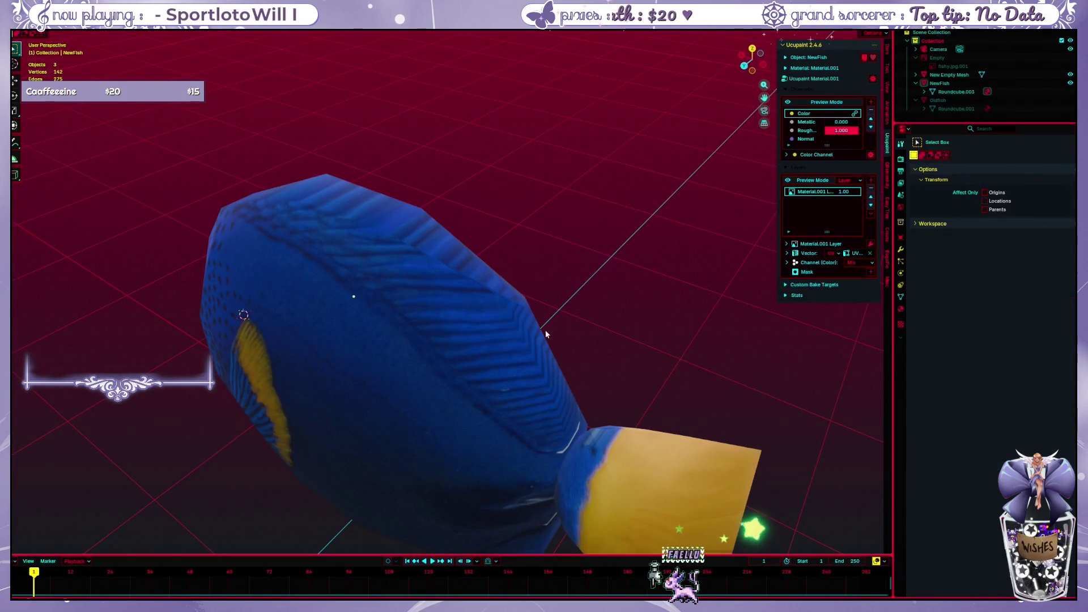
pyautogui.hotkey('ctrl', 'Tab')
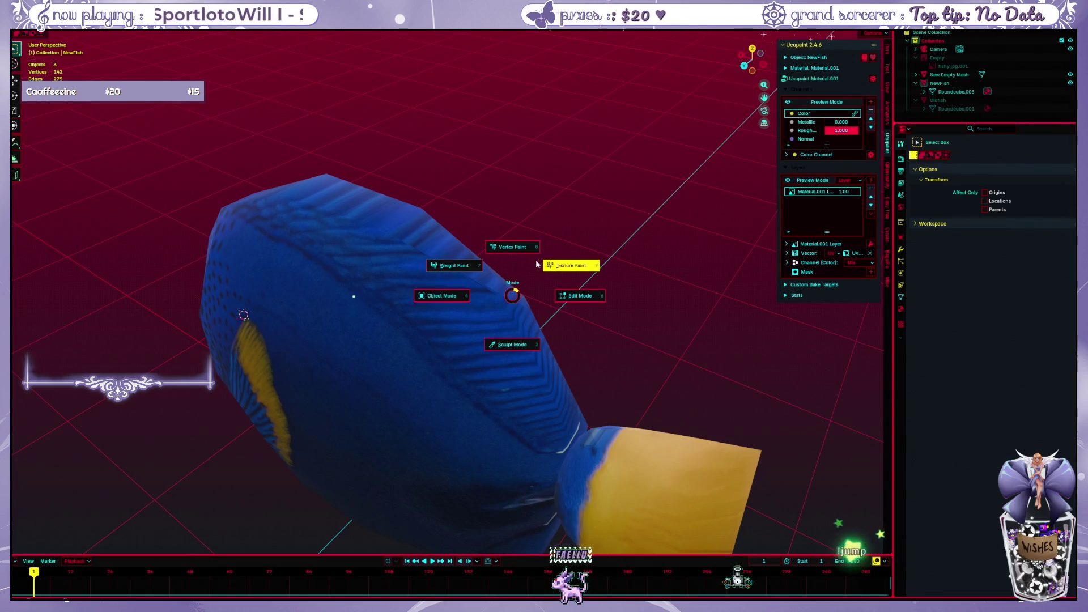
pyautogui.click(545, 278)
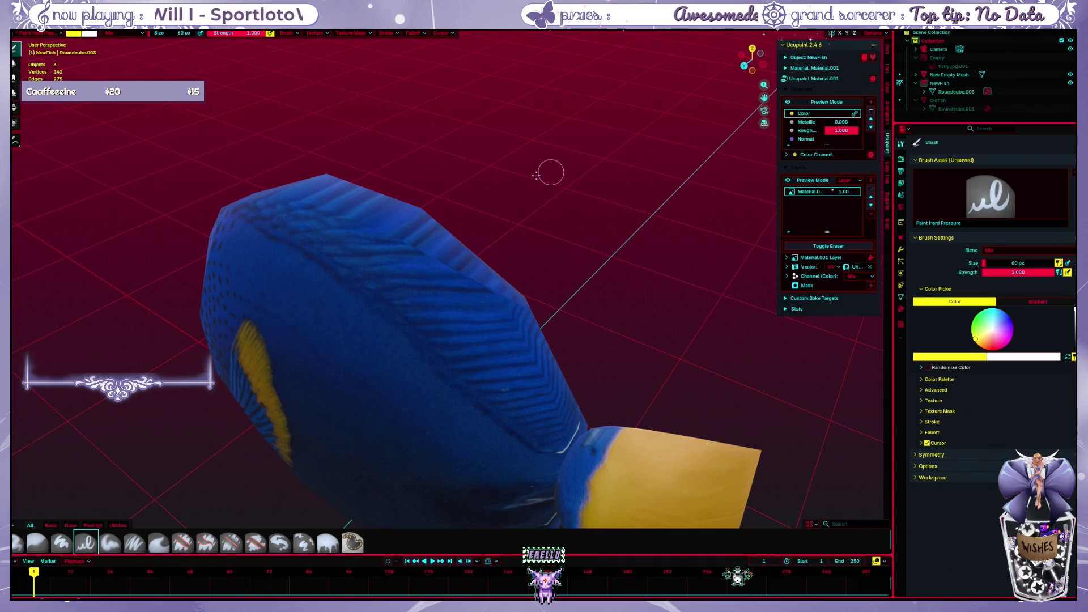
# Toggle NewFish's visibility off and on, then move to the UV Editing workspace
pyautogui.moveTo(549, 172); pyautogui.dragTo(518, 185, button='middle')
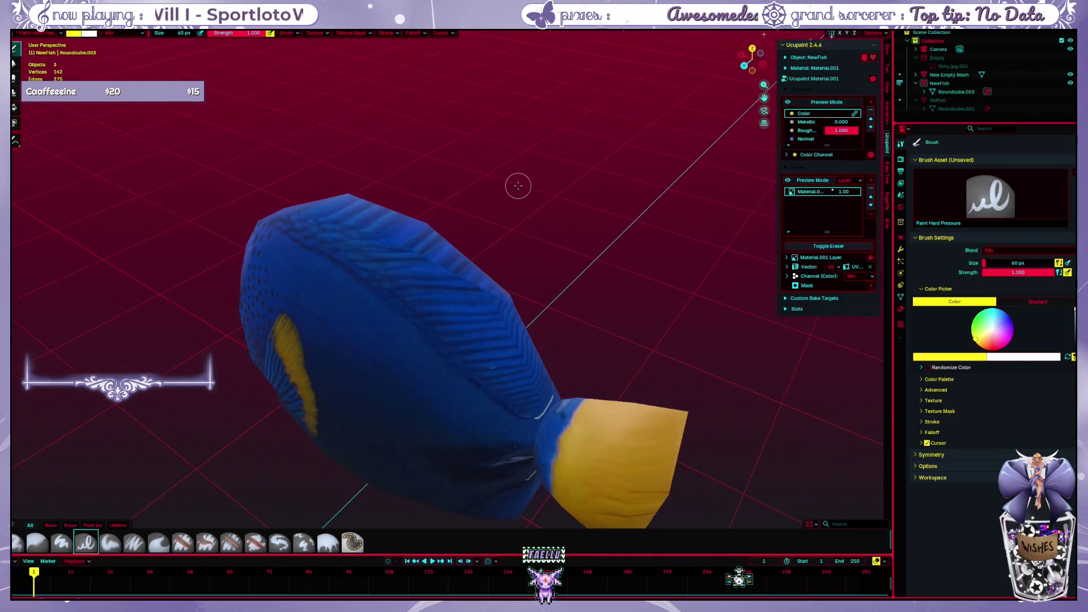
pyautogui.click(1070, 82)
pyautogui.click(1070, 83)
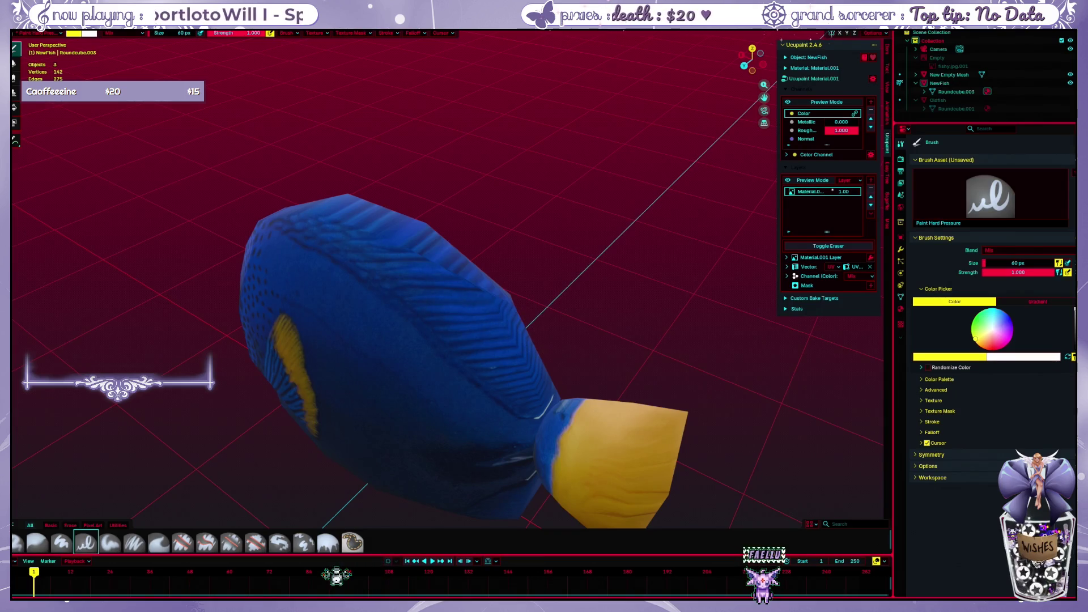
pyautogui.hotkey('ctrl', 'pageup')
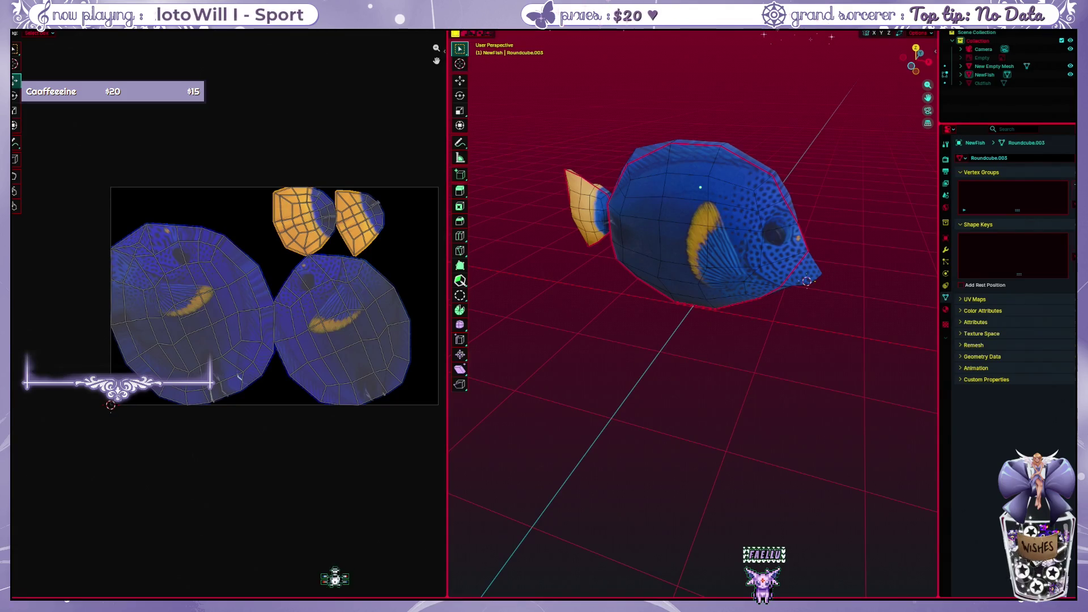
# Move to the single-viewport workspace and frame the fish's blue-yellow ridge up close
pyautogui.hotkey('ctrl', 'pagedown')
pyautogui.scroll(2, 616, 362)
pyautogui.scroll(2, 637, 379)
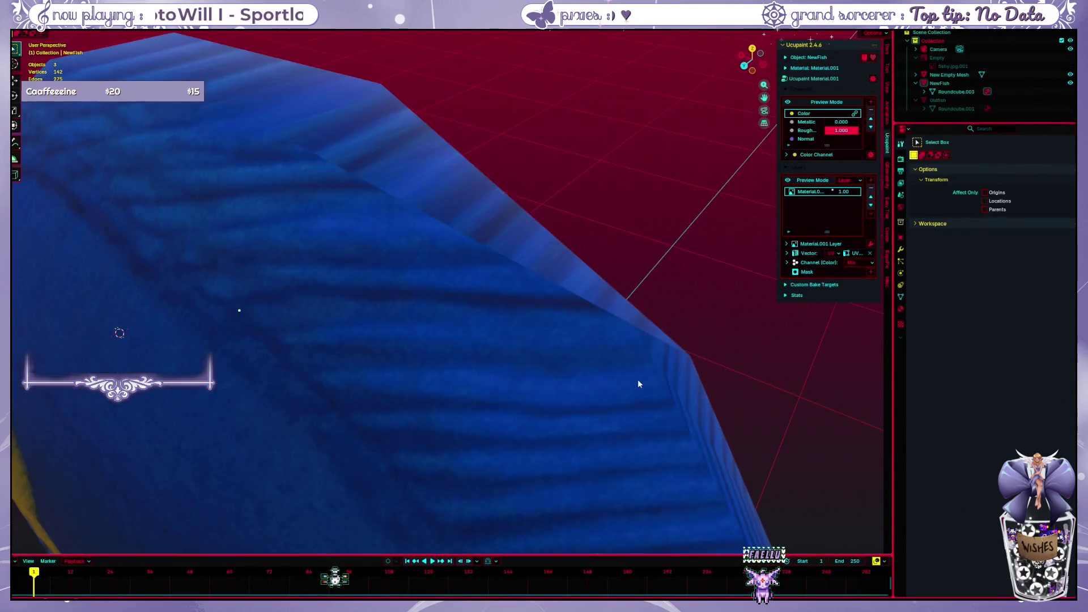
pyautogui.scroll(2, 534, 252)
pyautogui.keyDown('shift'); pyautogui.moveTo(533, 249); pyautogui.dragTo(462, 144, button='middle'); pyautogui.keyUp('shift')
pyautogui.moveTo(615, 296); pyautogui.dragTo(561, 307, button='middle')
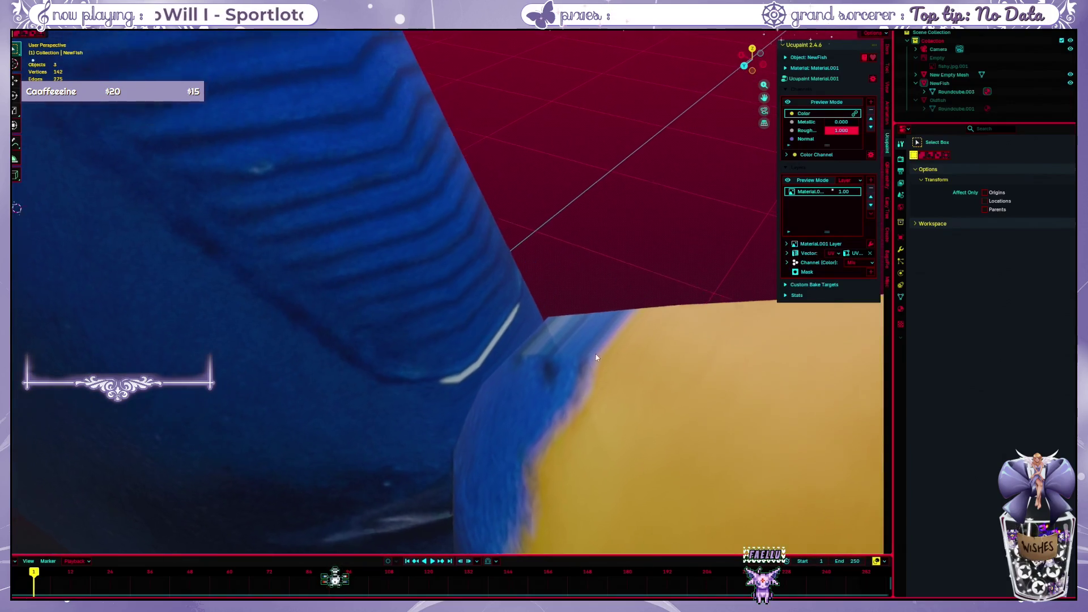
pyautogui.moveTo(559, 399)
pyautogui.mouseDown(button='middle')
pyautogui.moveTo(573, 475)
pyautogui.moveTo(566, 461)
pyautogui.moveTo(497, 479)
pyautogui.mouseUp(button='middle')
pyautogui.scroll(2, 414, 455)
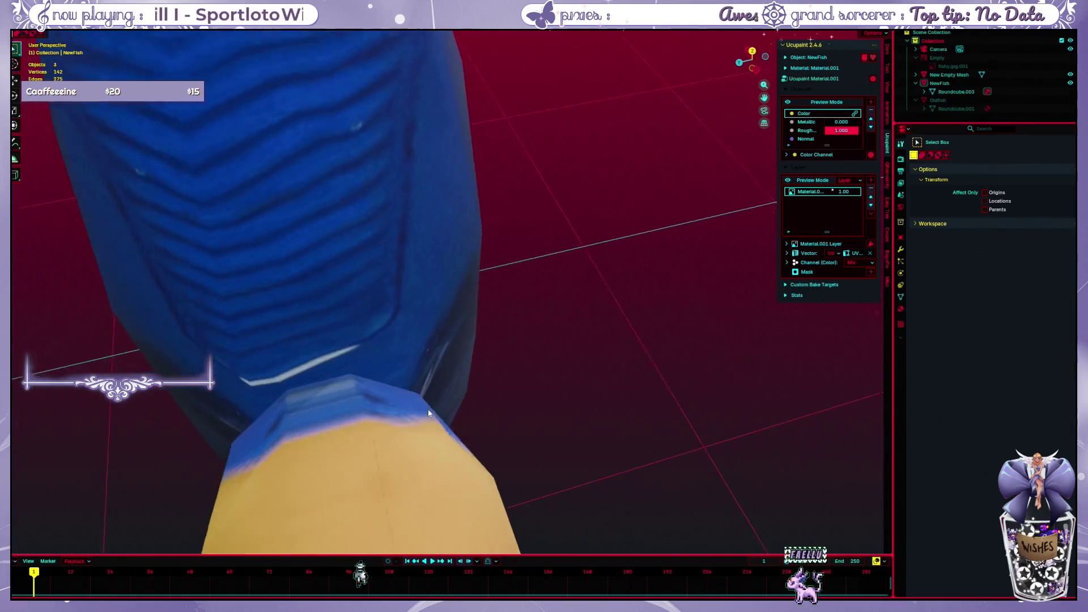
pyautogui.scroll(2, 480, 365)
pyautogui.scroll(2, 480, 365)
pyautogui.scroll(2, 471, 385)
pyautogui.moveTo(471, 385)
pyautogui.mouseDown(button='middle')
pyautogui.moveTo(478, 376)
pyautogui.moveTo(445, 400)
pyautogui.moveTo(468, 286)
pyautogui.moveTo(494, 316)
pyautogui.mouseUp(button='middle')
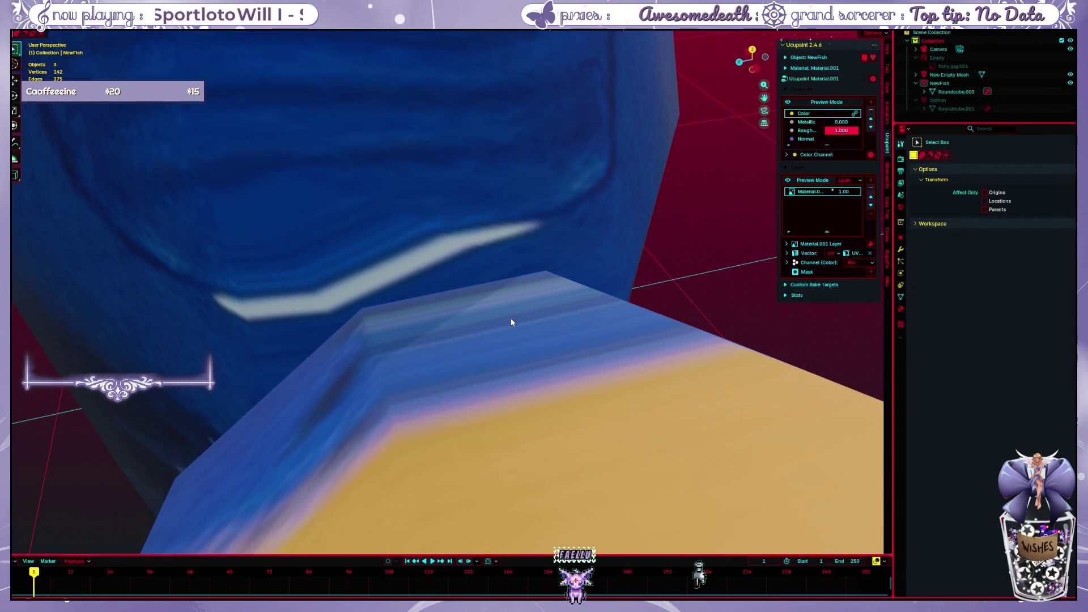
# Select NewFish and switch it into Texture Paint mode via the mode pie
pyautogui.click(511, 322)
pyautogui.hotkey('ctrl', 'Tab')
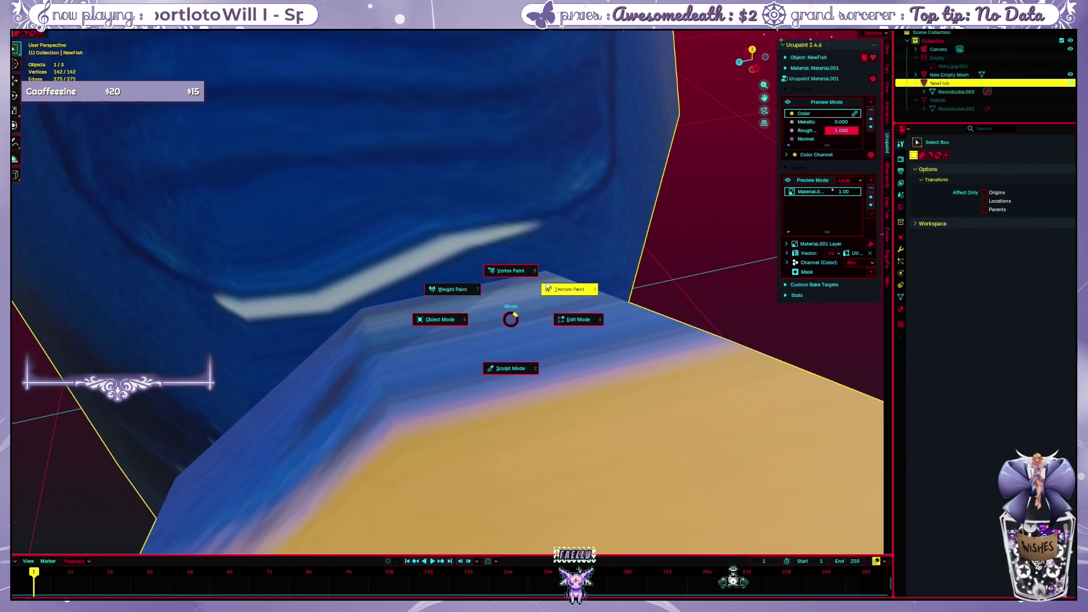
pyautogui.click(547, 290)
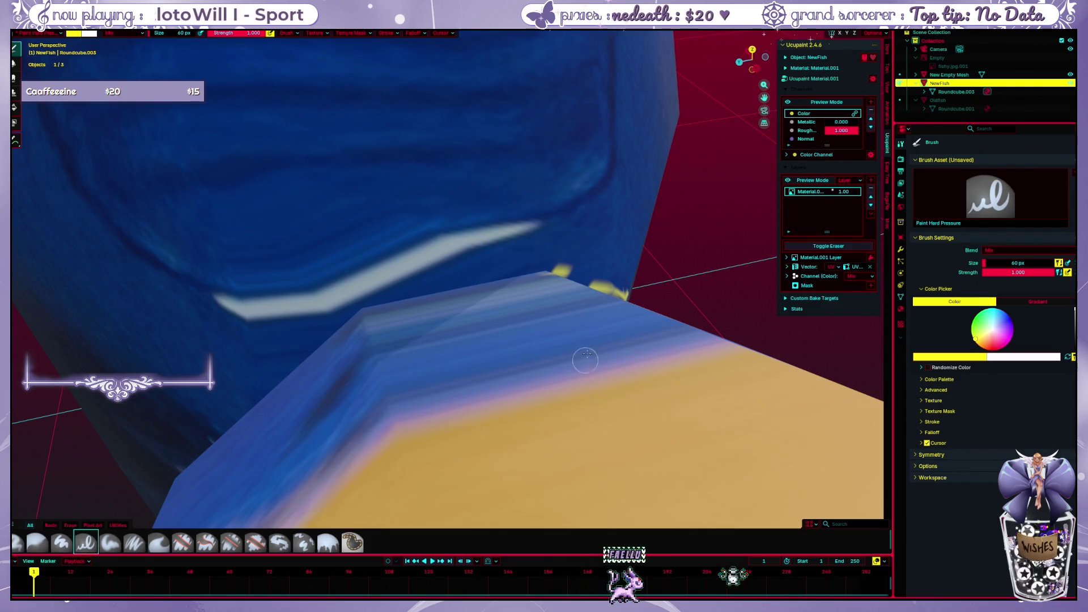
# Undo the stray yellow paint dabs, inspect the fish all round, and expand Roundcube.003 in the Outliner
pyautogui.hotkey('ctrl', 'z')
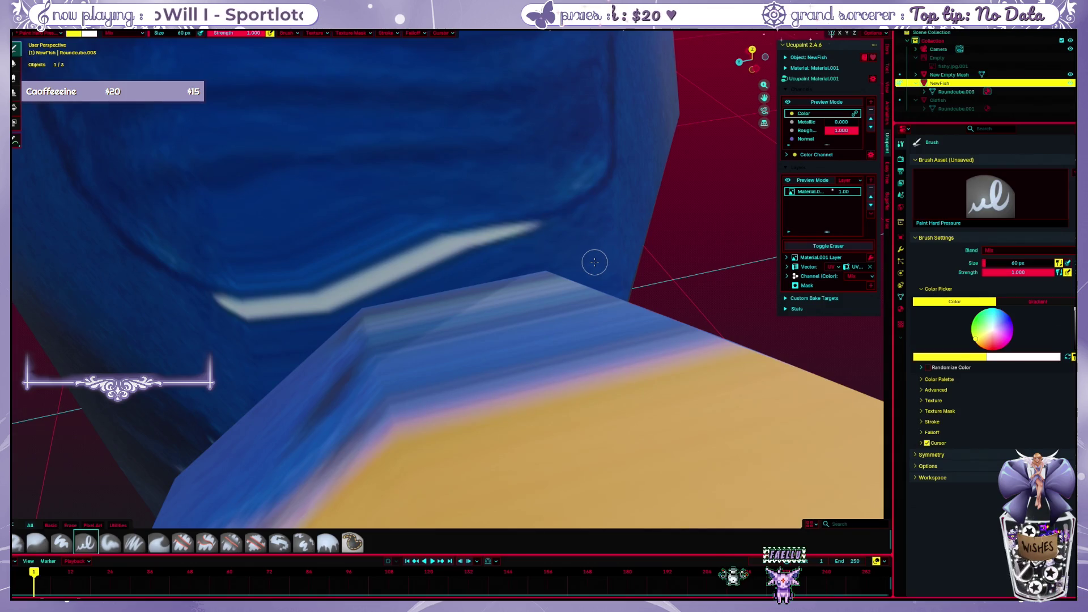
pyautogui.moveTo(657, 319)
pyautogui.mouseDown(button='middle')
pyautogui.moveTo(660, 332)
pyautogui.moveTo(626, 357)
pyautogui.moveTo(608, 433)
pyautogui.mouseUp(button='middle')
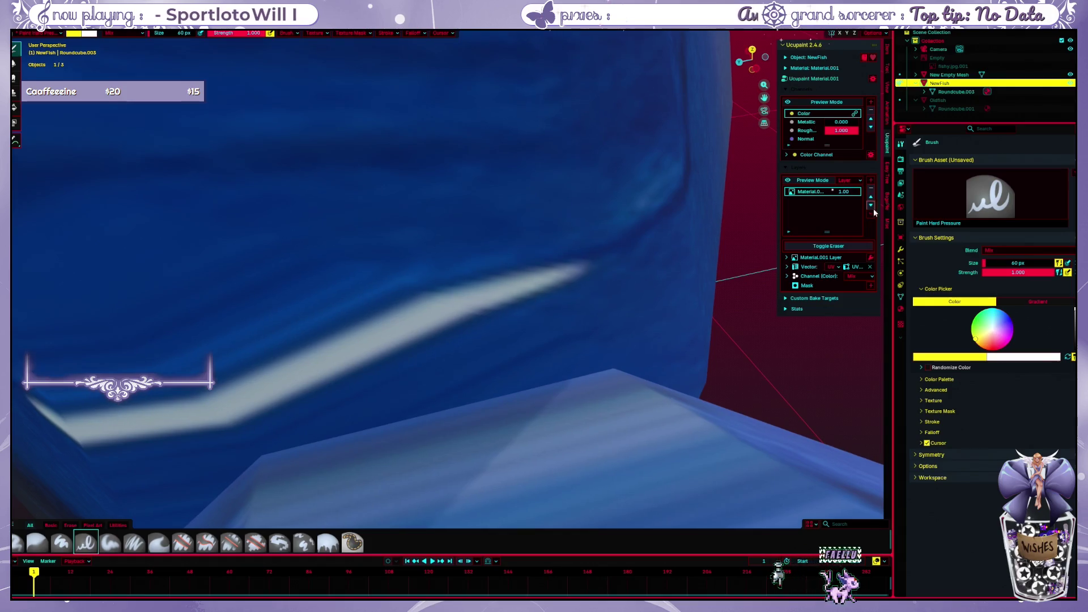
pyautogui.click(924, 91)
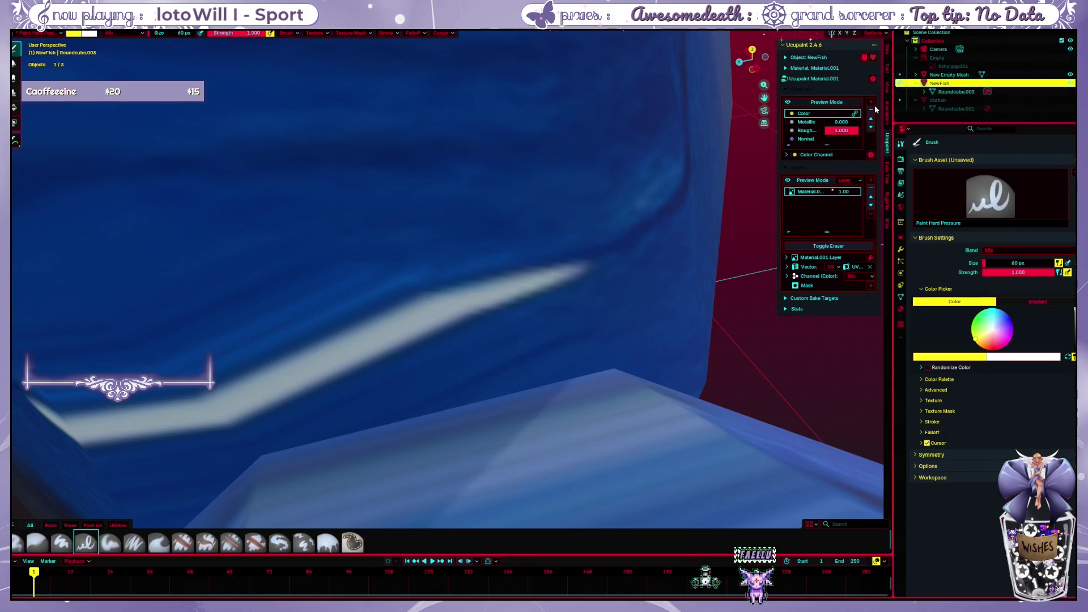
pyautogui.scroll(-3, 490, 256)
pyautogui.moveTo(490, 255); pyautogui.dragTo(529, 304, button='middle')
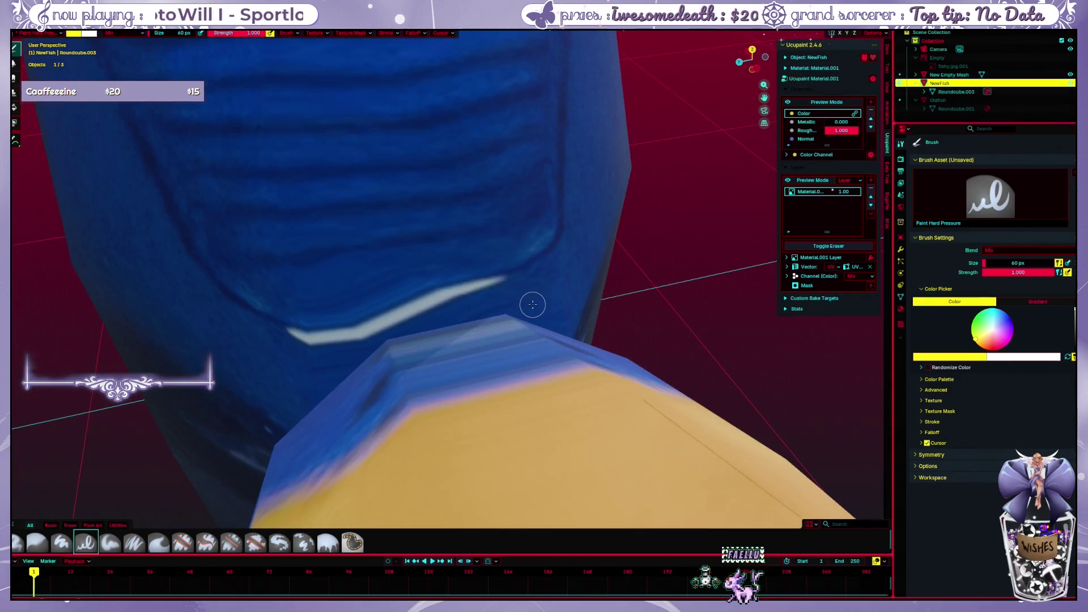
pyautogui.scroll(4, 578, 299)
pyautogui.scroll(-2, 578, 299)
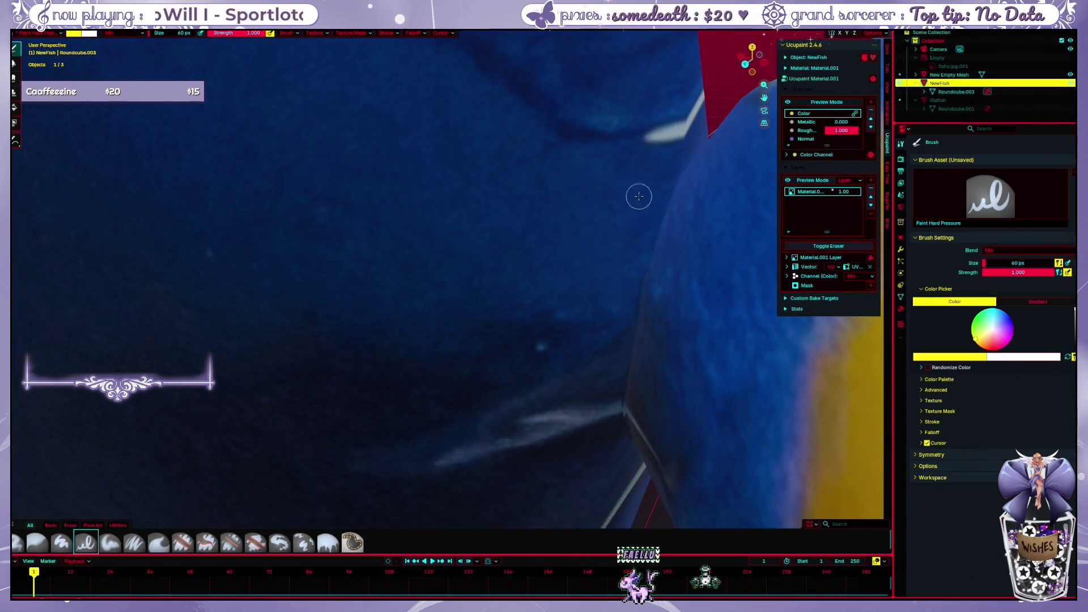
pyautogui.moveTo(646, 347)
pyautogui.mouseDown(button='middle')
pyautogui.moveTo(564, 305)
pyautogui.moveTo(560, 314)
pyautogui.moveTo(447, 106)
pyautogui.mouseUp(button='middle')
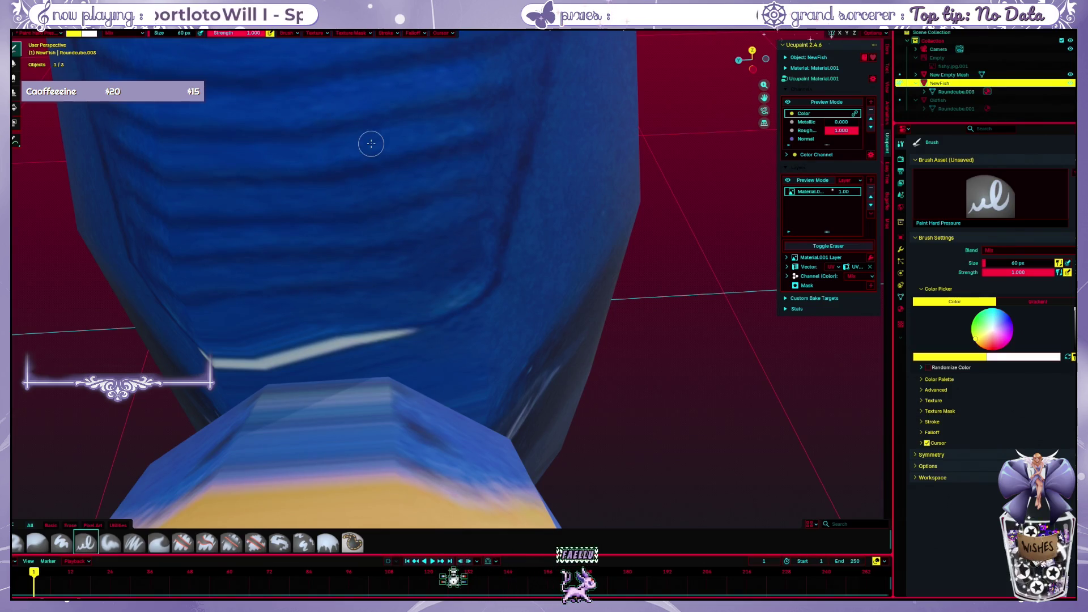
pyautogui.scroll(5, 556, 233)
pyautogui.scroll(-5, 556, 233)
pyautogui.hotkey('ctrl', 'Tab')
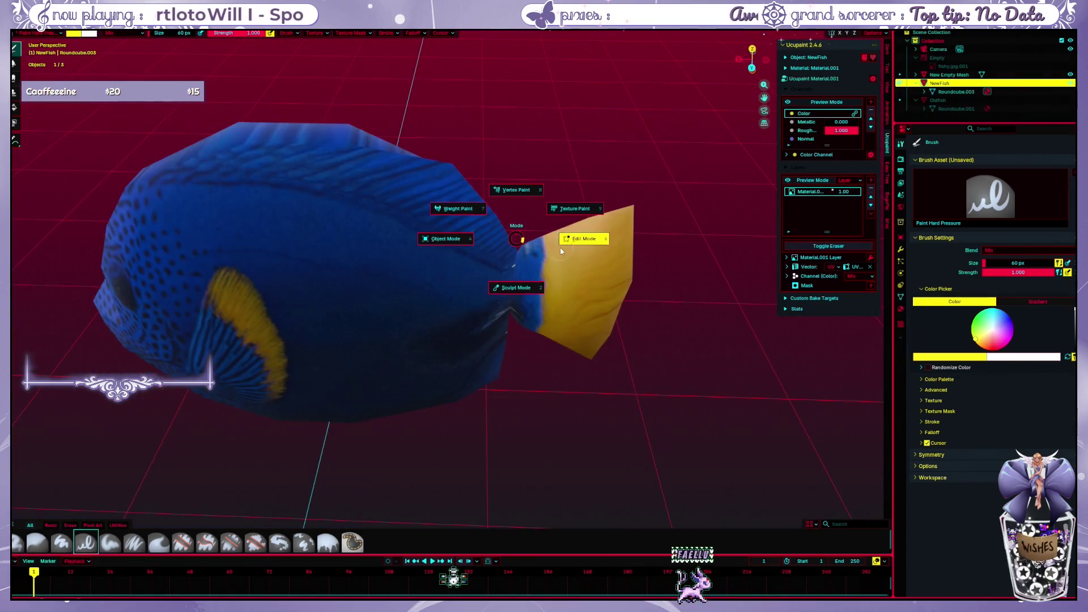
# Switch the fish to Edit Mode and orbit inside the mesh to find the hidden inner box
pyautogui.click(567, 231)
pyautogui.moveTo(569, 232); pyautogui.dragTo(520, 213, button='middle')
pyautogui.scroll(3, 514, 238)
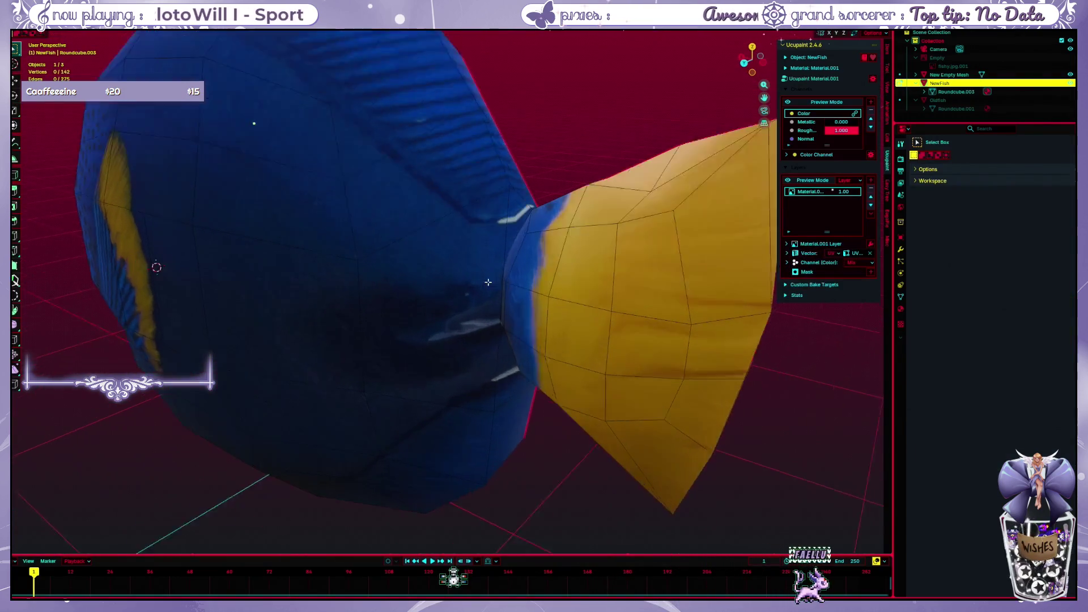
pyautogui.scroll(2, 508, 270)
pyautogui.moveTo(508, 269); pyautogui.dragTo(597, 250, button='middle')
pyautogui.scroll(3, 597, 250)
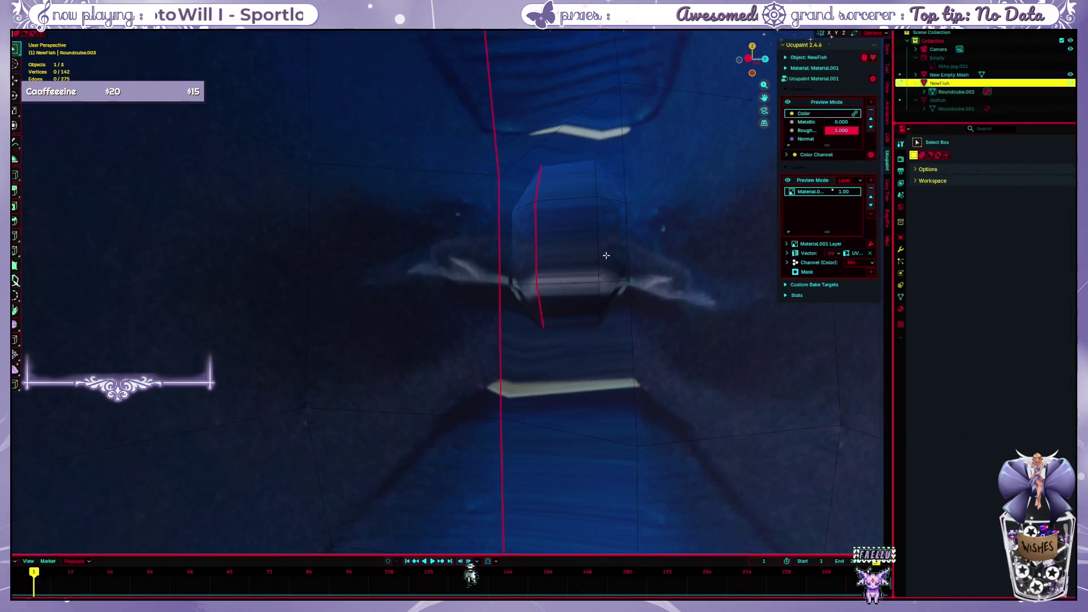
pyautogui.scroll(1, 606, 255)
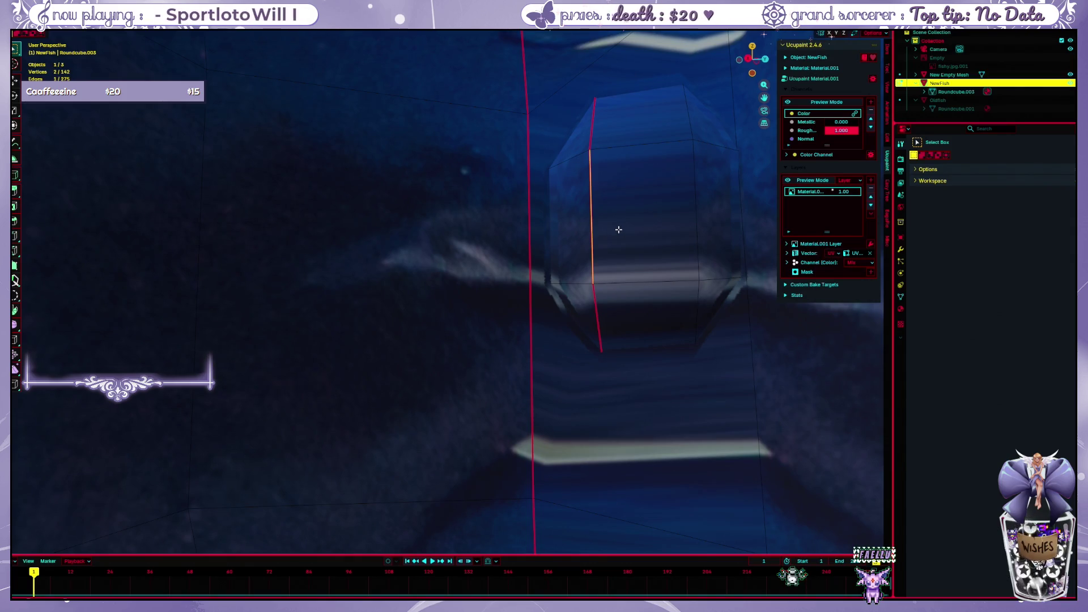
pyautogui.scroll(-2, 617, 229)
pyautogui.scroll(-2, 619, 230)
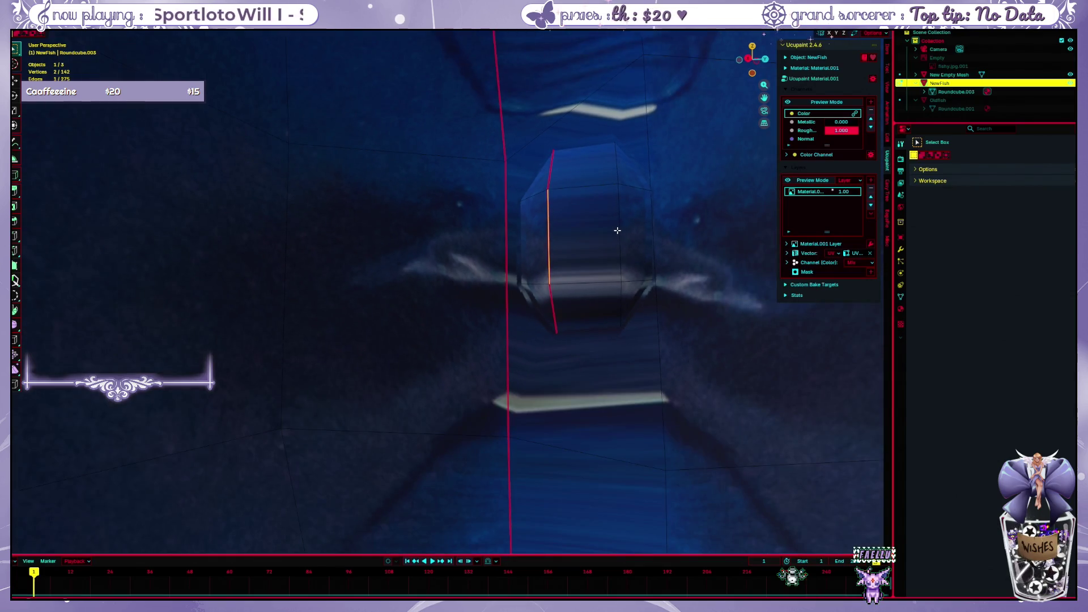
pyautogui.scroll(1, 617, 230)
pyautogui.hotkey('ctrl', 'Tab')
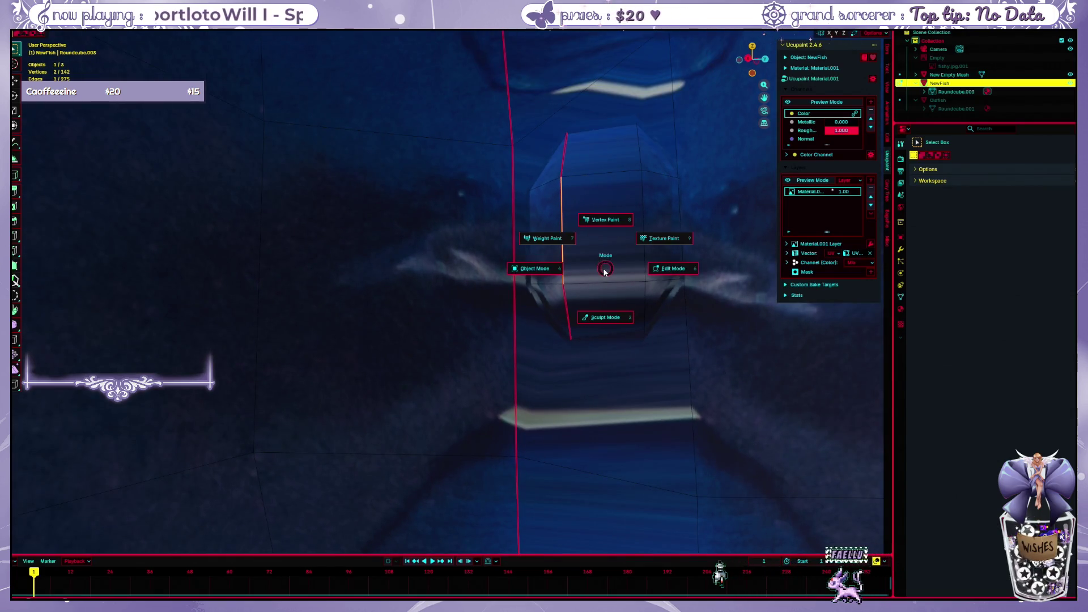
pyautogui.click(672, 269)
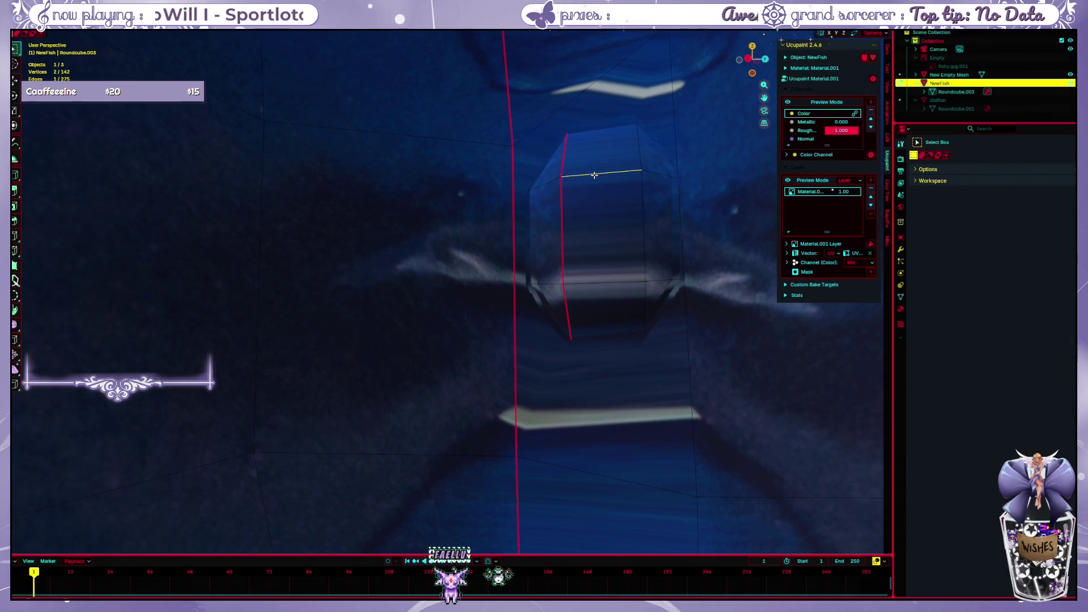
pyautogui.moveTo(593, 175)
pyautogui.mouseDown(button='middle')
pyautogui.moveTo(587, 265)
pyautogui.moveTo(660, 267)
pyautogui.moveTo(650, 271)
pyautogui.mouseUp(button='middle')
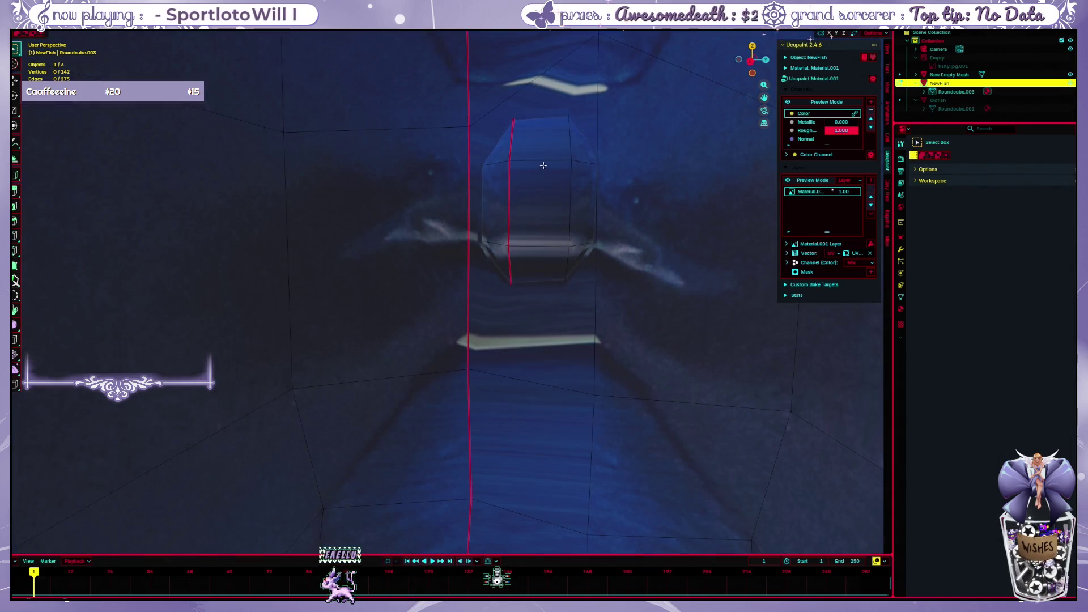
# Shift-select all faces of the inner box and bring up the Delete menu
pyautogui.click(510, 187)
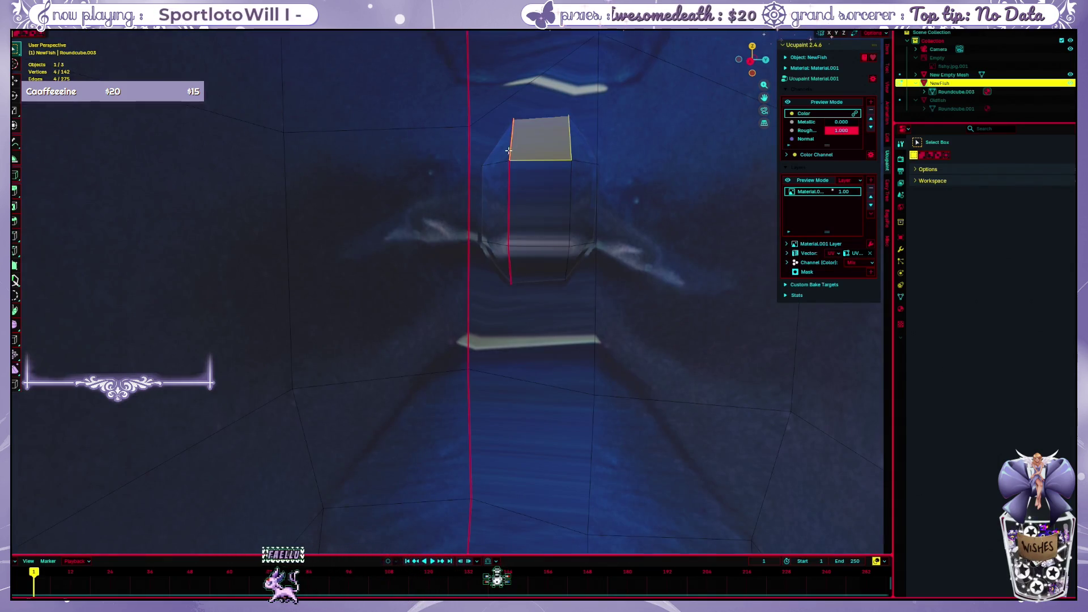
pyautogui.keyDown('shift'); pyautogui.click(495, 204); pyautogui.keyUp('shift')
pyautogui.keyDown('shift'); pyautogui.click(540, 204); pyautogui.keyUp('shift')
pyautogui.keyDown('shift'); pyautogui.click(540, 136); pyautogui.keyUp('shift')
pyautogui.keyDown('shift'); pyautogui.click(561, 179); pyautogui.keyUp('shift')
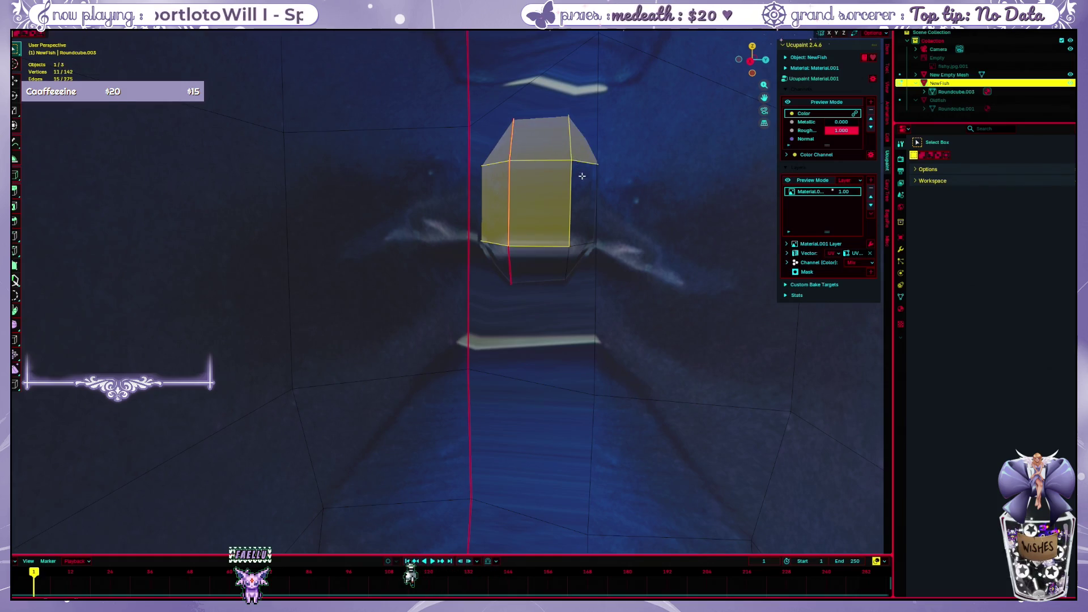
pyautogui.keyDown('shift'); pyautogui.click(582, 176); pyautogui.keyUp('shift')
pyautogui.keyDown('shift'); pyautogui.click(534, 267); pyautogui.keyUp('shift')
pyautogui.keyDown('shift'); pyautogui.click(501, 269); pyautogui.keyUp('shift')
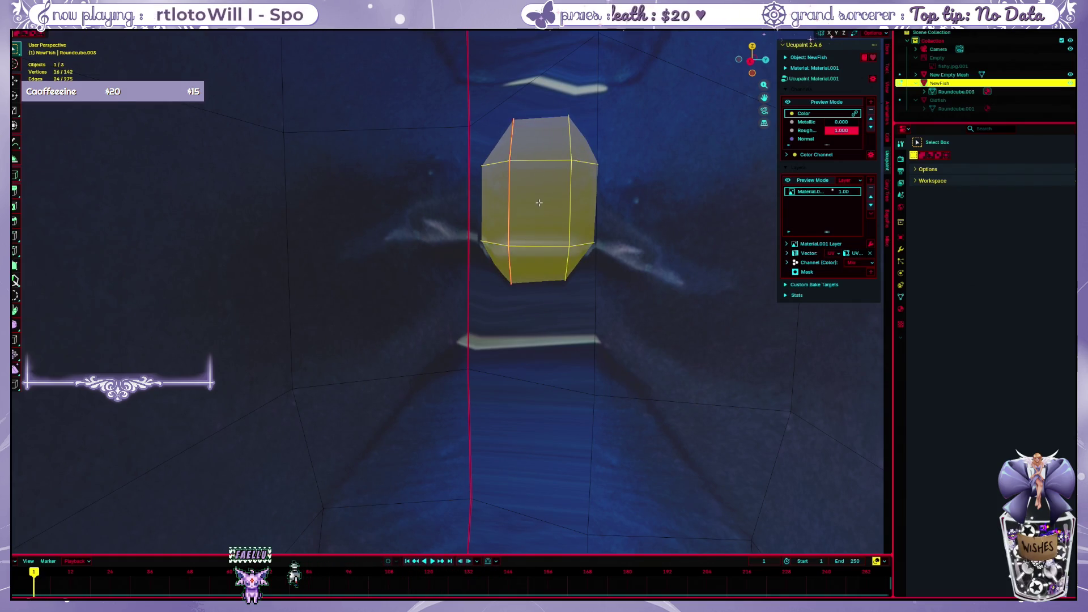
pyautogui.press('x')
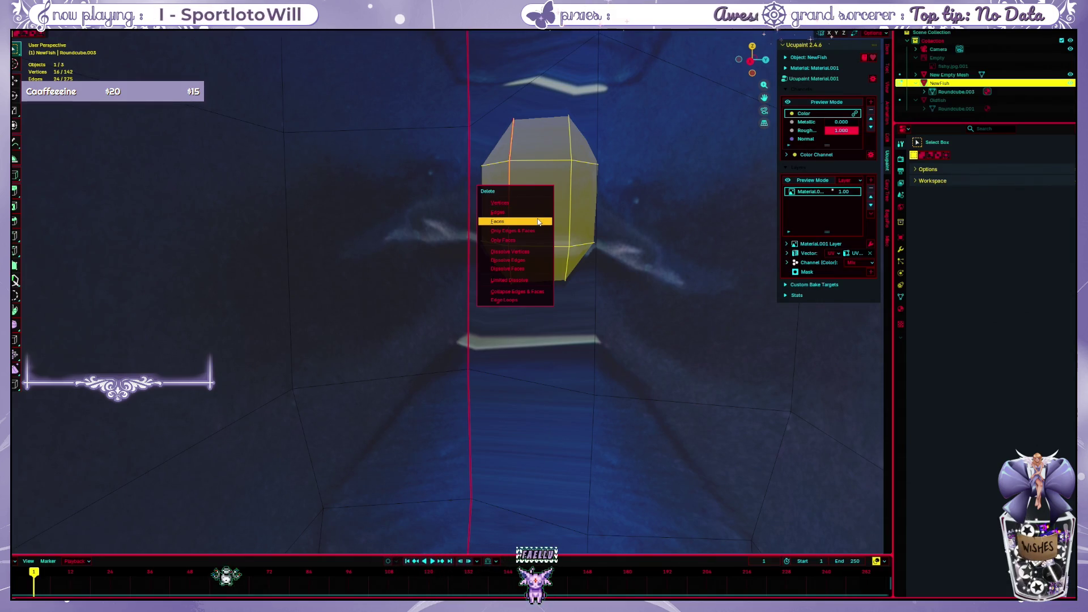
# Delete the inner box faces and examine the gap at the body-tail junction
pyautogui.click(538, 212)
pyautogui.moveTo(585, 221); pyautogui.dragTo(469, 233, button='middle')
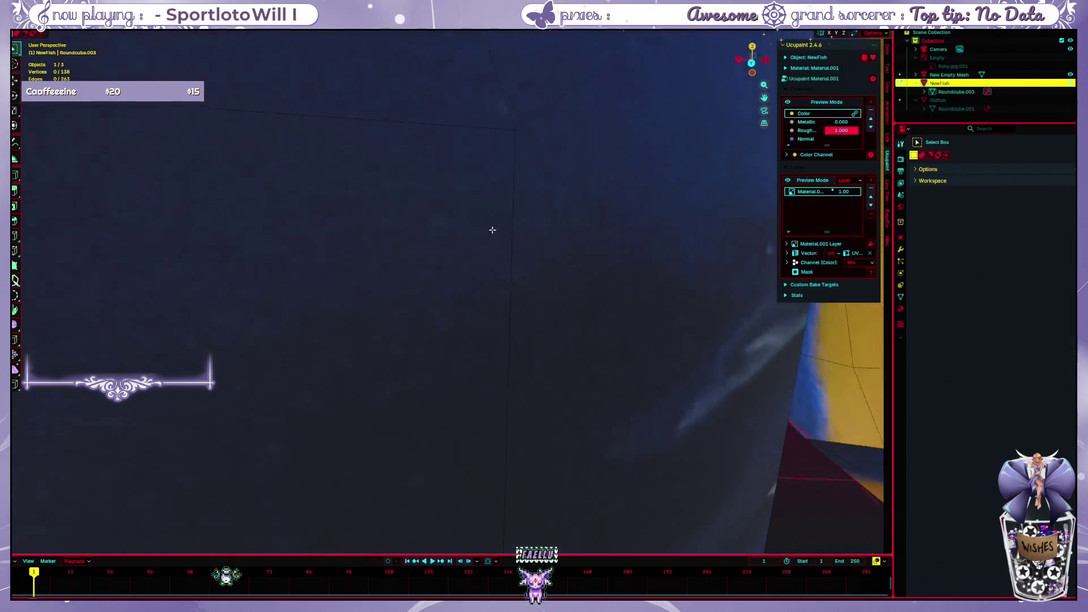
pyautogui.scroll(-2, 469, 233)
pyautogui.scroll(-2, 473, 230)
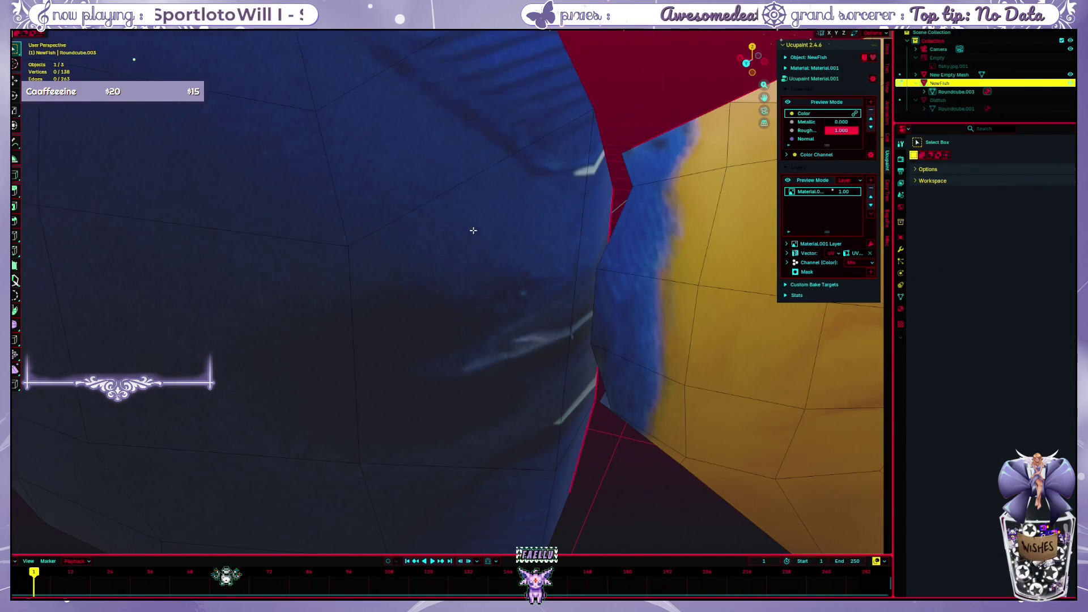
pyautogui.moveTo(517, 242); pyautogui.dragTo(531, 258, button='middle')
pyautogui.click(644, 225)
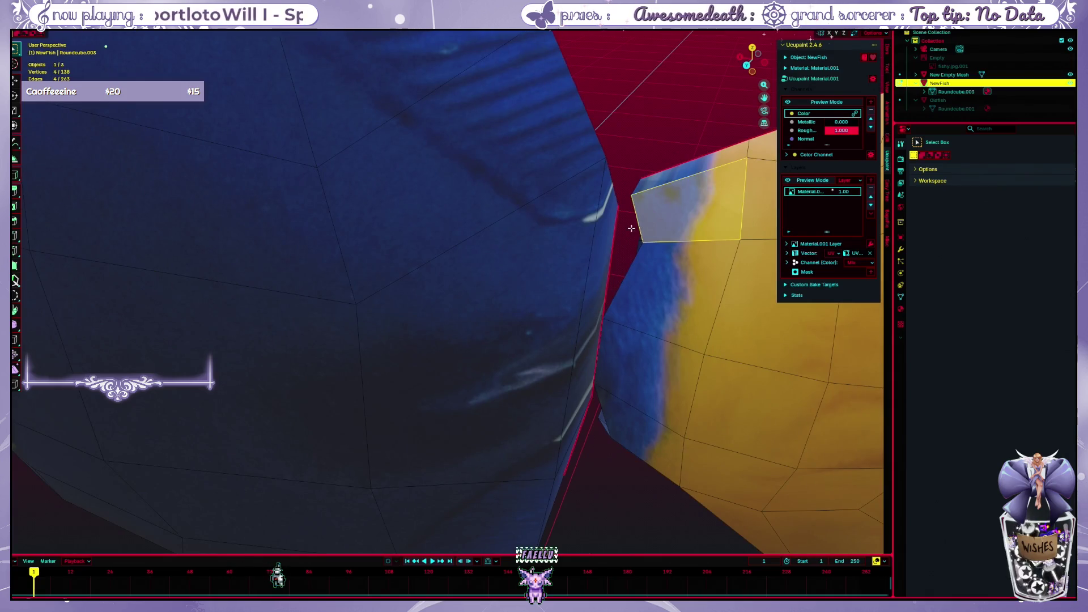
pyautogui.keyDown('shift'); pyautogui.click(605, 217); pyautogui.keyUp('shift')
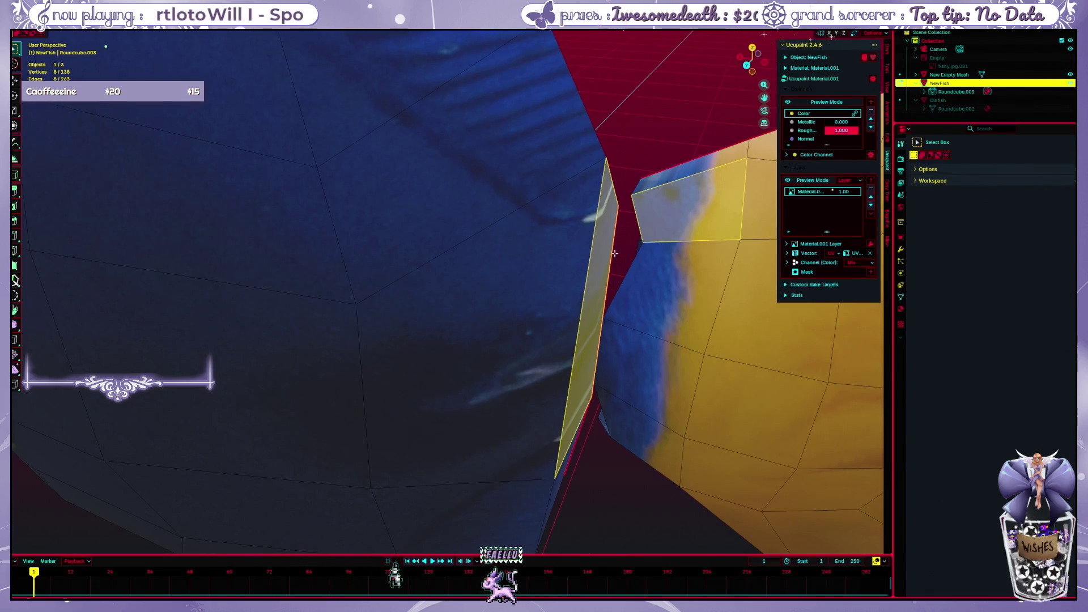
pyautogui.click(610, 146)
pyautogui.click(47, 34)
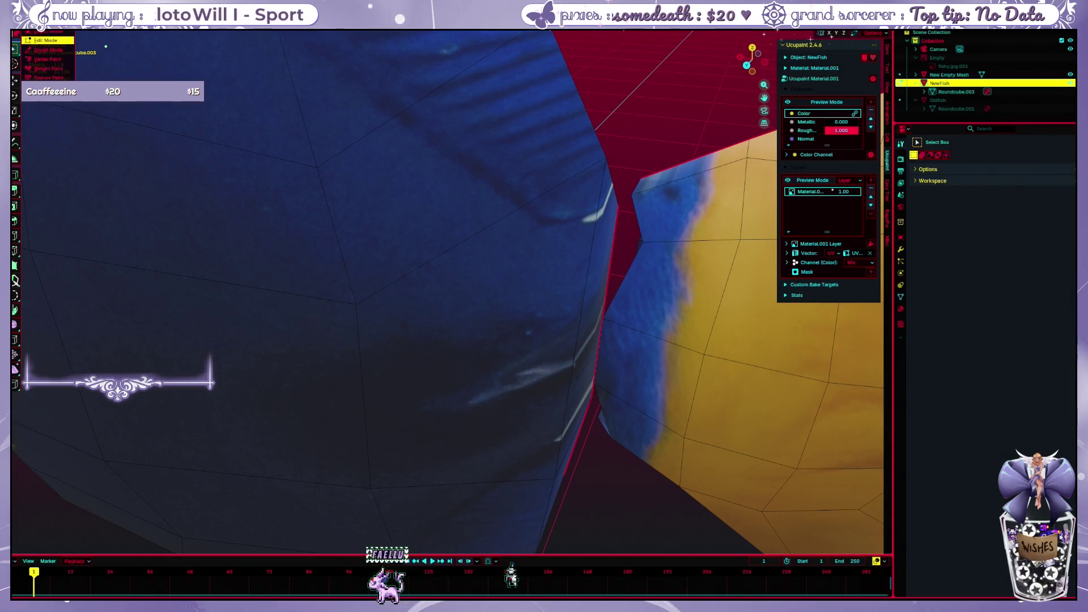
pyautogui.click(47, 40)
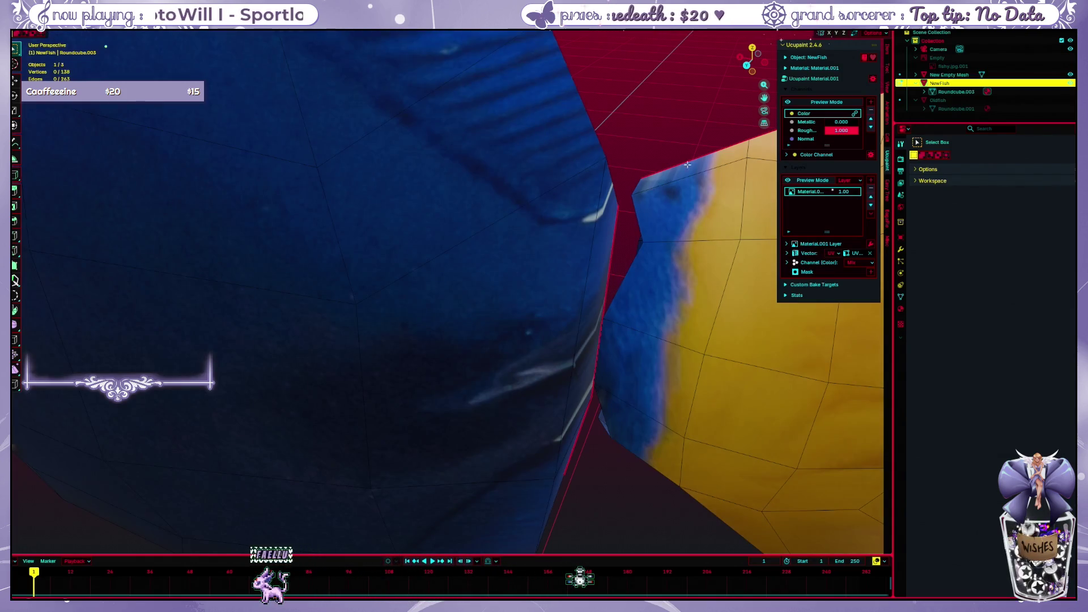
# Bridge the border edge loops with a new face using LoopTools Bridge
pyautogui.click(636, 225)
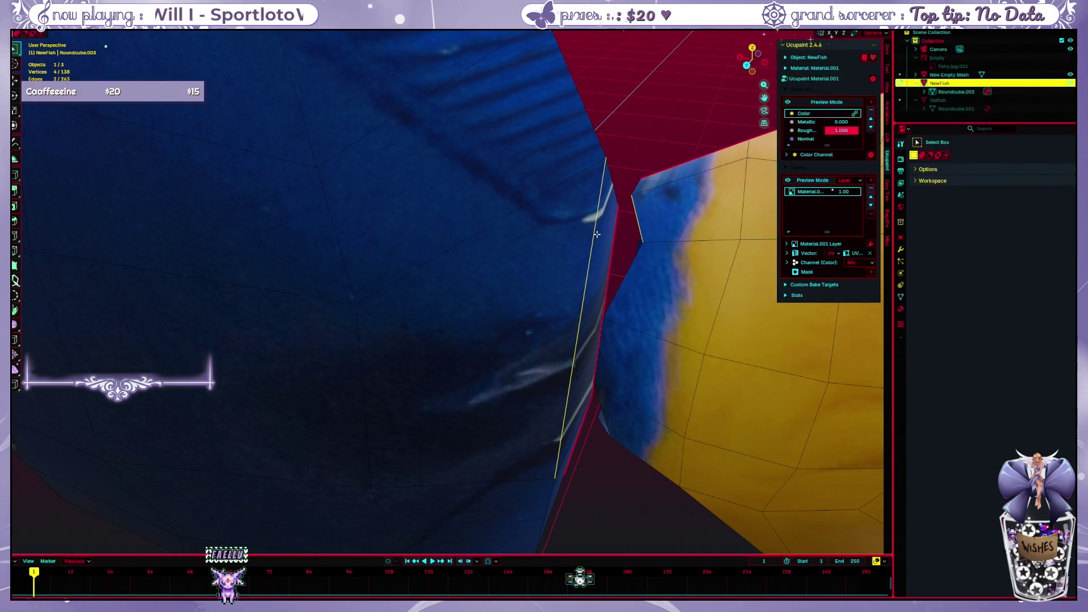
pyautogui.hotkey('ctrl', 'e')
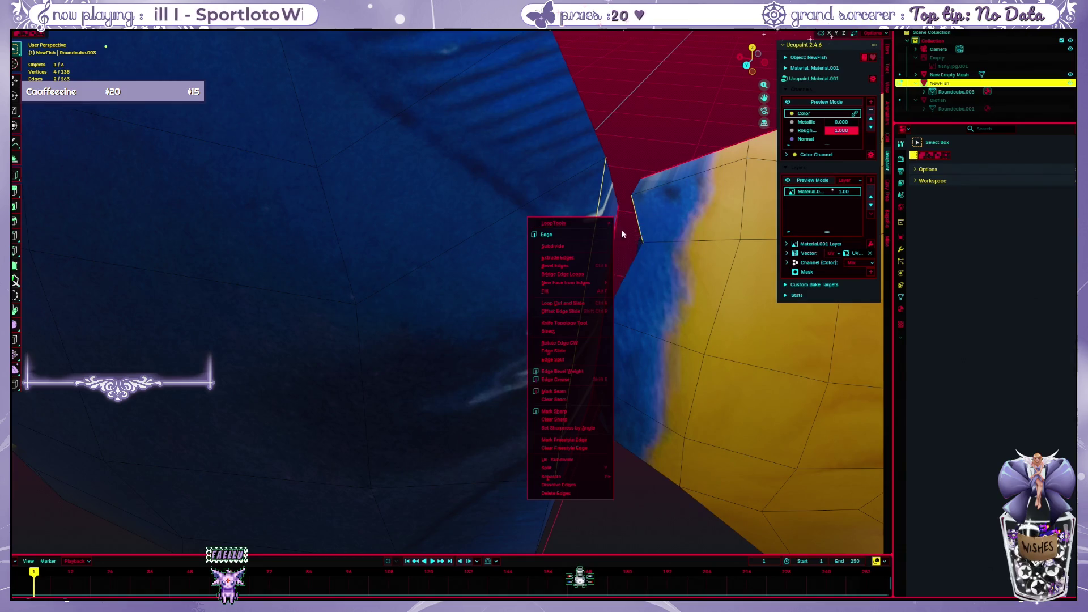
pyautogui.click(638, 228)
pyautogui.hotkey('alt', 'a')
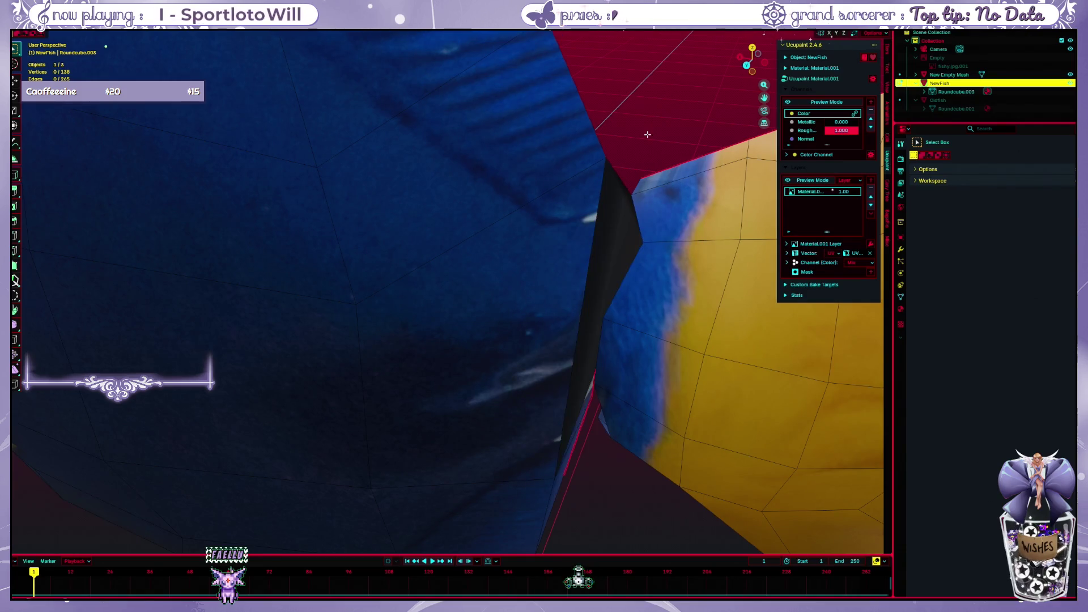
# Select the seam face strip and move it with proportional editing to close the join
pyautogui.moveTo(638, 228)
pyautogui.mouseDown(button='middle')
pyautogui.moveTo(643, 108)
pyautogui.moveTo(564, 202)
pyautogui.moveTo(650, 156)
pyautogui.moveTo(638, 103)
pyautogui.mouseUp(button='middle')
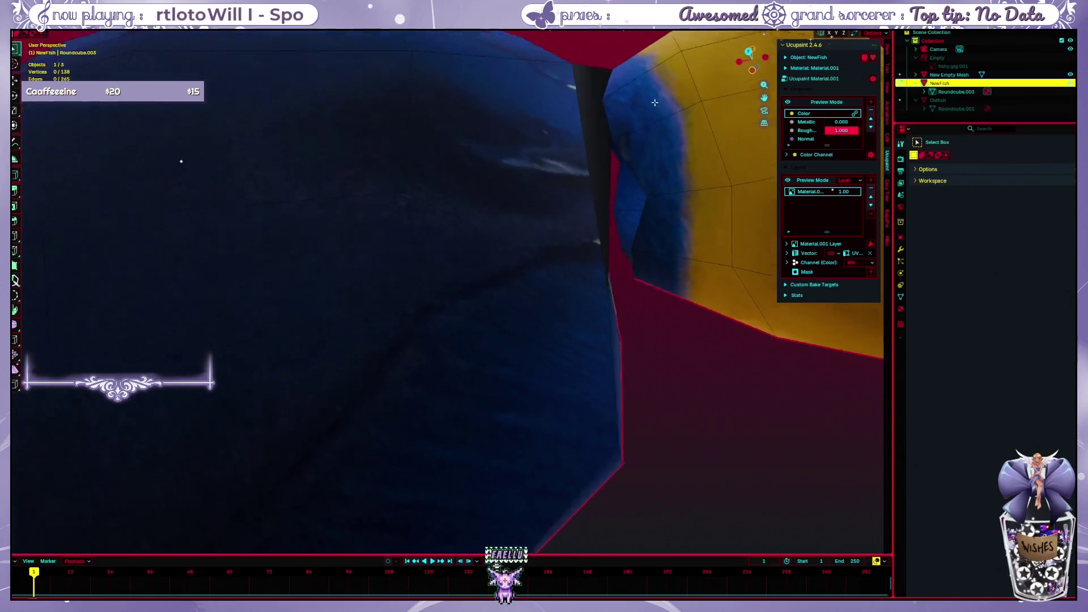
pyautogui.moveTo(639, 104)
pyautogui.mouseDown(button='middle')
pyautogui.moveTo(658, 112)
pyautogui.moveTo(665, 181)
pyautogui.mouseUp(button='middle')
pyautogui.click(665, 180)
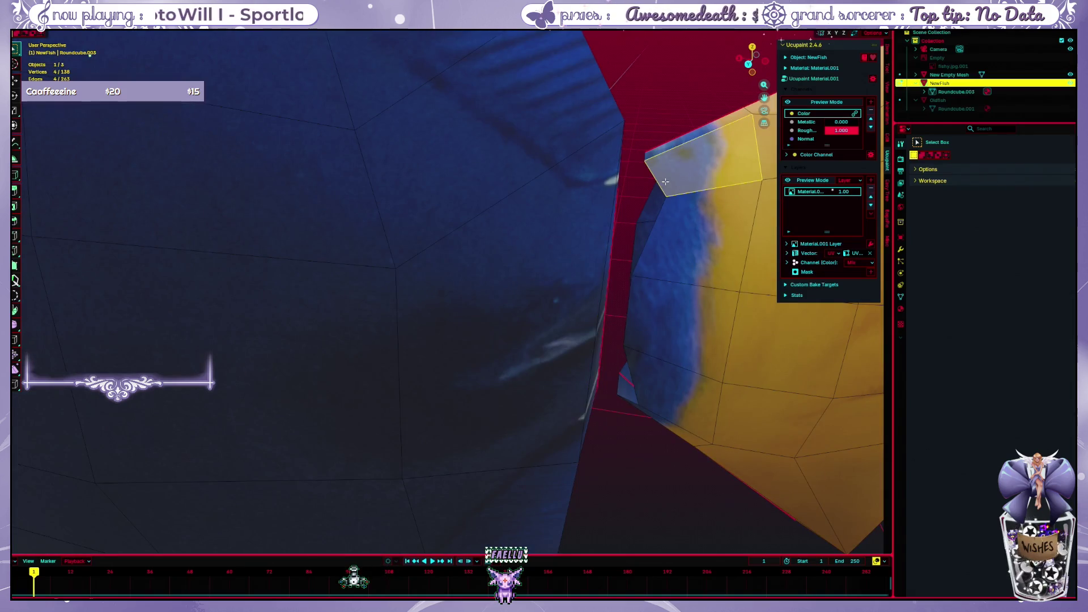
pyautogui.keyDown('alt'); pyautogui.click(665, 182); pyautogui.keyUp('alt')
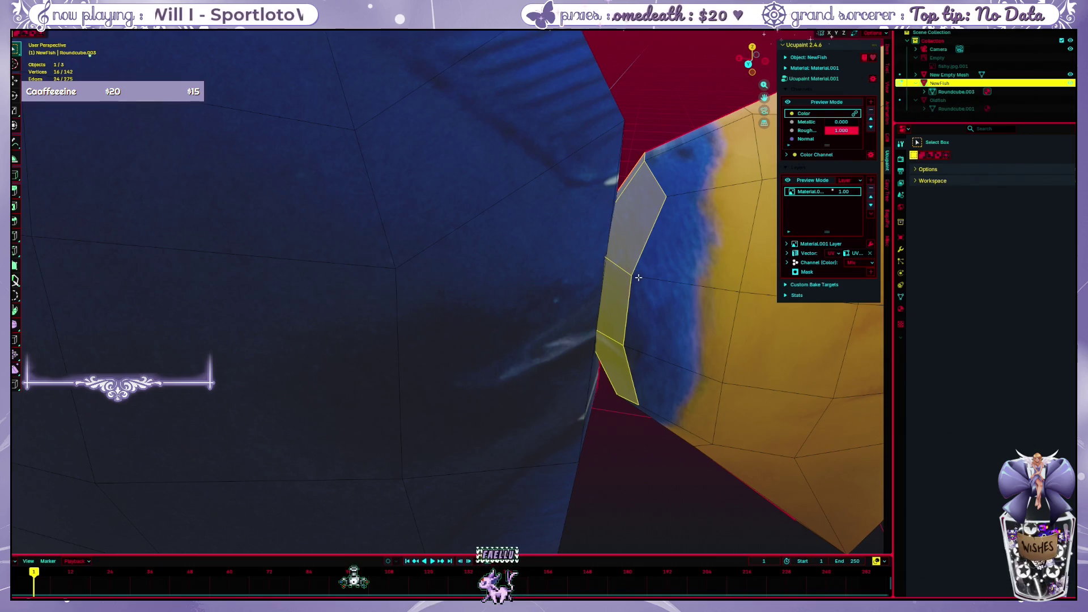
pyautogui.press('g')
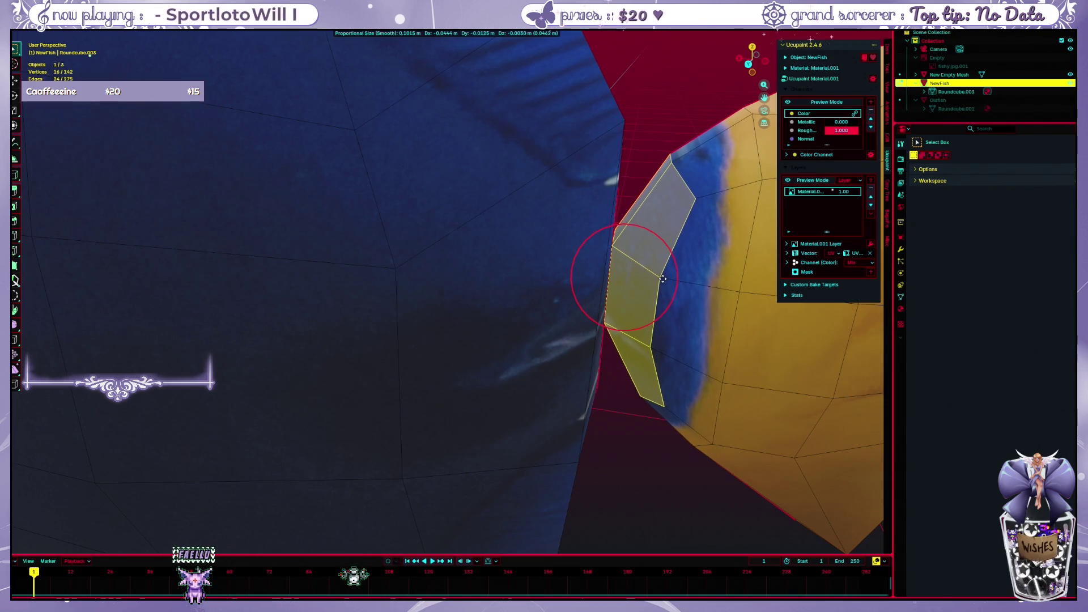
pyautogui.click(664, 278)
pyautogui.click(651, 443)
pyautogui.scroll(-5, 652, 444)
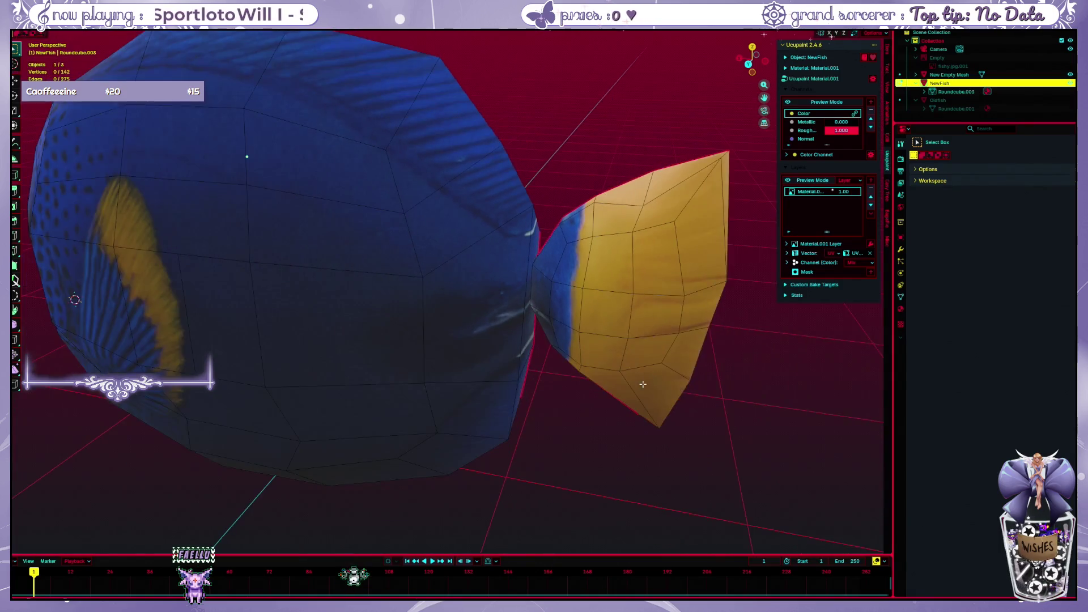
# Check the fin edge faces, clear the selection, and switch to the UV Editing workspace
pyautogui.moveTo(651, 442)
pyautogui.mouseDown(button='middle')
pyautogui.moveTo(654, 367)
pyautogui.moveTo(635, 298)
pyautogui.mouseUp(button='middle')
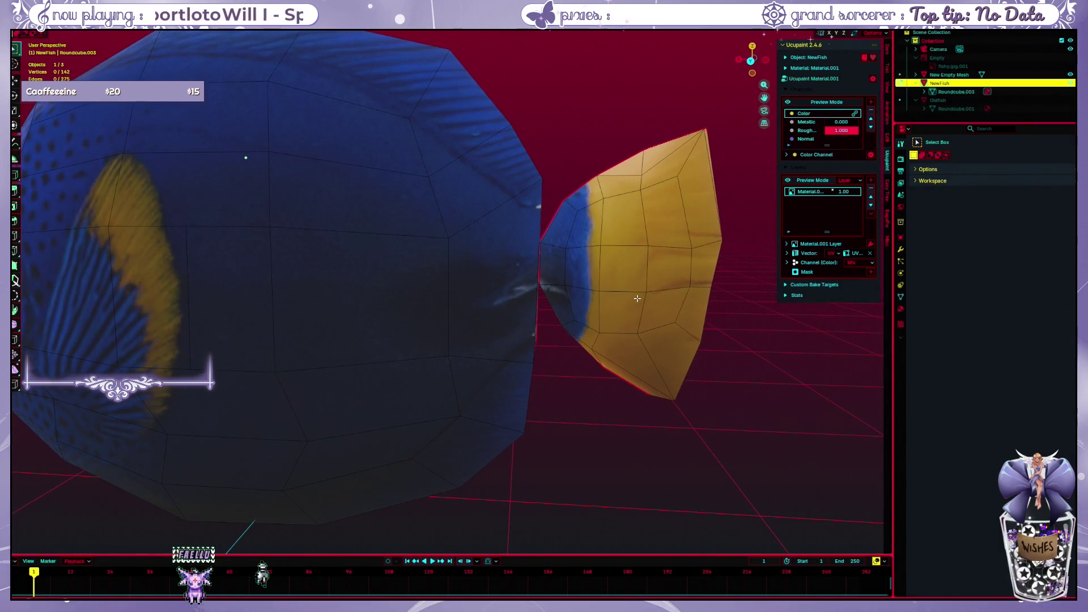
pyautogui.scroll(2, 590, 274)
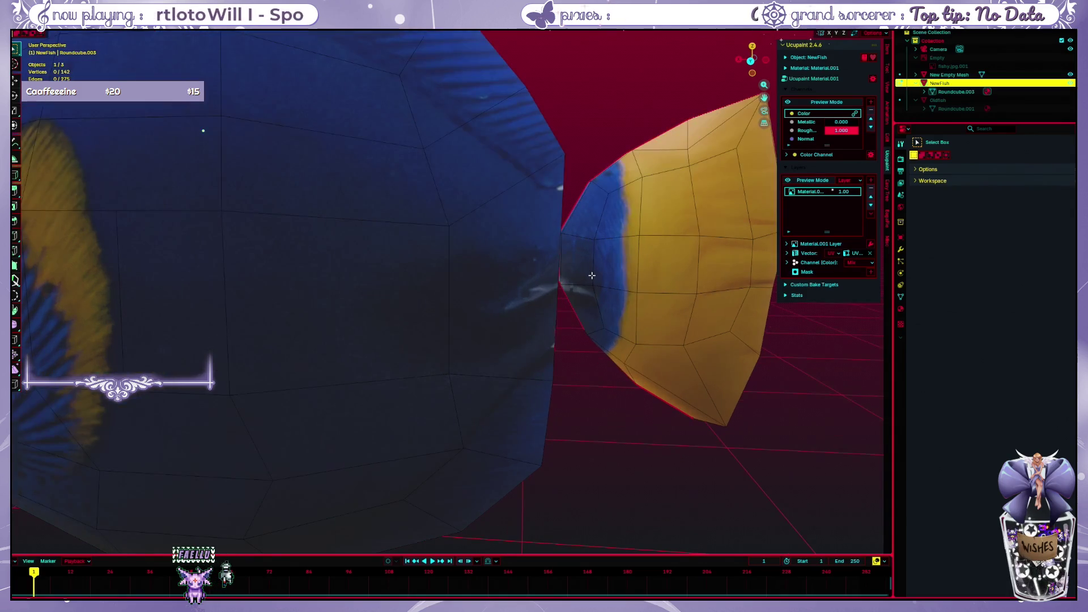
pyautogui.keyDown('alt'); pyautogui.click(593, 275); pyautogui.keyUp('alt')
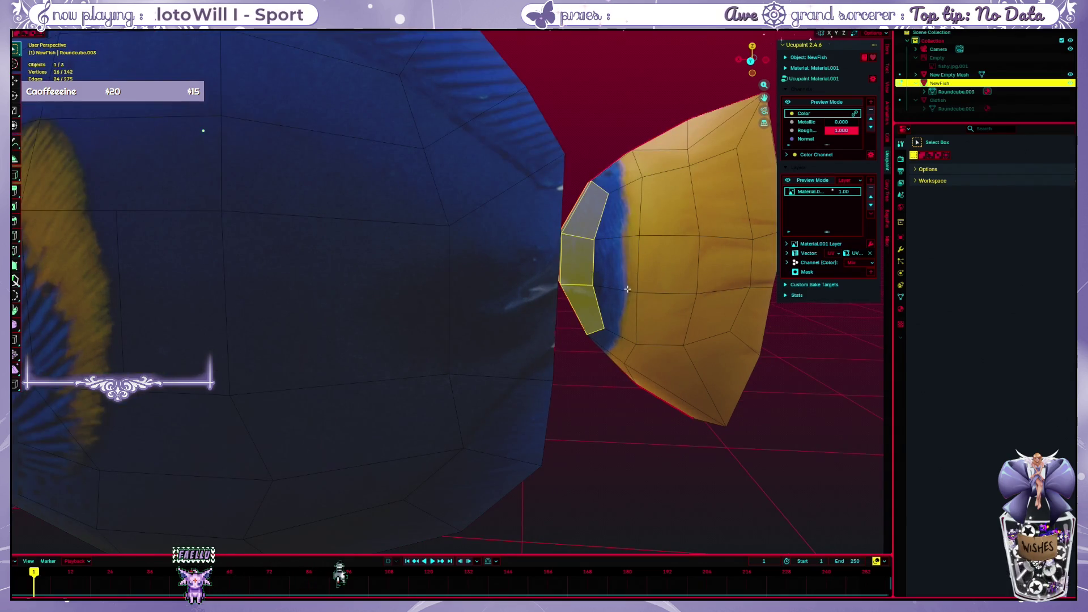
pyautogui.moveTo(627, 289); pyautogui.dragTo(623, 290, button='middle')
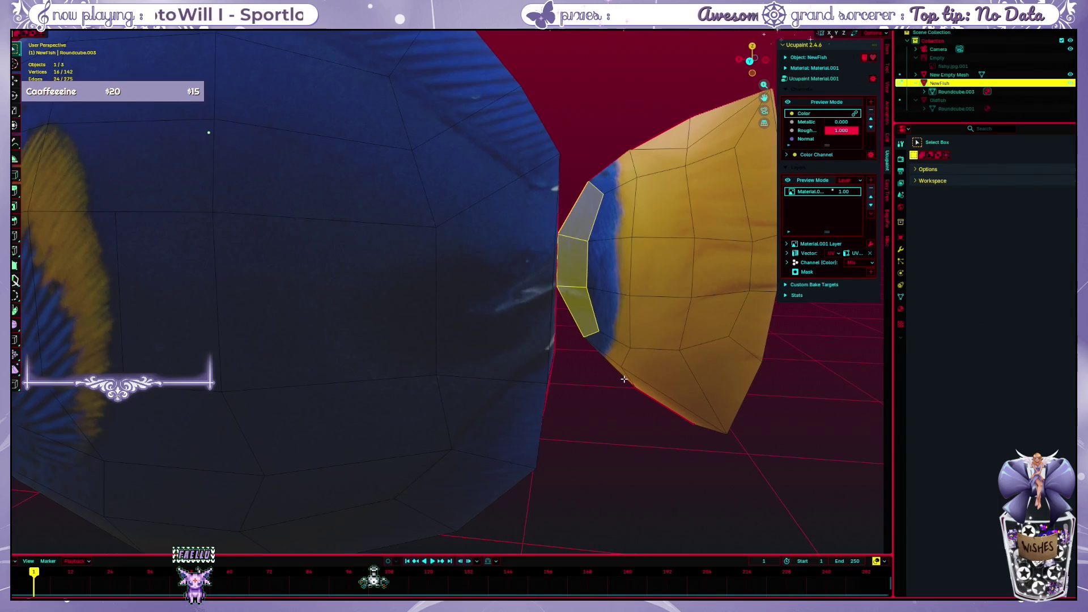
pyautogui.hotkey('alt', 'a')
pyautogui.scroll(1, 612, 377)
pyautogui.scroll(-1, 595, 376)
pyautogui.scroll(-4, 562, 374)
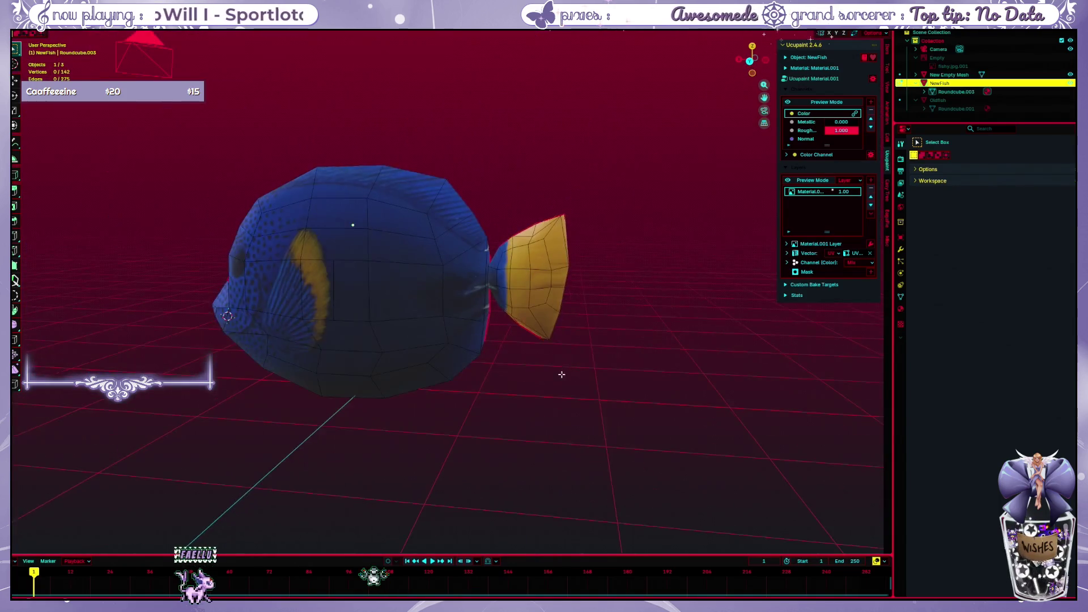
pyautogui.moveTo(561, 374); pyautogui.dragTo(545, 361, button='middle')
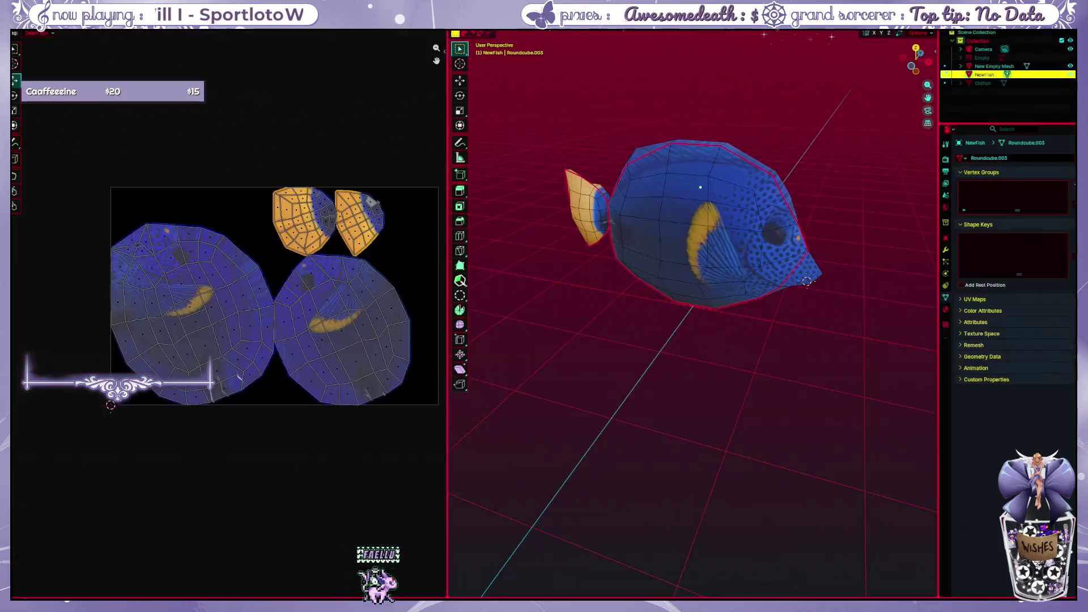
pyautogui.click(158, 34)
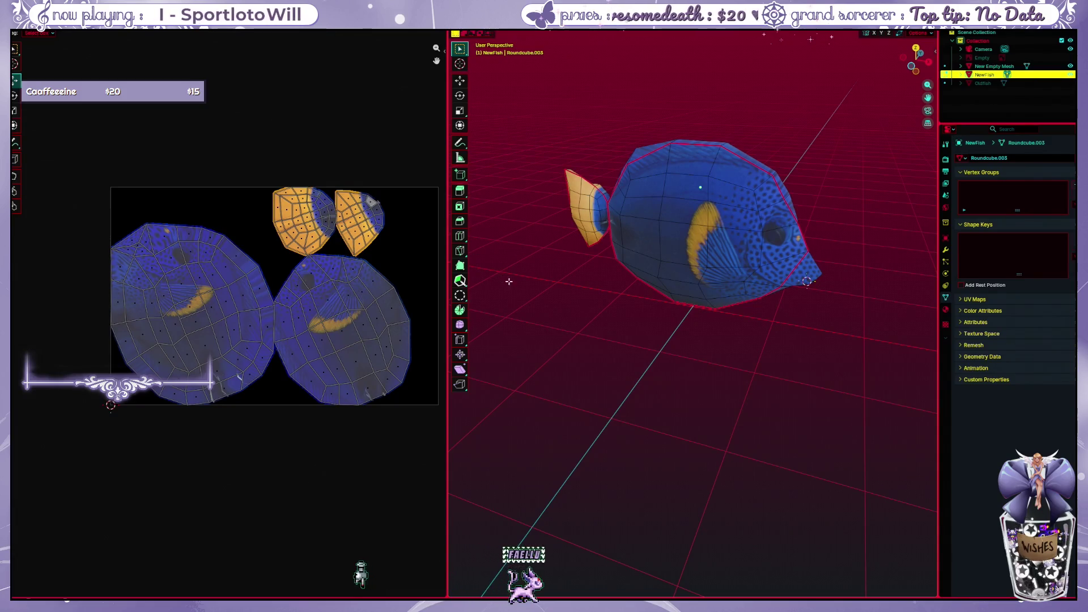
pyautogui.moveTo(553, 280); pyautogui.dragTo(615, 271, button='middle')
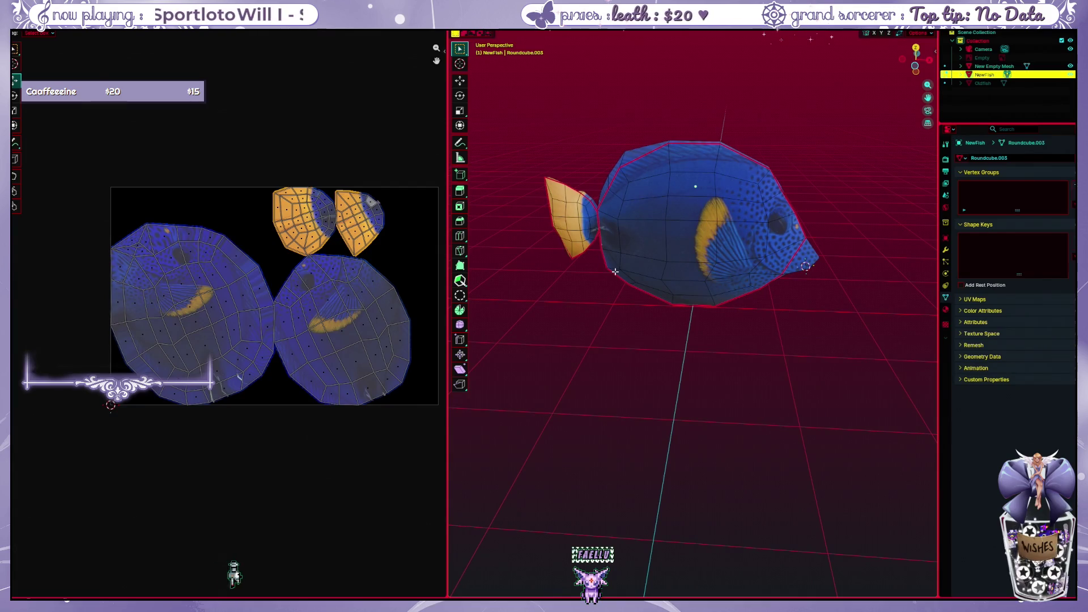
# Select the whole mesh and Unwrap its UVs anew, inspecting one underside face's island
pyautogui.press('a')
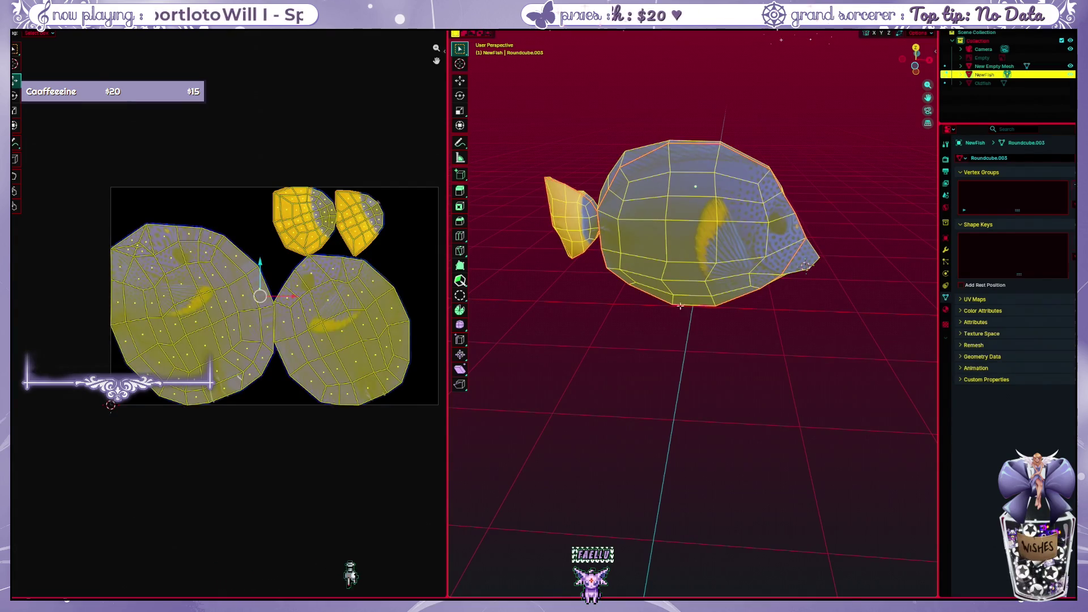
pyautogui.rightClick(680, 305)
pyautogui.moveTo(633, 313)
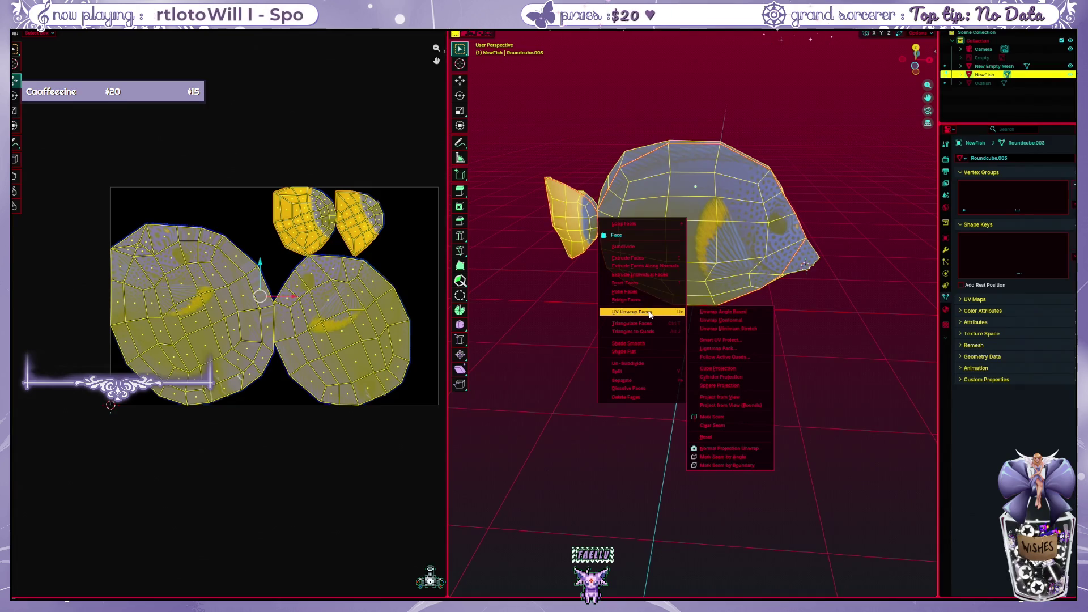
pyautogui.click(738, 329)
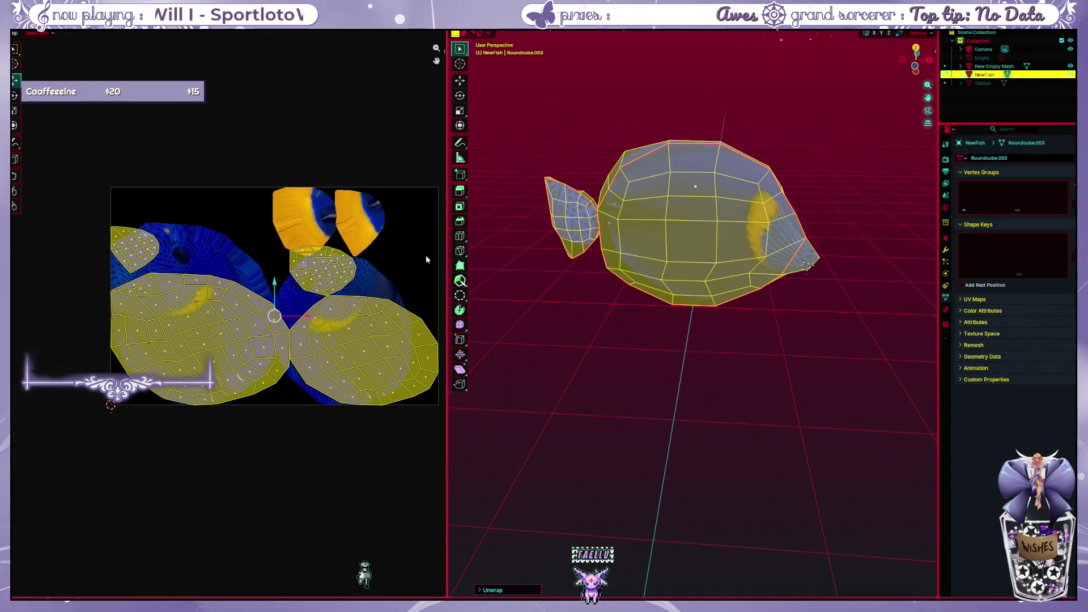
pyautogui.click(689, 300)
pyautogui.moveTo(650, 317)
pyautogui.mouseDown(button='middle')
pyautogui.moveTo(609, 333)
pyautogui.moveTo(679, 255)
pyautogui.moveTo(633, 411)
pyautogui.mouseUp(button='middle')
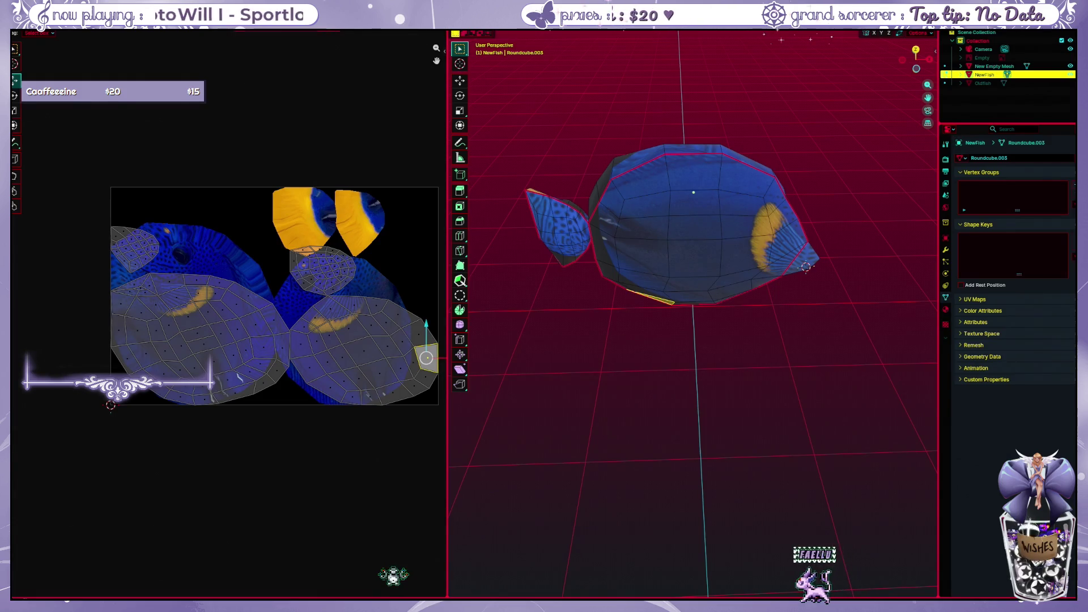
pyautogui.hotkey('ctrl', 'pagedown')
pyautogui.hotkey('ctrl', 'pagedown')
# Delete the old Image Texture and Ucupaint nodes and drag from Base Color to search for a node
pyautogui.hotkey('shift', 'a')
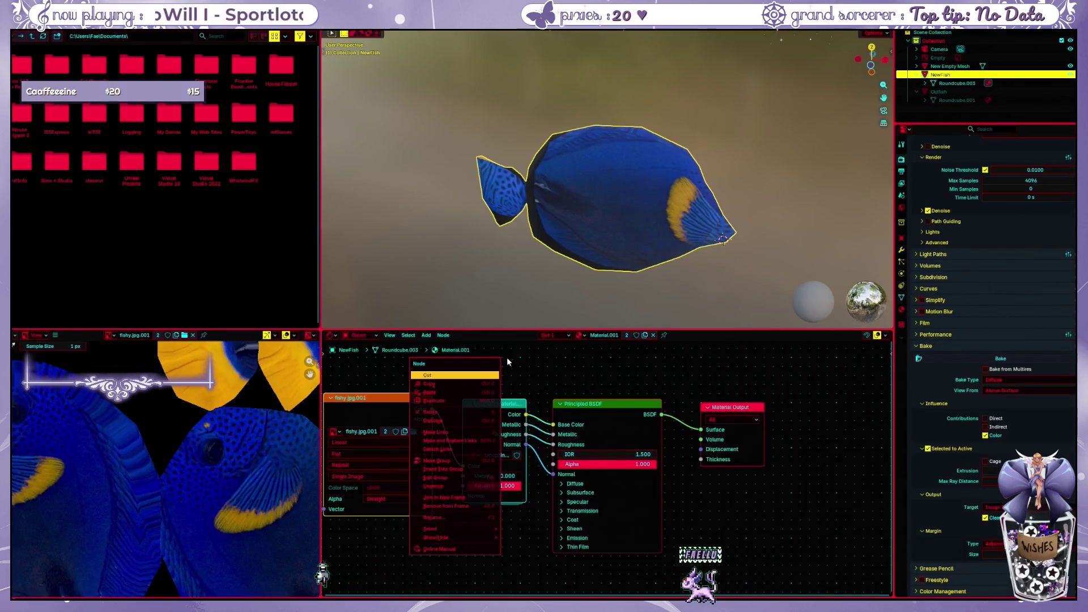
pyautogui.press('g')
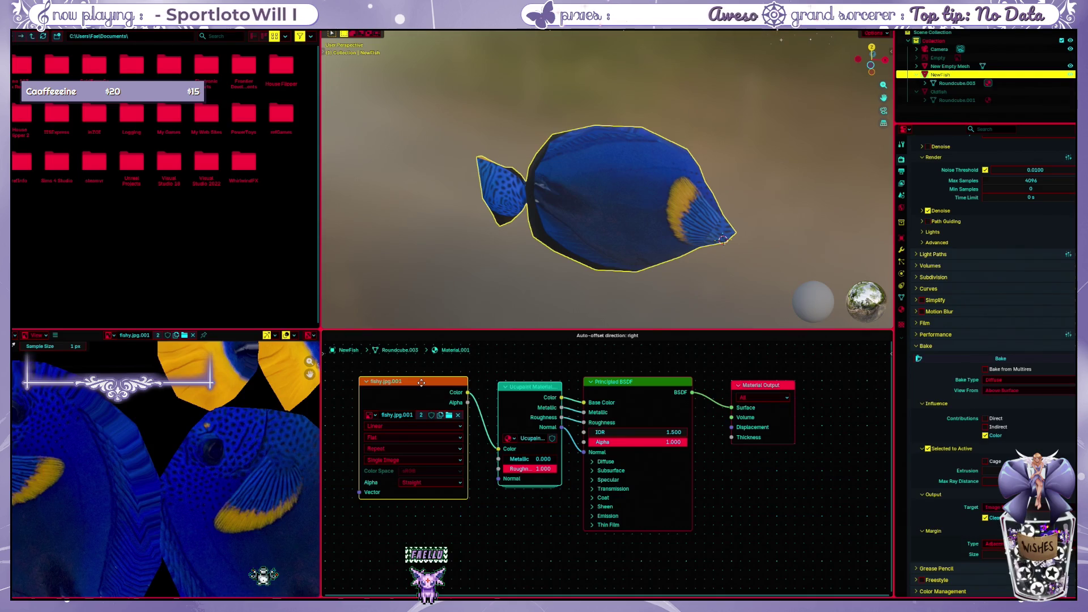
pyautogui.keyDown('shift'); pyautogui.click(551, 473); pyautogui.keyUp('shift')
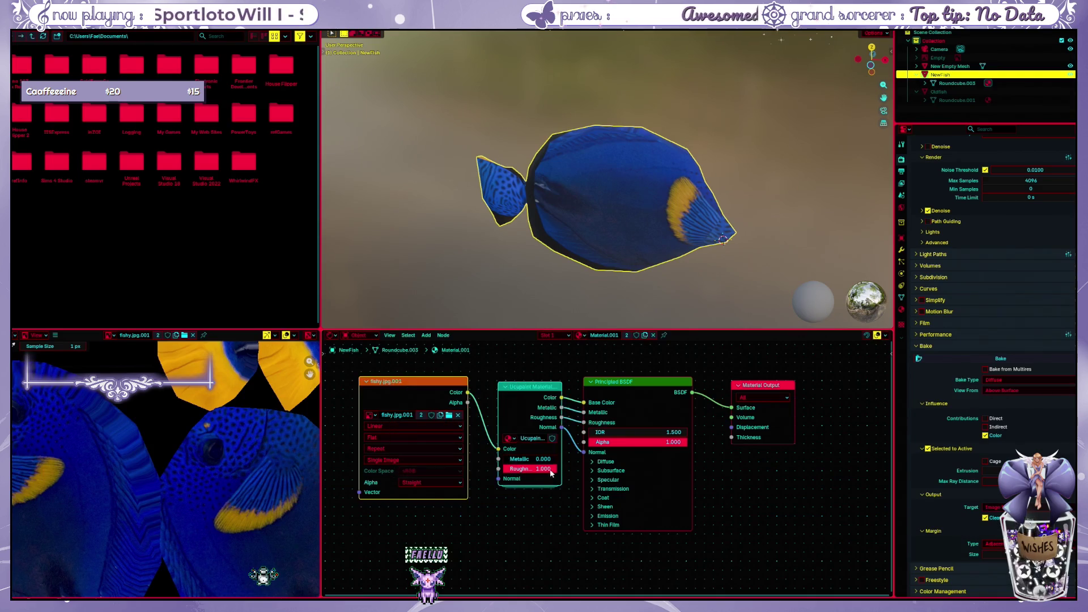
pyautogui.press('x')
pyautogui.moveTo(581, 409); pyautogui.dragTo(485, 425)
pyautogui.write('Image')
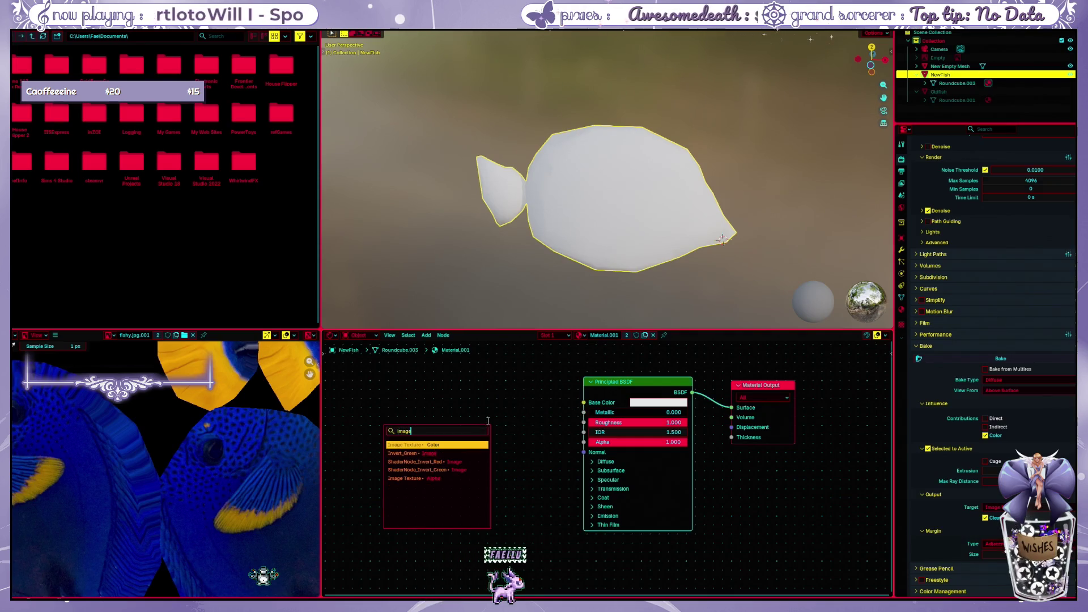
# Add an Image Texture node feeding Base Color and start creating a new image for it
pyautogui.press('Return')
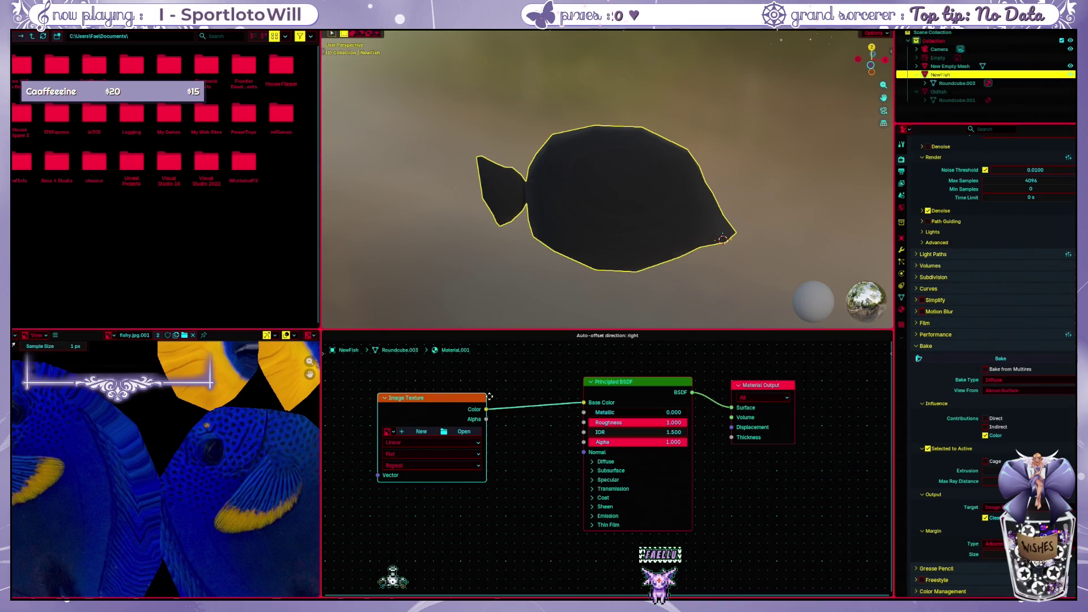
pyautogui.moveTo(490, 396); pyautogui.dragTo(518, 393)
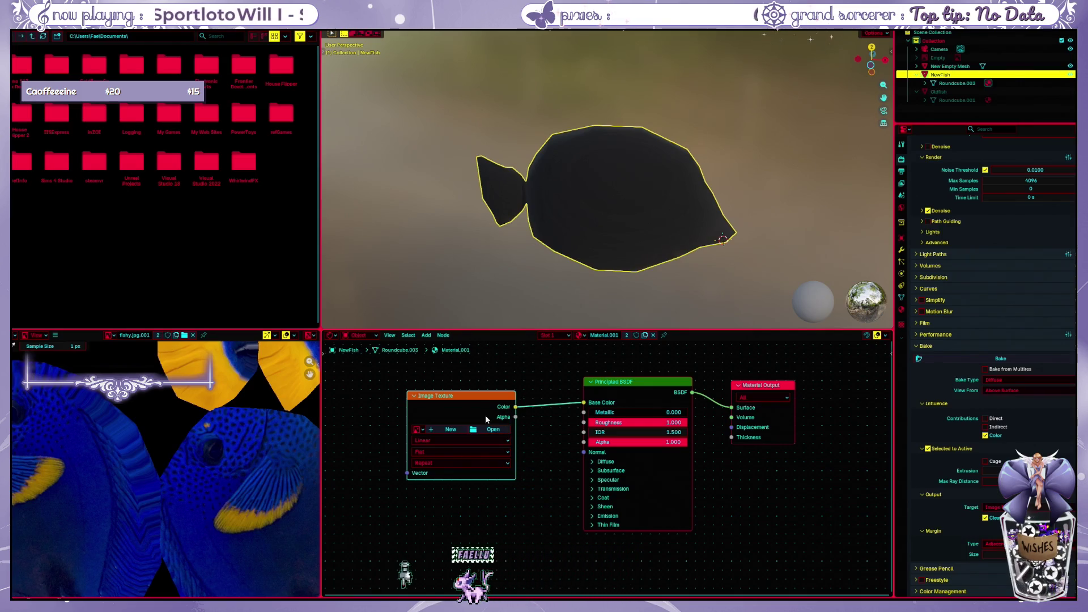
pyautogui.click(453, 431)
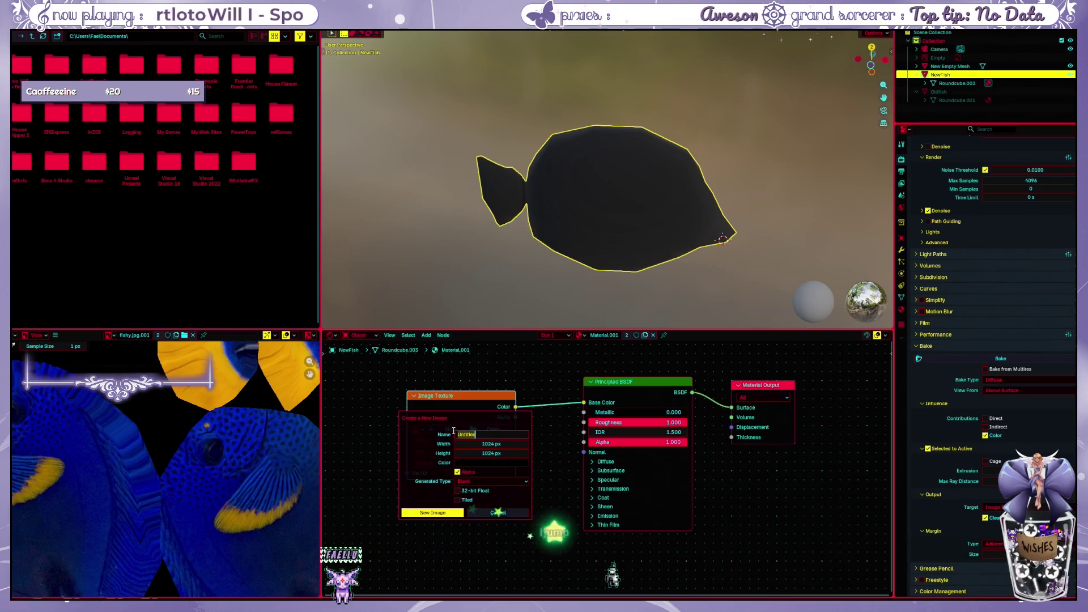
# Set the new image to 2048 × 2048 px, then cancel creation and return to UV Editing
pyautogui.click(489, 443)
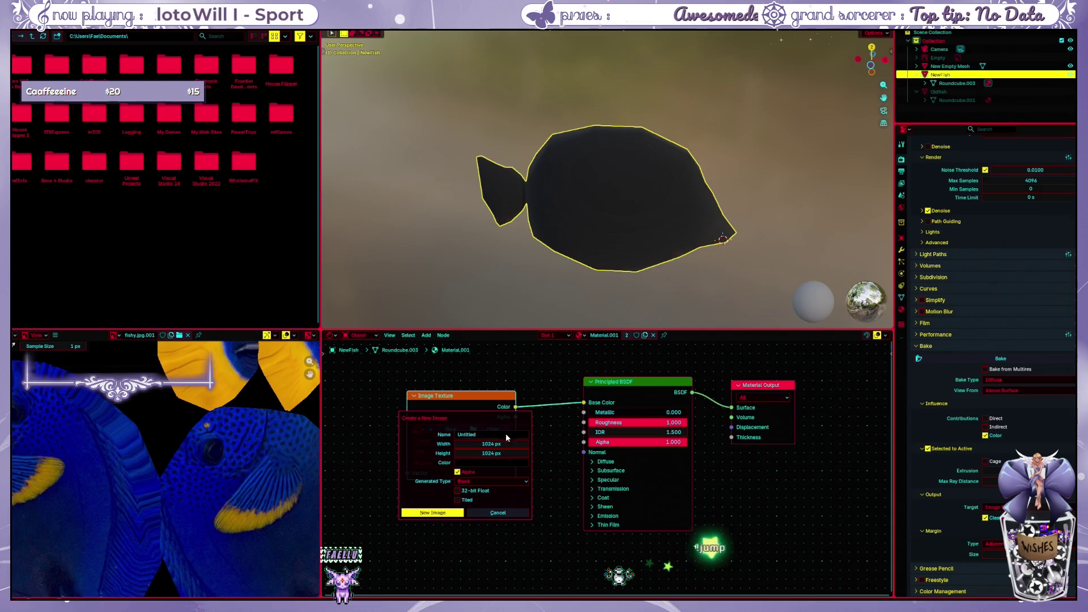
pyautogui.write('2048')
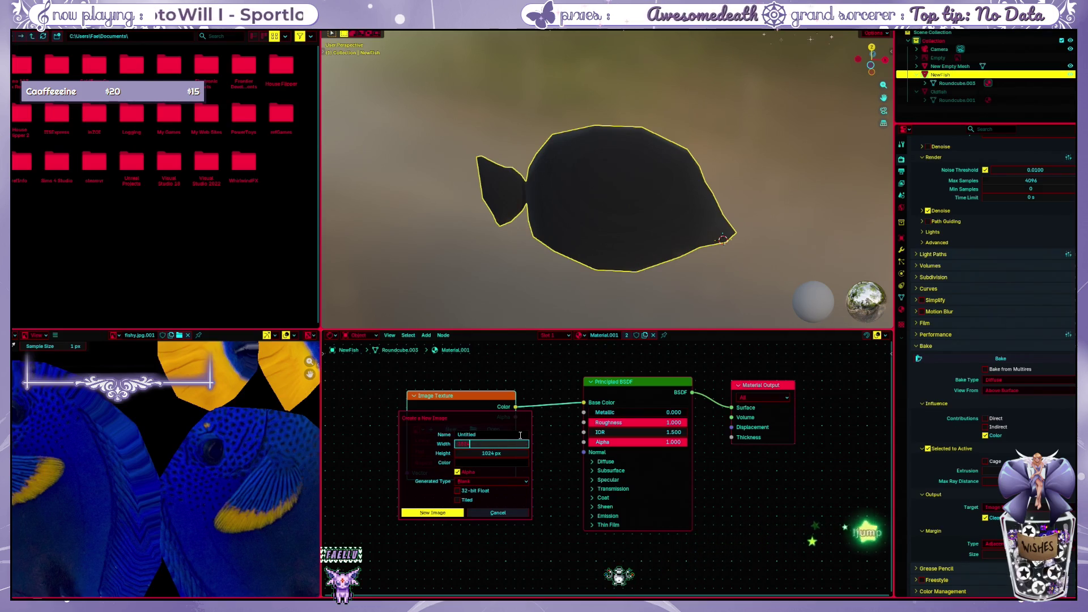
pyautogui.press('Return')
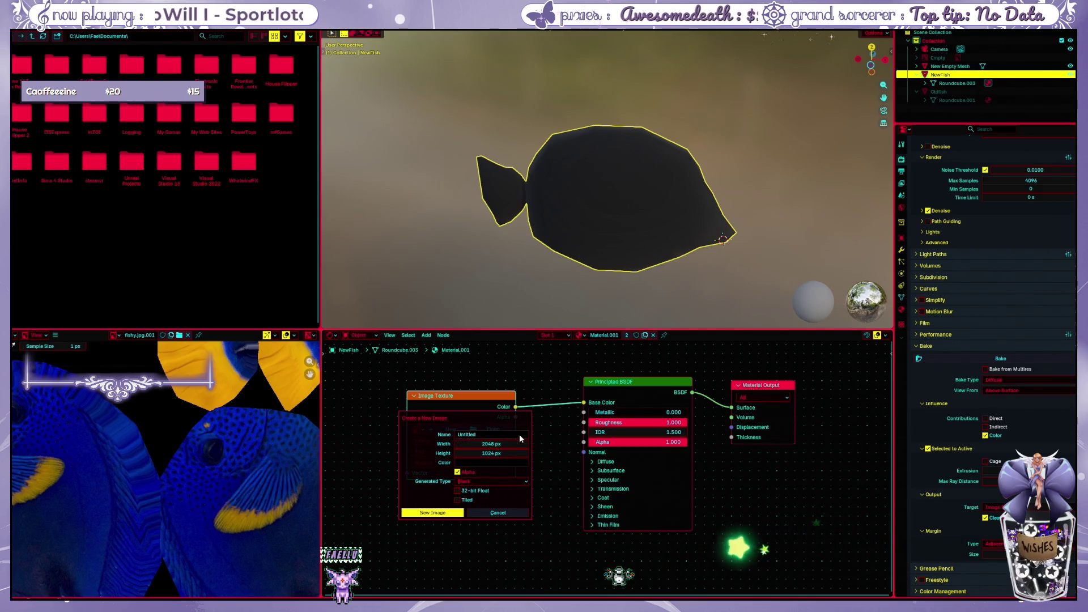
pyautogui.click(504, 452)
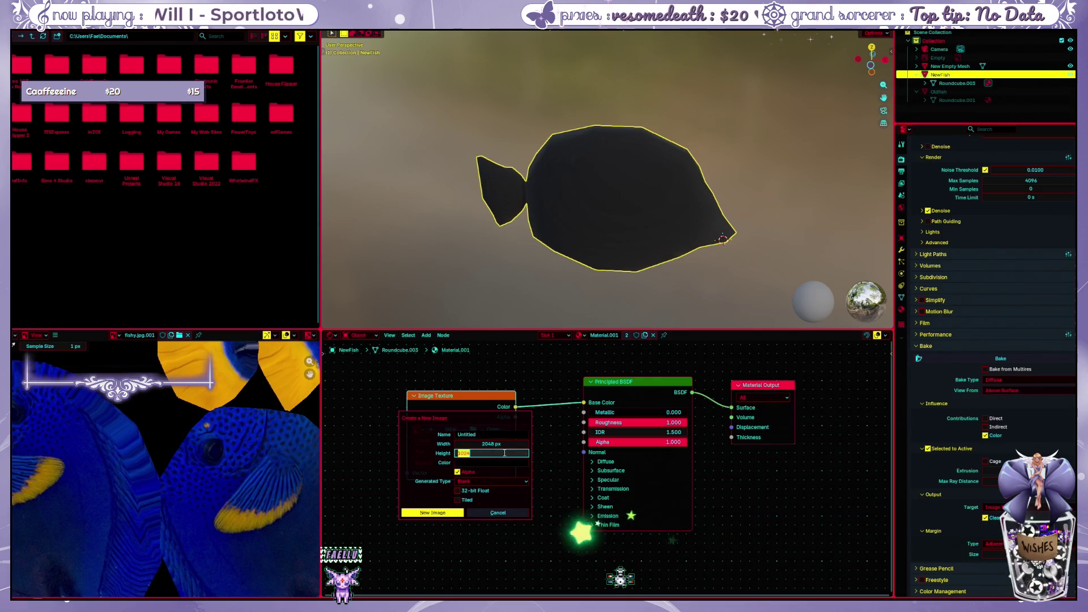
pyautogui.write('2')
pyautogui.press('BackSpace')
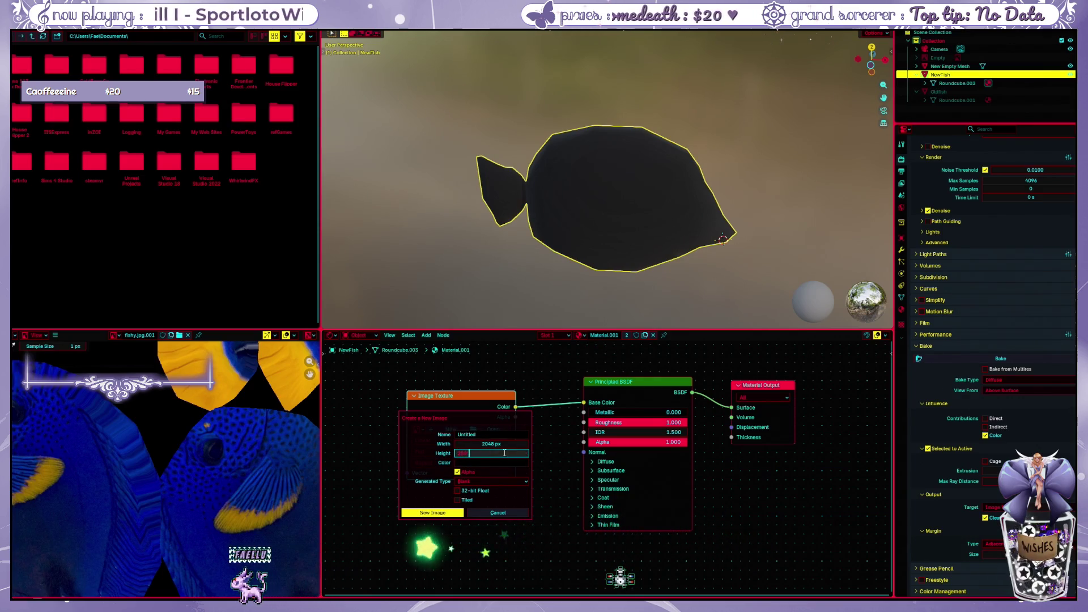
pyautogui.write('2048')
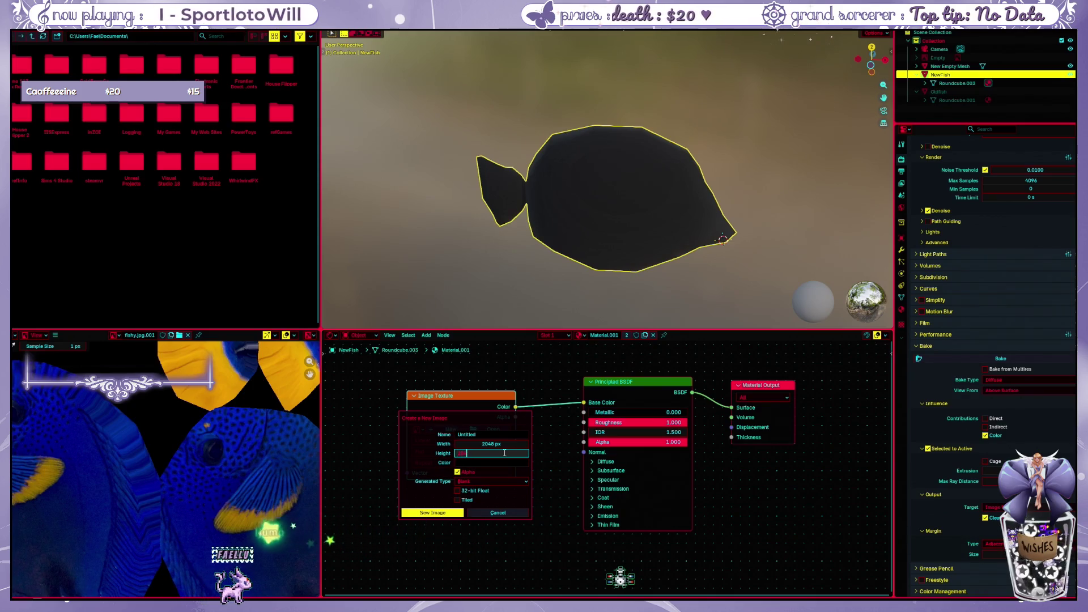
pyautogui.press('Return')
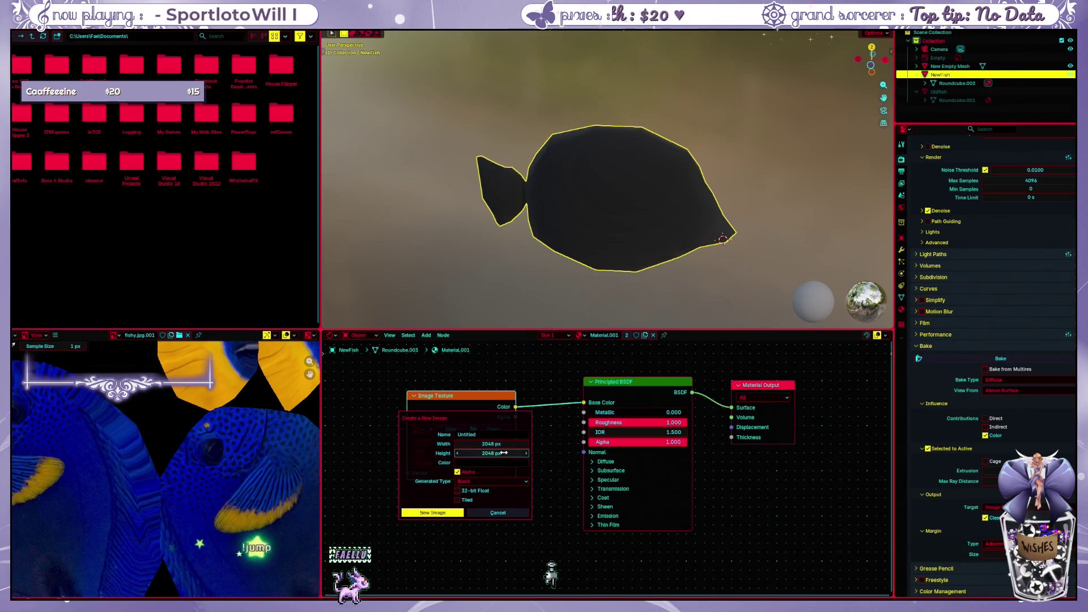
pyautogui.click(498, 360)
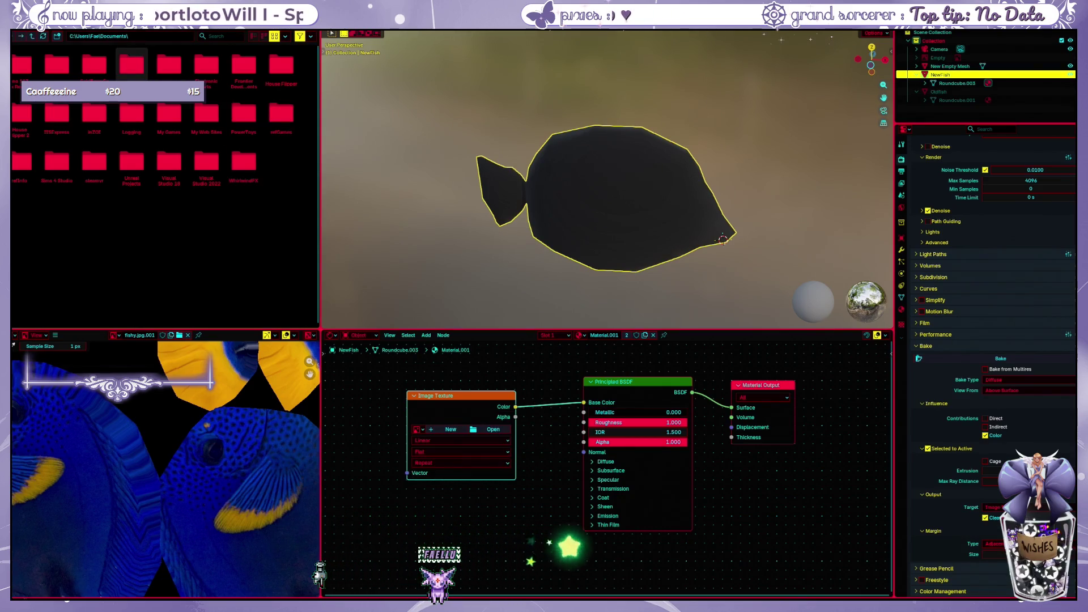
pyautogui.hotkey('ctrl', 'pageup')
pyautogui.hotkey('ctrl', 'pageup')
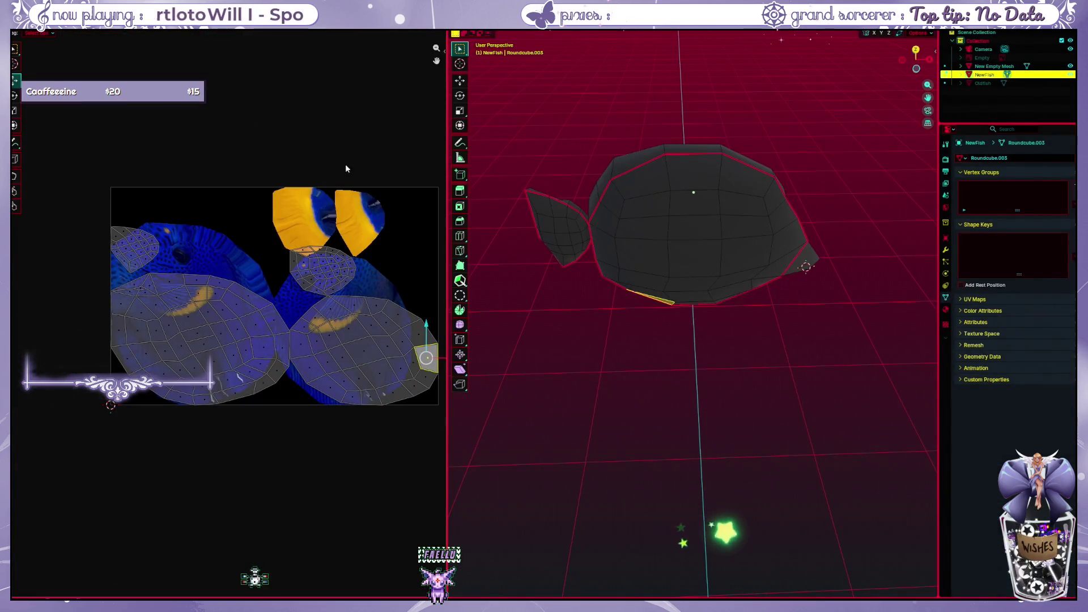
pyautogui.click(653, 317)
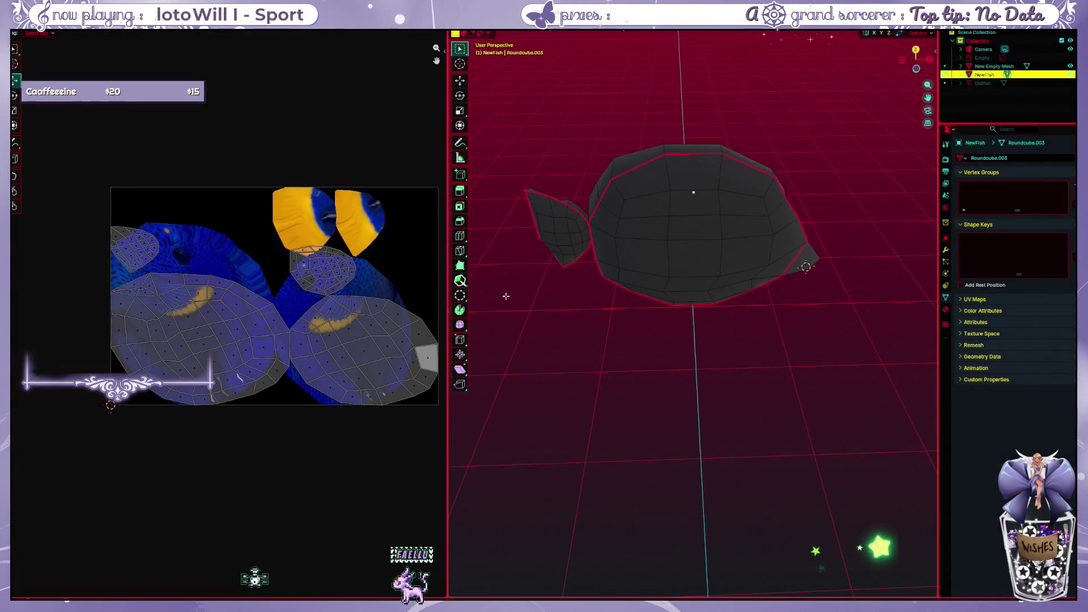
pyautogui.moveTo(625, 269); pyautogui.dragTo(660, 271, button='middle')
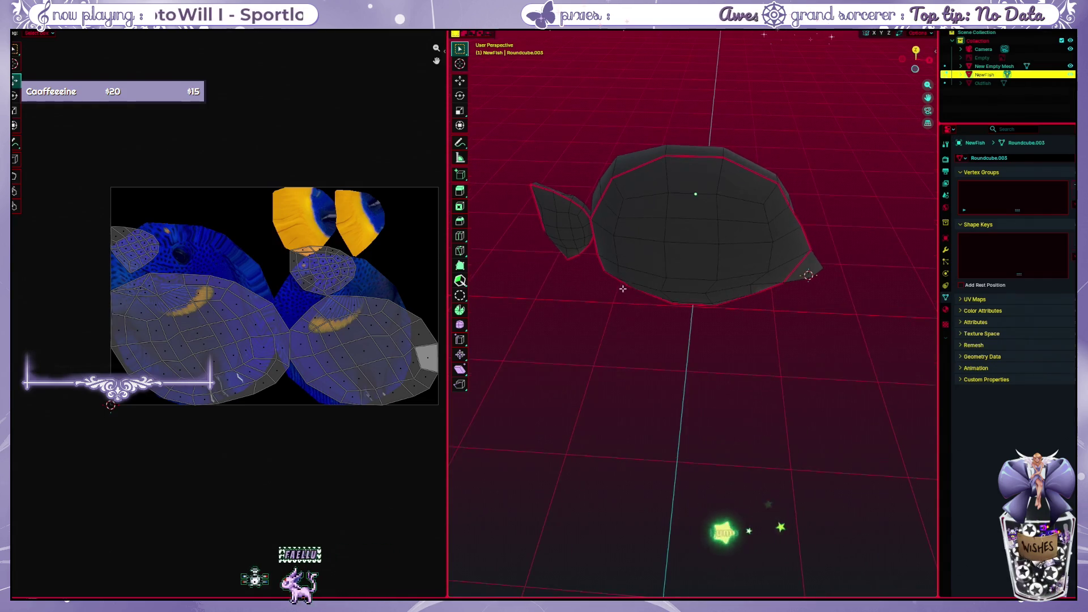
pyautogui.hotkey('ctrl', 'Tab')
pyautogui.click(797, 124)
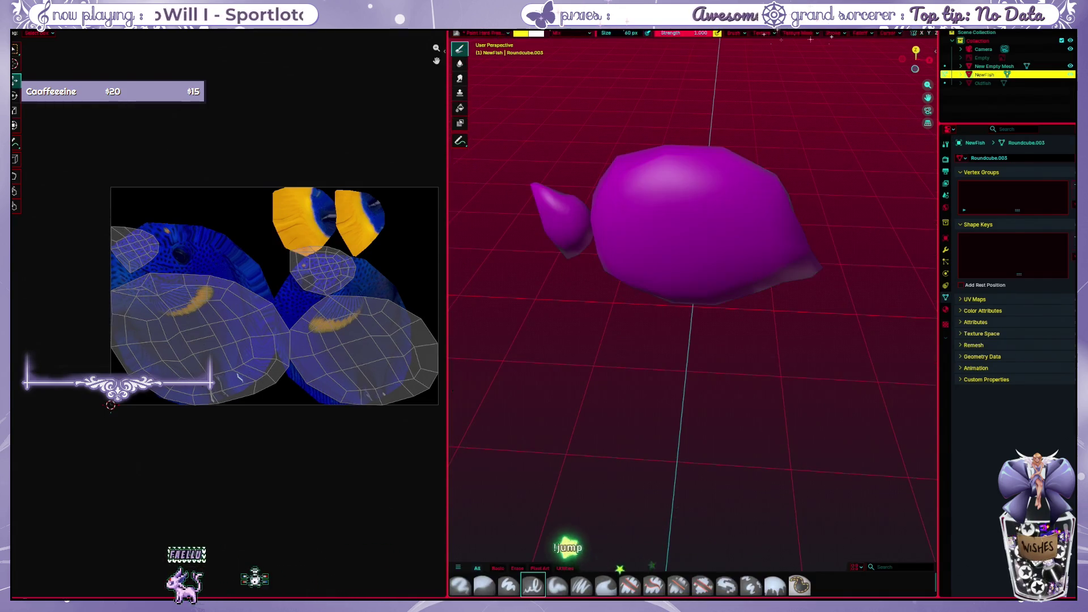
pyautogui.hotkey('ctrl', 'Tab')
pyautogui.click(701, 196)
pyautogui.hotkey('ctrl', 'Tab')
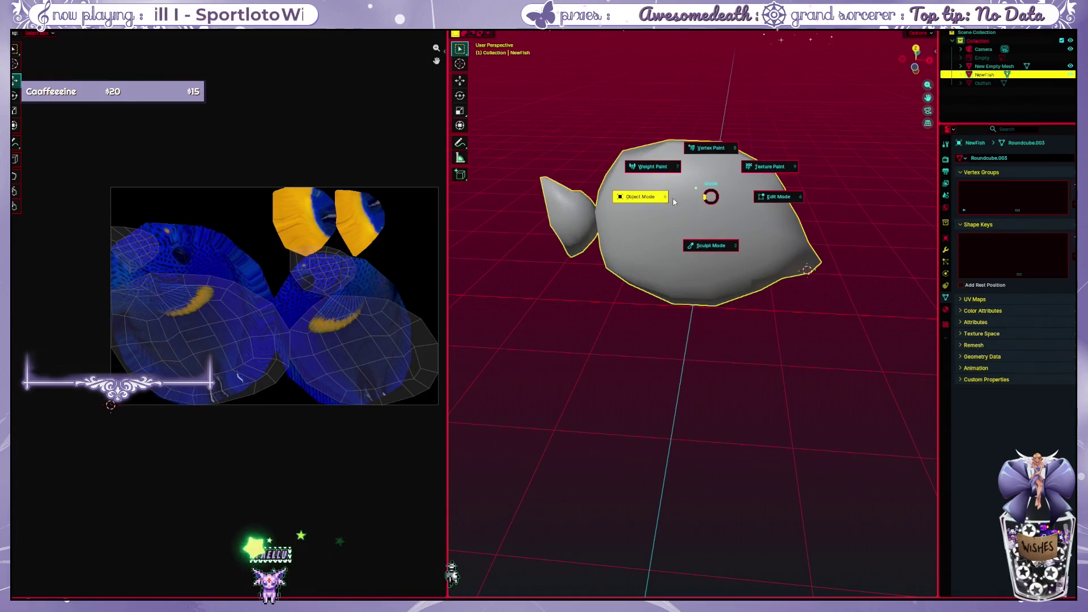
pyautogui.click(634, 197)
pyautogui.hotkey('ctrl', 'Tab')
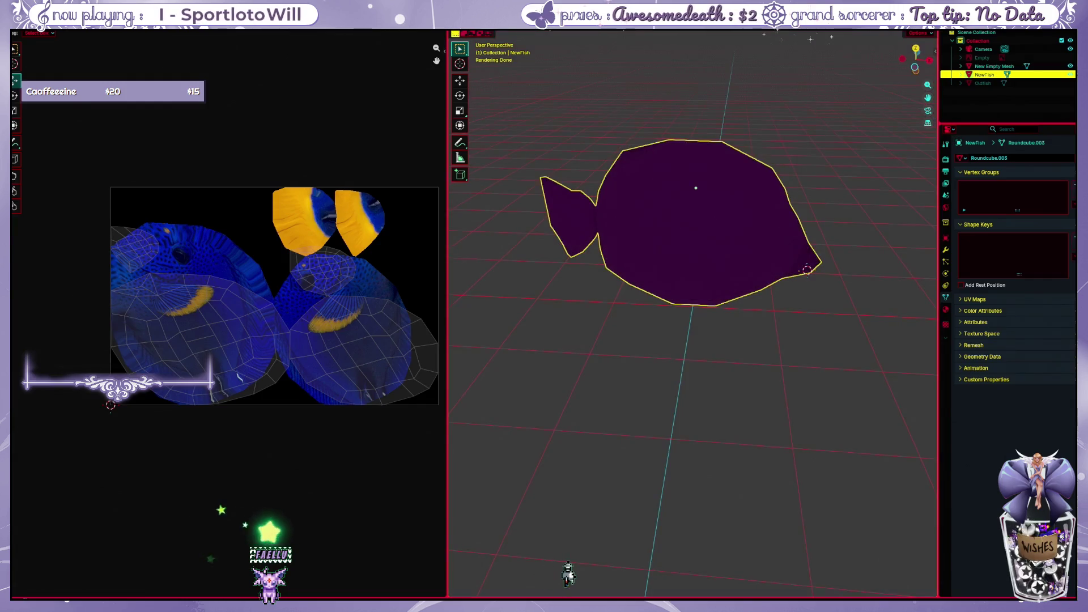
pyautogui.hotkey('ctrl', 'Tab')
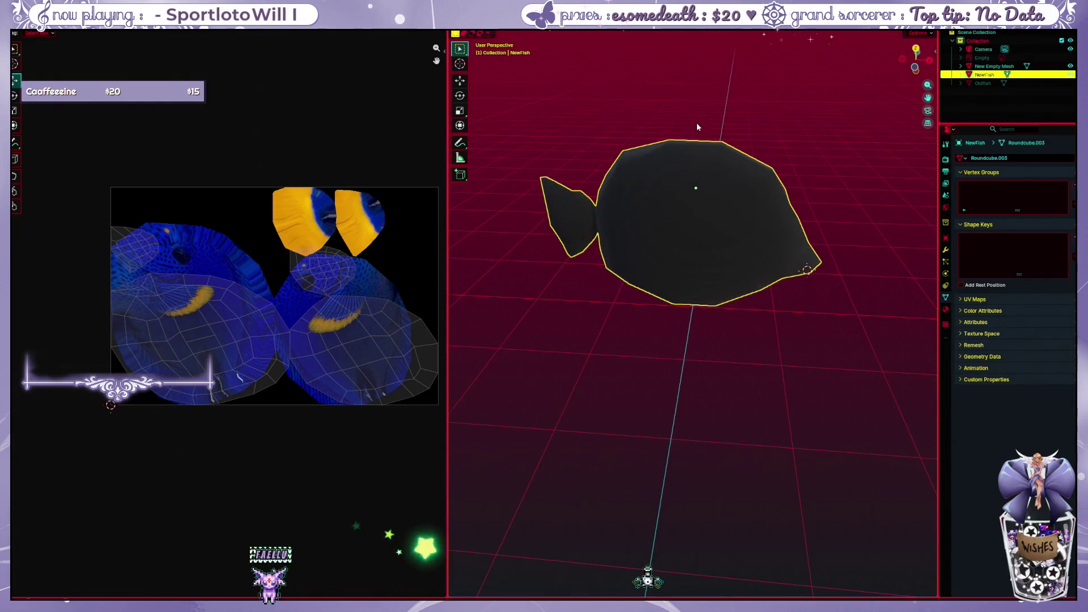
pyautogui.hotkey('ctrl', 'pagedown')
pyautogui.hotkey('ctrl', 'pagedown')
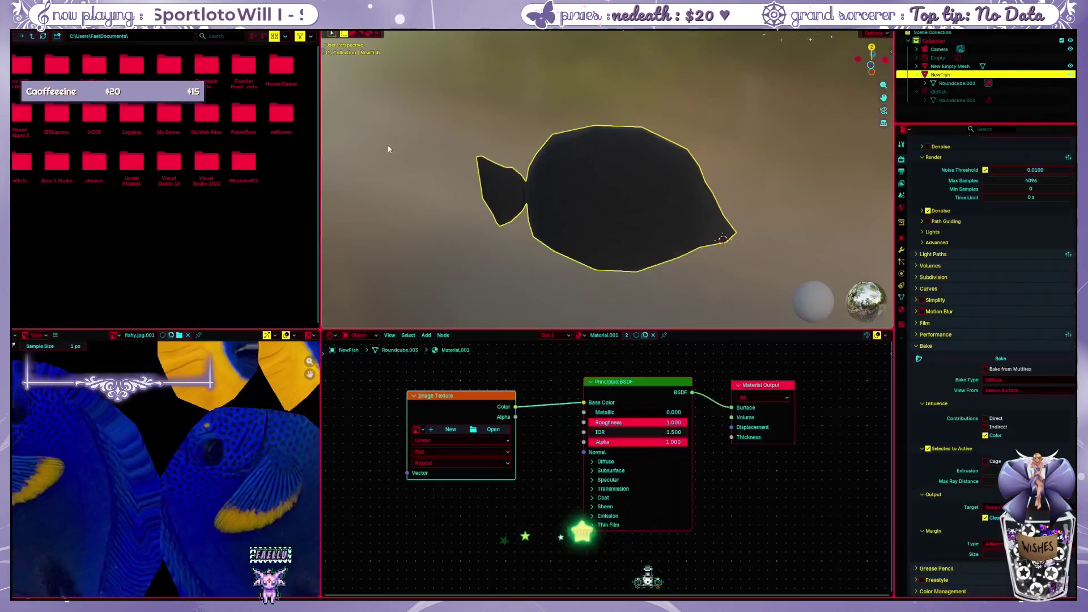
pyautogui.scroll(-3, 278, 399)
pyautogui.scroll(-2, 278, 399)
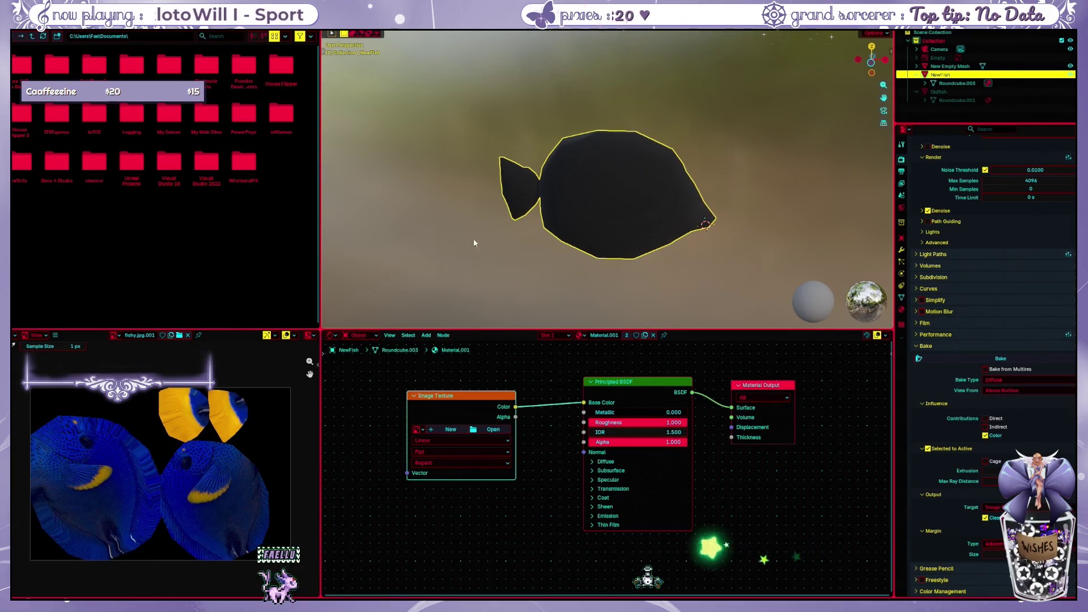
# Switch back to the UV Editing workspace with the fish mesh in Edit Mode
pyautogui.hotkey('ctrl', 'pageup')
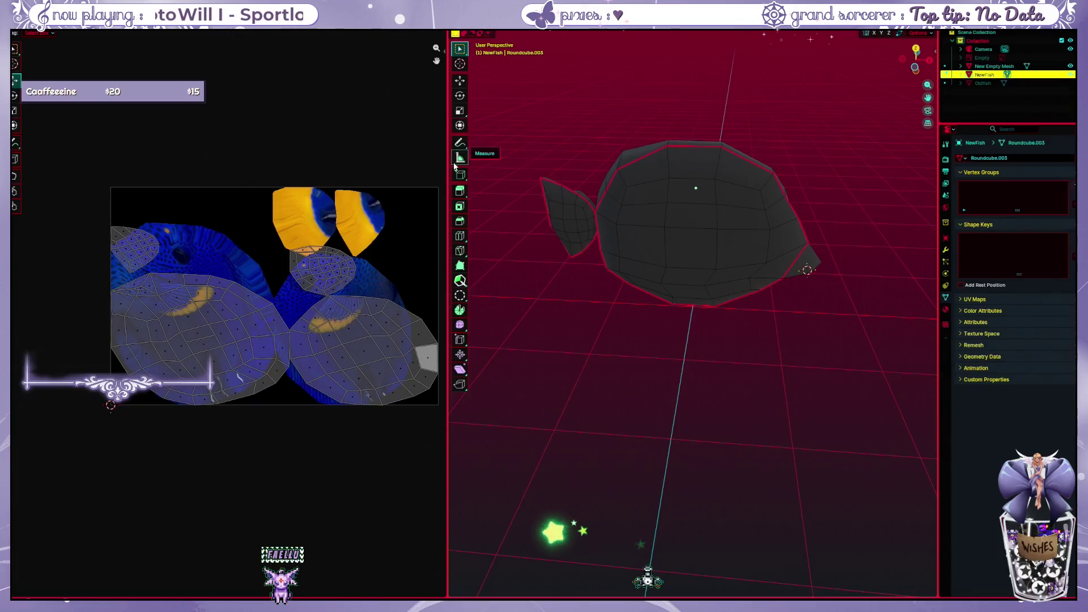
# Select all fish faces, unwrap them with Unwrap Conformal, then clear the selection
pyautogui.press('a')
pyautogui.hotkey('ctrl', 'f')
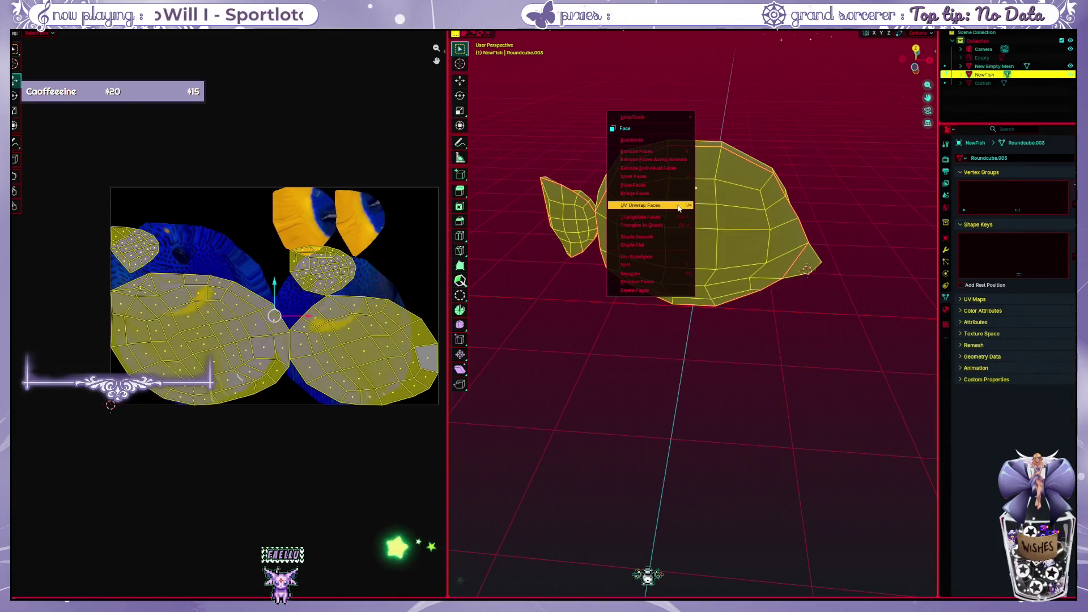
pyautogui.moveTo(646, 205)
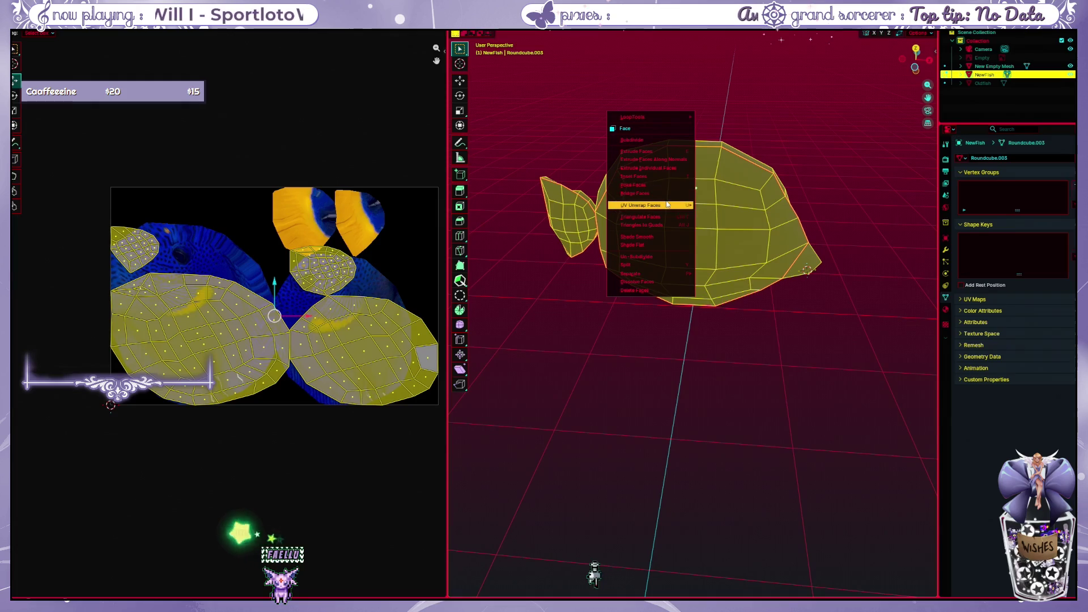
pyautogui.press('Escape')
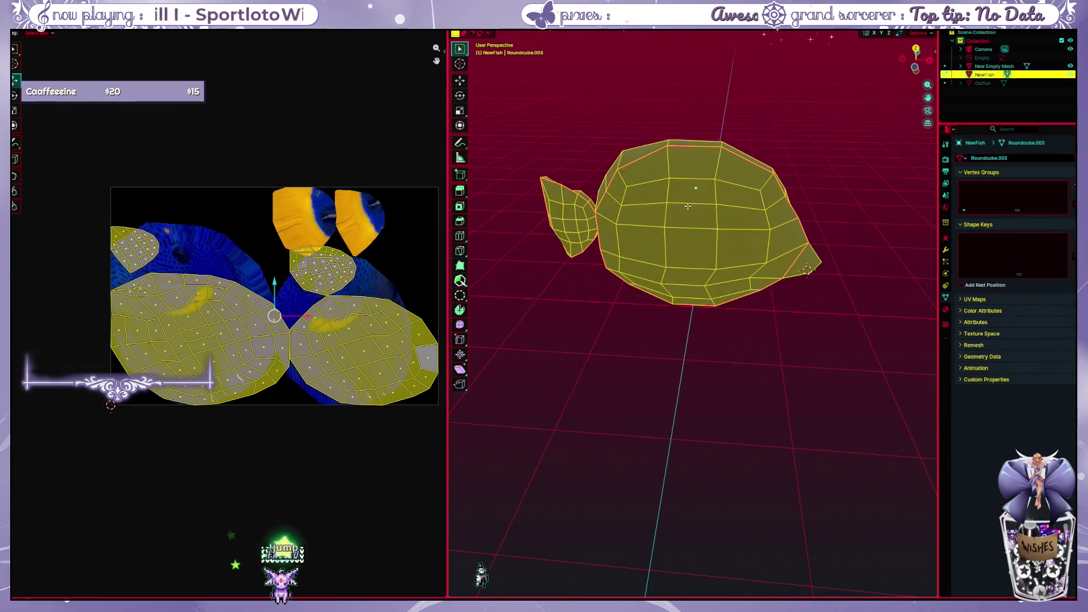
pyautogui.press('u')
pyautogui.click(675, 201)
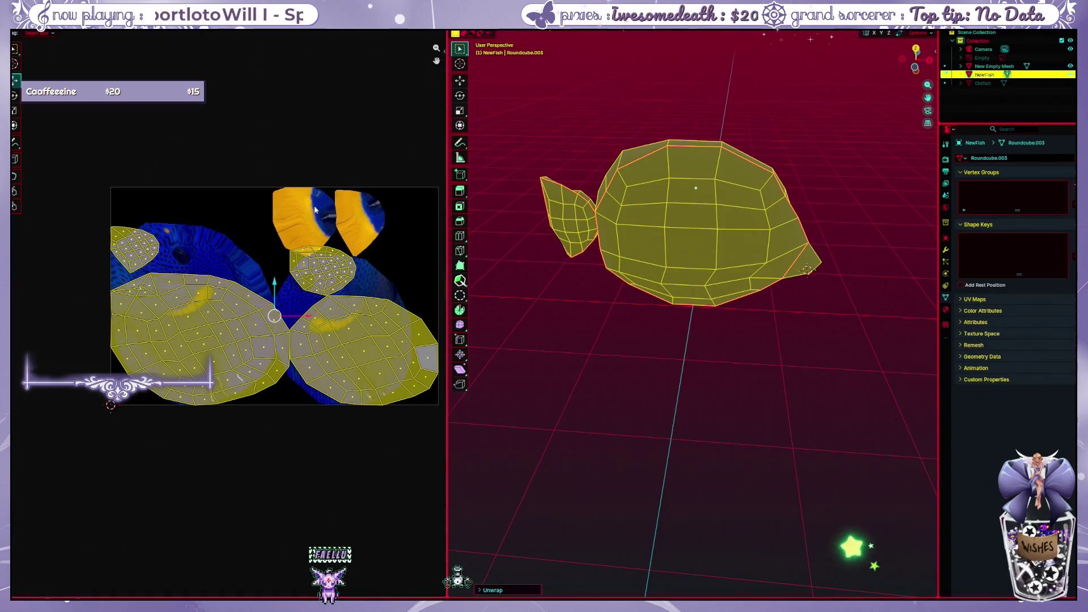
pyautogui.moveTo(298, 150); pyautogui.dragTo(259, 153, button='middle')
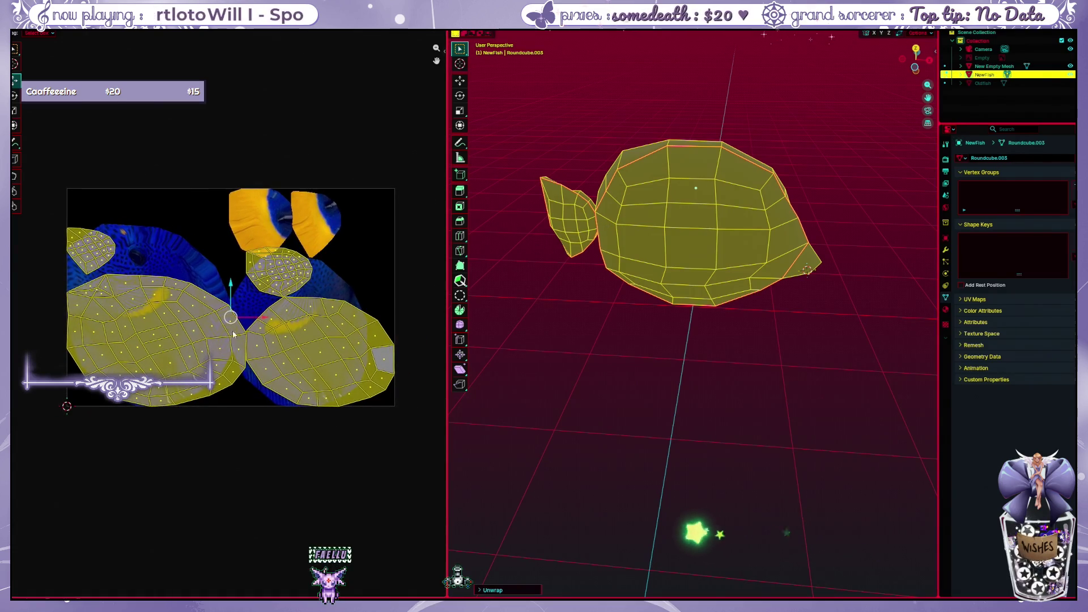
pyautogui.hotkey('alt', 'a')
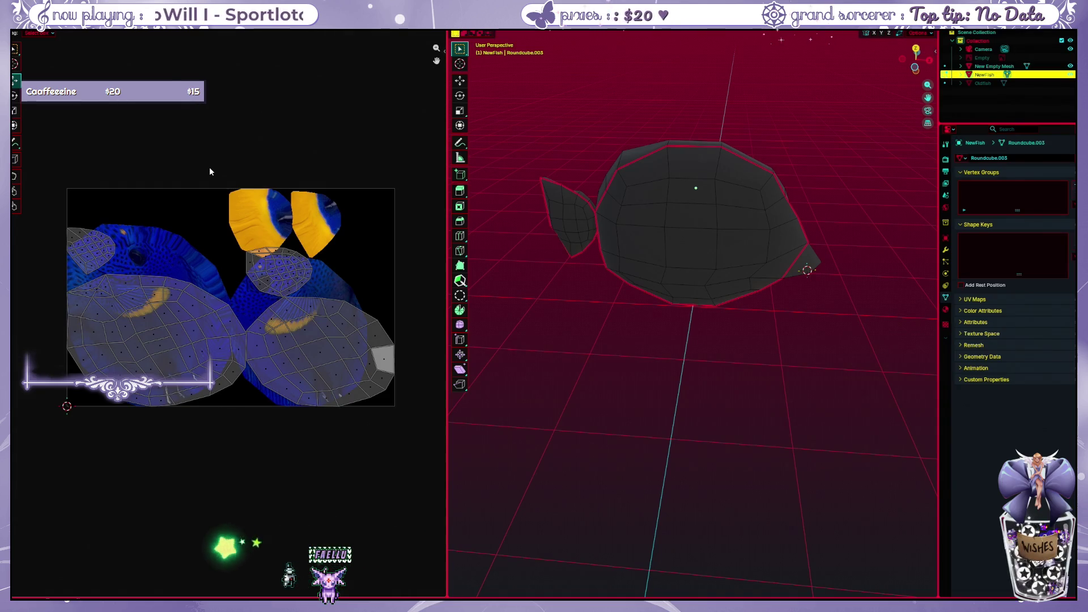
# Display the new UVs over an empty image and check face selections on the fish
pyautogui.click(239, 35)
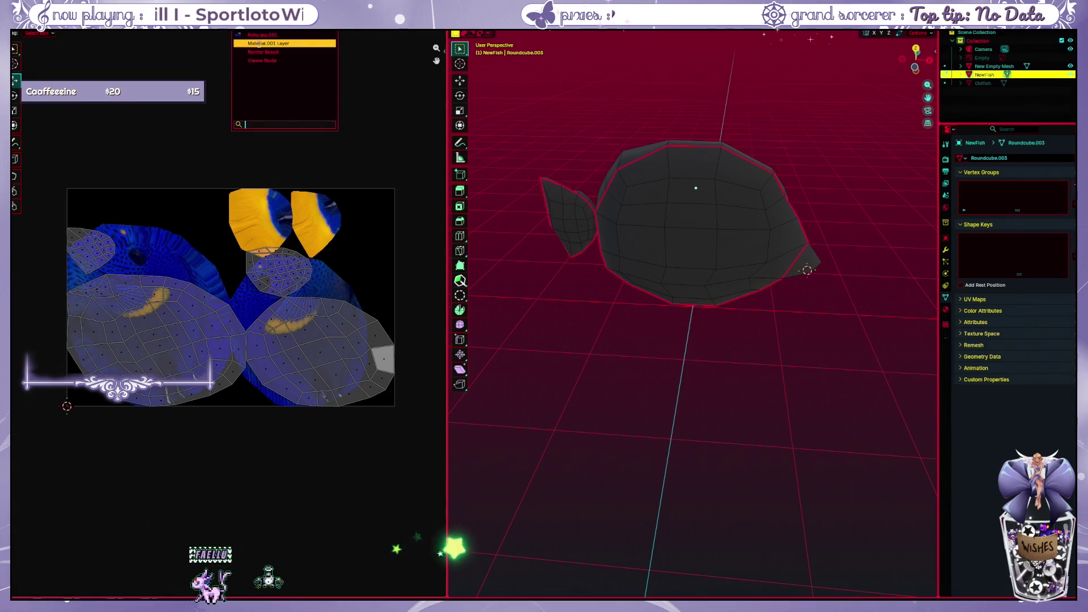
pyautogui.click(265, 48)
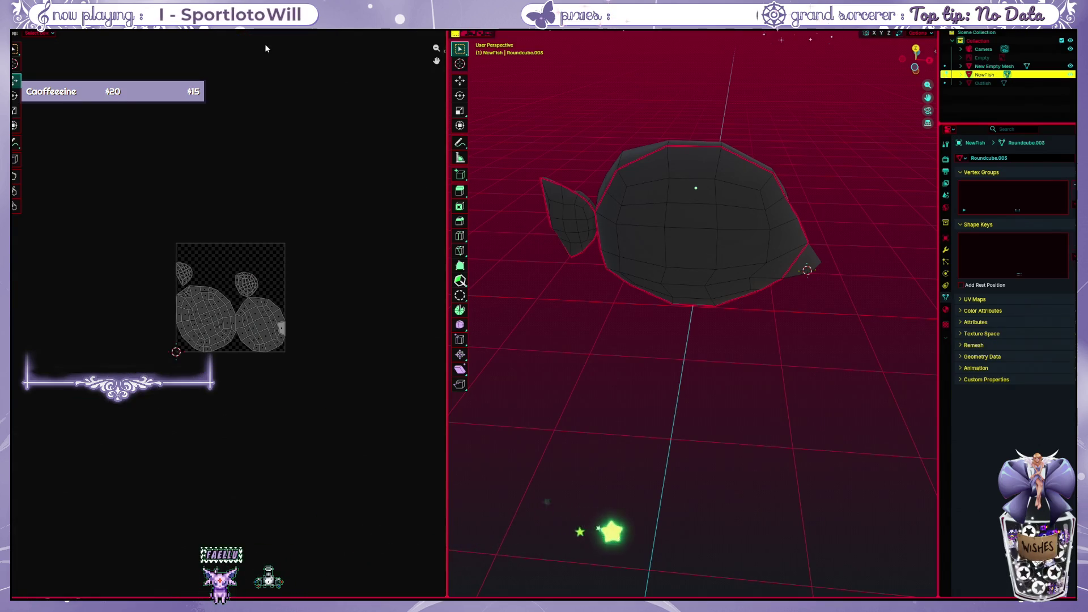
pyautogui.scroll(3, 218, 213)
pyautogui.scroll(1, 223, 218)
pyautogui.scroll(1, 228, 225)
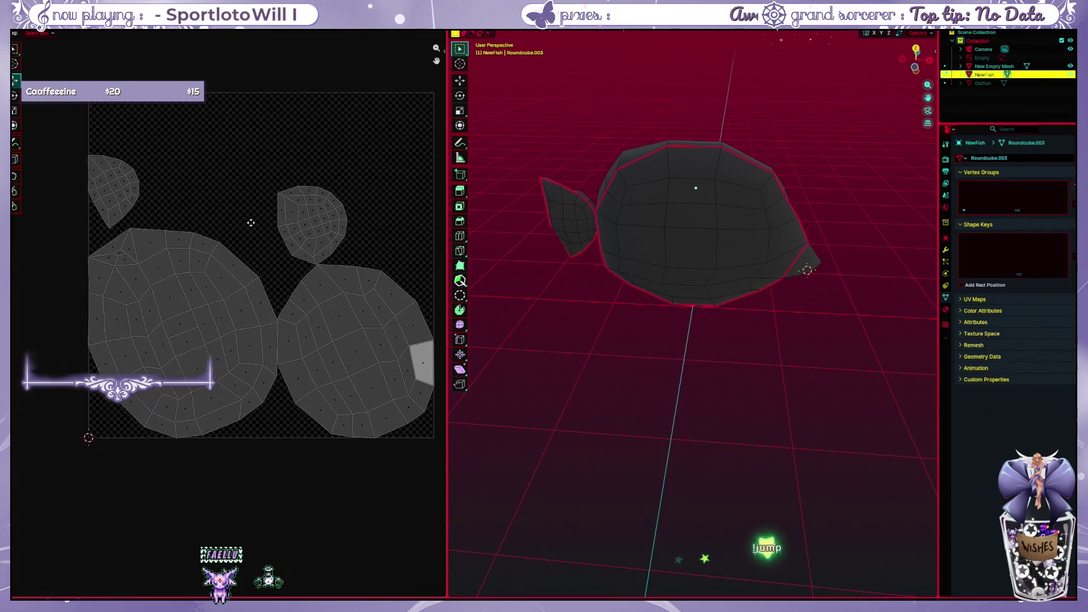
pyautogui.scroll(1, 234, 231)
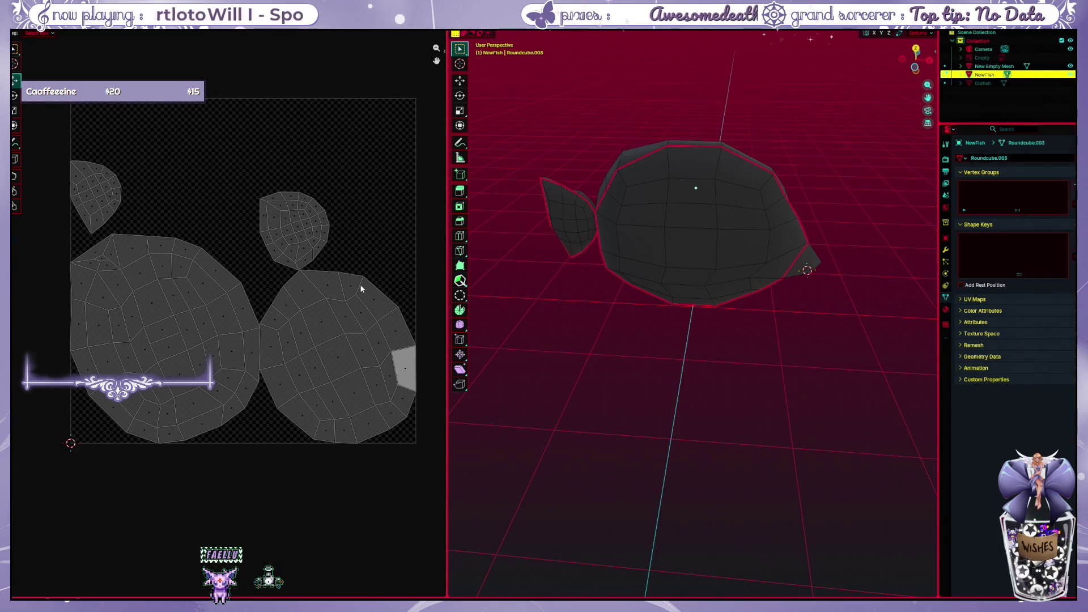
pyautogui.click(586, 240)
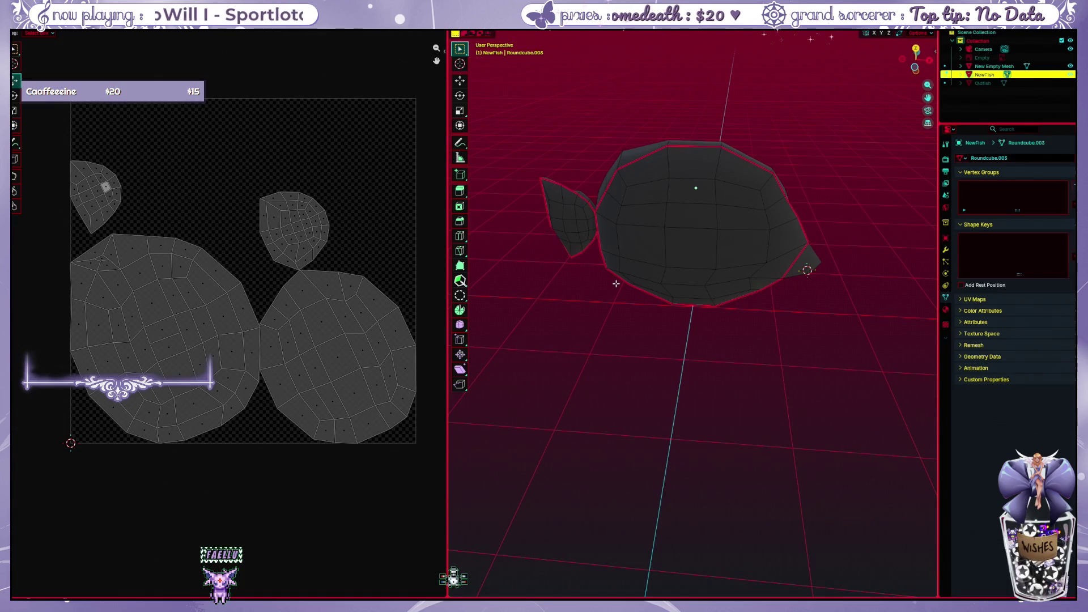
pyautogui.press('a')
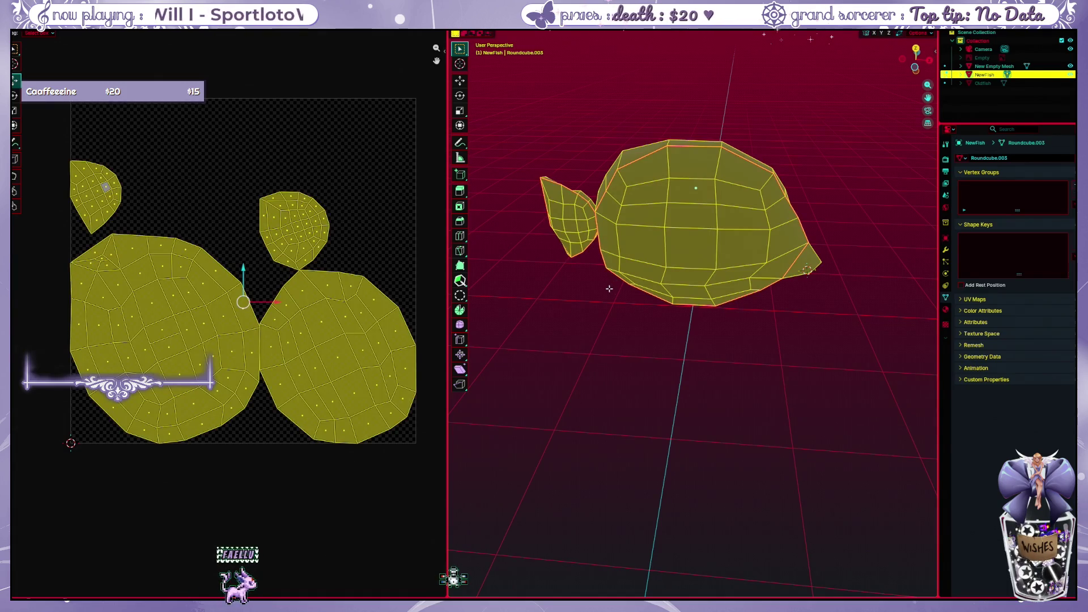
pyautogui.hotkey('alt', 'a')
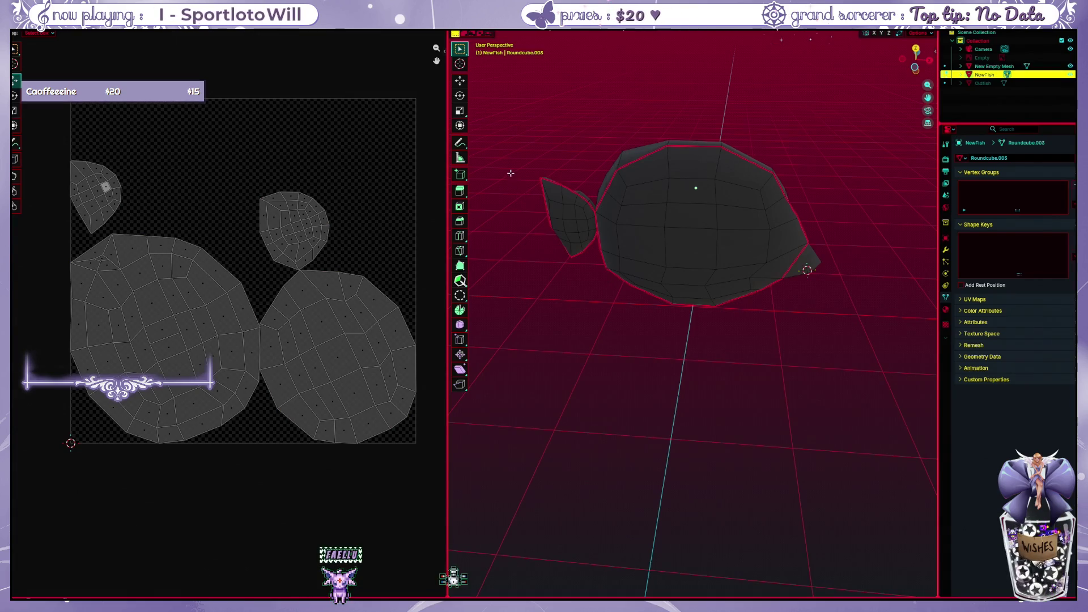
# Leave the image list unchanged and reach the node editor's context actions
pyautogui.click(239, 35)
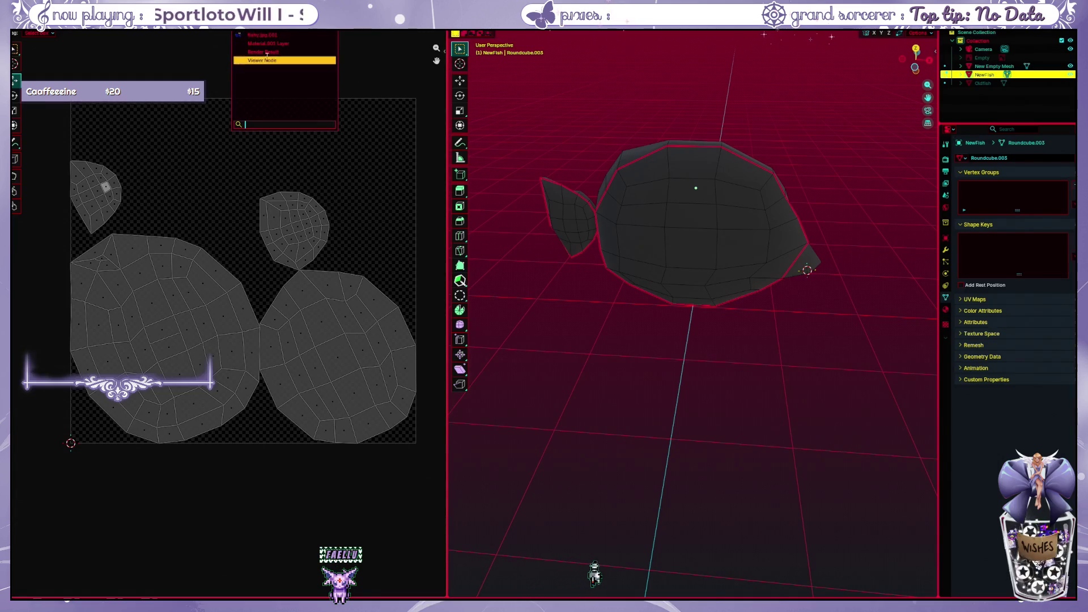
pyautogui.press('Escape')
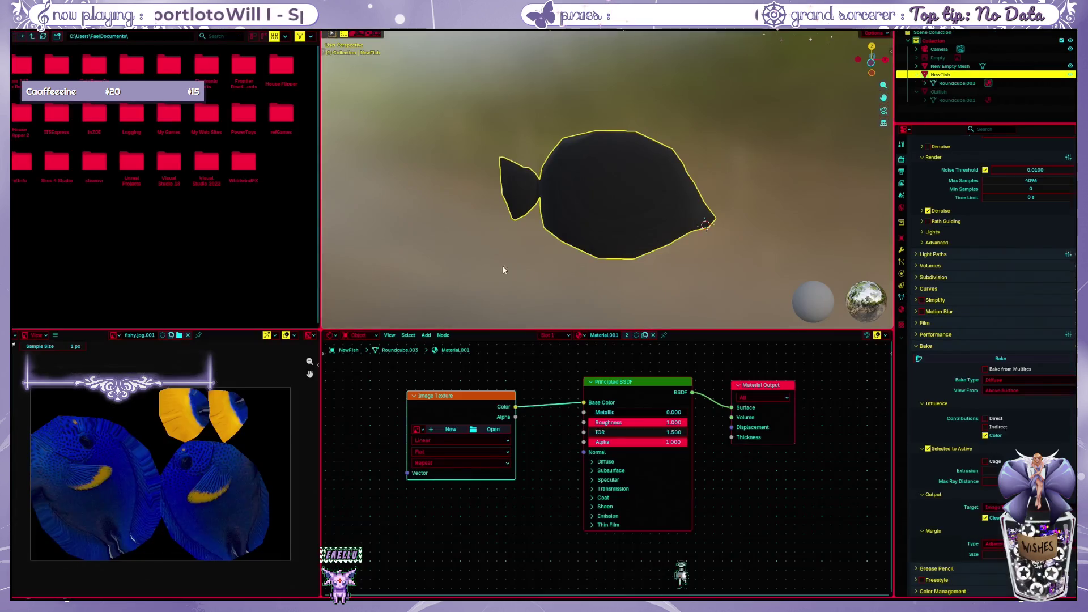
pyautogui.rightClick(557, 389)
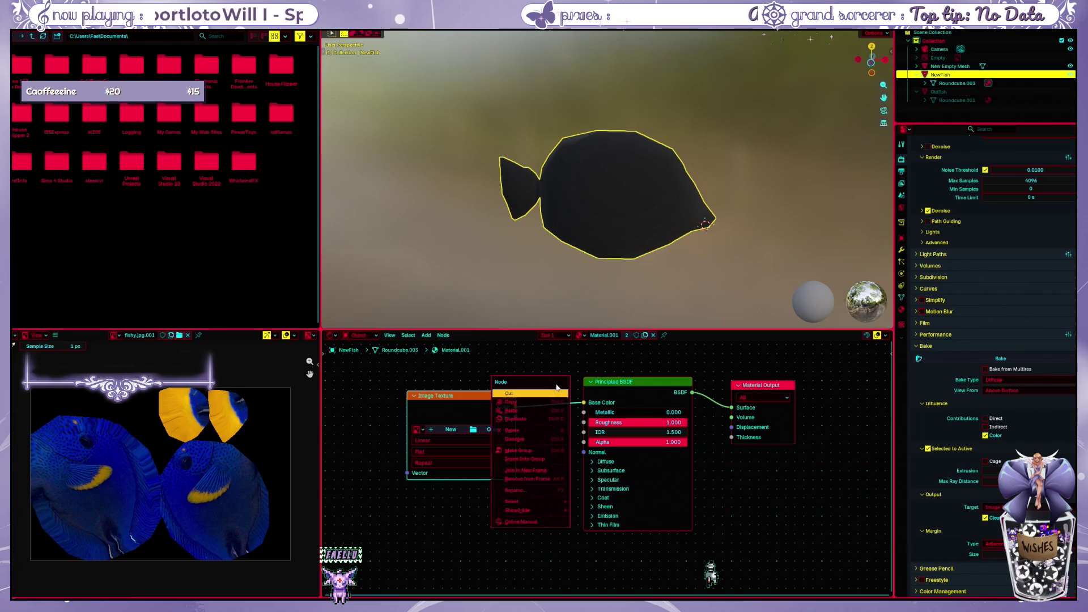
# Rename the material Material.001 to NewFishMat and glance at the UV layout's image list
pyautogui.click(470, 389)
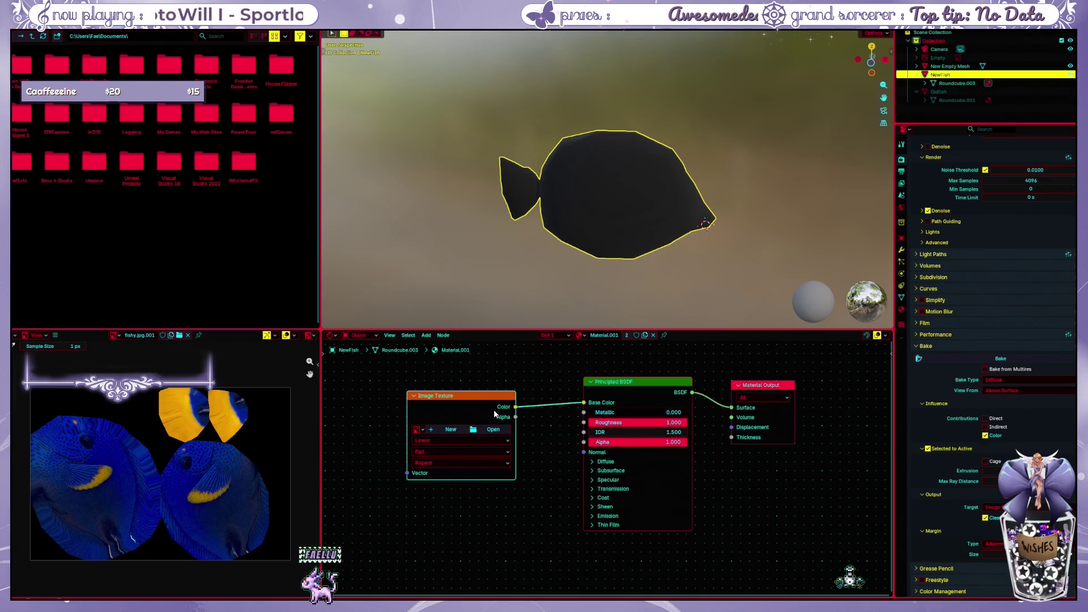
pyautogui.doubleClick(605, 336)
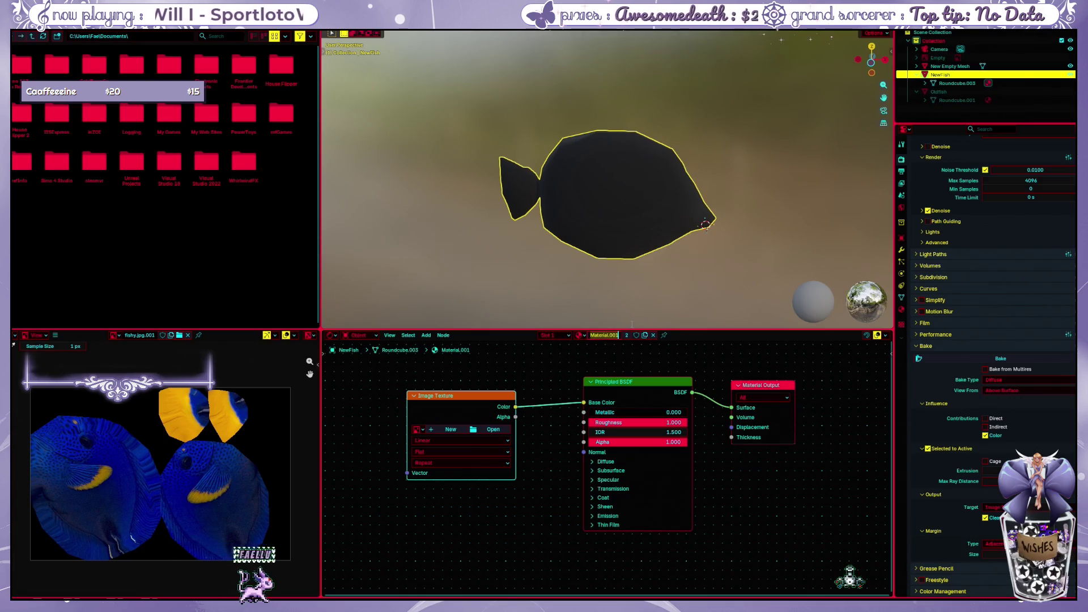
pyautogui.write('NewFishMat')
pyautogui.press('Return')
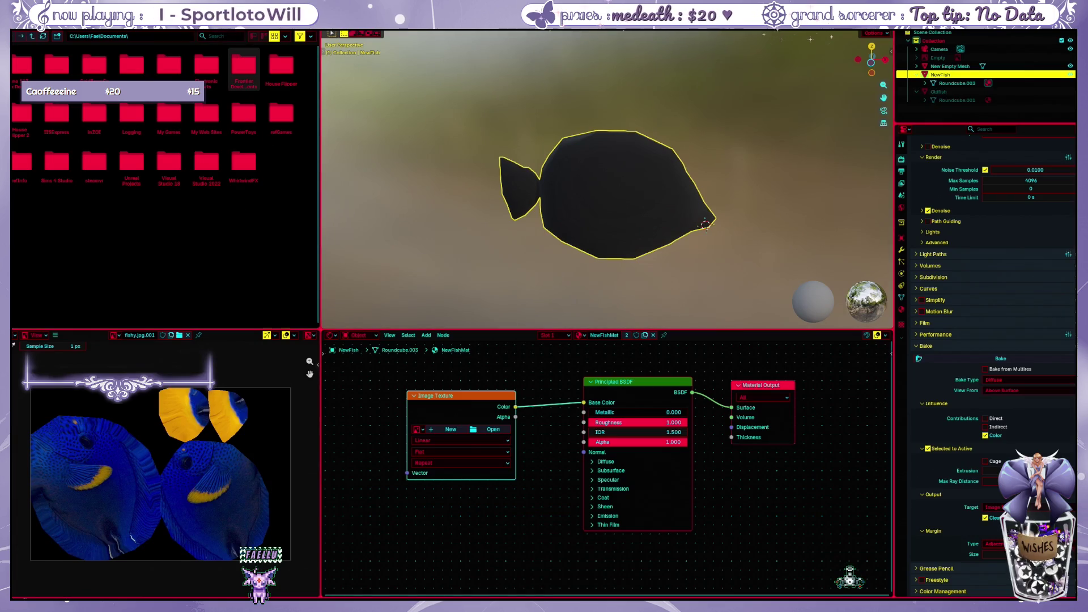
pyautogui.hotkey('ctrl', 'pagedown')
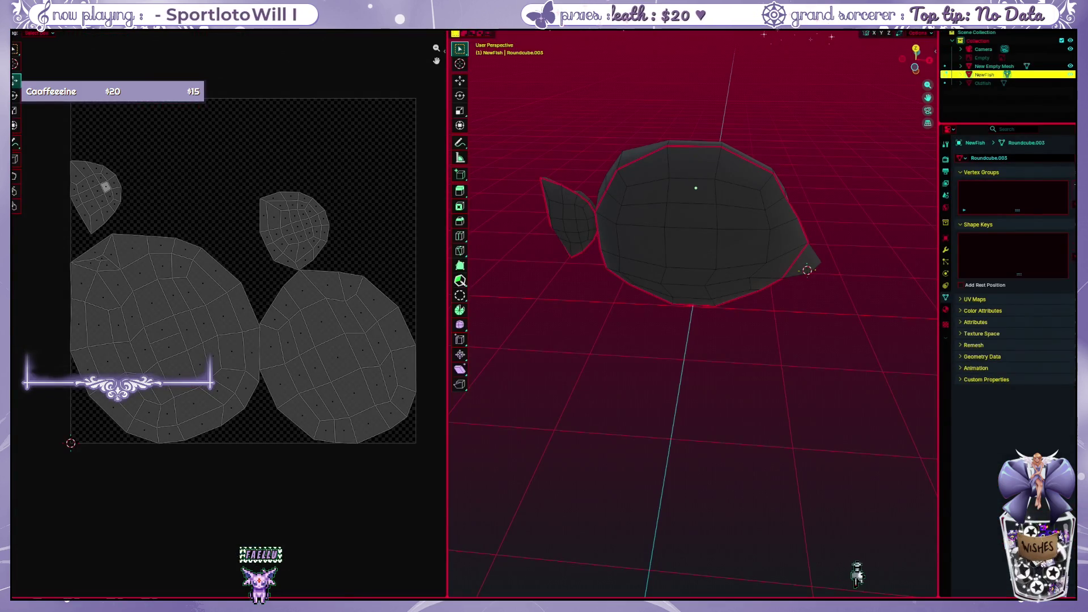
pyautogui.click(242, 36)
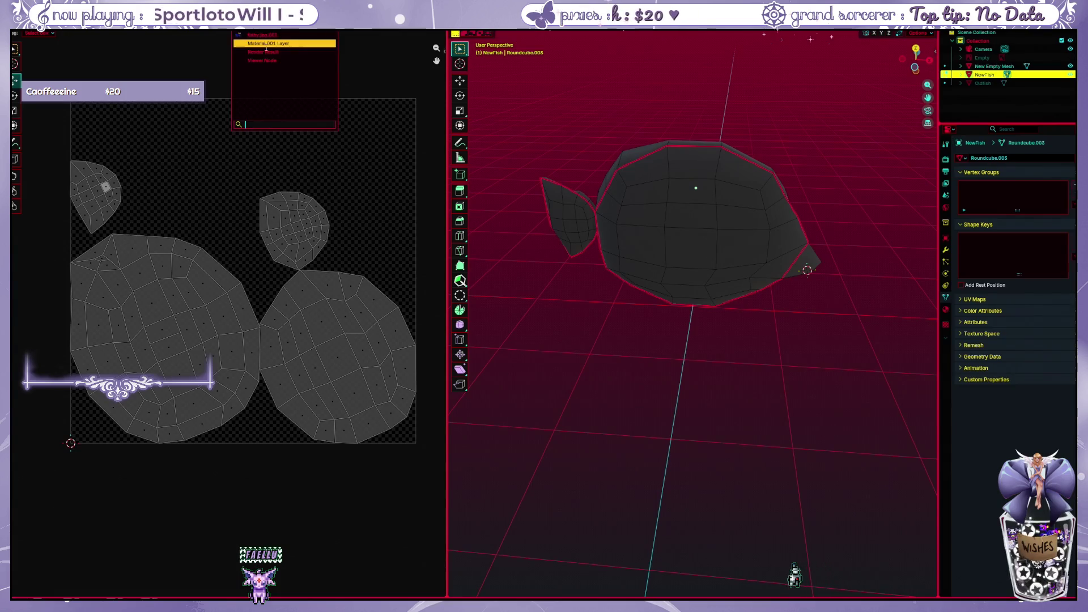
pyautogui.click(270, 45)
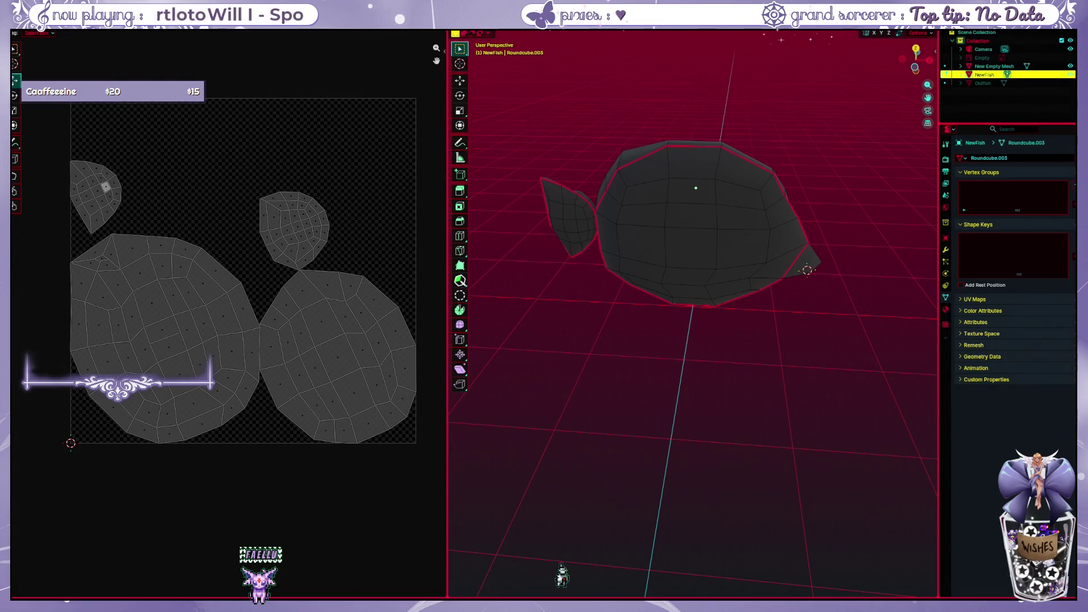
pyautogui.hotkey('ctrl', 'pageup')
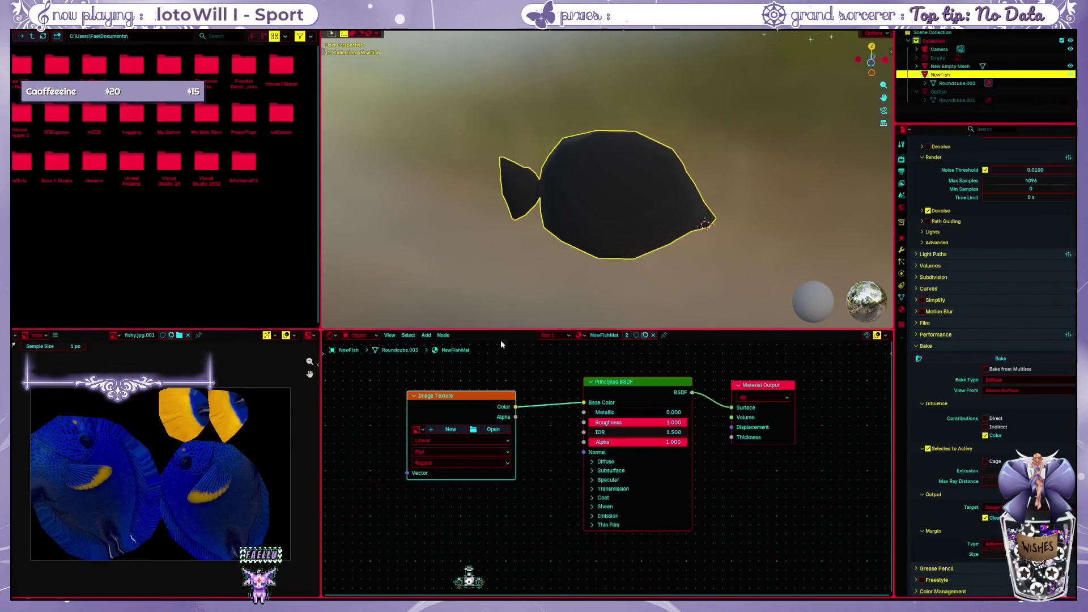
# Show the empty Material.001 Layer image in the Image Editor instead of the fish photo
pyautogui.press('g')
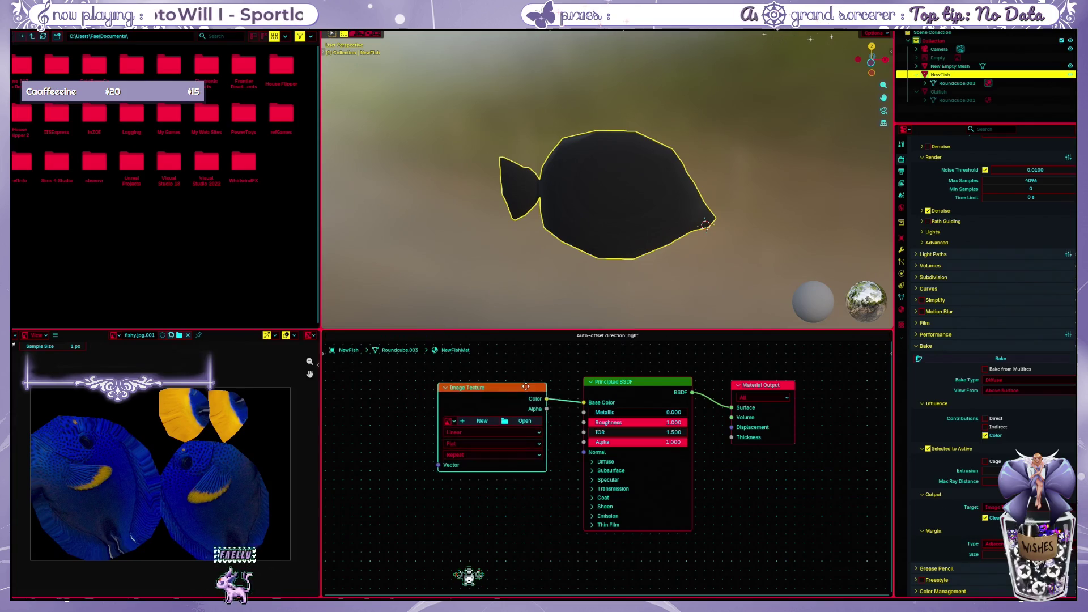
pyautogui.click(139, 334)
pyautogui.click(115, 335)
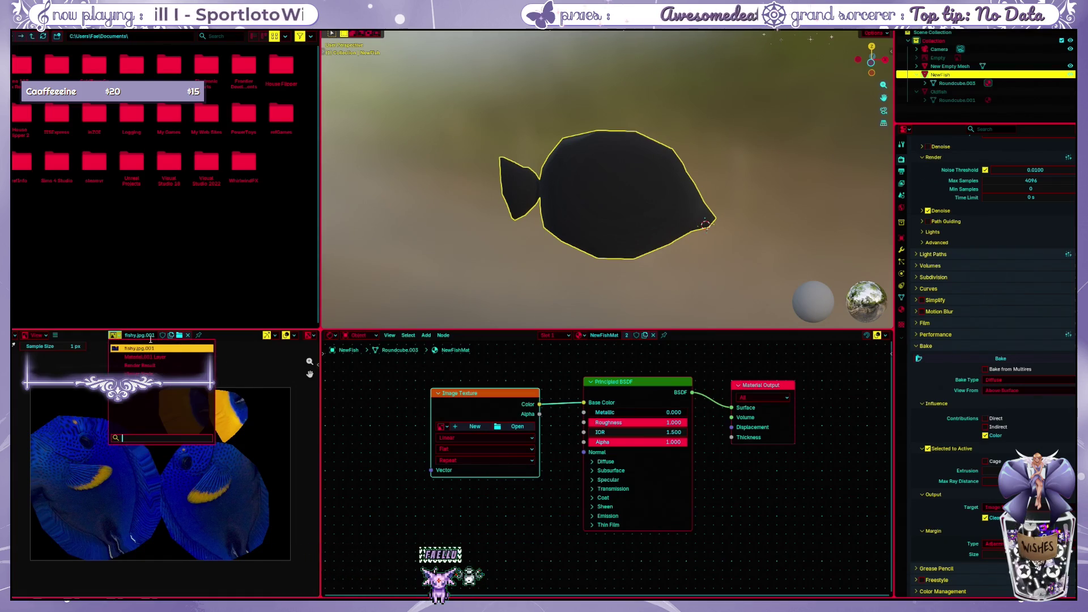
pyautogui.press('Down')
pyautogui.press('Return')
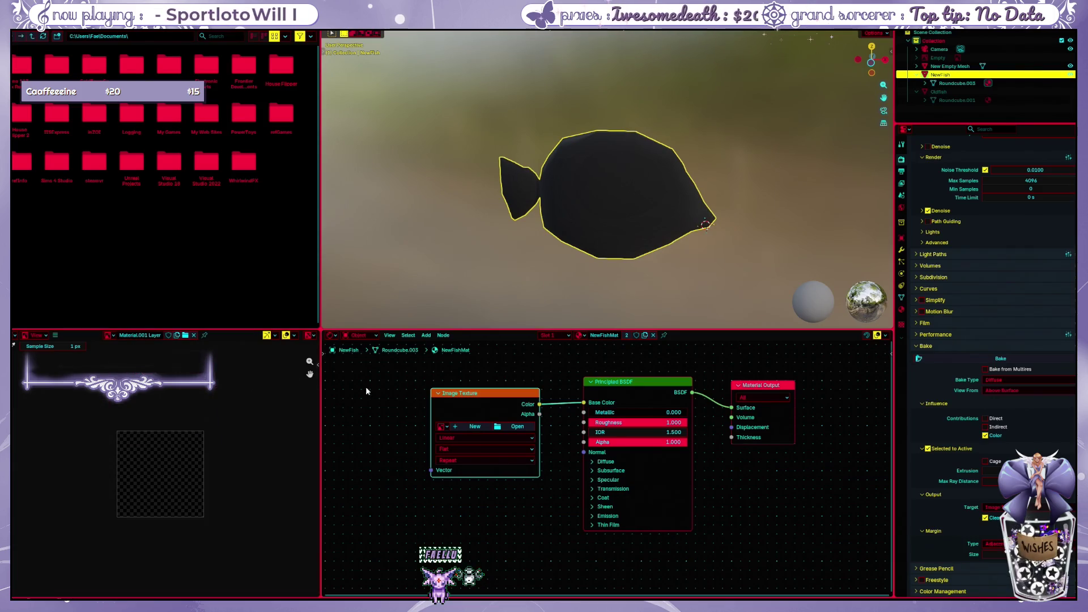
# Keep NewFishMat assigned and link the Image Texture colour to Base Color, then return to UV editing
pyautogui.click(579, 336)
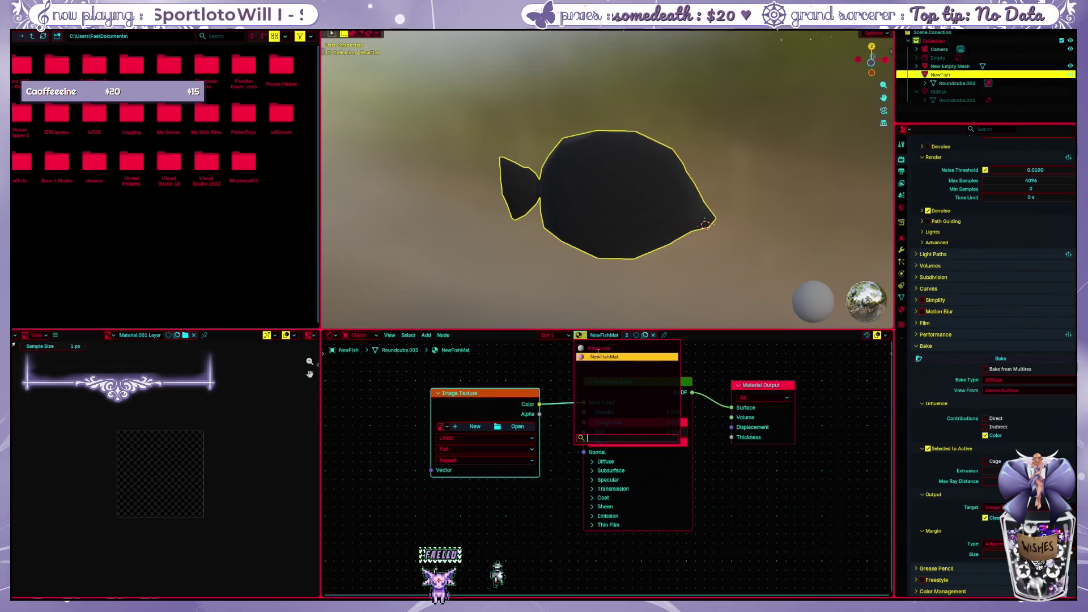
pyautogui.click(599, 357)
pyautogui.moveTo(503, 408); pyautogui.dragTo(511, 408)
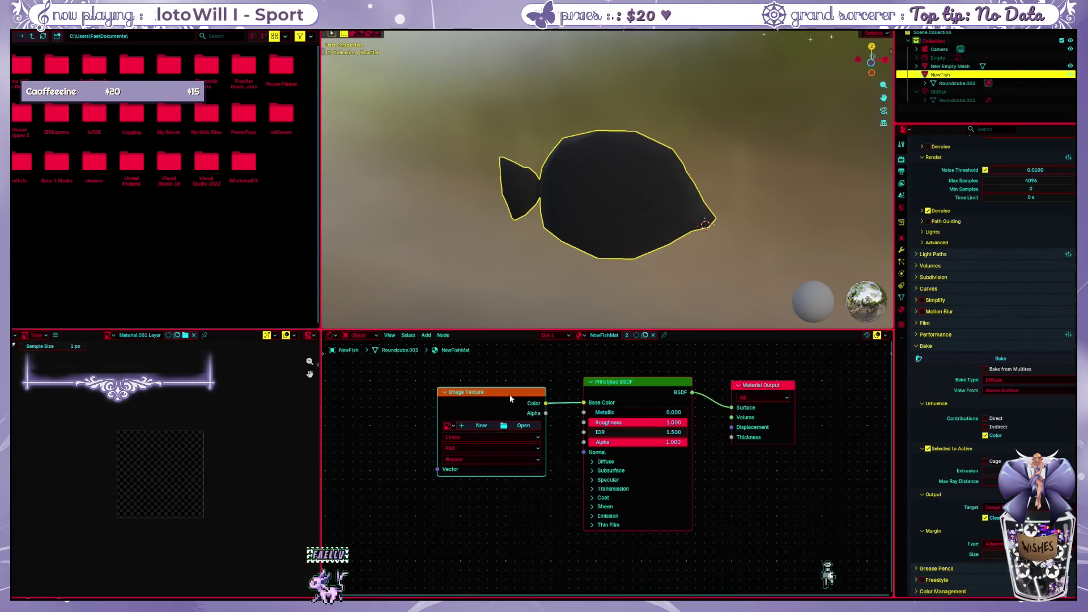
pyautogui.press('f')
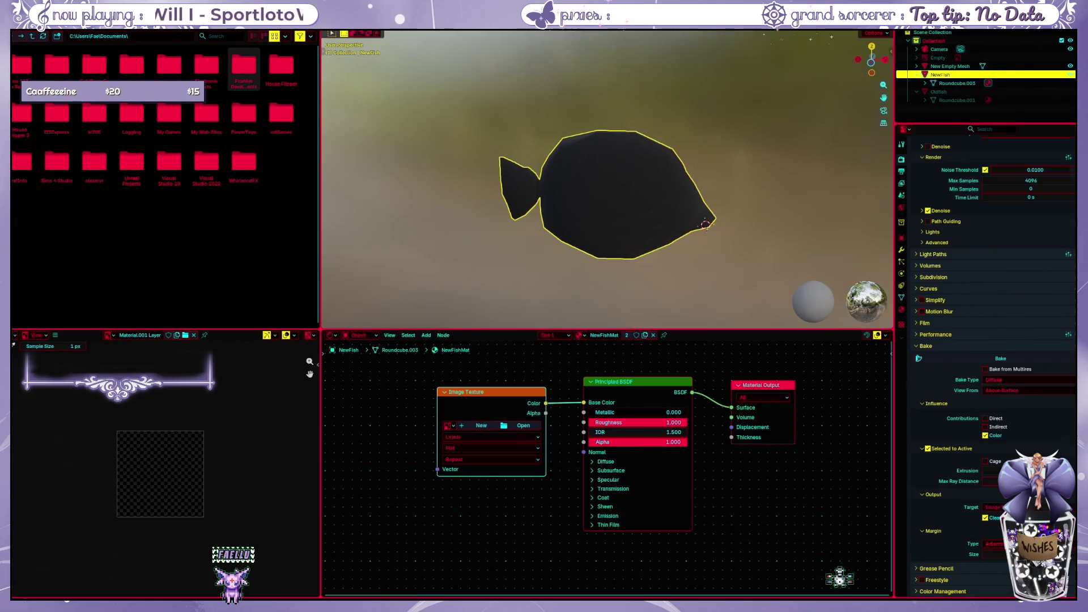
pyautogui.hotkey('ctrl', 'pageup')
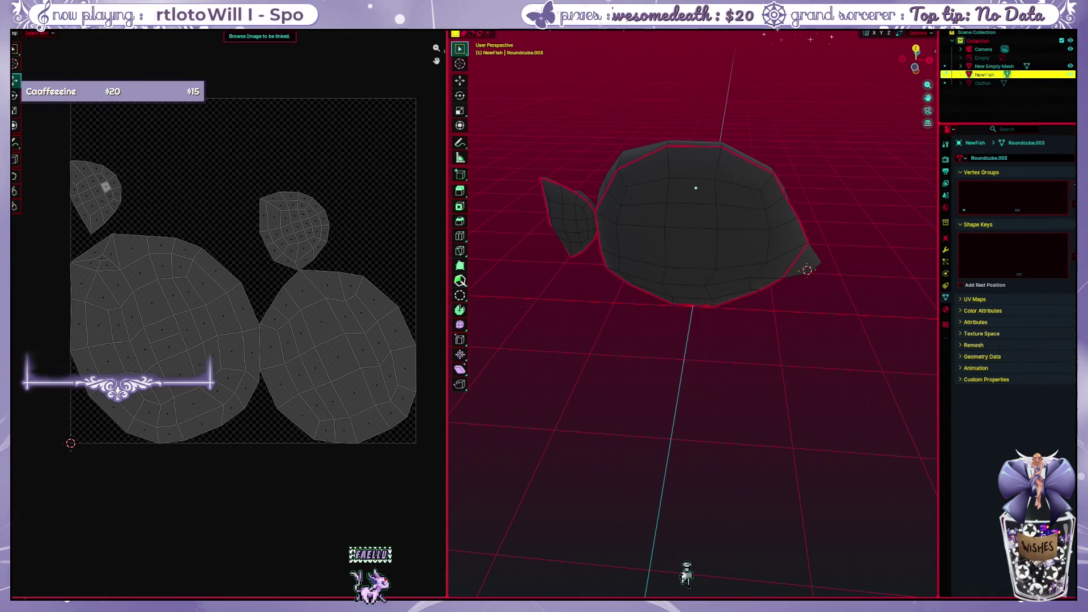
# Orbit around the fish mesh, selecting and deselecting all to inspect it
pyautogui.click(259, 30)
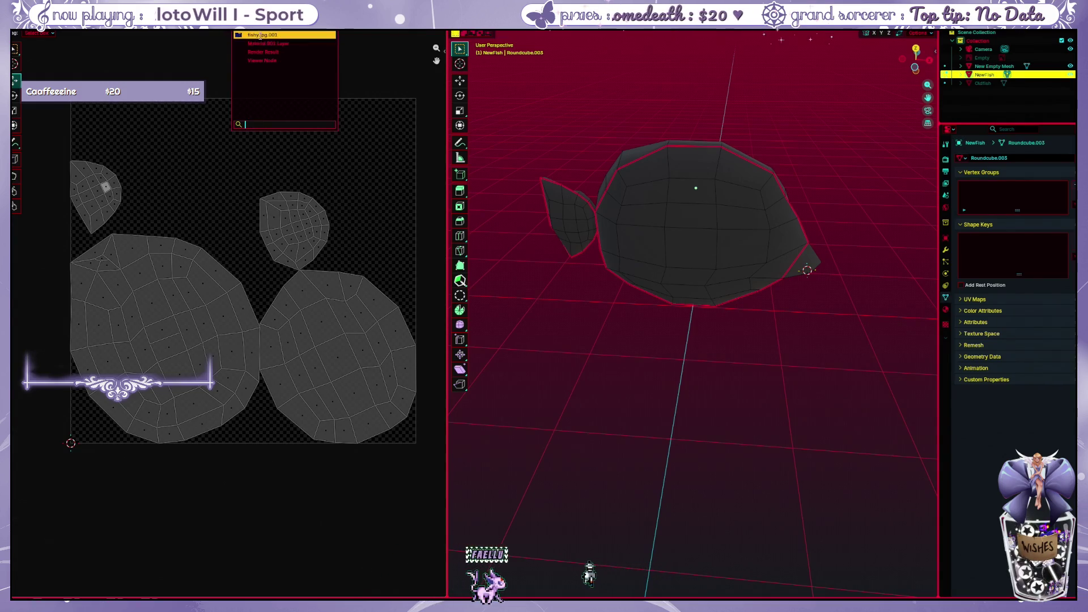
pyautogui.press('Escape')
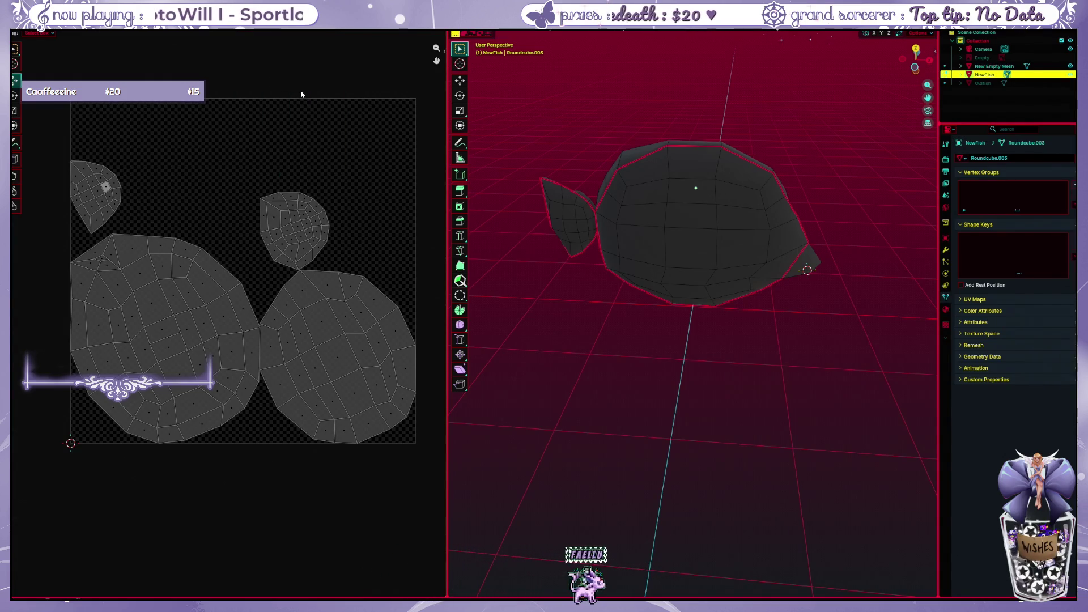
pyautogui.moveTo(494, 170); pyautogui.dragTo(529, 195, button='middle')
pyautogui.moveTo(552, 309); pyautogui.dragTo(553, 301, button='middle')
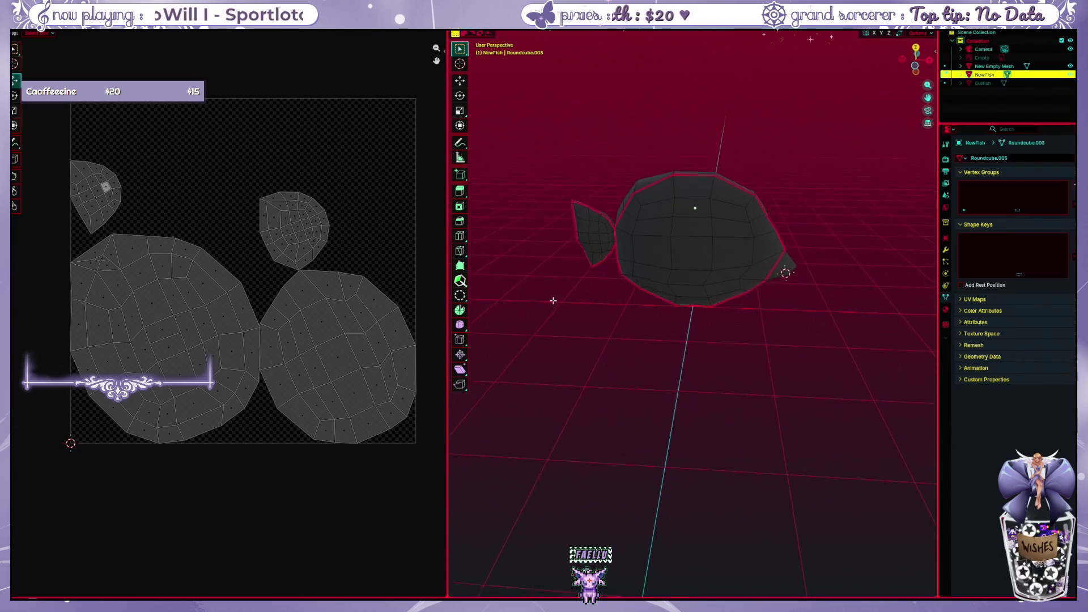
pyautogui.press('a')
pyautogui.moveTo(765, 309)
pyautogui.mouseDown(button='middle')
pyautogui.moveTo(768, 297)
pyautogui.moveTo(772, 316)
pyautogui.mouseUp(button='middle')
pyautogui.hotkey('alt', 'a')
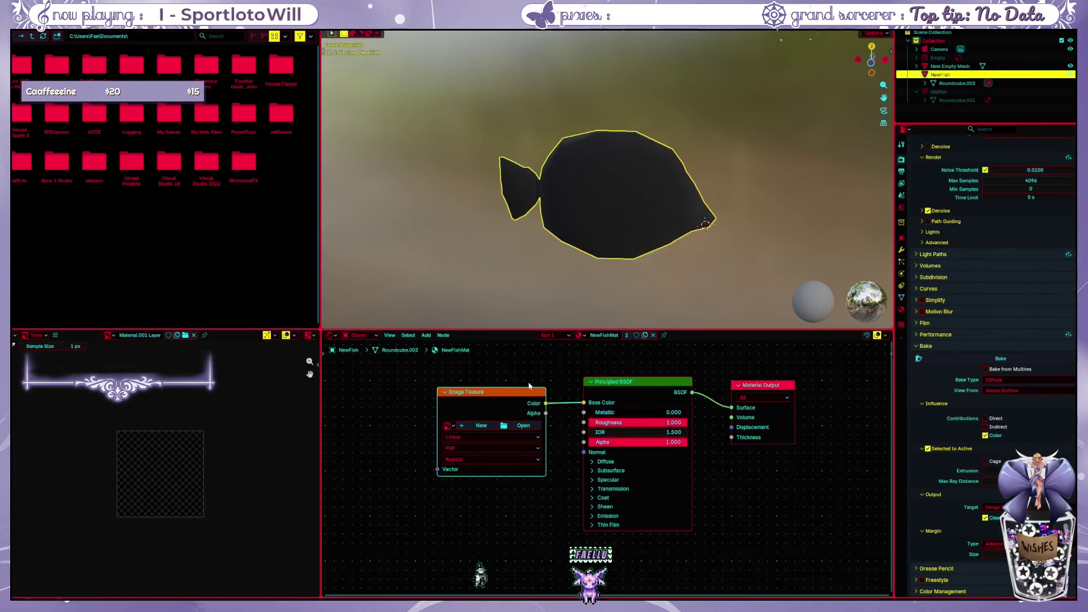
# Unhide the Outfish and NewFish objects in the Outliner and select the old fish to compare
pyautogui.rightClick(498, 376)
pyautogui.press('Escape')
pyautogui.scroll(-1, 591, 367)
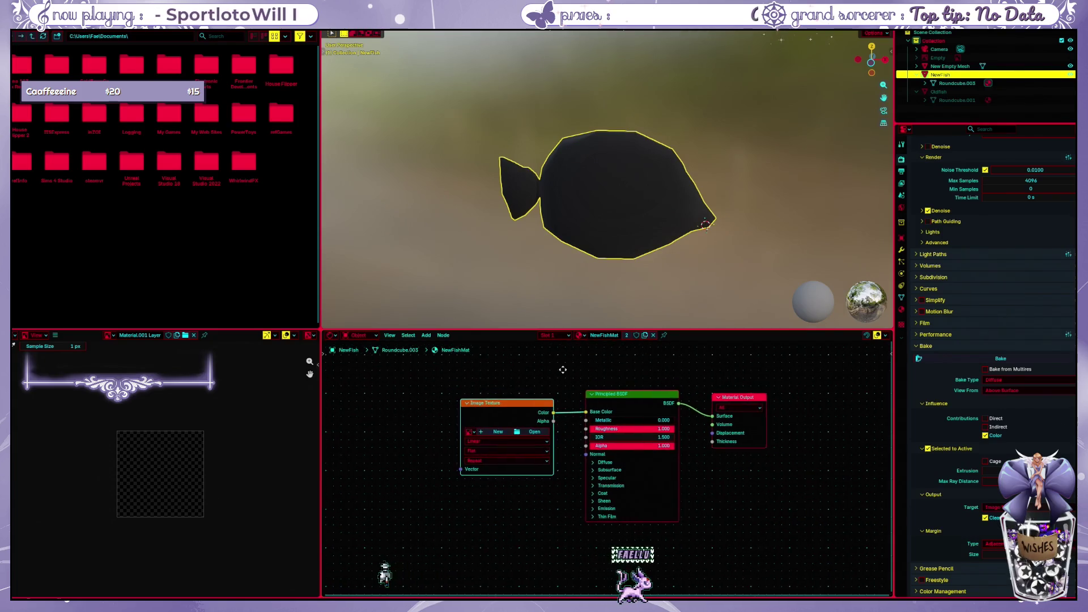
pyautogui.keyDown('ctrl'); pyautogui.hscroll(1, 514, 413); pyautogui.keyUp('ctrl')
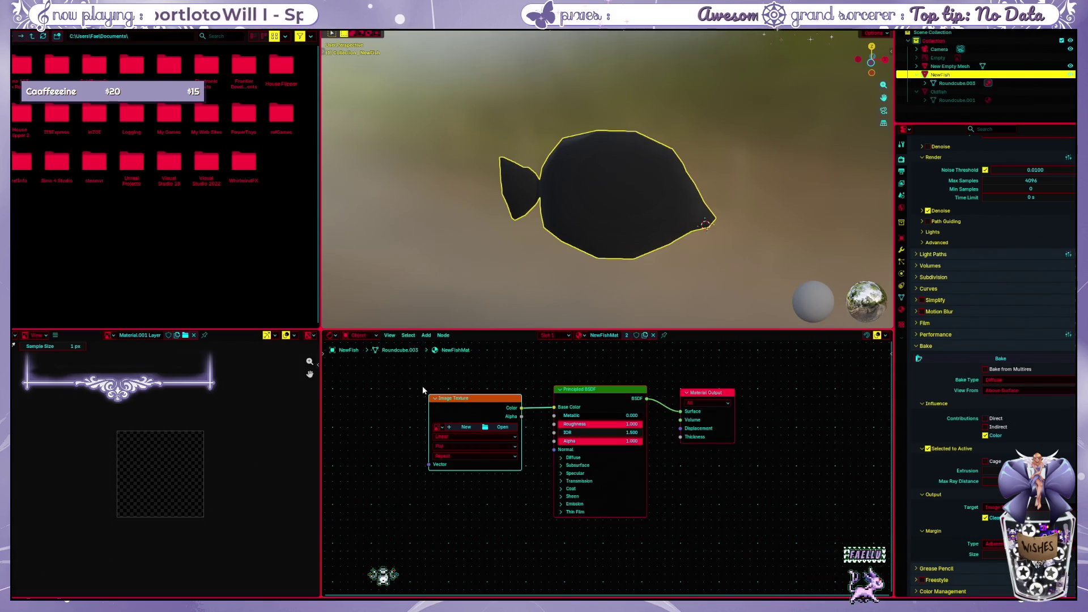
pyautogui.moveTo(390, 378); pyautogui.dragTo(737, 382)
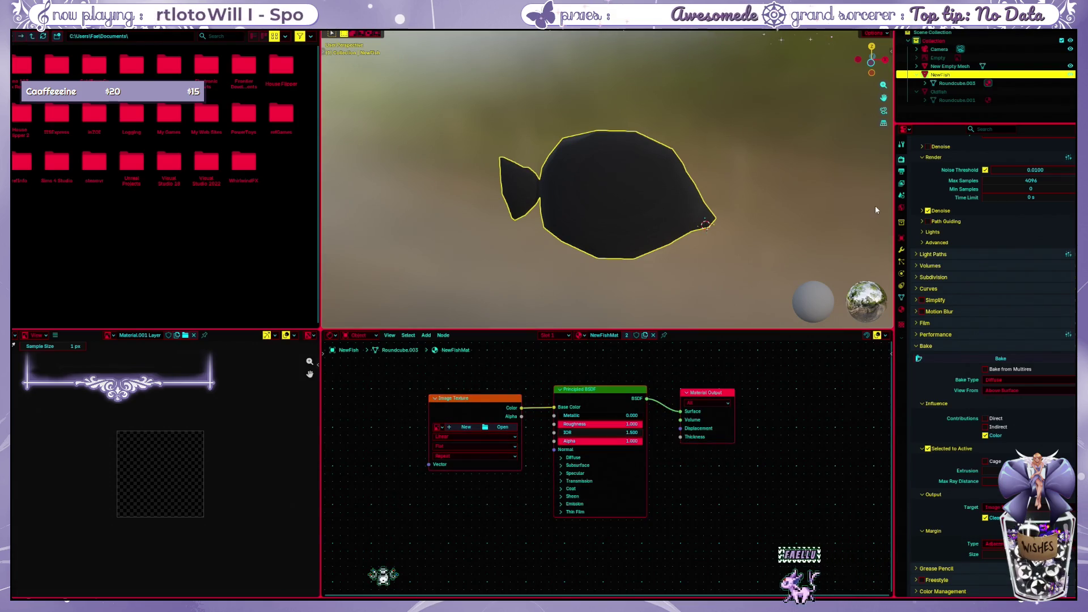
pyautogui.click(1012, 92)
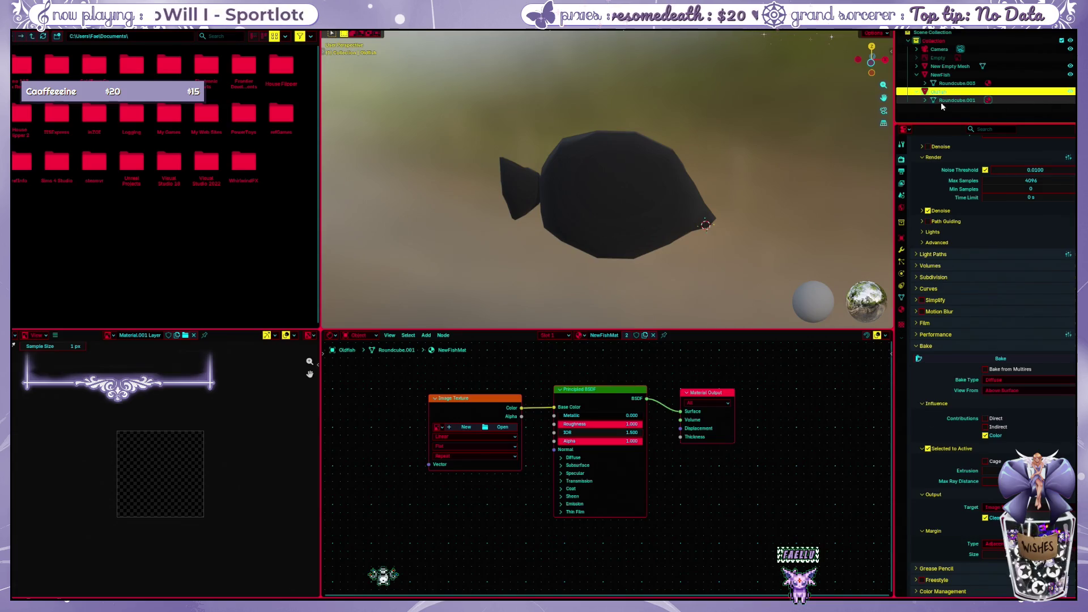
pyautogui.click(1070, 92)
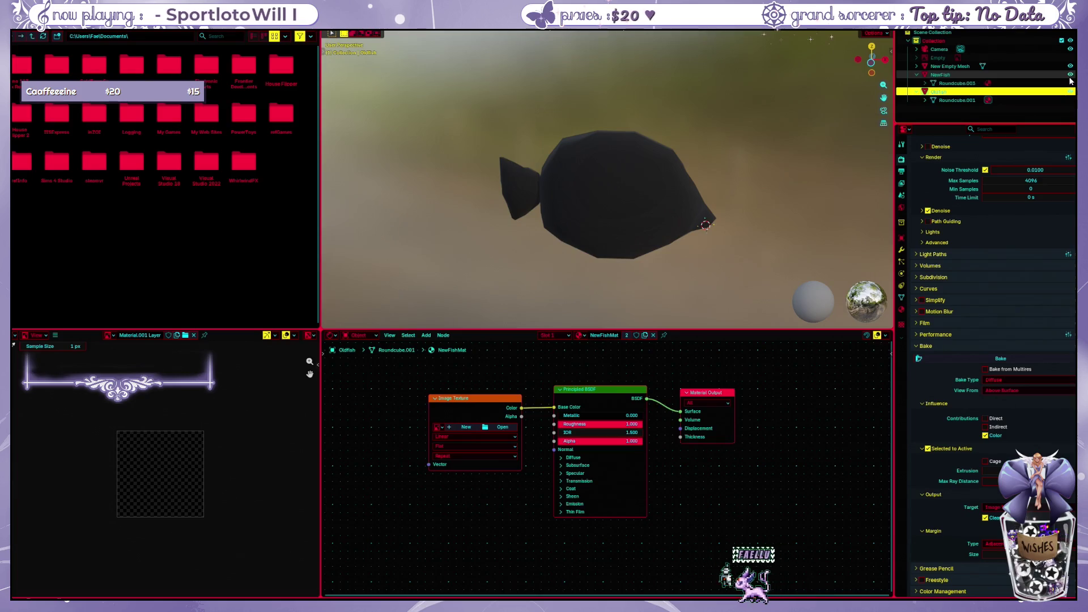
pyautogui.click(1070, 75)
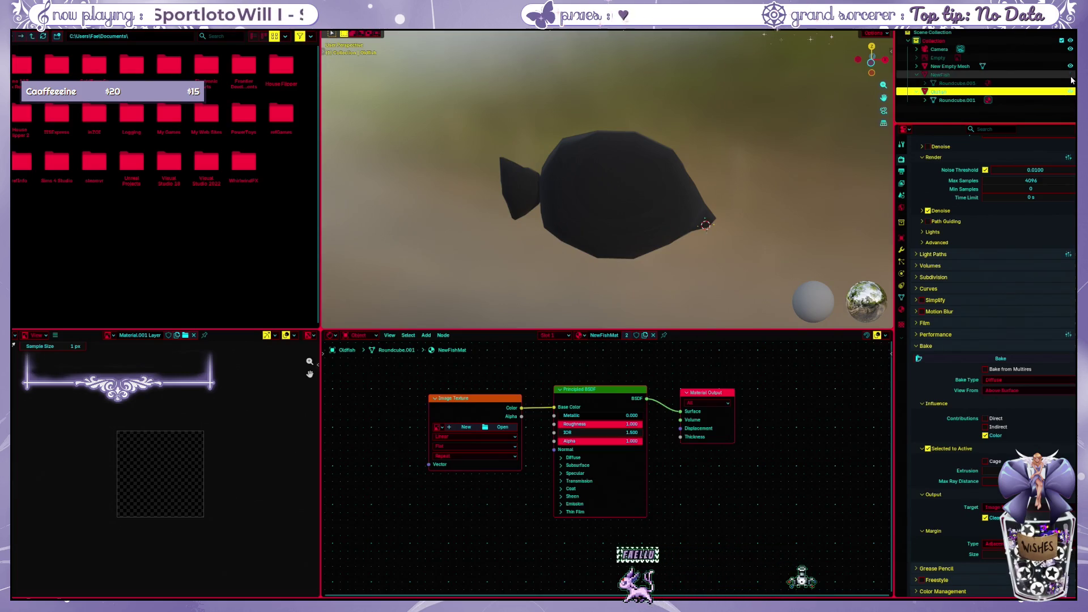
pyautogui.click(1051, 94)
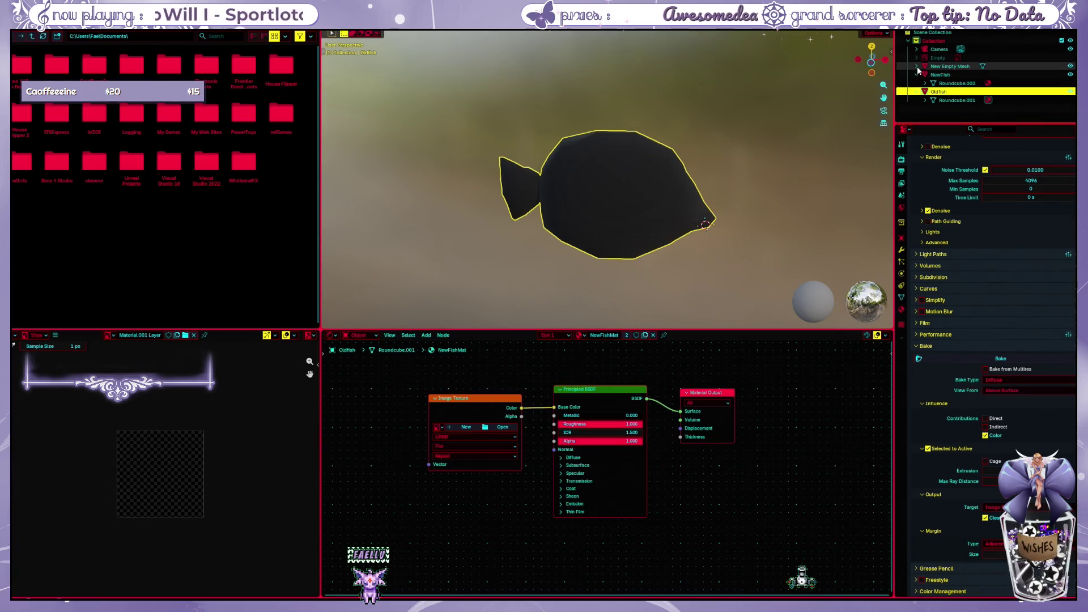
# Make NewFish the active object and enter Edit Mode on its mesh
pyautogui.click(959, 84)
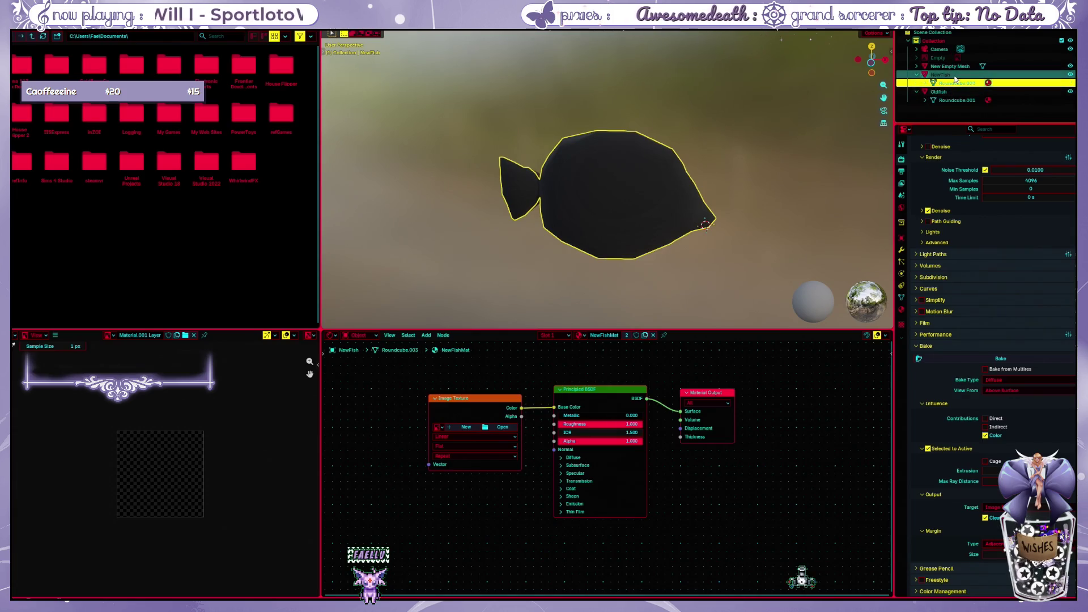
pyautogui.doubleClick(954, 91)
pyautogui.press('Return')
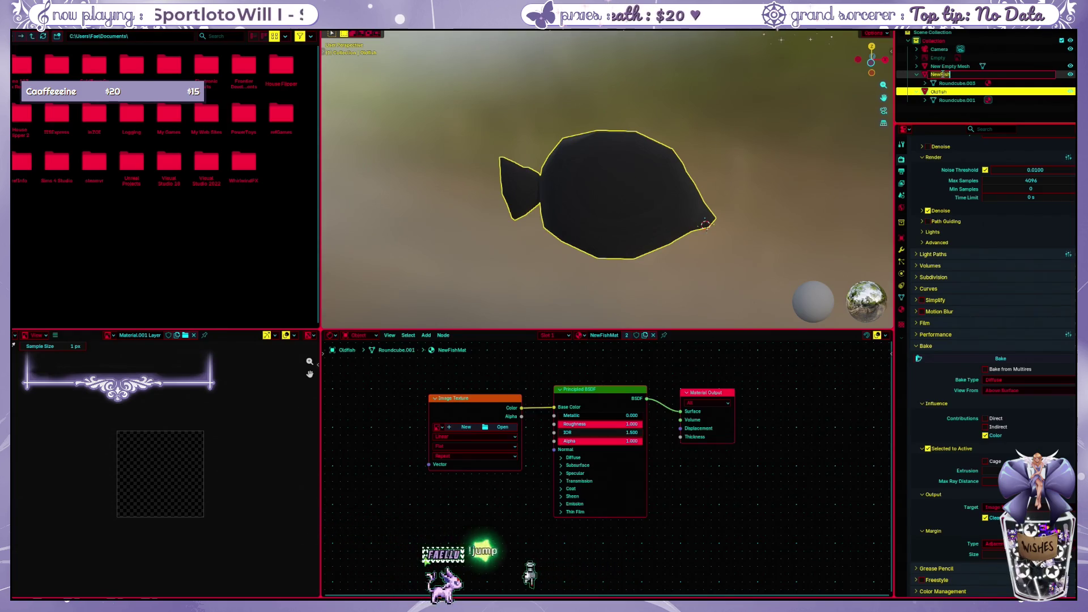
pyautogui.click(941, 73)
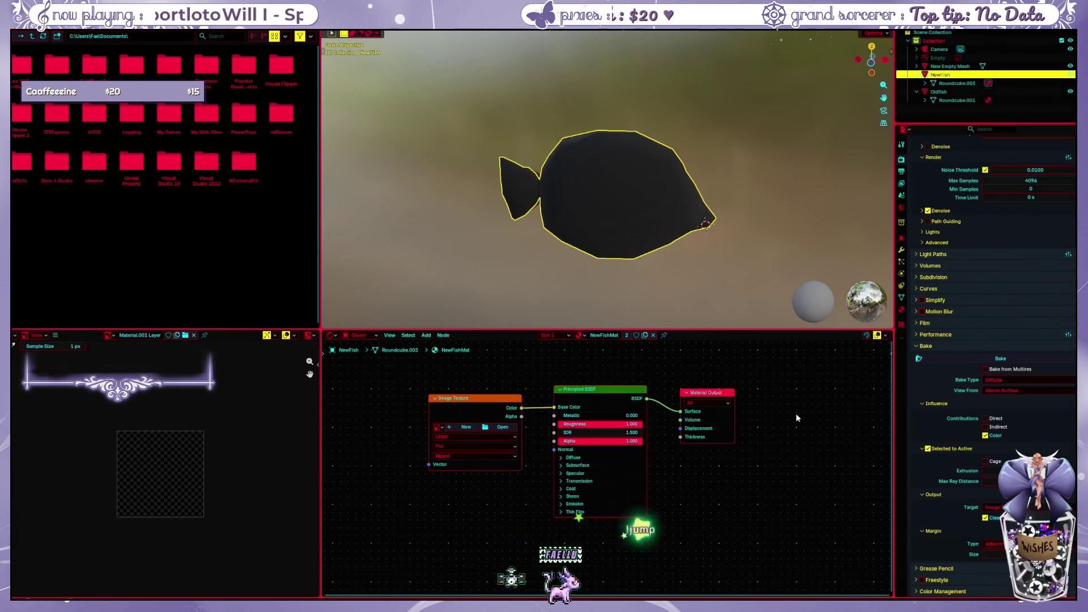
pyautogui.hotkey('ctrl', 'z')
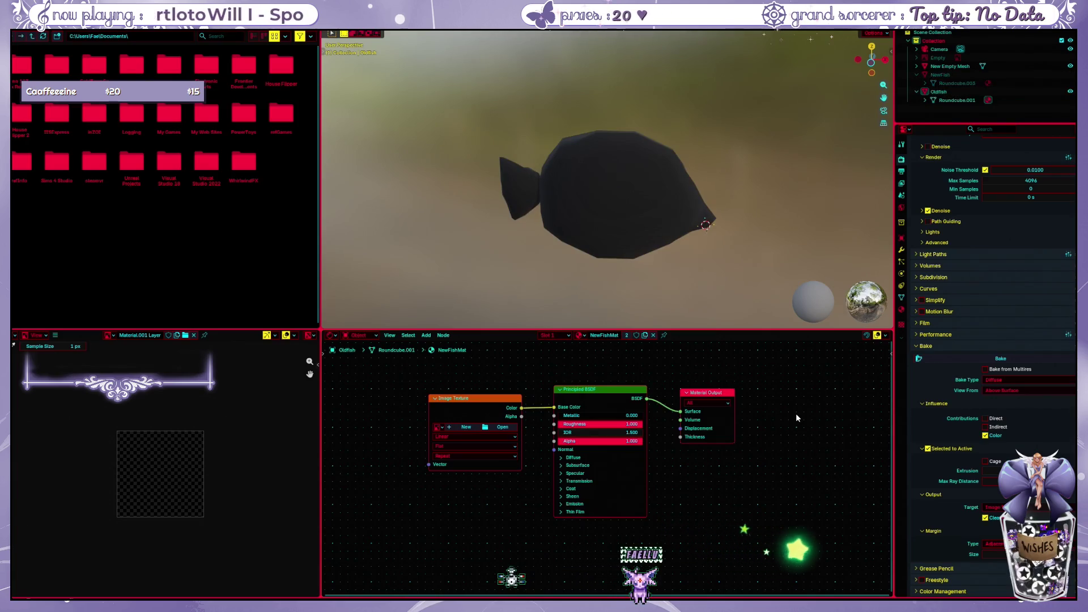
pyautogui.hotkey('ctrl', 'shift', 'z')
pyautogui.hotkey('ctrl', 'shift', 'z')
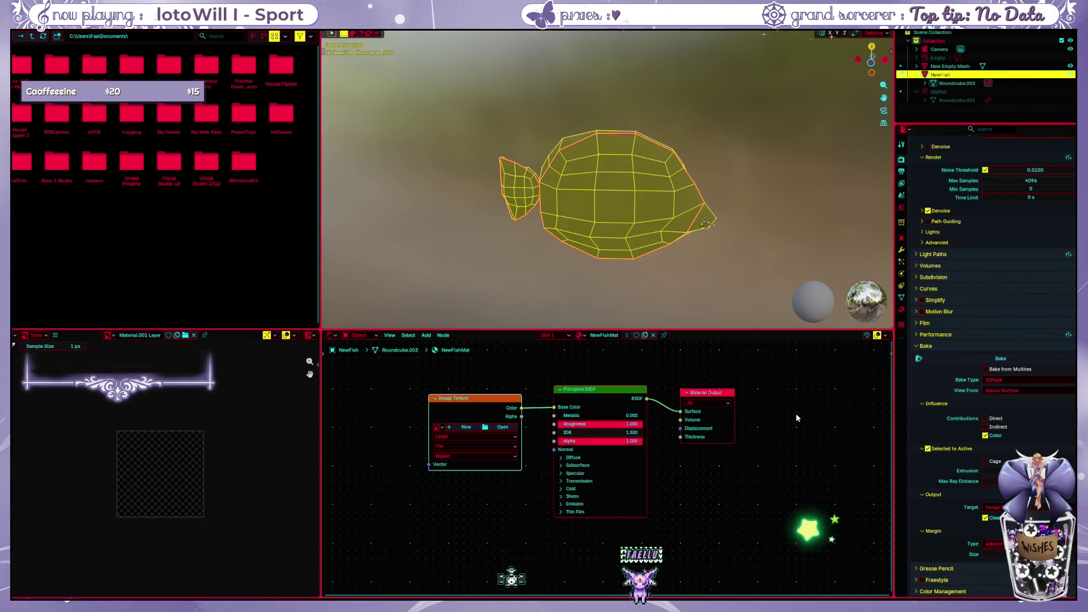
pyautogui.hotkey('ctrl', 'shift', 'z')
# Delete the old image node and add a fresh empty Image Texture node feeding Base Color
pyautogui.hotkey('ctrl', 'shift', 'z')
pyautogui.hotkey('ctrl', 'shift', 'z')
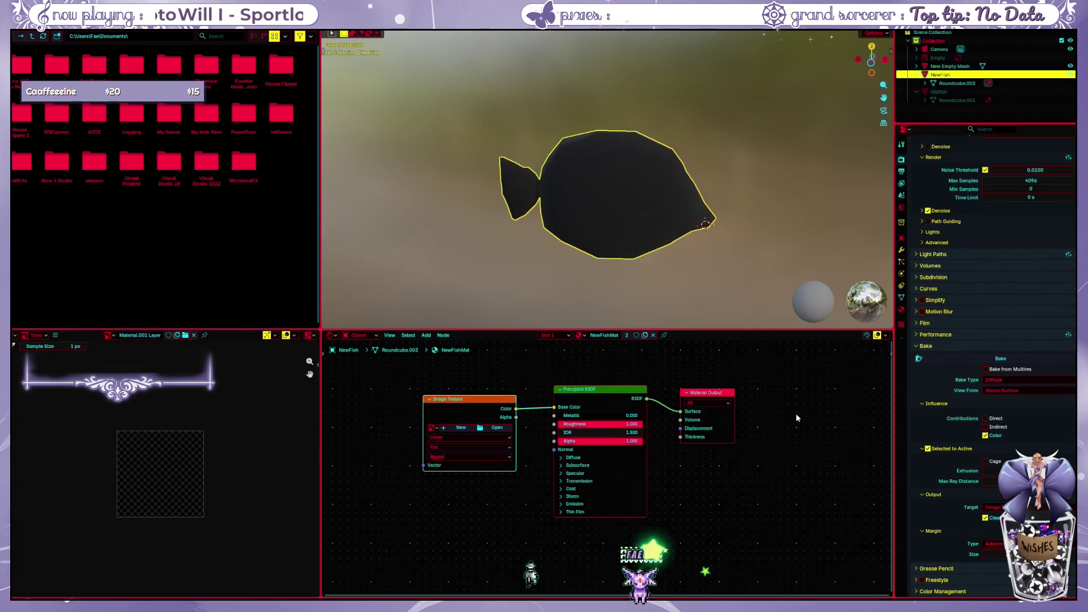
pyautogui.hotkey('ctrl', 'shift', 'z')
pyautogui.hotkey('ctrl', 'shift', 'z')
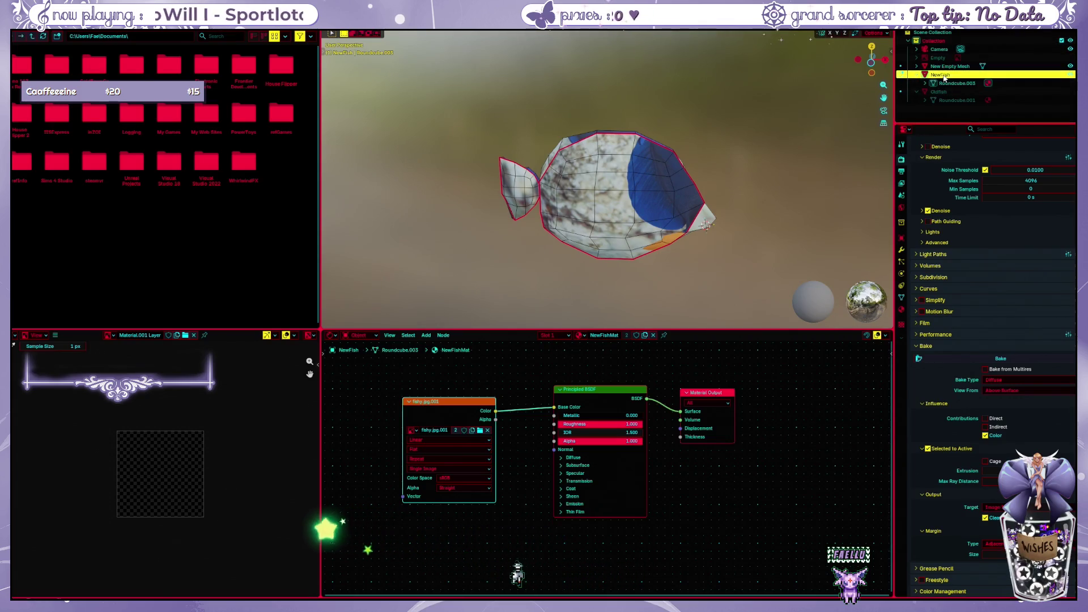
pyautogui.click(477, 405)
pyautogui.press('x')
pyautogui.moveTo(555, 406); pyautogui.dragTo(495, 406)
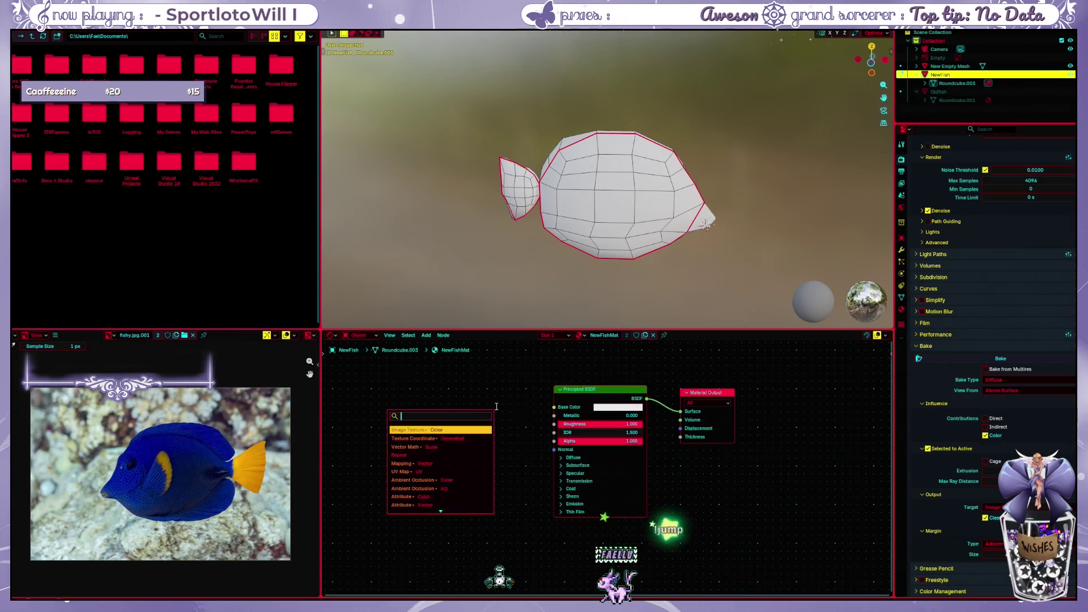
pyautogui.click(439, 429)
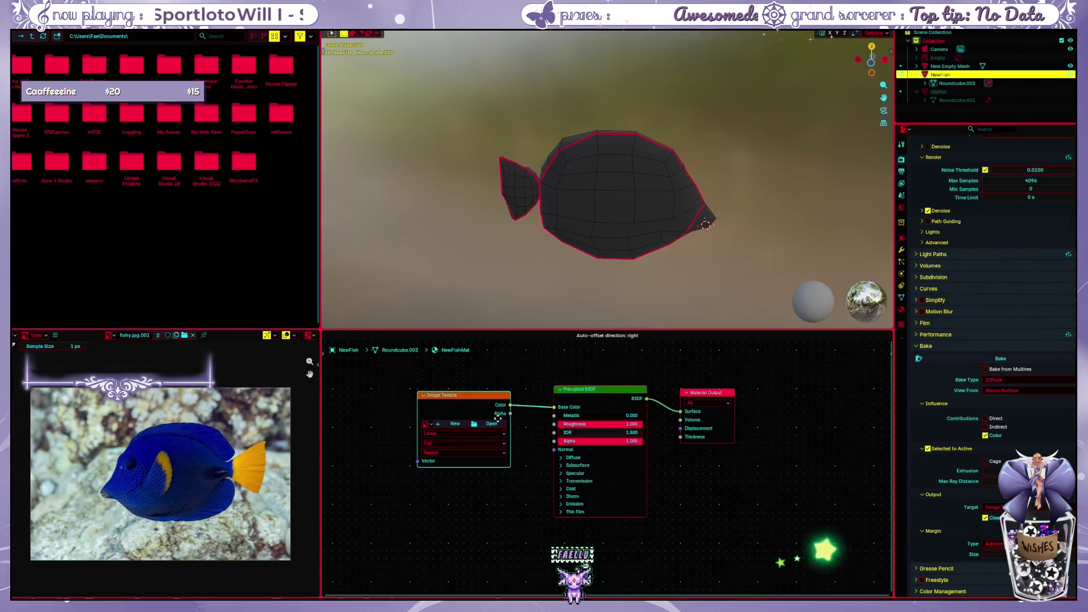
# Create a new 2048 × 2048 image named NewFishUV in the Image Texture node
pyautogui.click(459, 424)
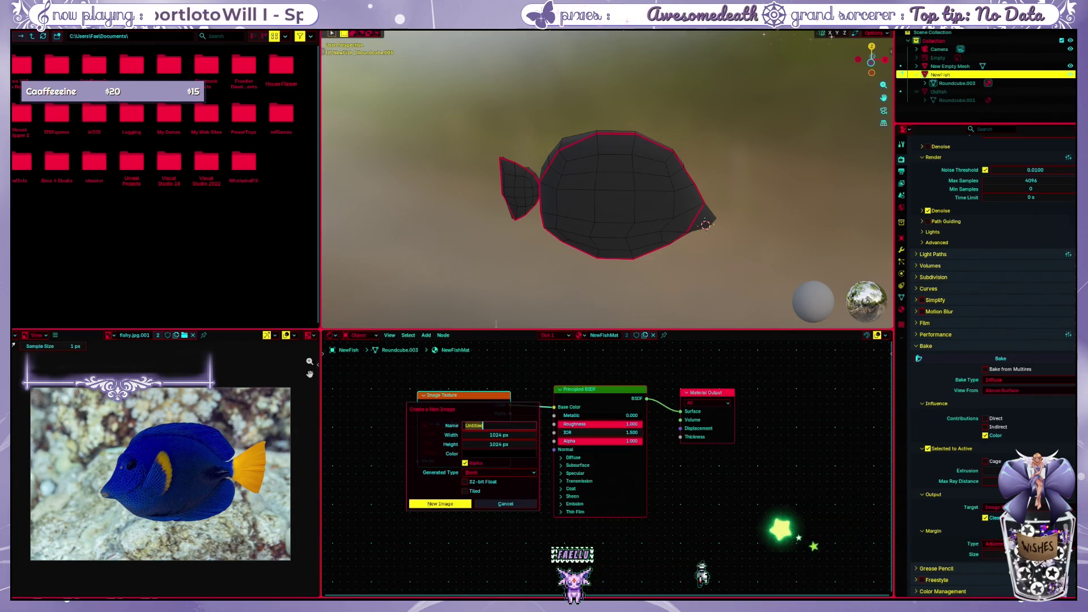
pyautogui.write('NewFish')
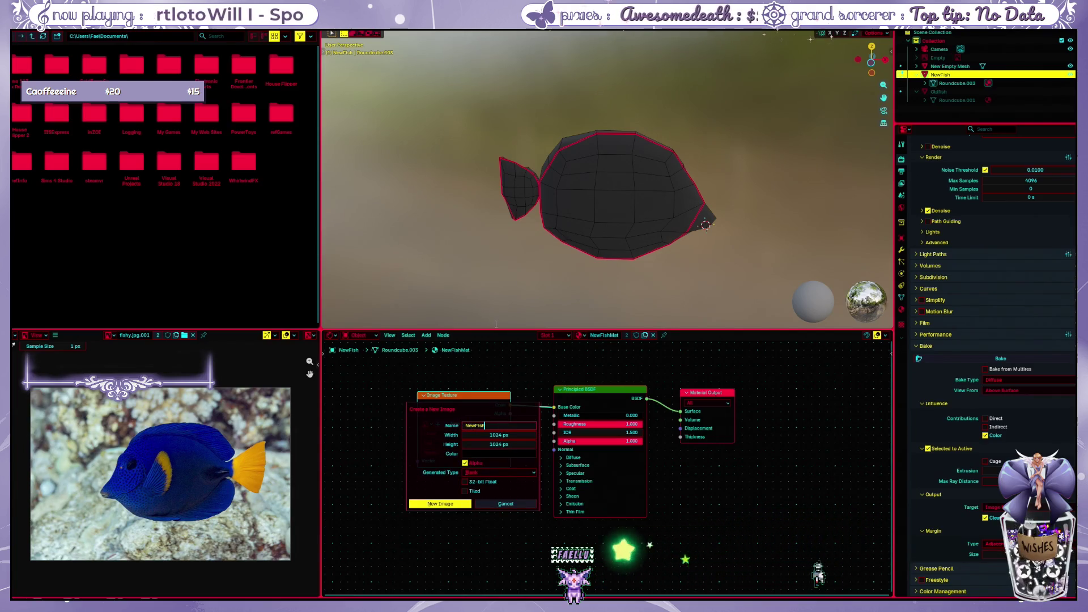
pyautogui.write('UV')
pyautogui.press('Tab')
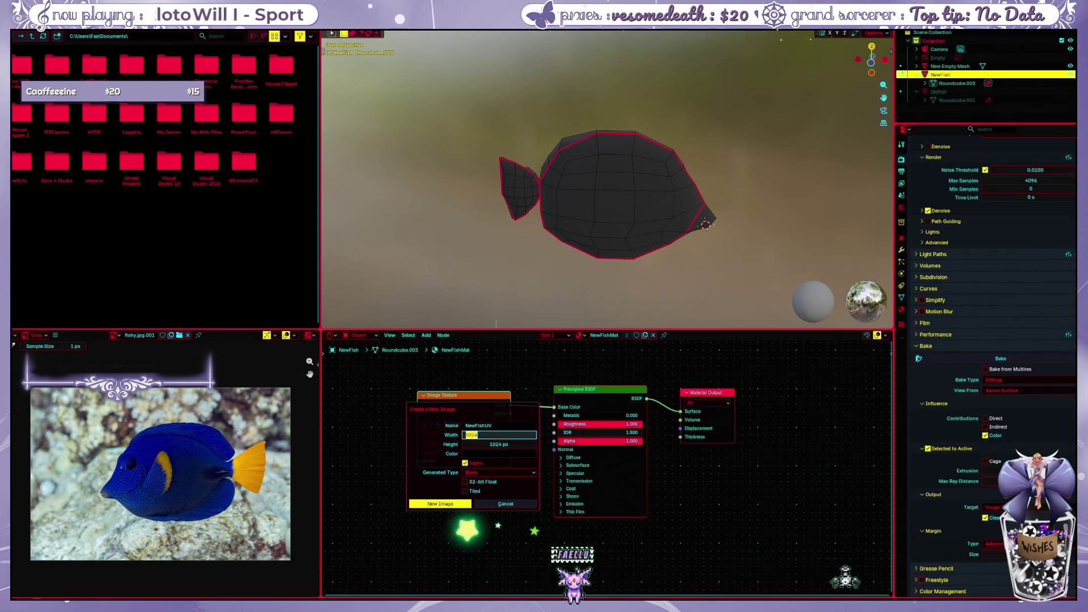
pyautogui.write('2048')
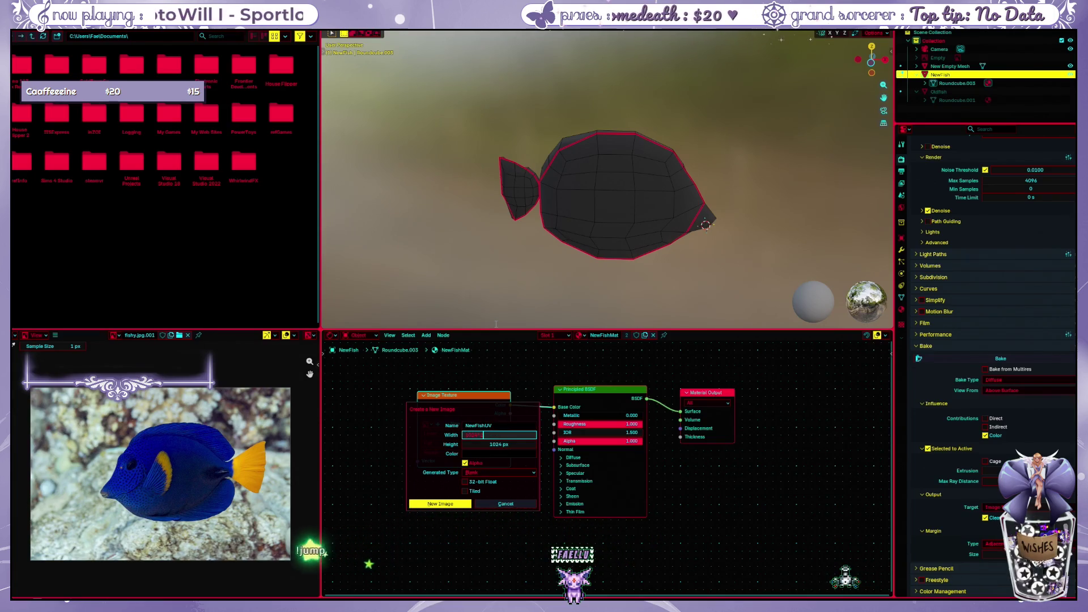
pyautogui.press('Tab')
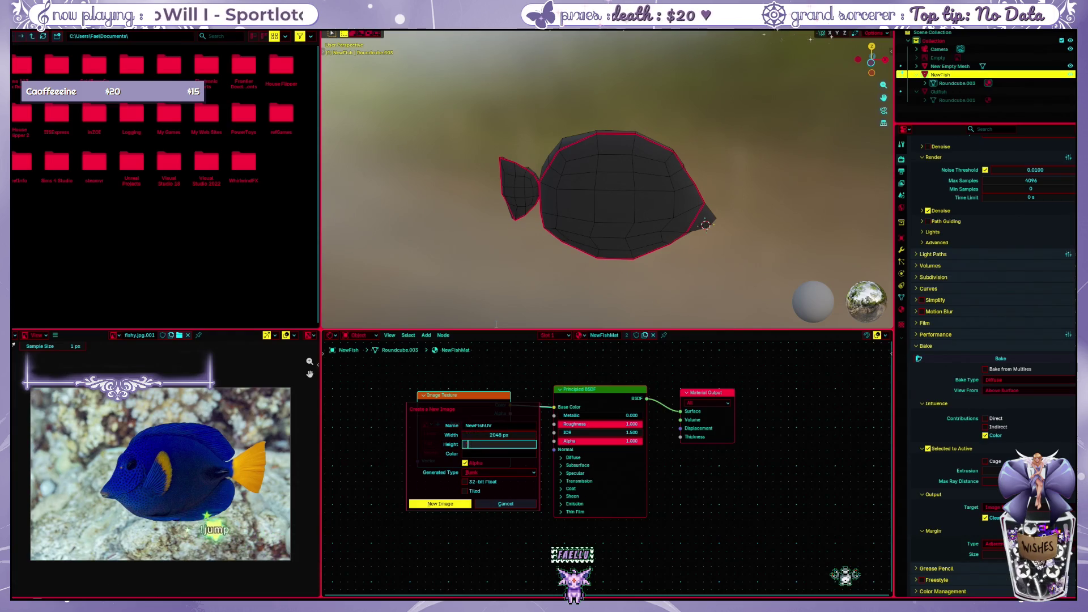
pyautogui.press('Return')
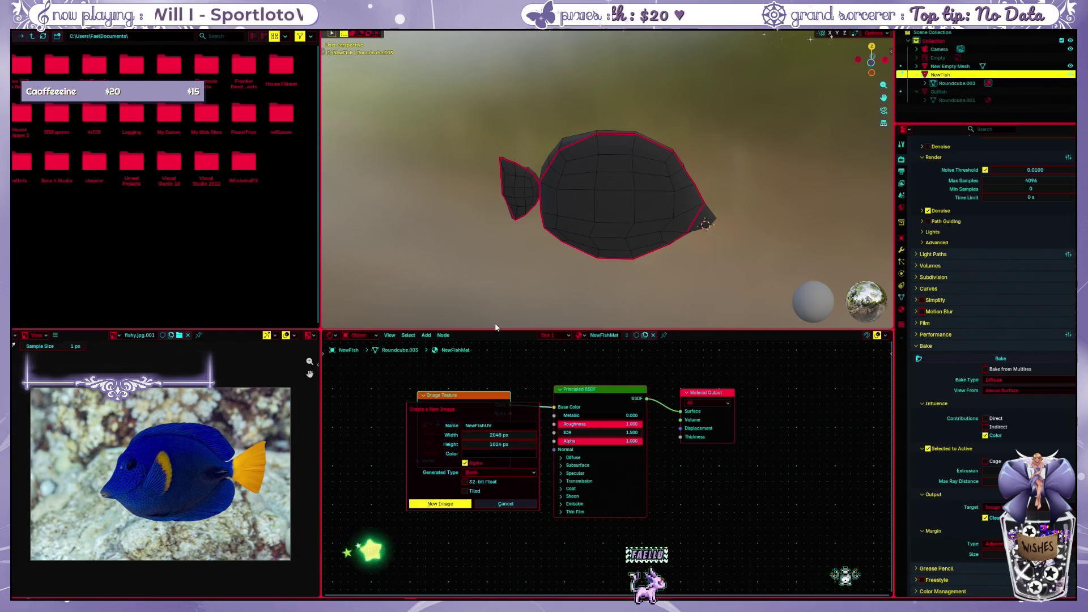
pyautogui.click(499, 444)
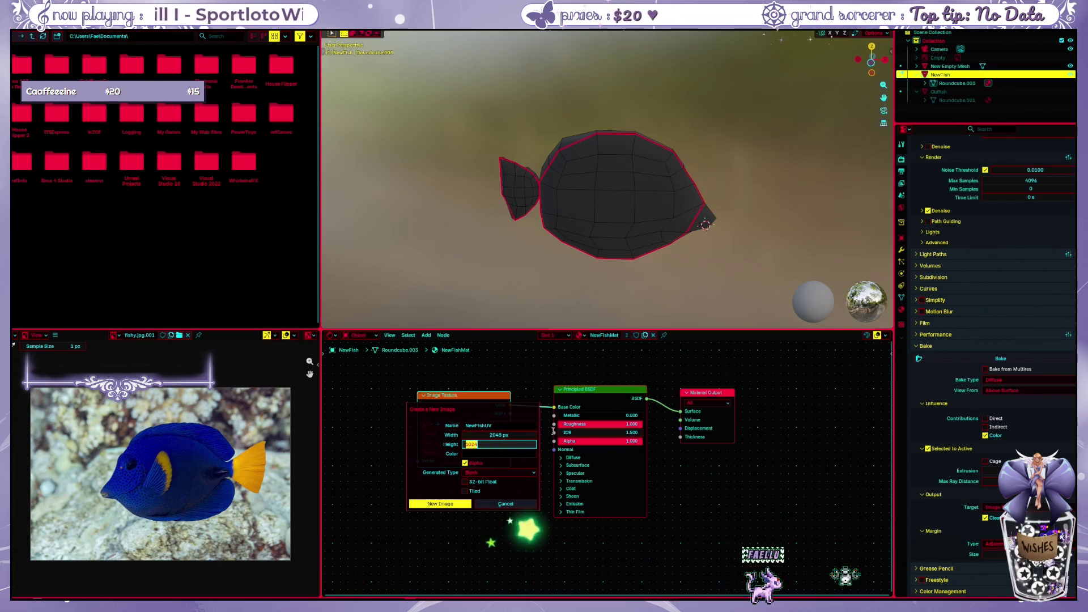
pyautogui.write('2048')
pyautogui.press('Return')
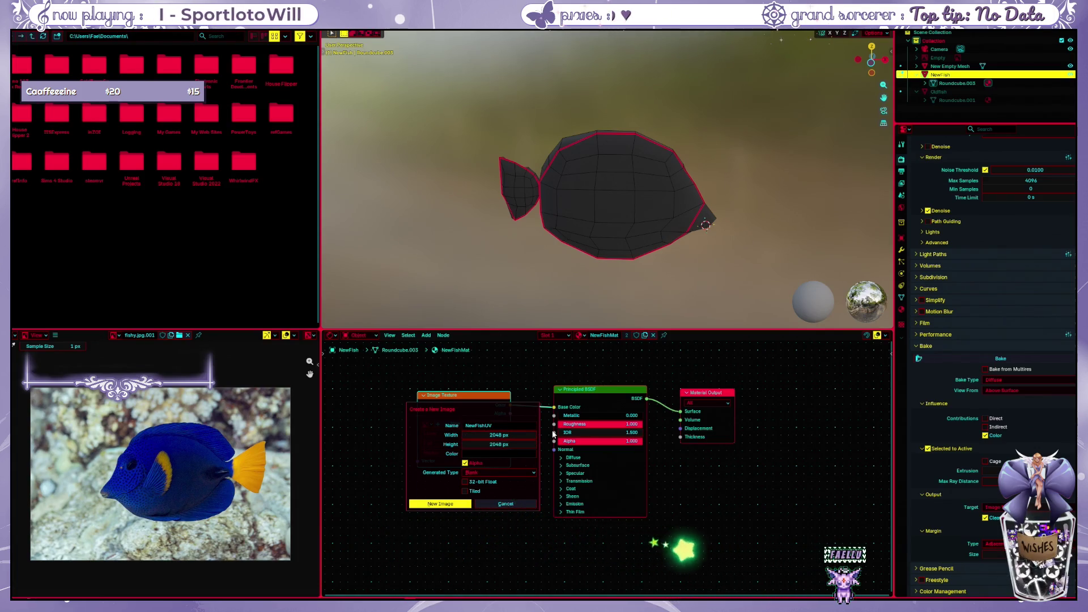
pyautogui.click(462, 508)
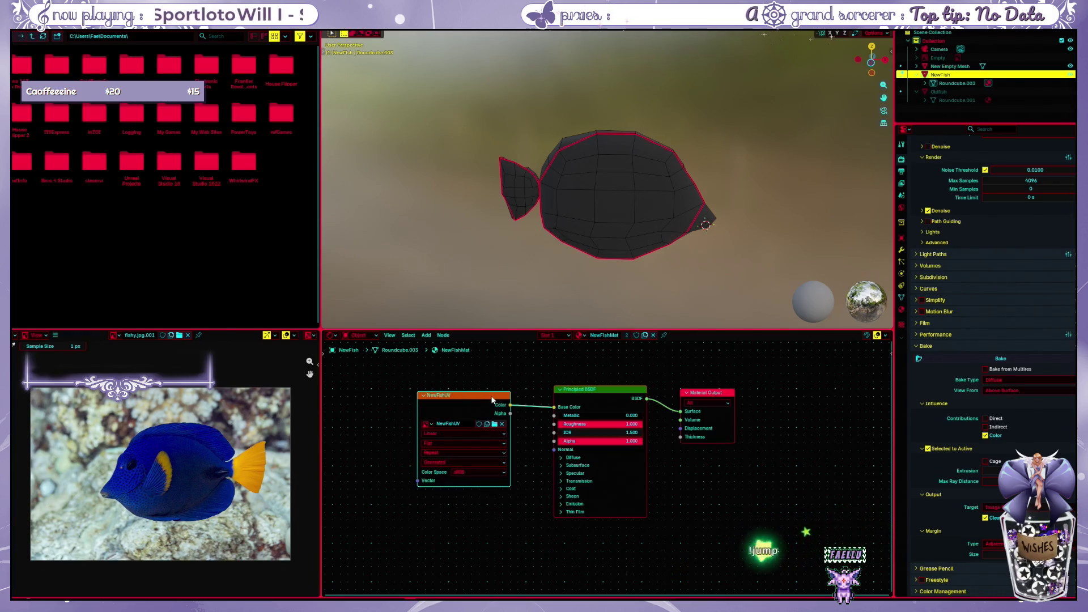
# Select the old fish mesh Roundcube.001 and switch to the UV Editing workspace
pyautogui.click(948, 91)
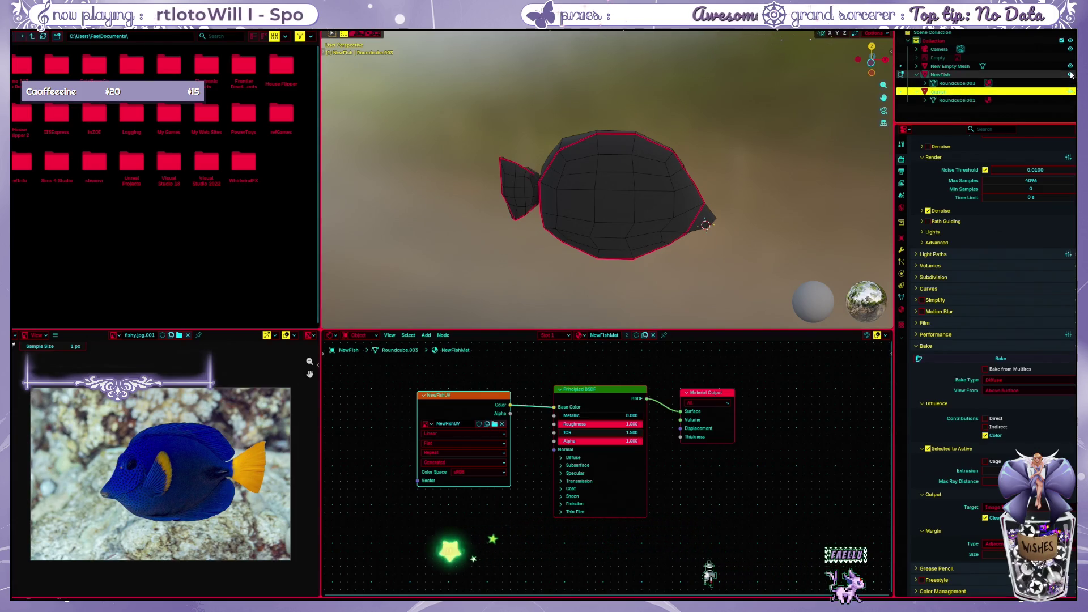
pyautogui.click(995, 100)
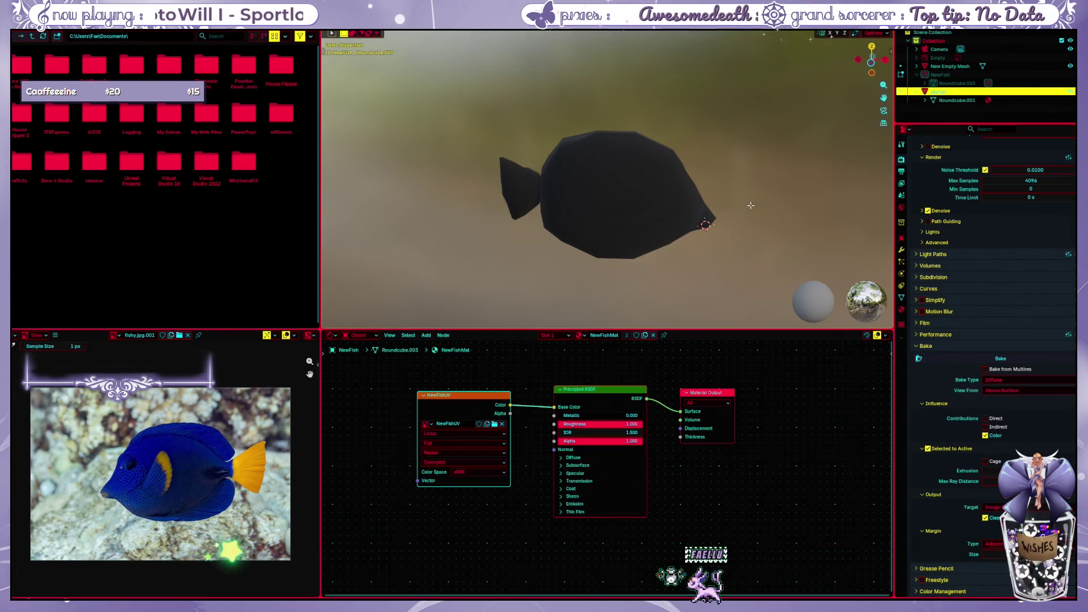
pyautogui.moveTo(750, 204); pyautogui.dragTo(702, 204, button='middle')
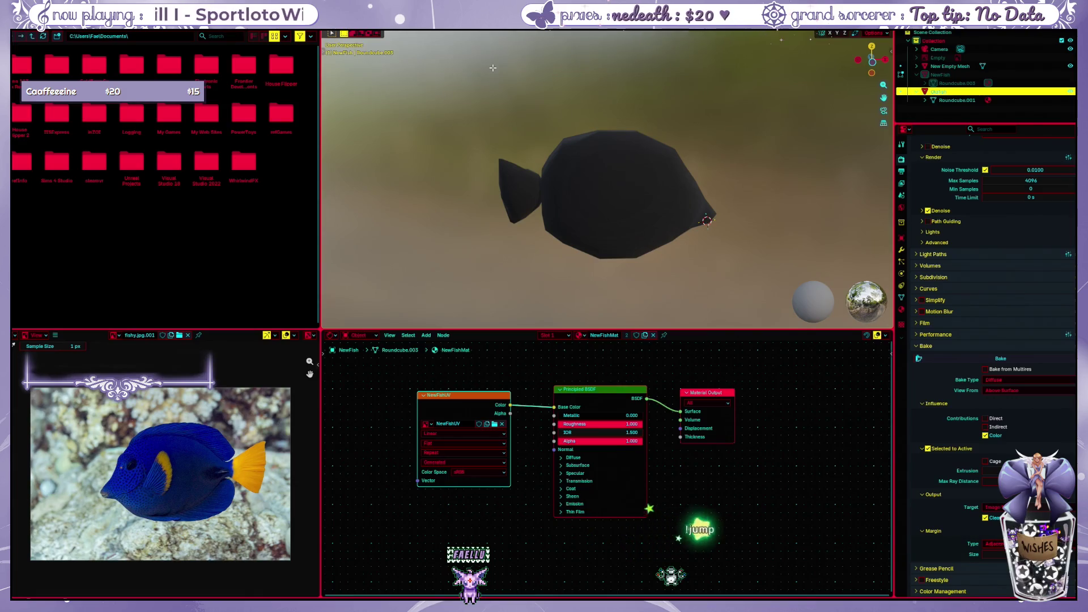
pyautogui.hotkey('ctrl', 'pagedown')
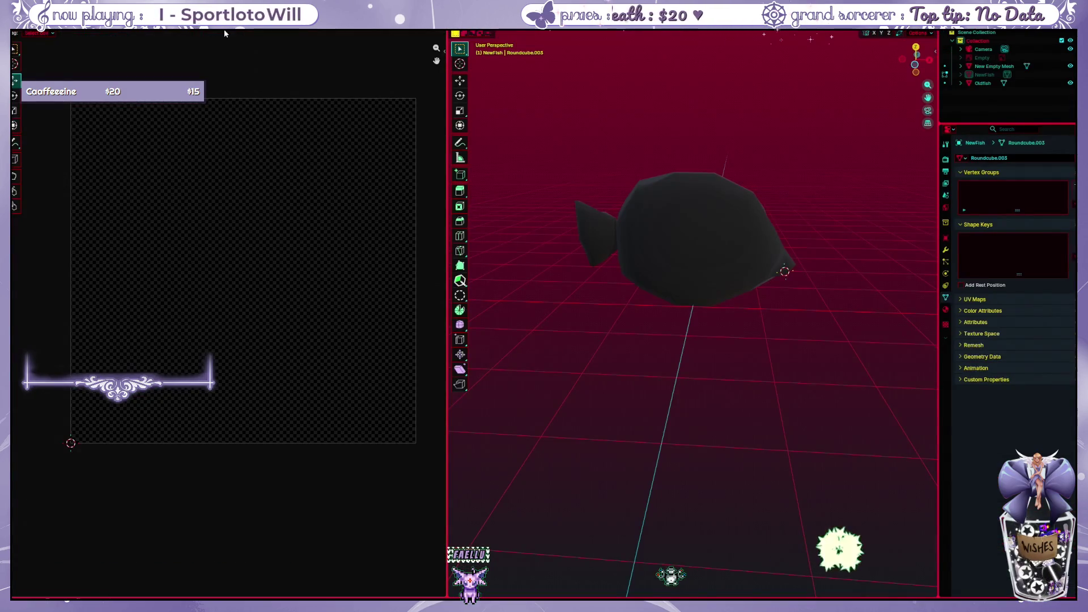
# Load the blue tang photo in the image editor and view OldFish's UV layout against it
pyautogui.click(242, 34)
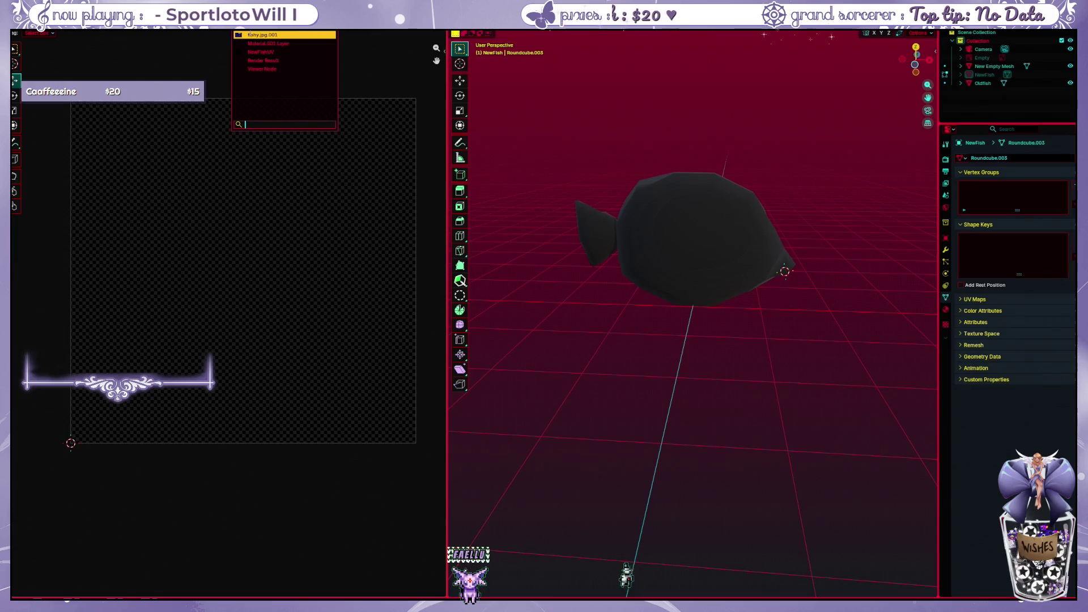
pyautogui.click(251, 36)
pyautogui.scroll(-5, 289, 57)
pyautogui.scroll(-1, 297, 60)
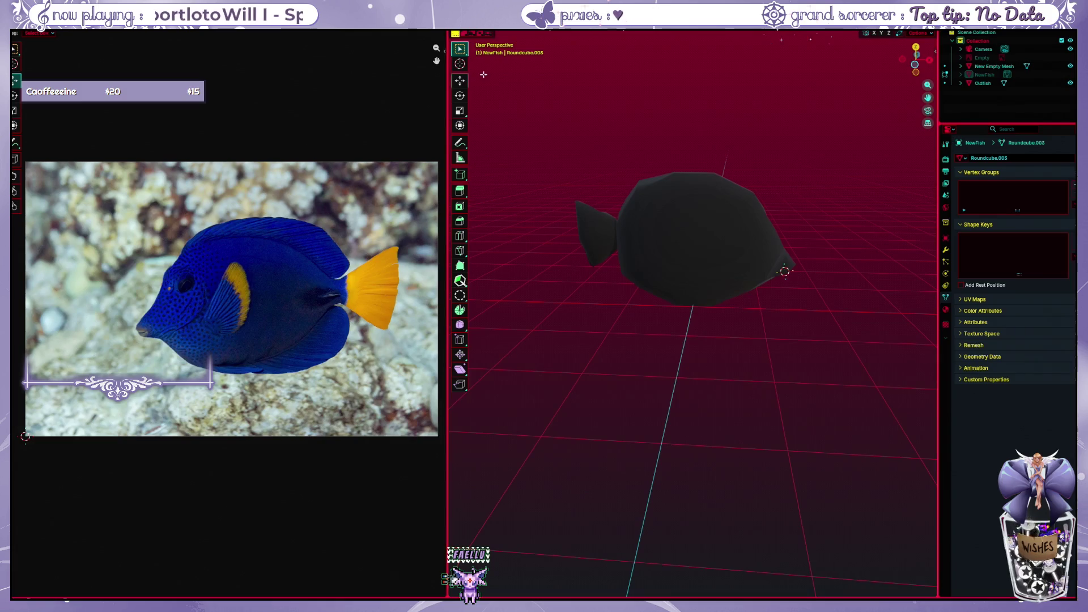
pyautogui.click(945, 82)
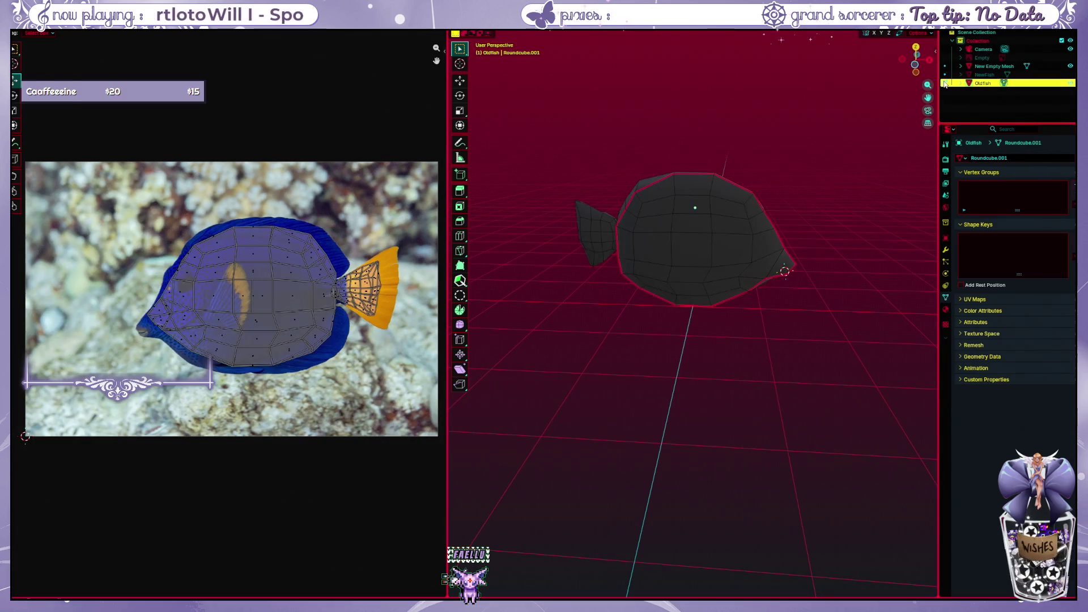
pyautogui.click(945, 82)
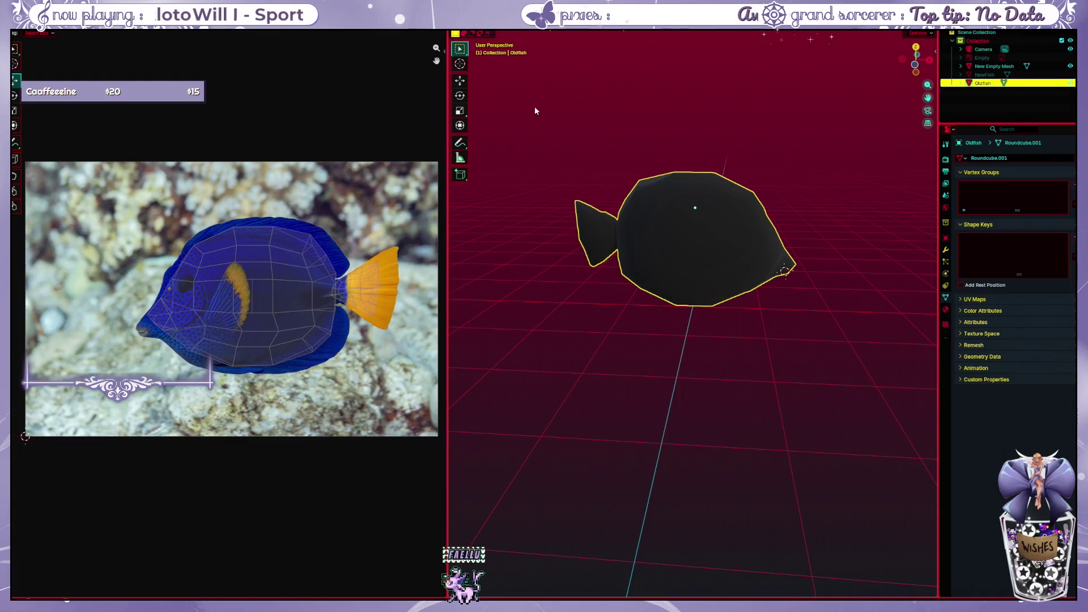
pyautogui.click(582, 86)
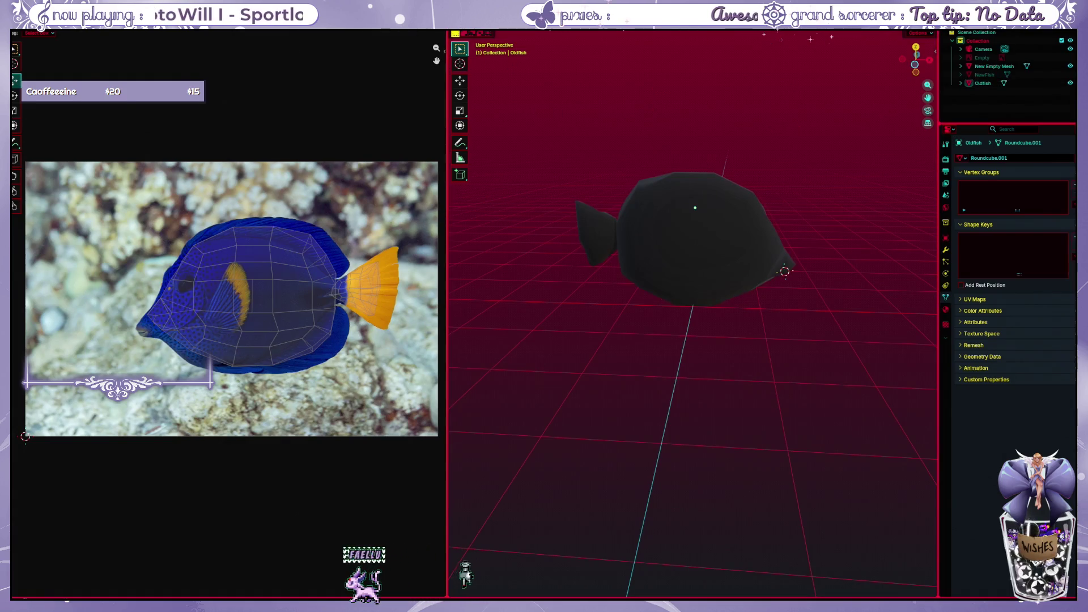
pyautogui.hotkey('ctrl', 'pagedown')
pyautogui.hotkey('ctrl', 'pagedown')
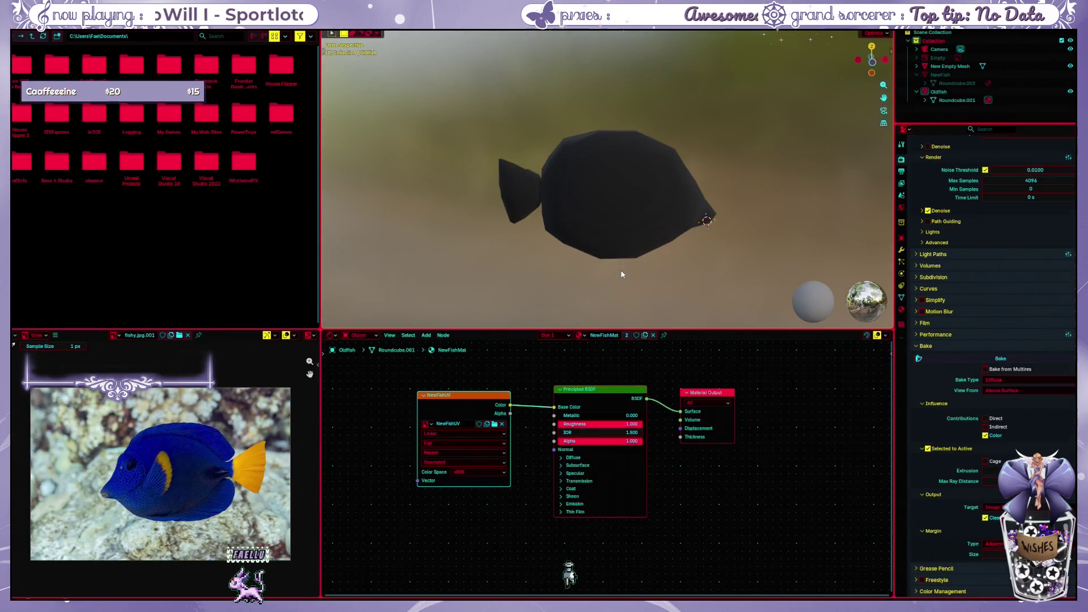
# Select Roundcube.001 under Oldfish, keeping both object names unchanged
pyautogui.click(963, 97)
pyautogui.doubleClick(963, 98)
pyautogui.press('Return')
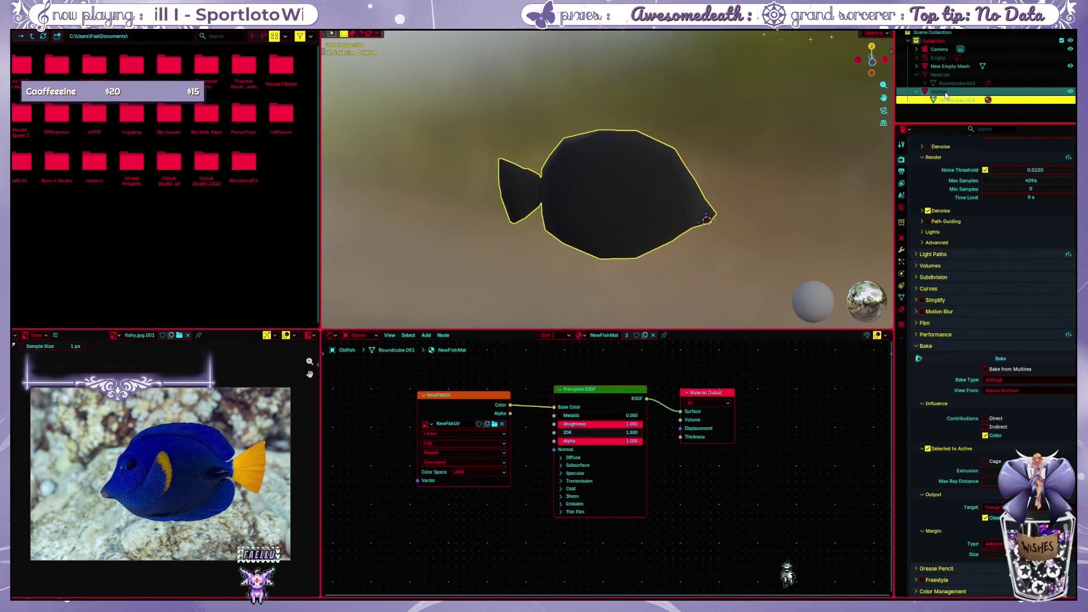
pyautogui.doubleClick(939, 92)
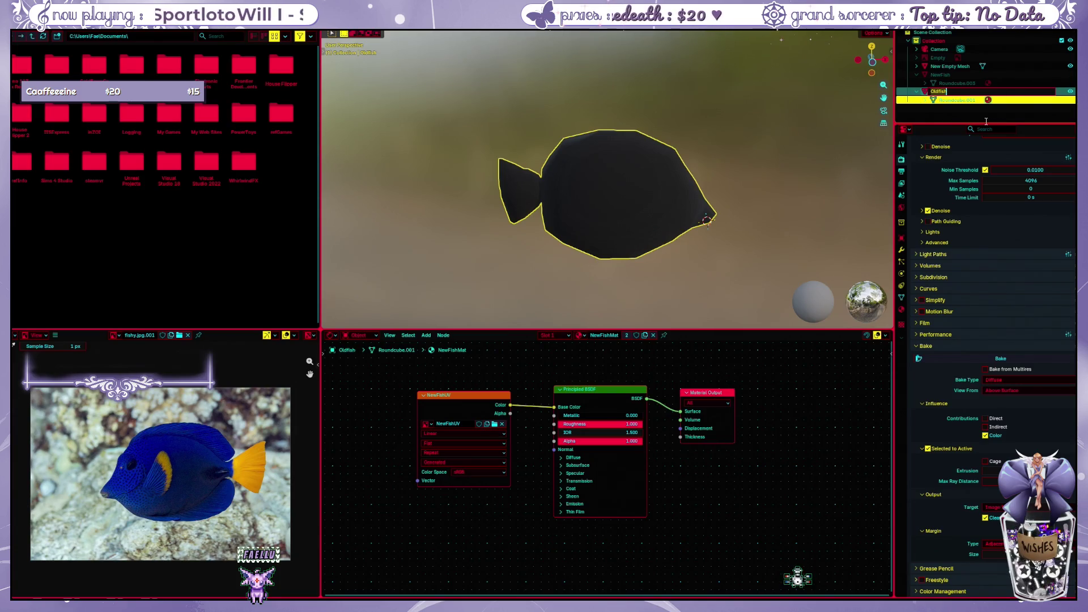
pyautogui.press('Return')
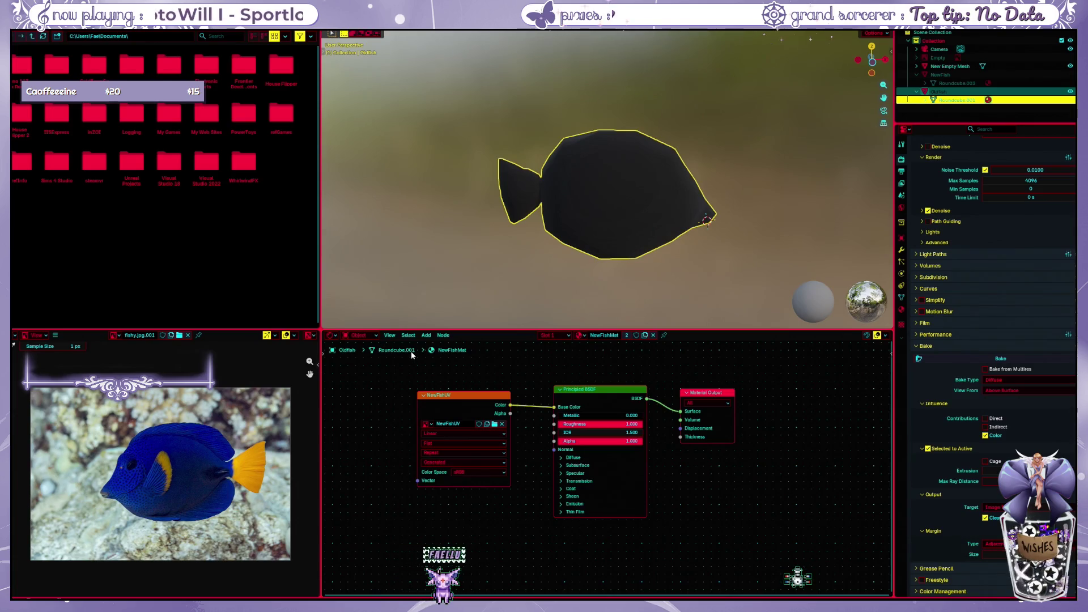
# Make NewFishMat single-user for the old fish, then undo back to the shared material
pyautogui.click(596, 337)
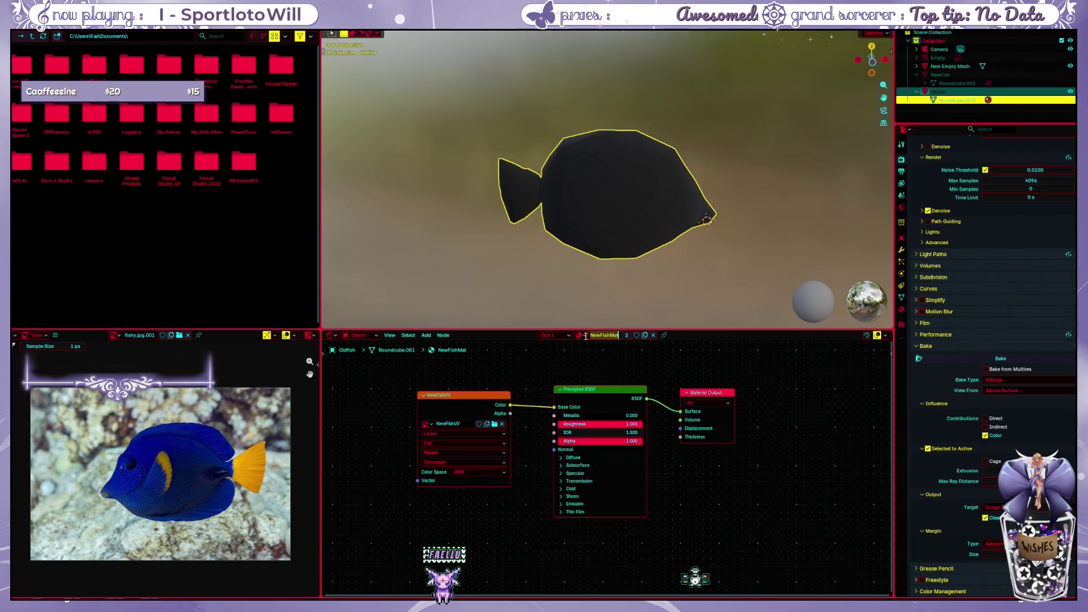
pyautogui.click(580, 335)
pyautogui.click(609, 357)
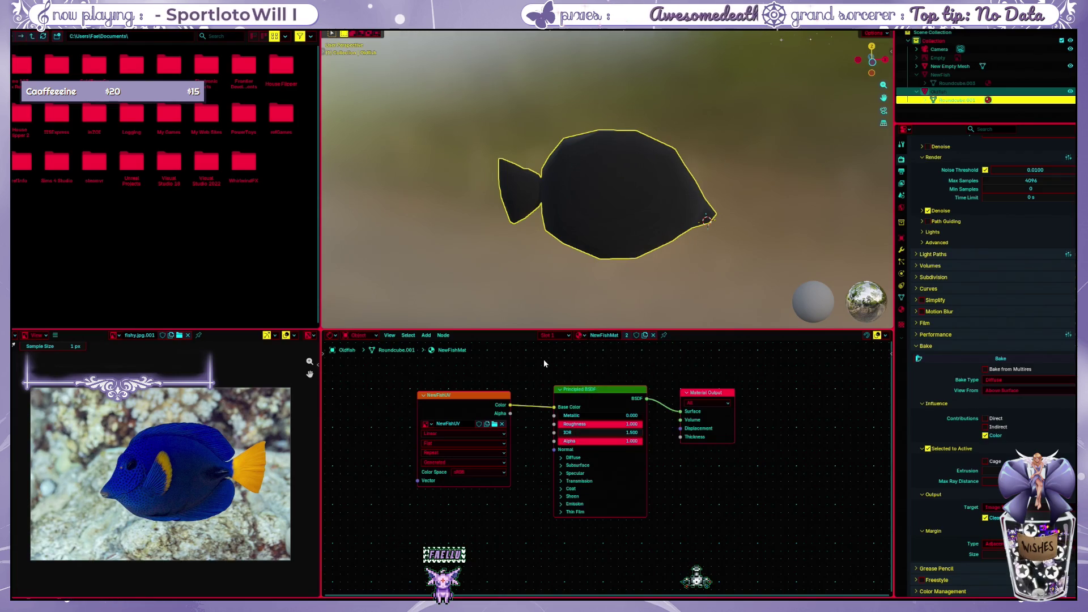
pyautogui.press('Return')
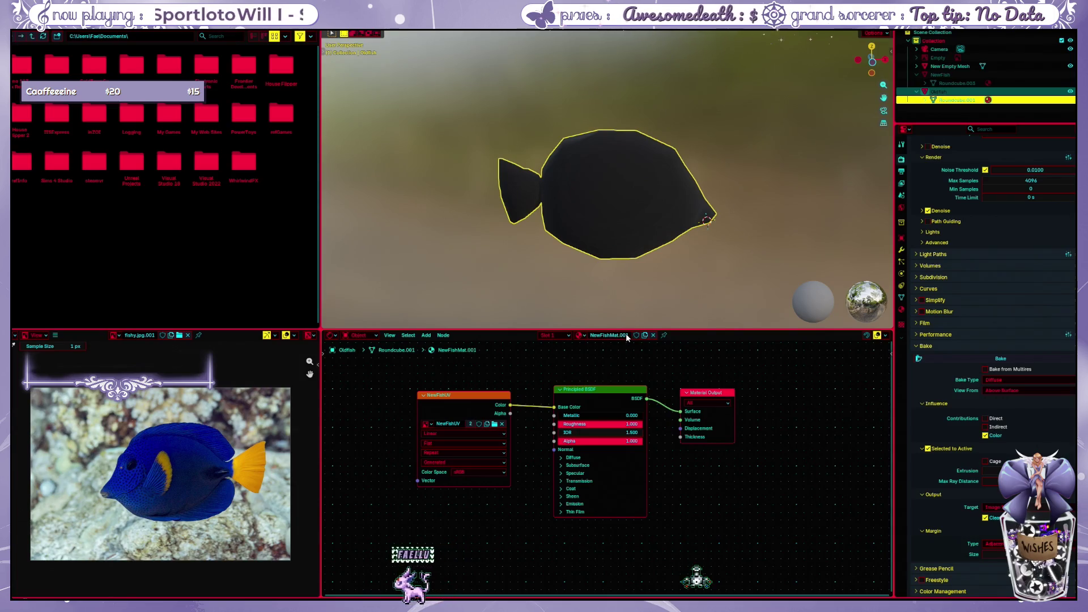
pyautogui.hotkey('ctrl', 'z')
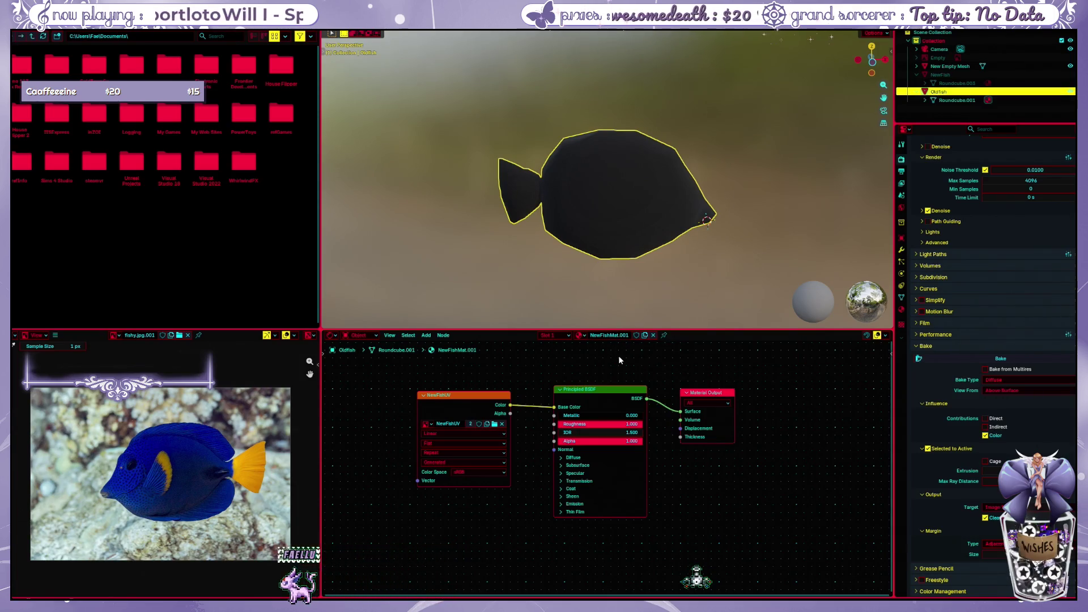
# Assign fishy.jpg.001 to the texture node, then hide OldFish and select NewFish in the outliner
pyautogui.click(431, 427)
pyautogui.click(455, 436)
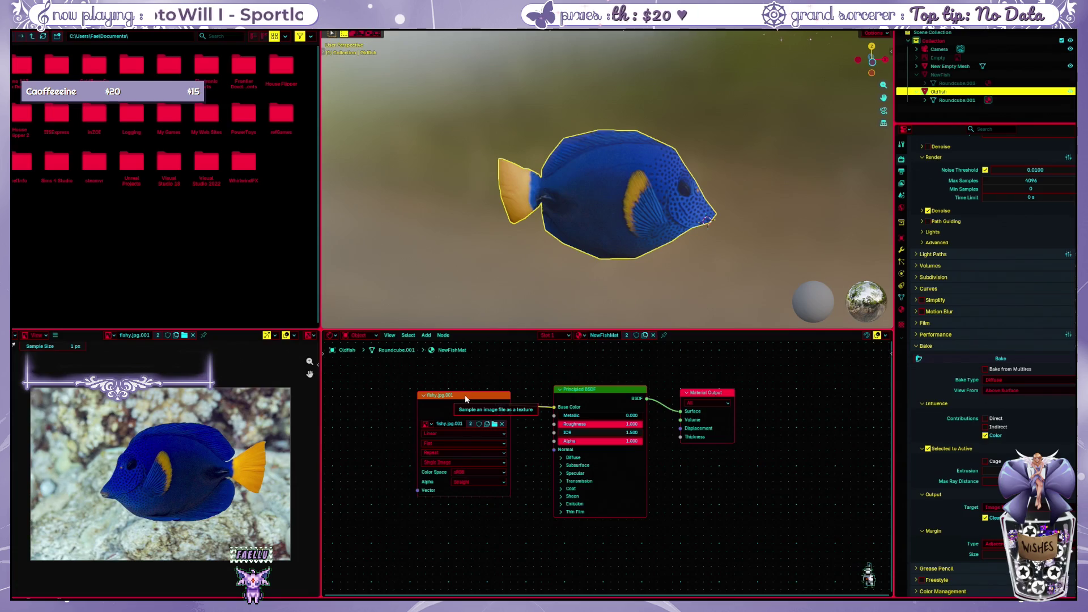
pyautogui.click(583, 272)
pyautogui.click(957, 82)
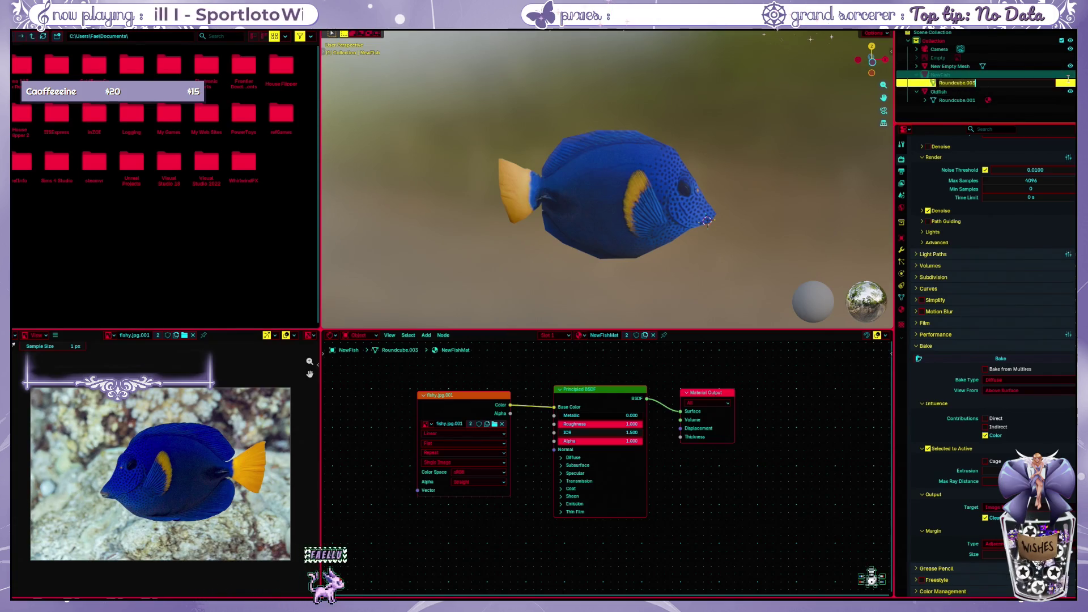
pyautogui.click(1070, 91)
pyautogui.click(940, 75)
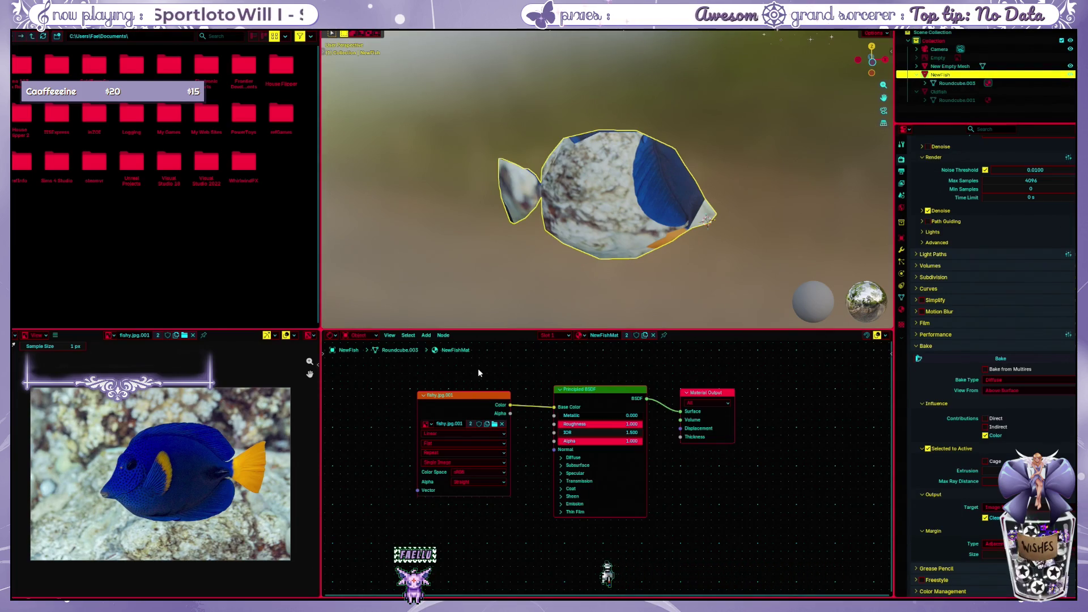
# Delete the photo Image Texture node from NewFish's material, leaving it plain white
pyautogui.moveTo(479, 370); pyautogui.dragTo(496, 467)
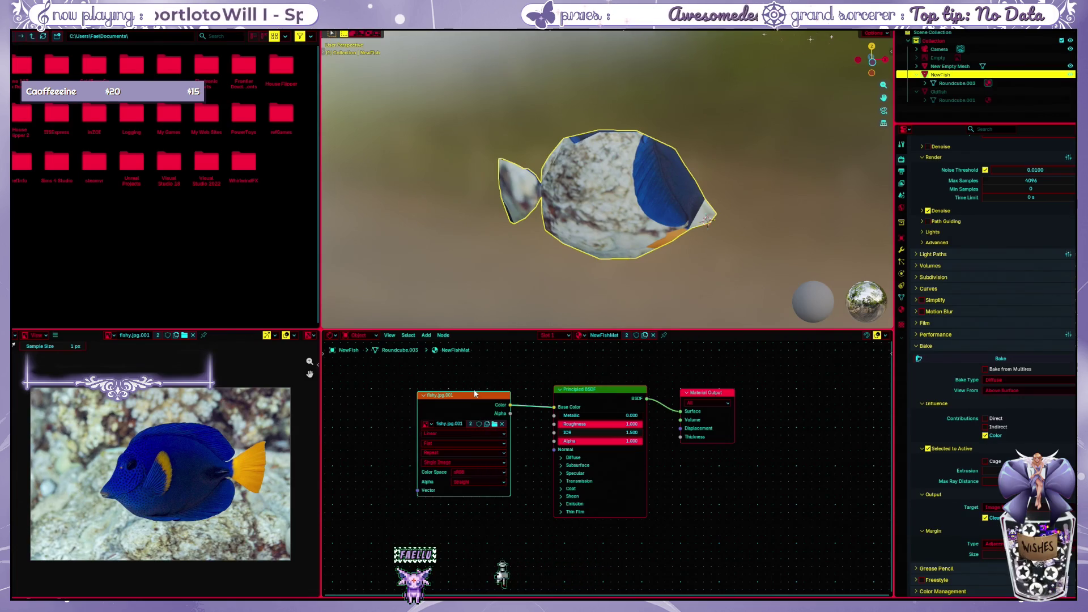
pyautogui.press('x')
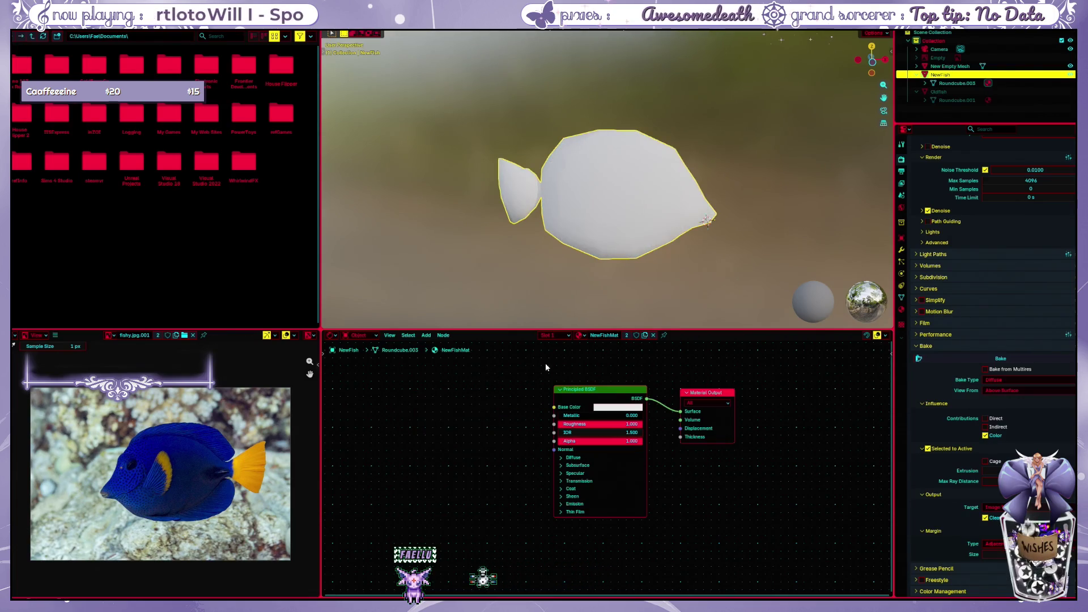
# Toggle the new fish's visibility, undo to restore the texture node, then delete the fishy.jpg node for good
pyautogui.press('h')
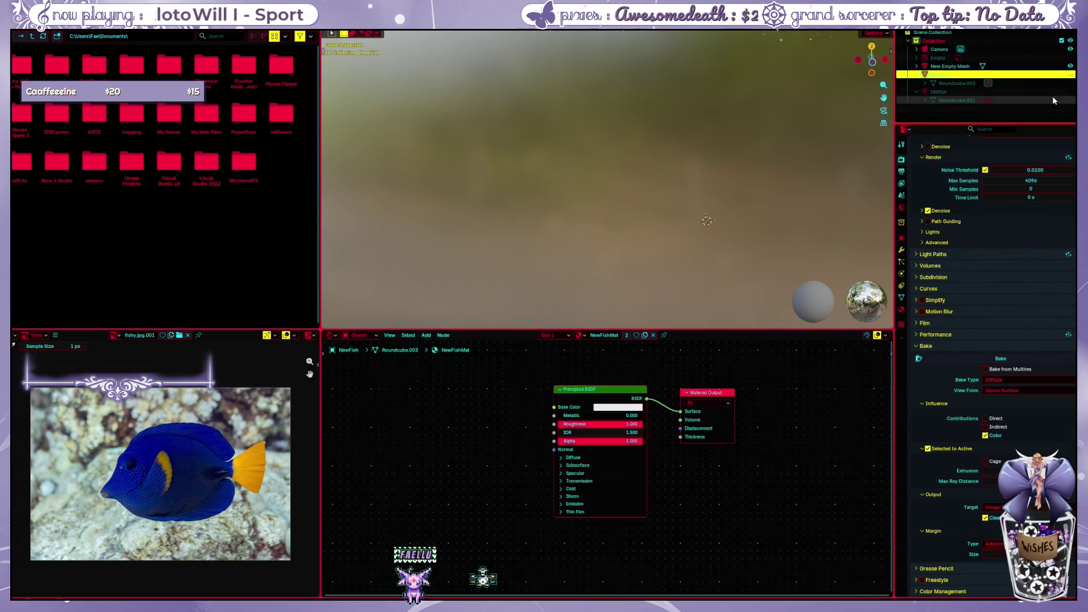
pyautogui.click(1061, 95)
pyautogui.click(1070, 92)
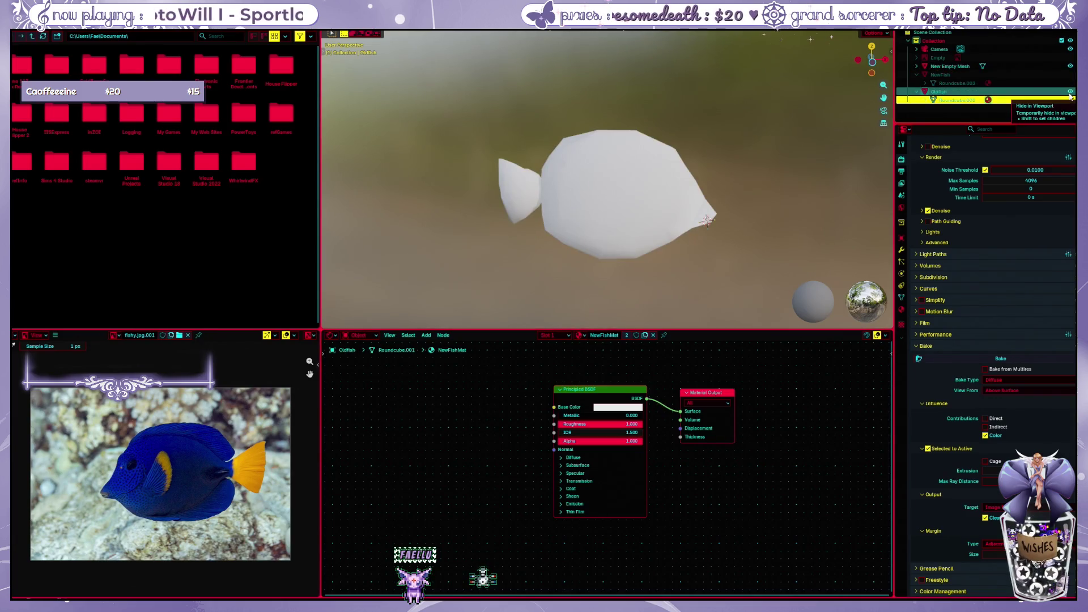
pyautogui.click(1069, 95)
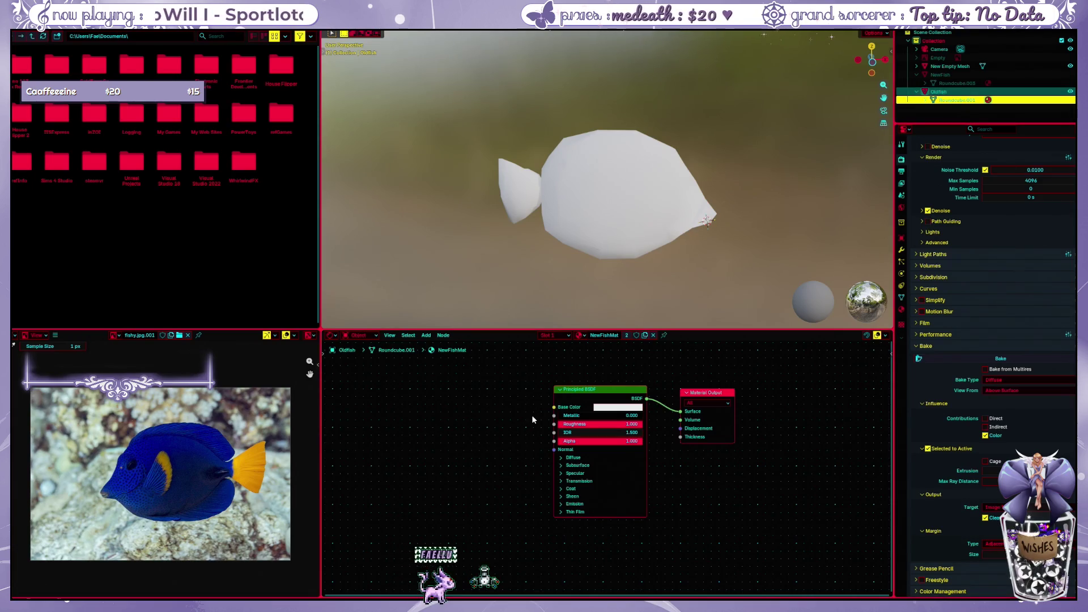
pyautogui.hotkey('ctrl', 'z')
pyautogui.hotkey('ctrl', 'z')
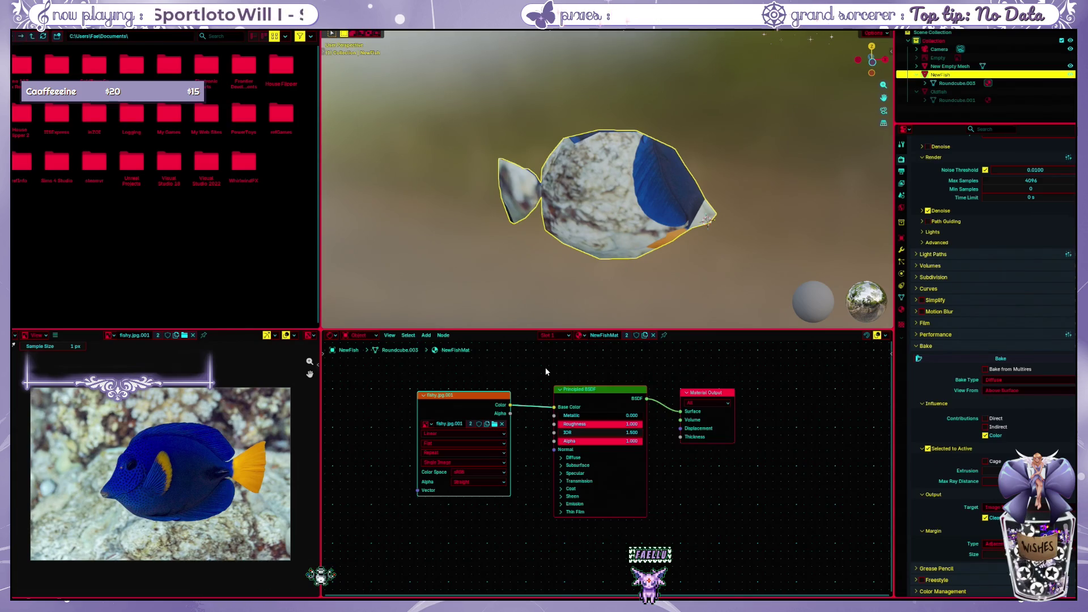
pyautogui.click(601, 351)
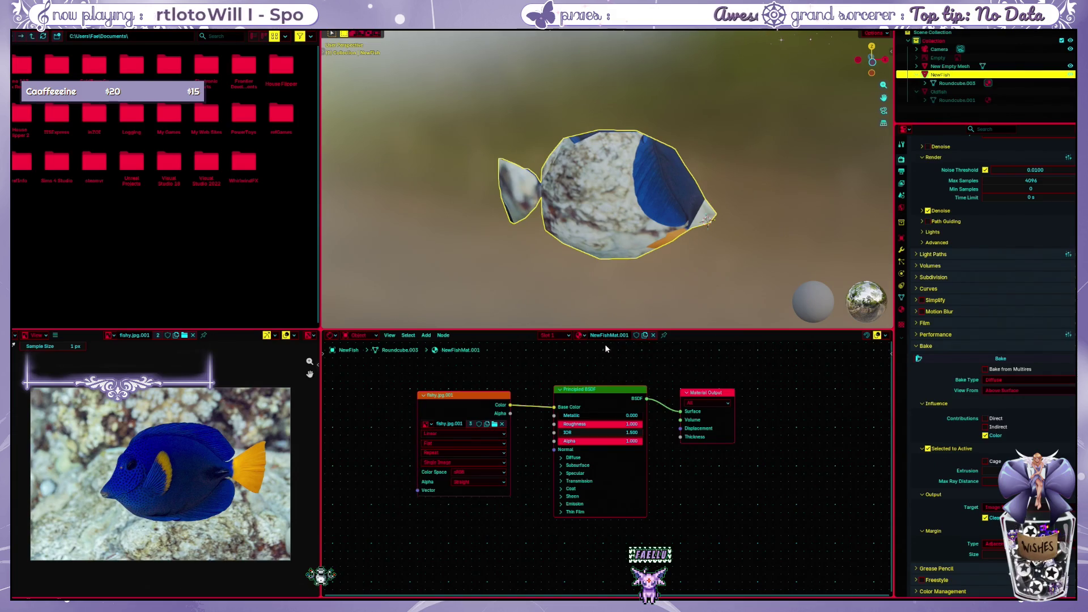
pyautogui.click(581, 336)
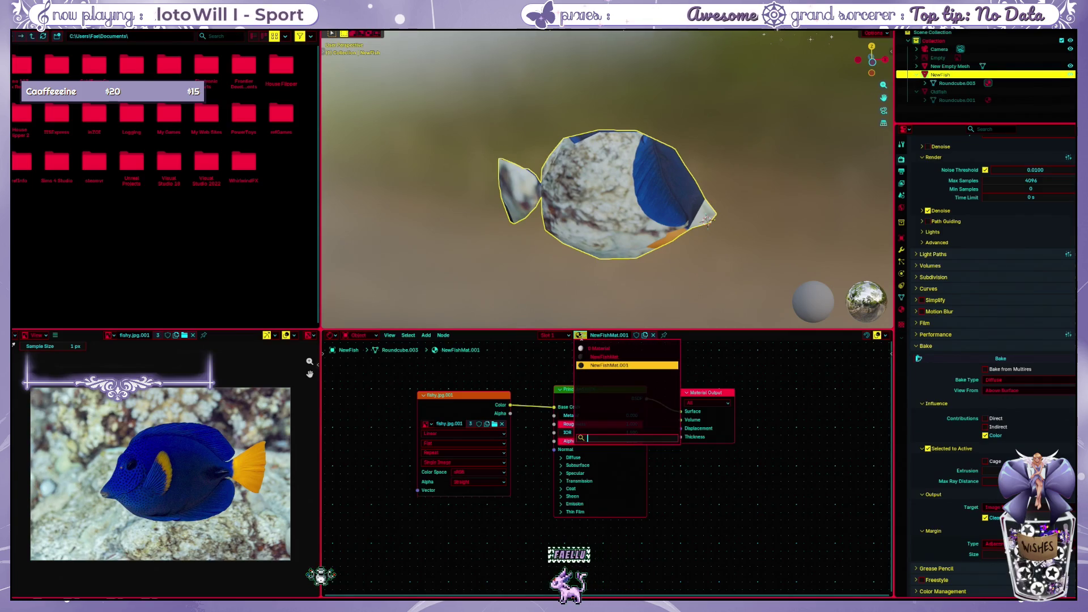
pyautogui.press('Escape')
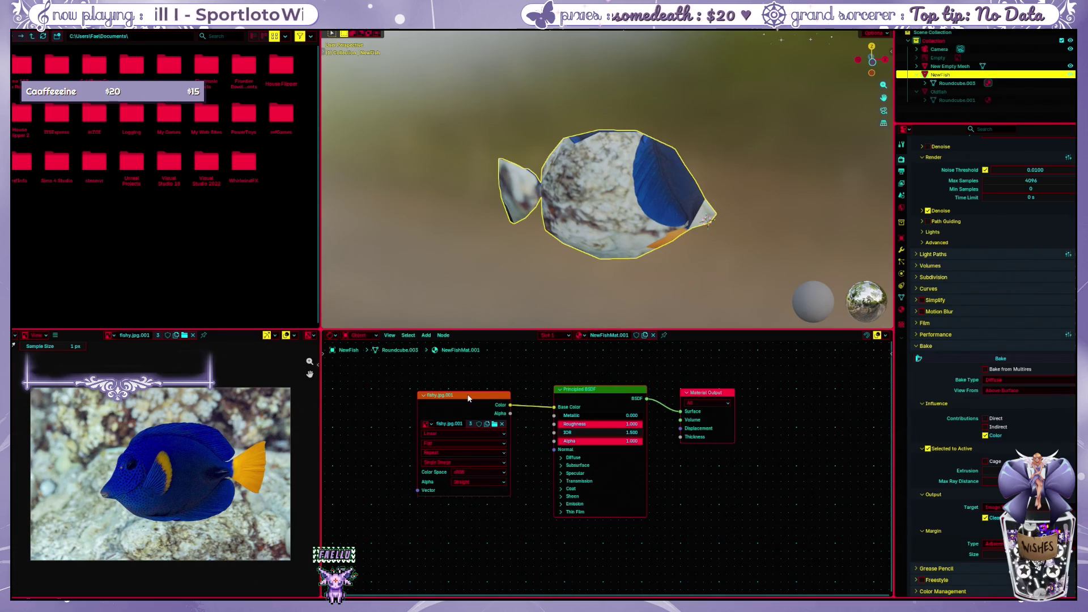
pyautogui.press('x')
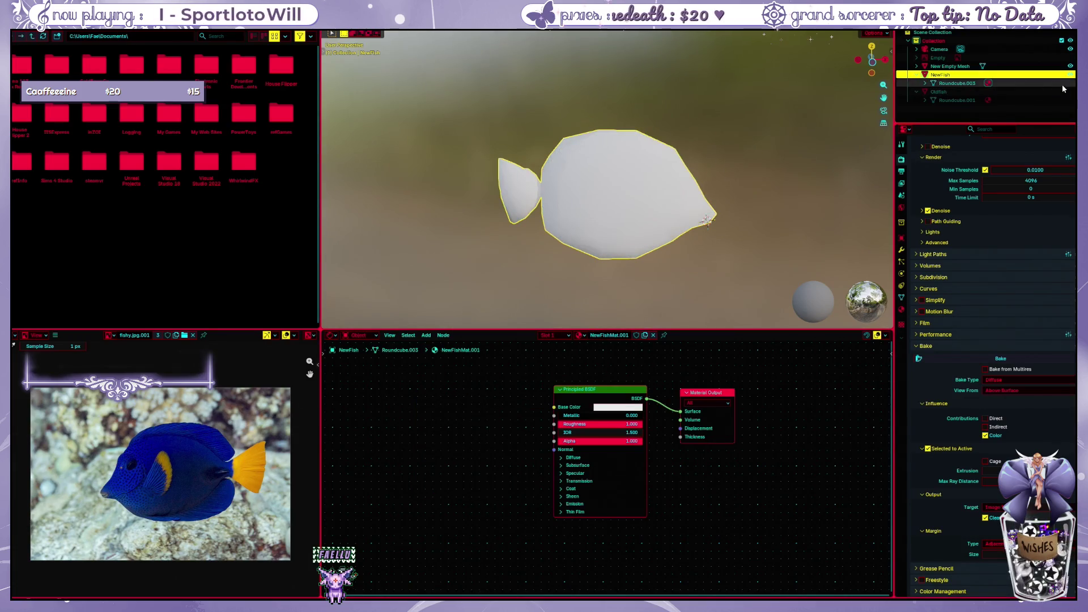
# Hide NewFish and show the textured Oldfish in the outliner, then select it and bring up its object menu
pyautogui.click(1070, 91)
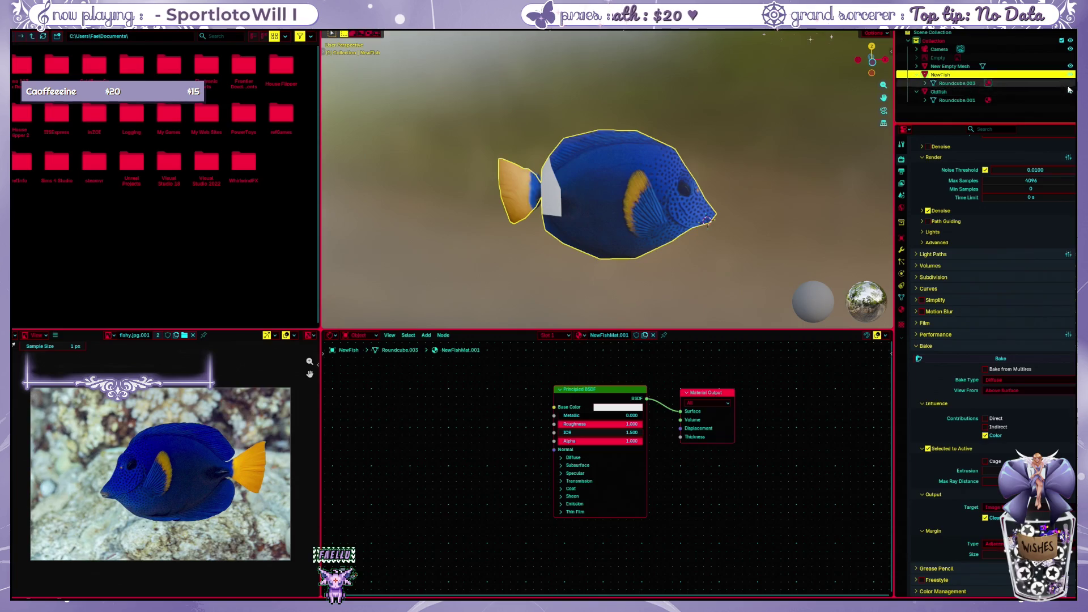
pyautogui.click(1070, 92)
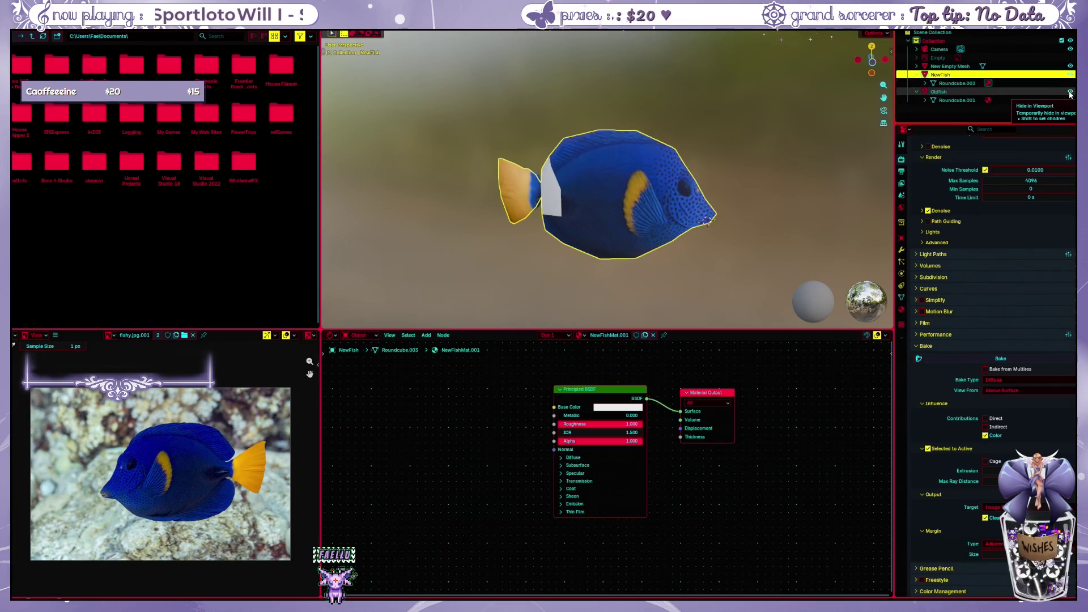
pyautogui.click(1069, 75)
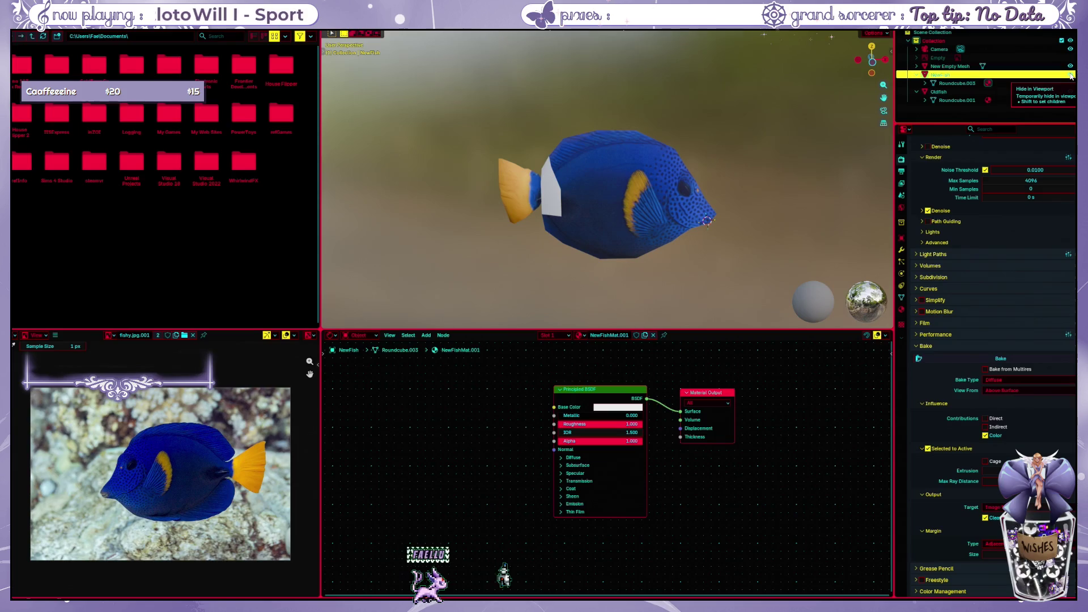
pyautogui.click(1070, 75)
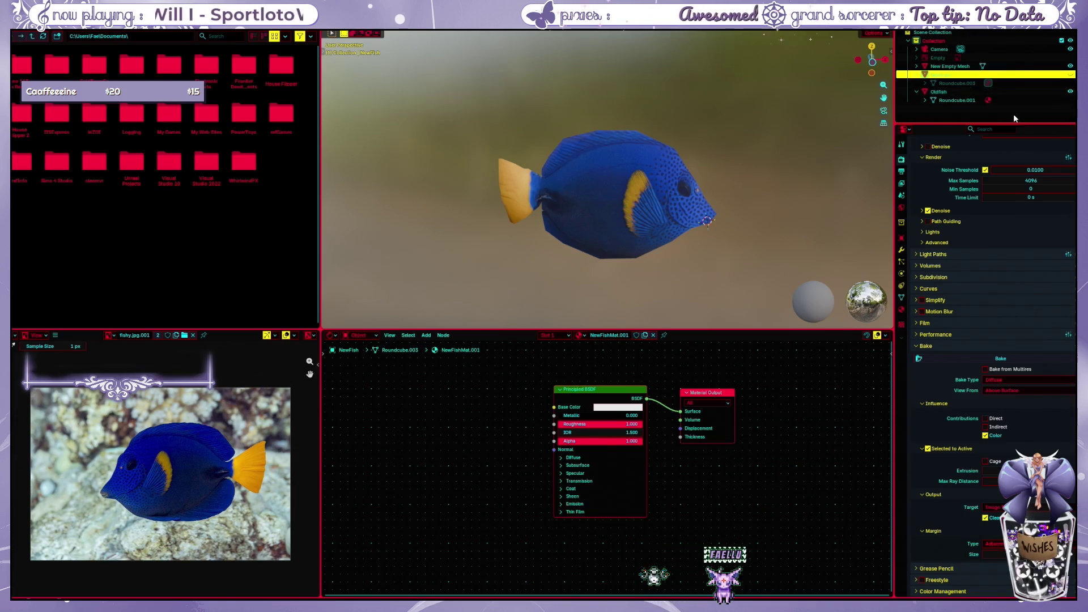
pyautogui.moveTo(772, 196); pyautogui.dragTo(765, 194)
pyautogui.rightClick(746, 189)
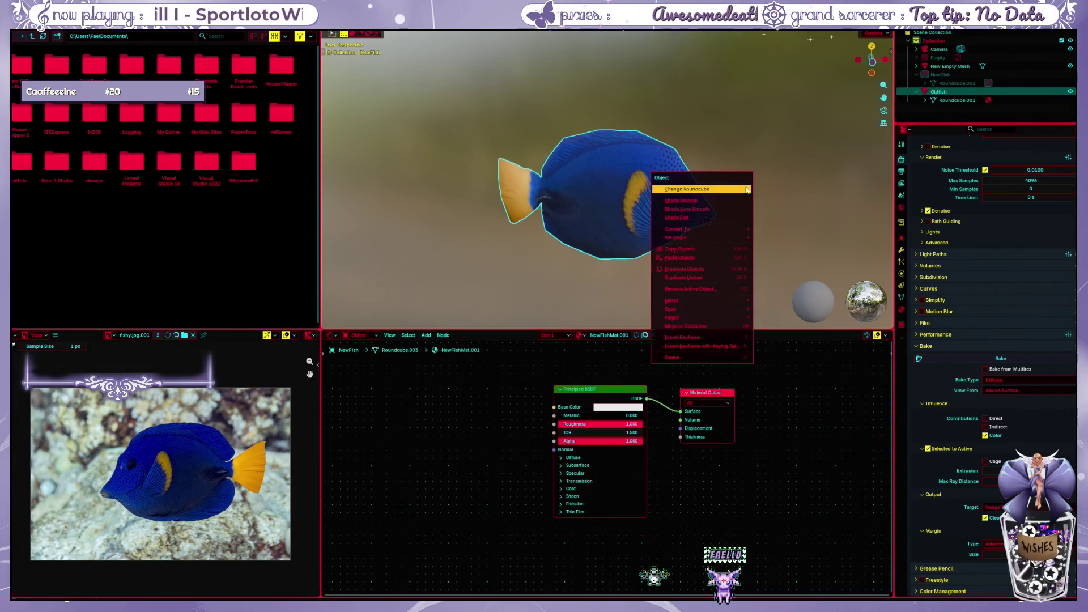
# Show the white new fish and link a fresh empty Image Texture node into its Base Color
pyautogui.moveTo(812, 180); pyautogui.dragTo(650, 208, button='middle')
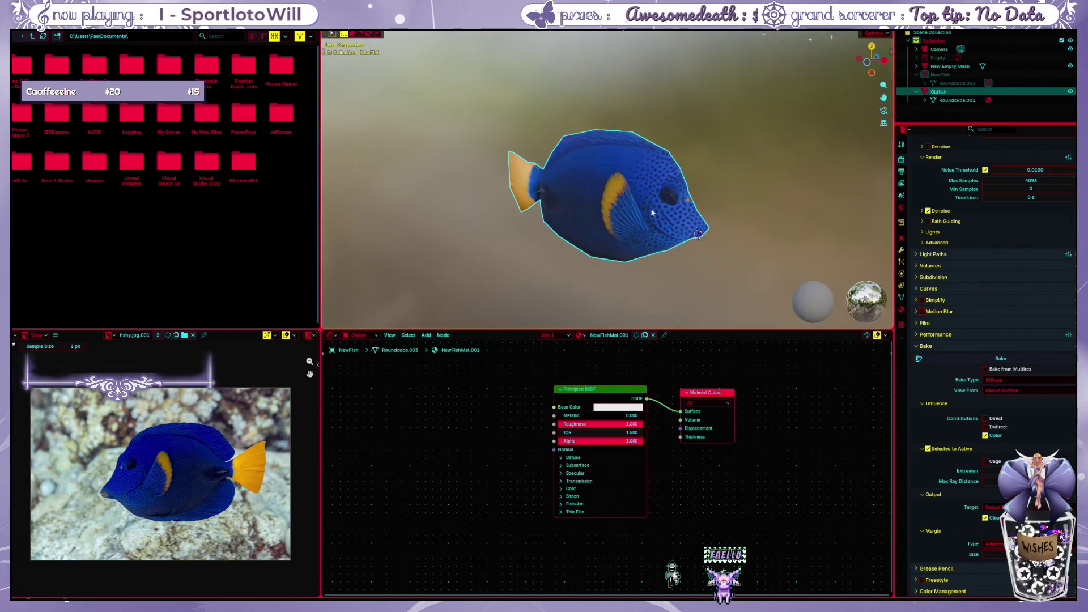
pyautogui.click(1070, 92)
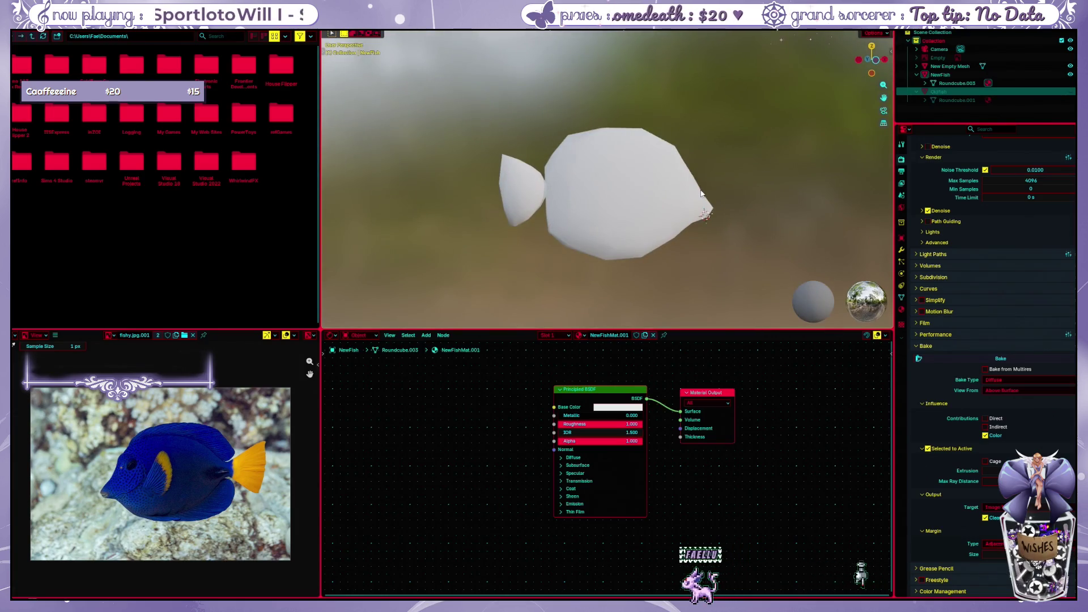
pyautogui.moveTo(702, 195)
pyautogui.mouseDown(button='middle')
pyautogui.moveTo(756, 197)
pyautogui.moveTo(689, 211)
pyautogui.mouseUp(button='middle')
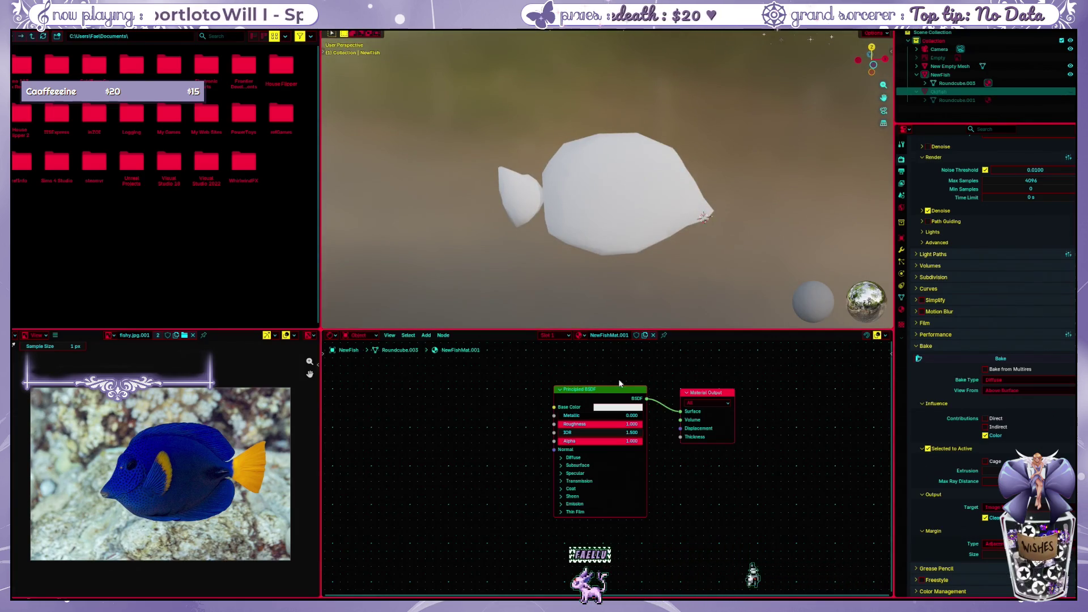
pyautogui.moveTo(554, 408); pyautogui.dragTo(481, 413)
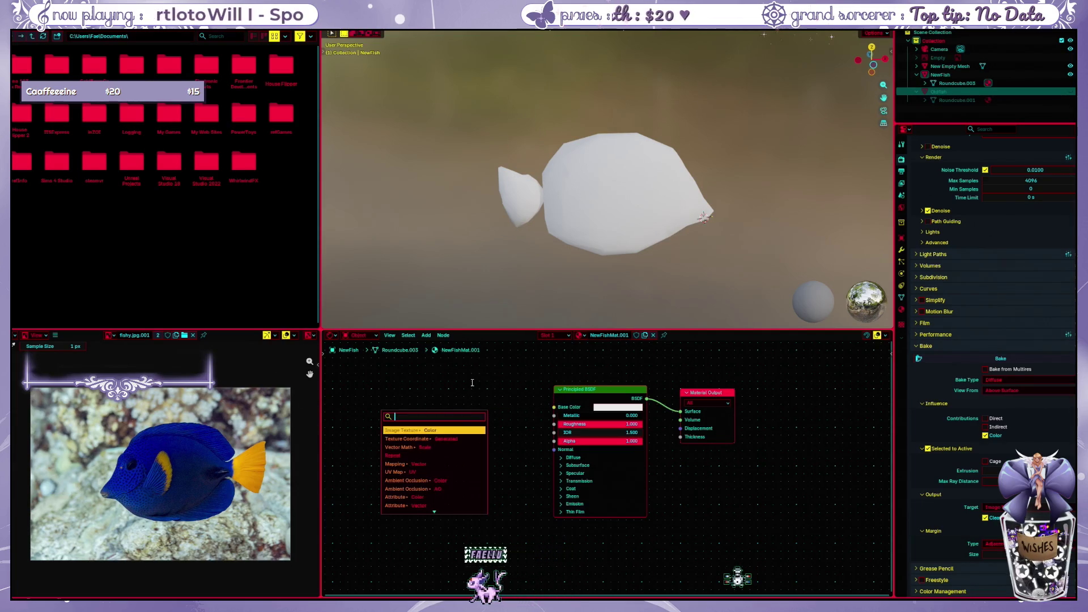
pyautogui.press('Return')
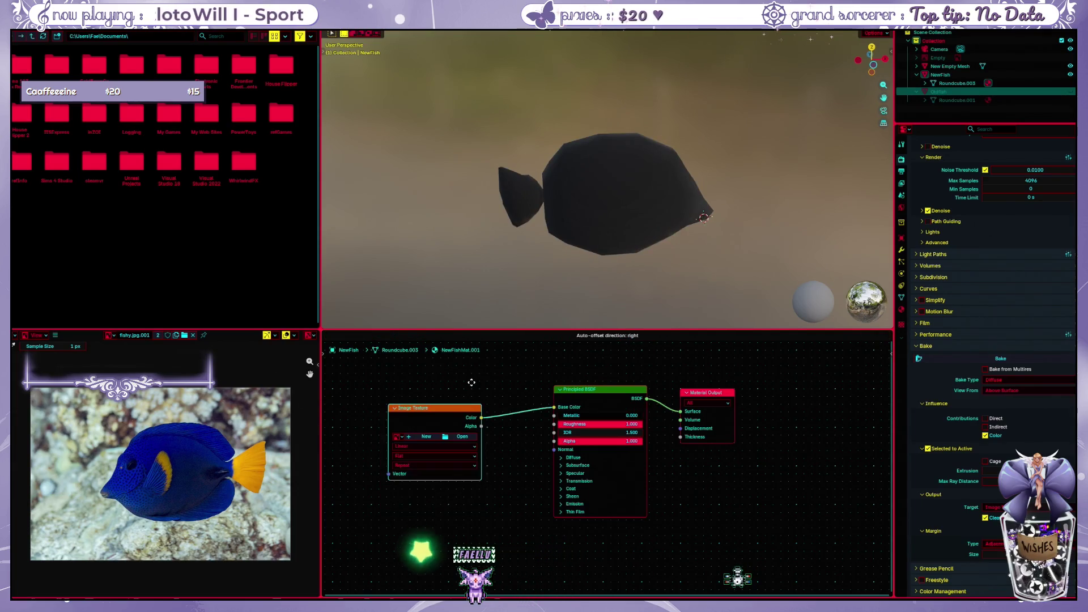
pyautogui.click(507, 380)
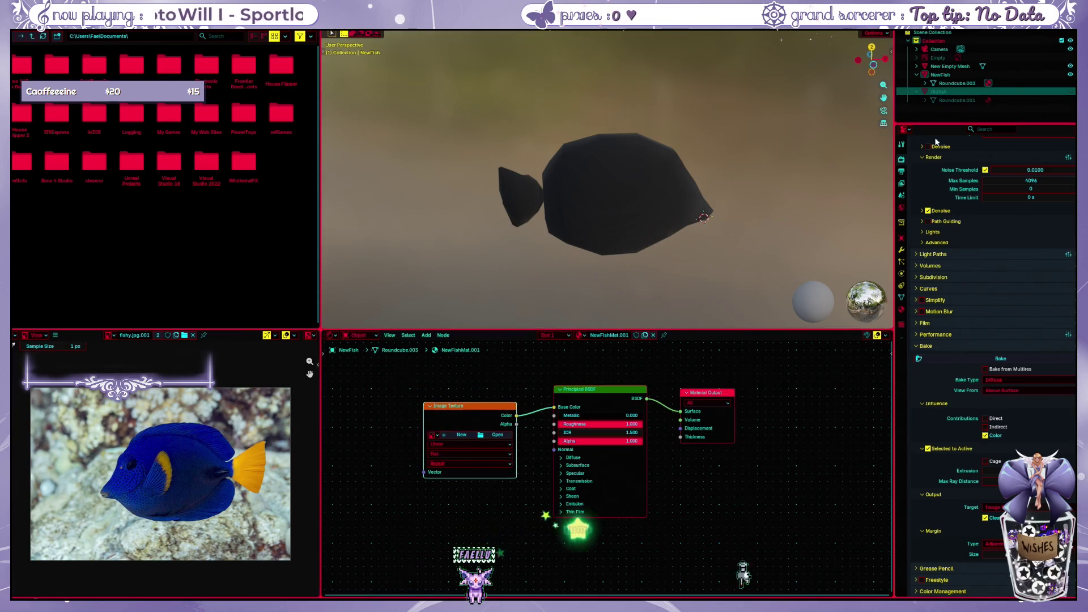
# Briefly unhide the old fish, reselect NewFish and review its UV islands in the UV Editing workspace
pyautogui.hotkey('alt', 'h')
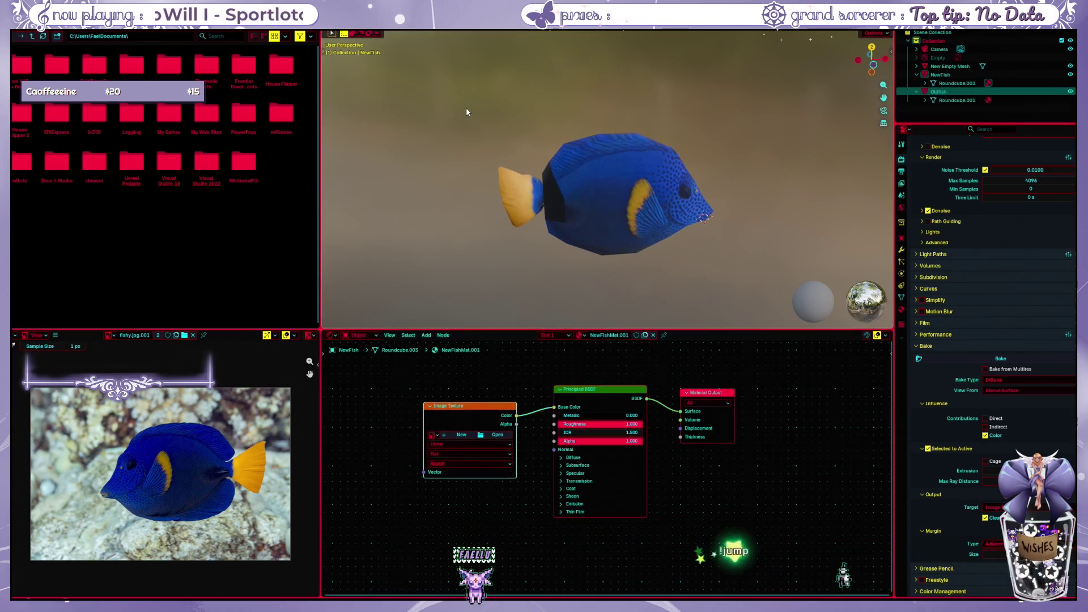
pyautogui.press('h')
pyautogui.click(1042, 74)
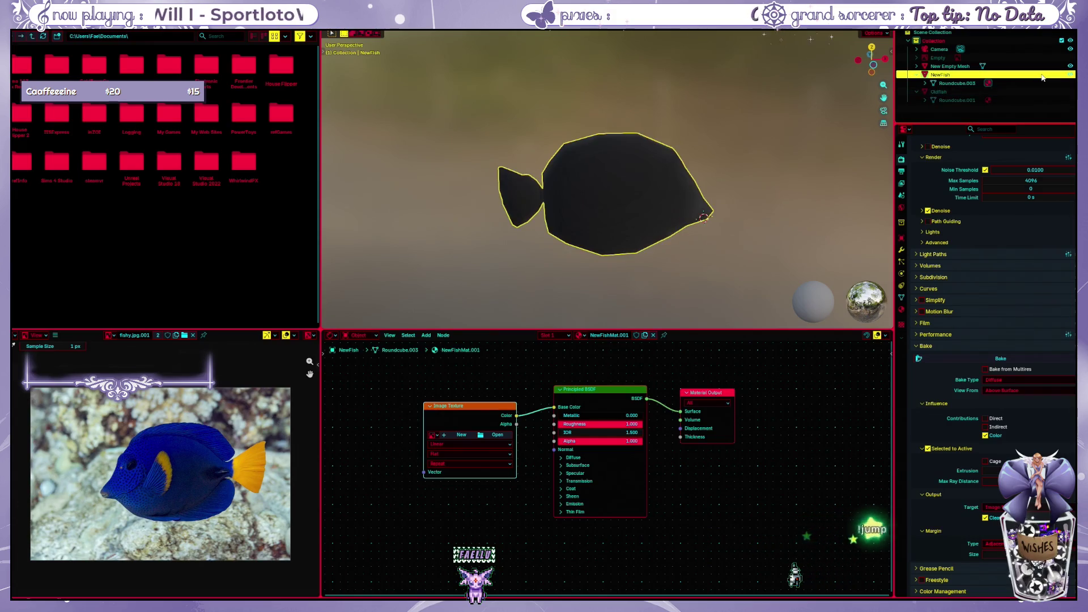
pyautogui.hotkey('ctrl', 'pagedown')
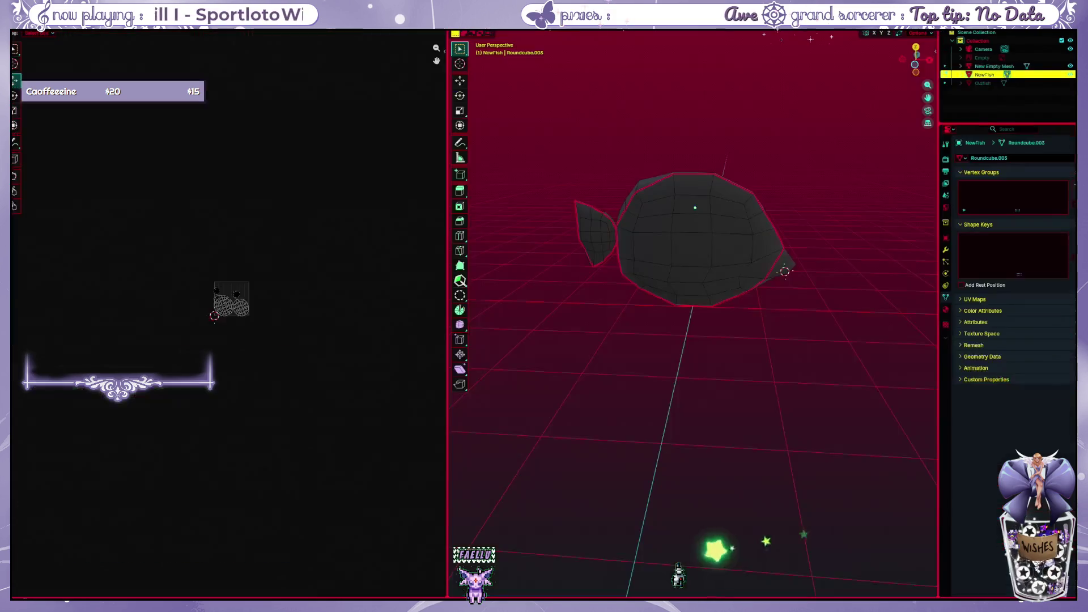
pyautogui.scroll(2, 255, 255)
pyautogui.scroll(6, 272, 235)
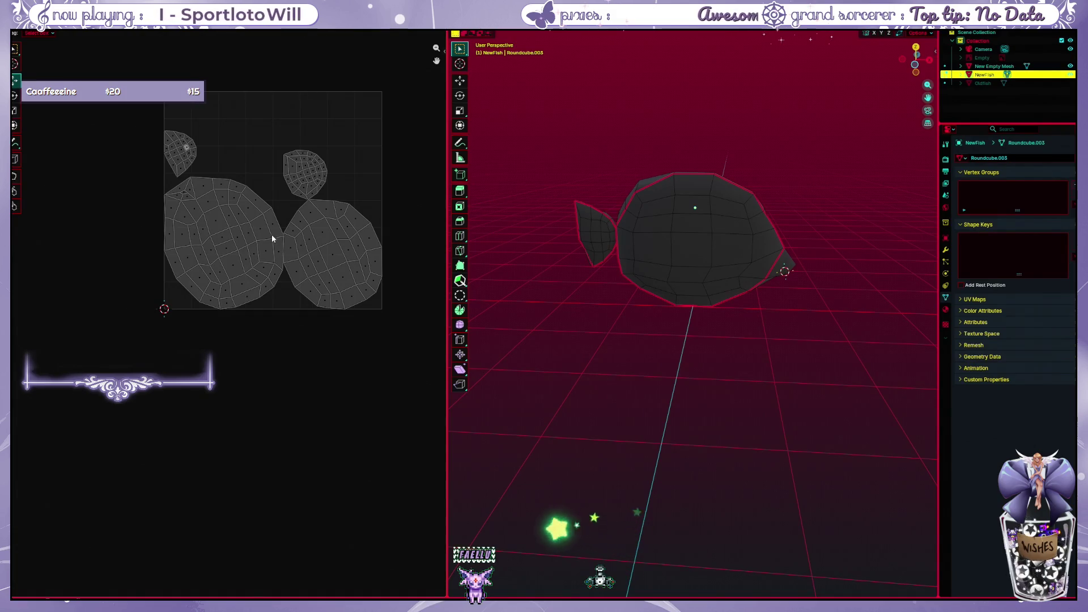
pyautogui.press('a')
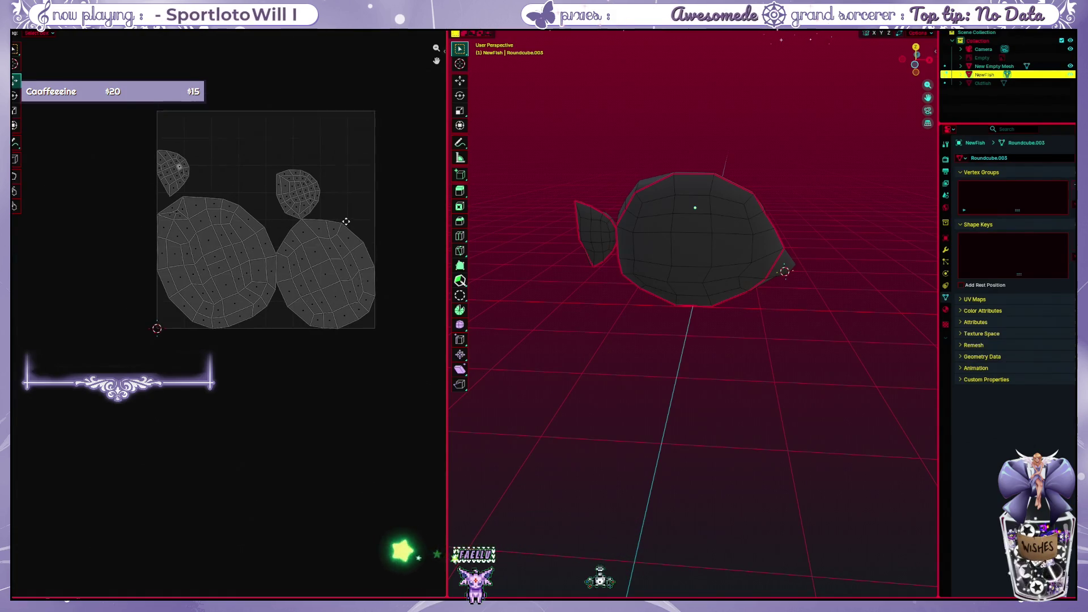
pyautogui.hotkey('ctrl', 'pagedown')
pyautogui.hotkey('ctrl', 'pagedown')
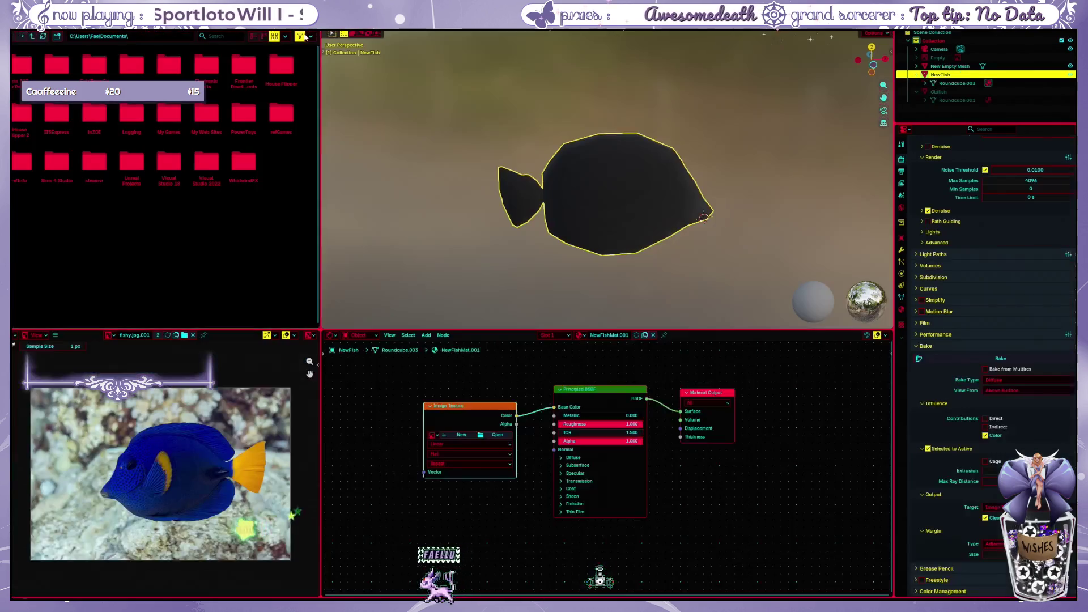
# Start a new image on the empty Image Texture node, keeping 2048 × 2048 for the NewFishUV bake target
pyautogui.moveTo(497, 413); pyautogui.dragTo(507, 406)
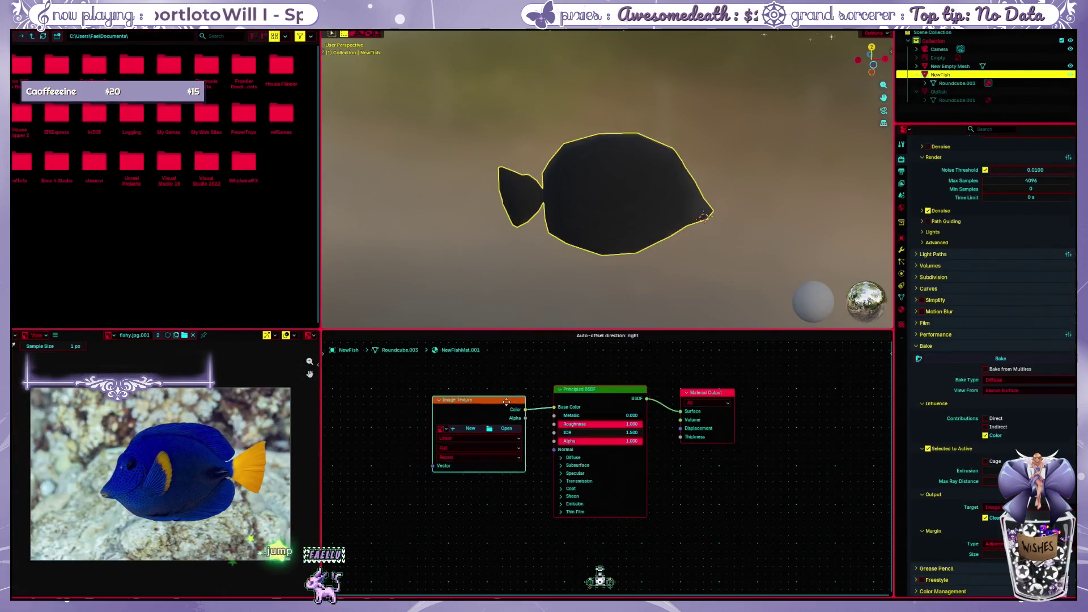
pyautogui.click(472, 430)
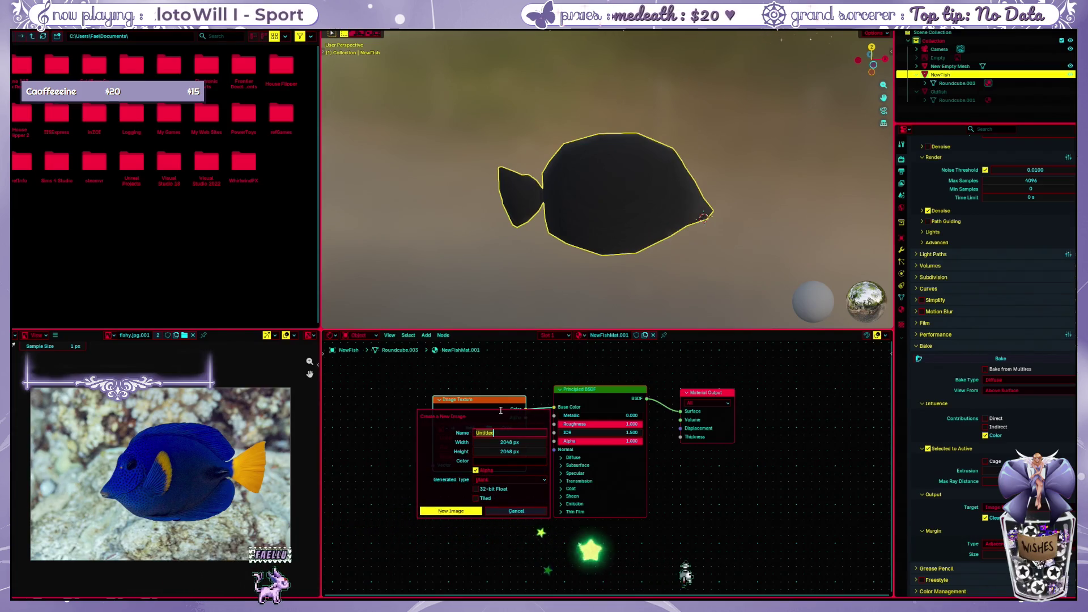
pyautogui.write('NewFishU')
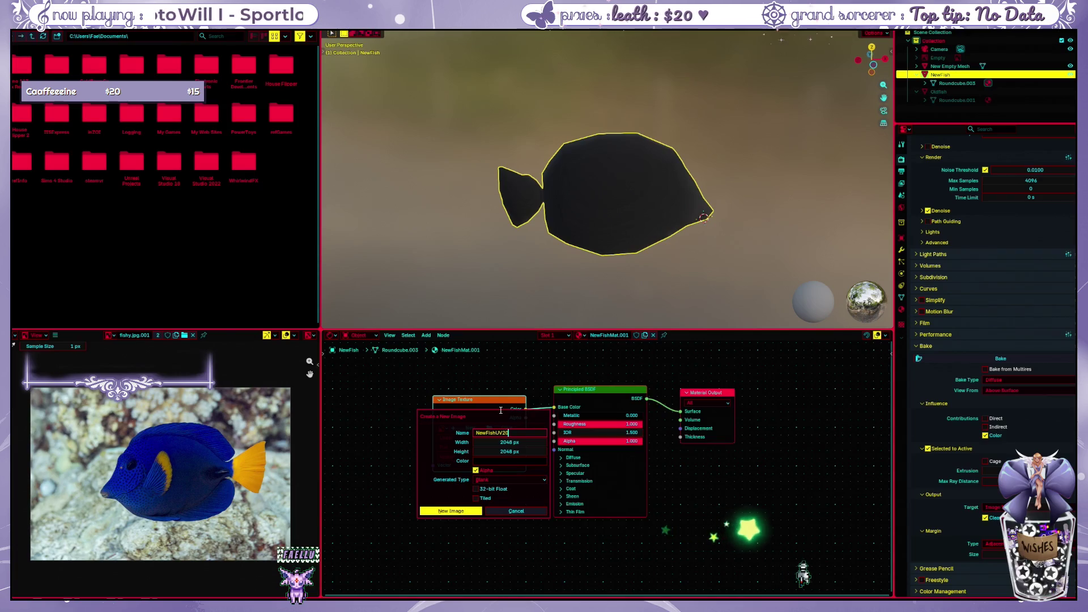
pyautogui.write('V2')
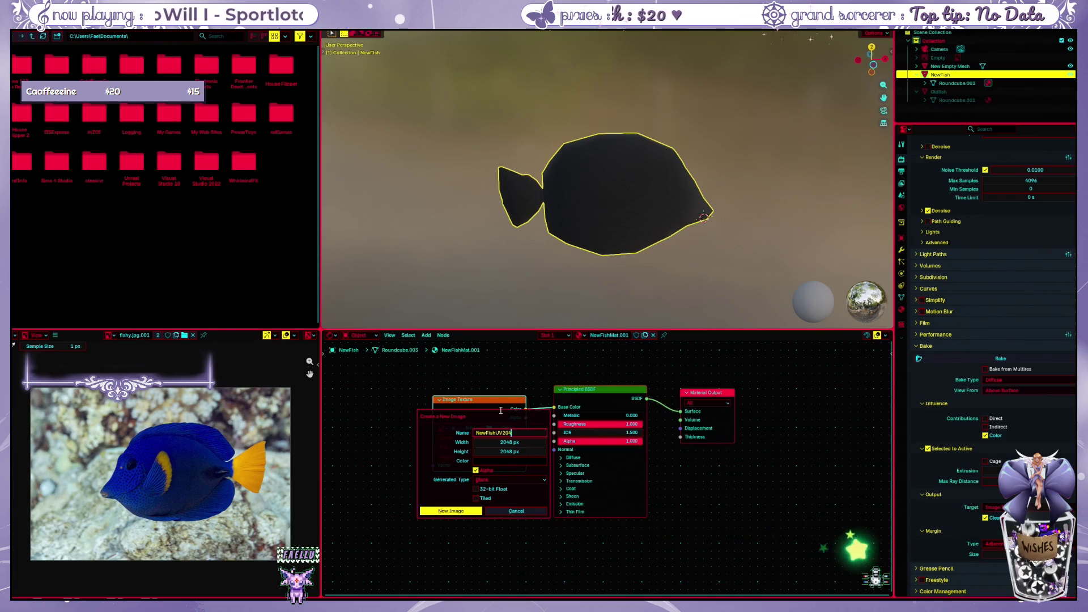